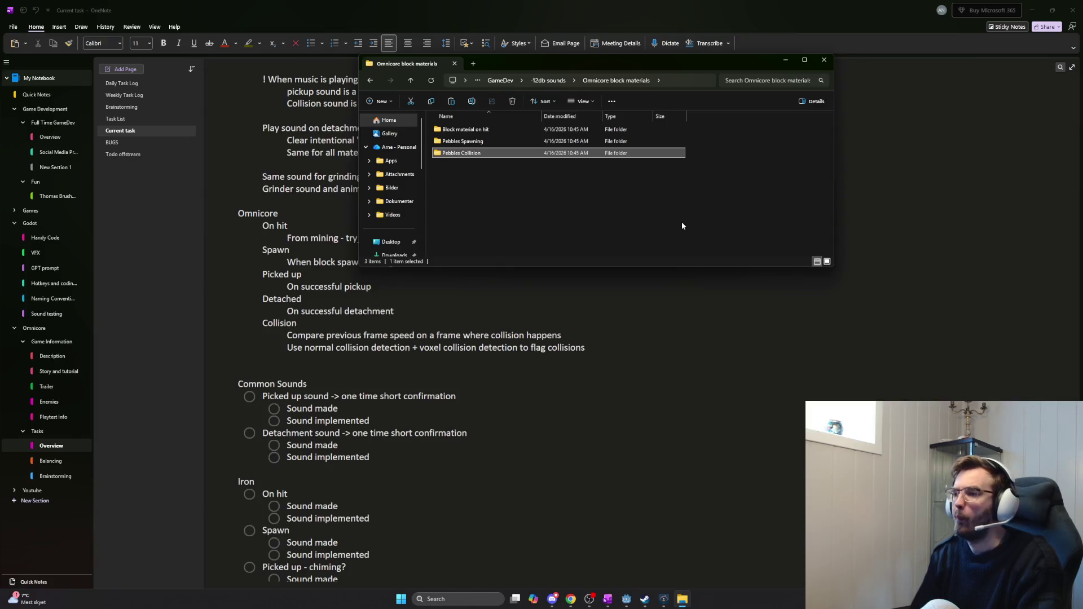
- Duplicate the Pebbles Collision folder and name the copy 'Pebbles on pickup'
{"action": "key", "text": "ctrl+v"}
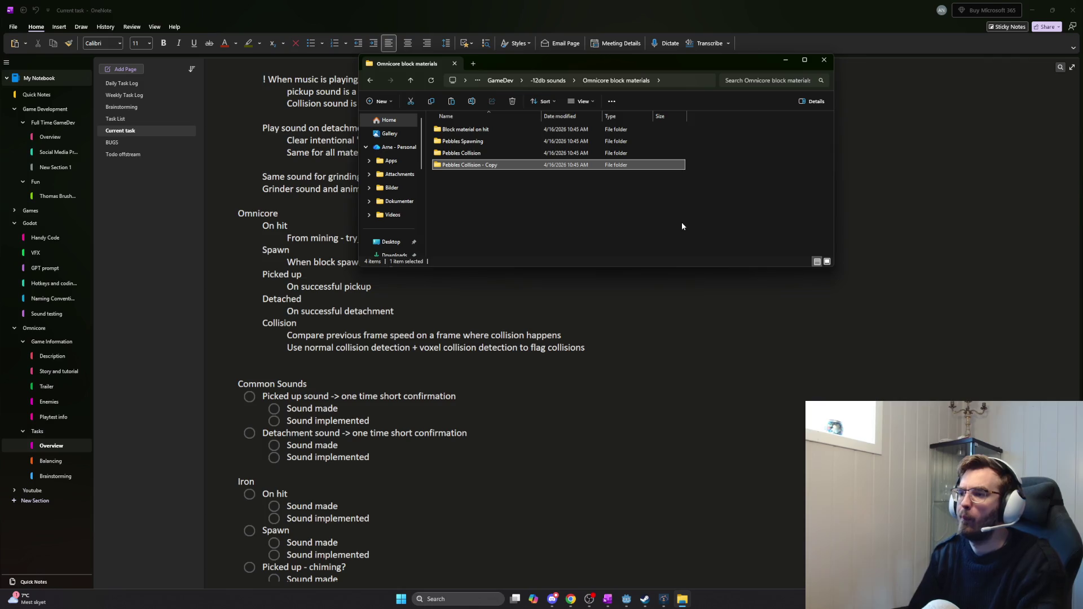
{"action": "key", "text": "F2"}
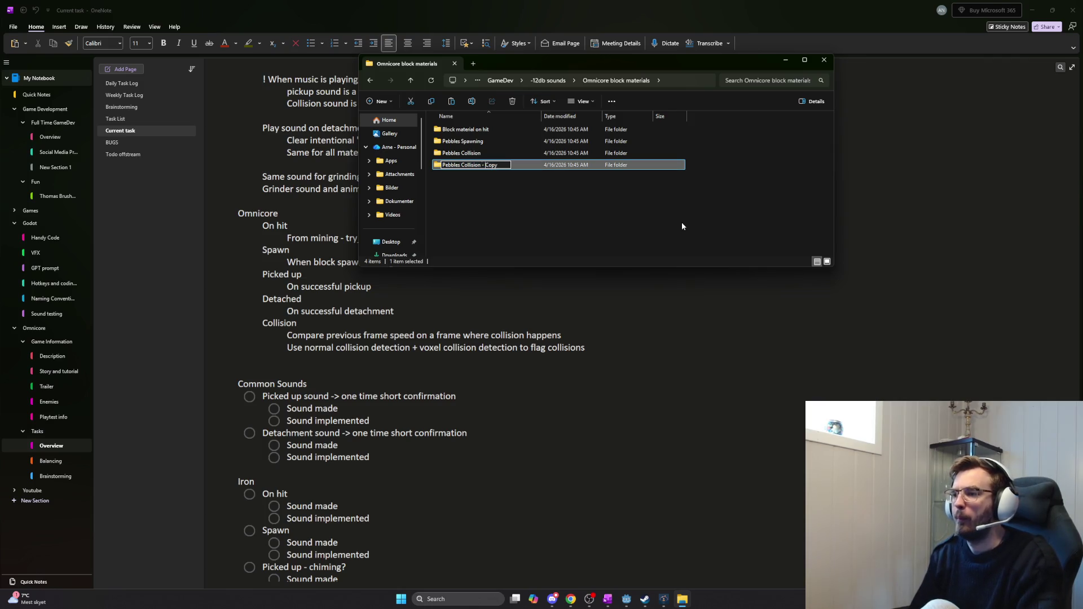
{"action": "type", "text": "Pebbles on"}
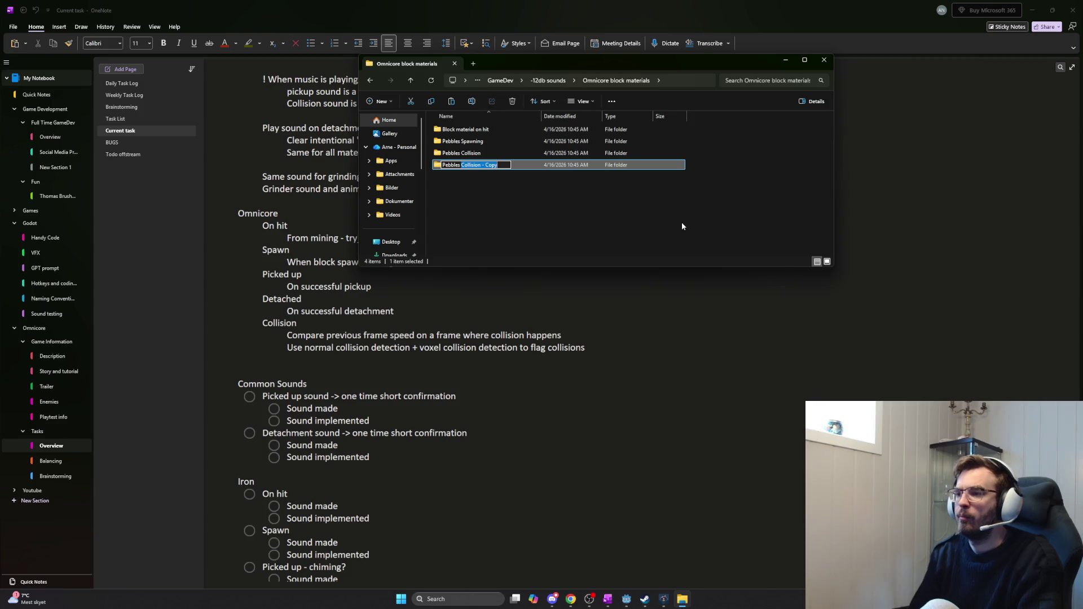
{"action": "type", "text": " pickup"}
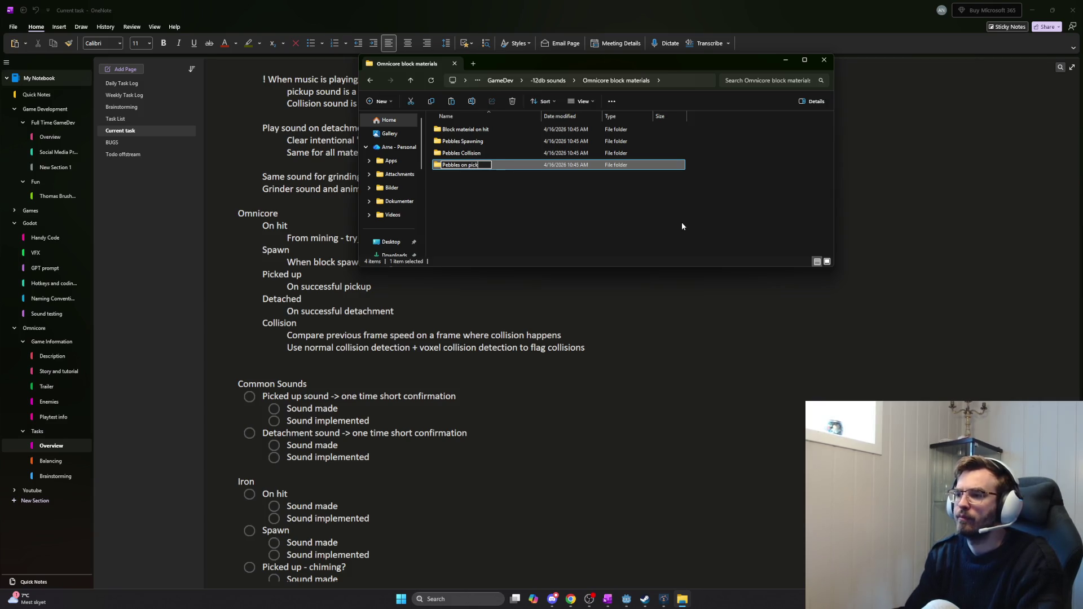
{"action": "key", "text": "Return"}
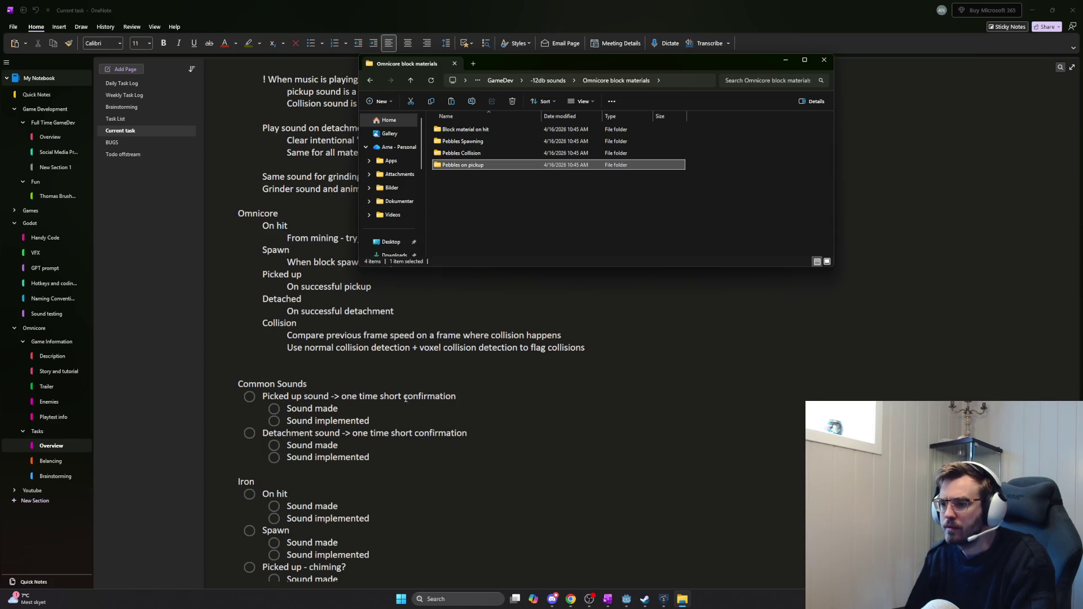
{"action": "scroll", "coordinate": [406, 398], "scroll_direction": "down", "scroll_amount": 5}
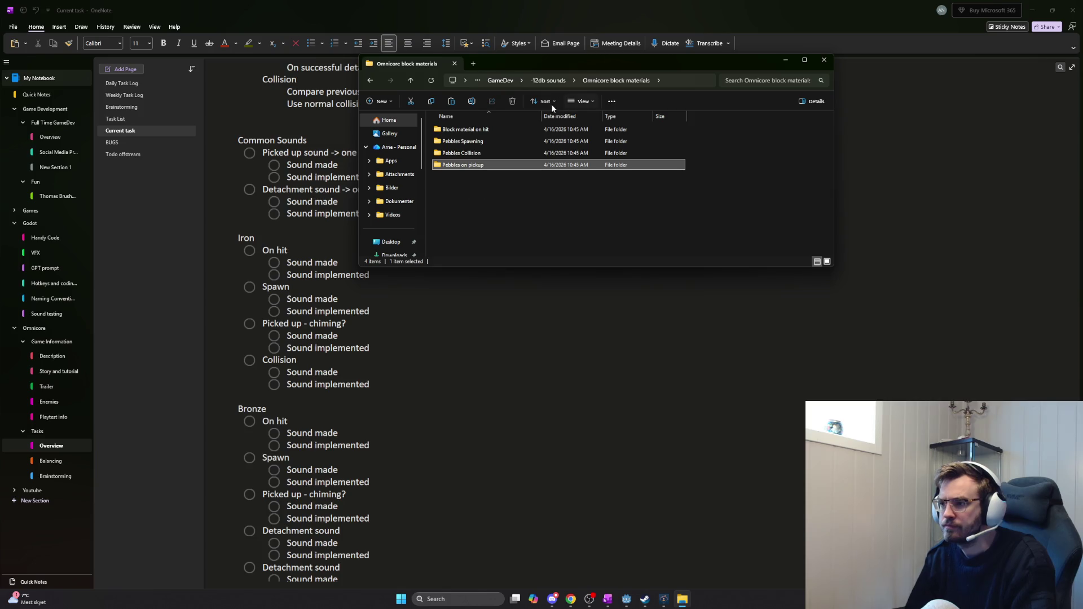
- Create a new folder named 'Pickup sounds' in -12db sounds and open it
{"action": "left_click", "coordinate": [370, 80]}
{"action": "scroll", "coordinate": [507, 242], "scroll_direction": "down", "scroll_amount": 1}
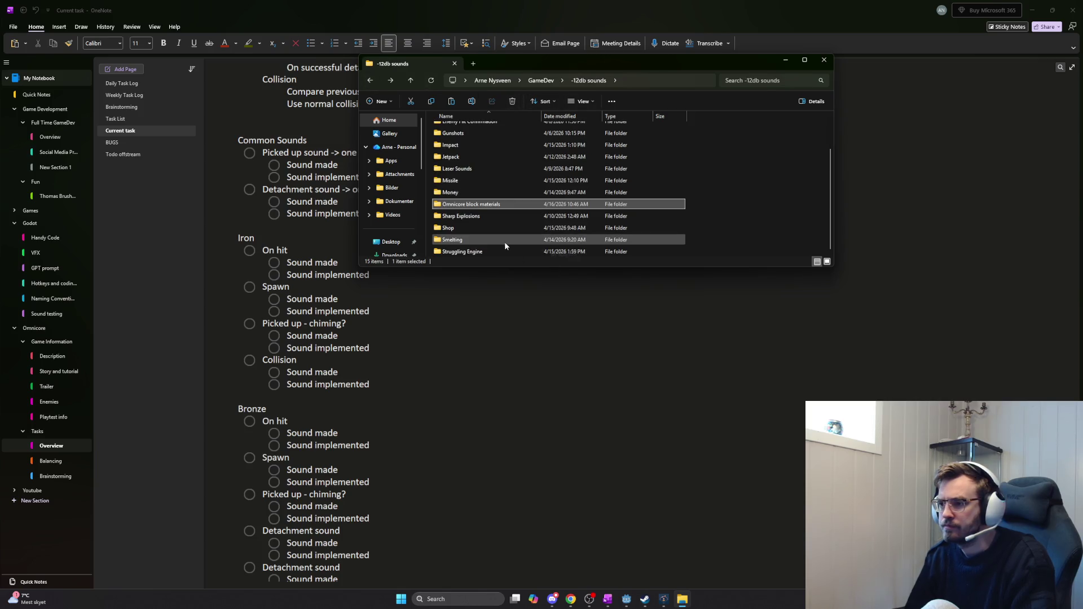
{"action": "right_click", "coordinate": [729, 198]}
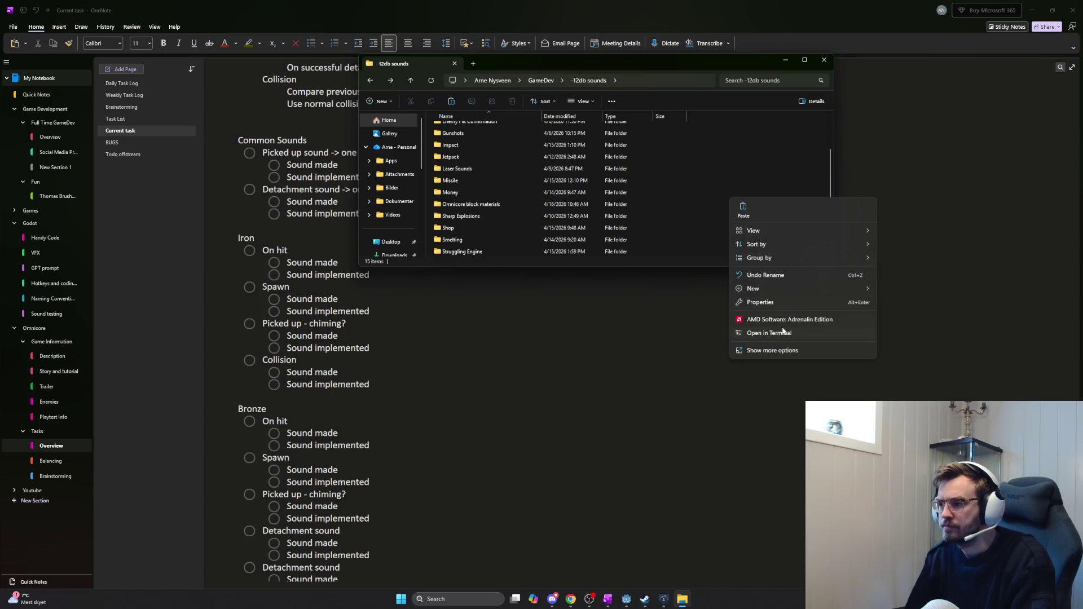
{"action": "mouse_move", "coordinate": [775, 293]}
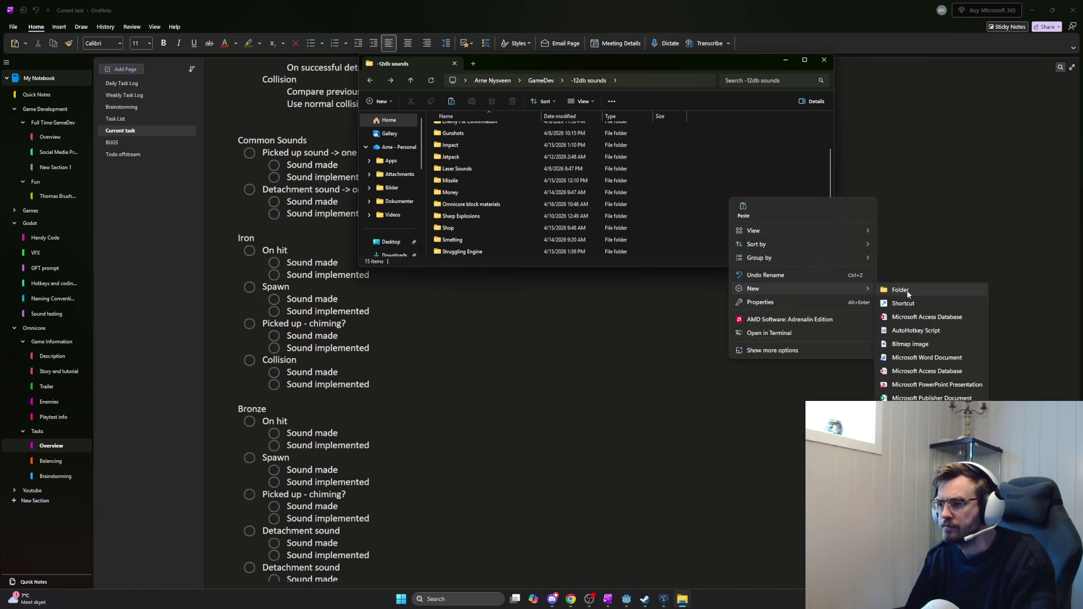
{"action": "left_click", "coordinate": [901, 290]}
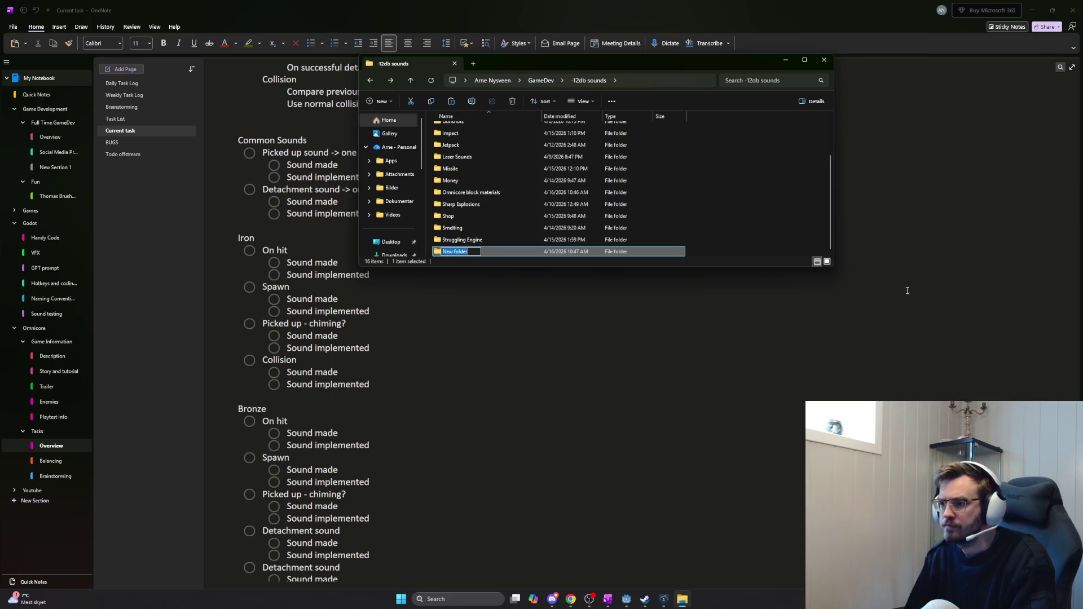
{"action": "type", "text": "Pick"}
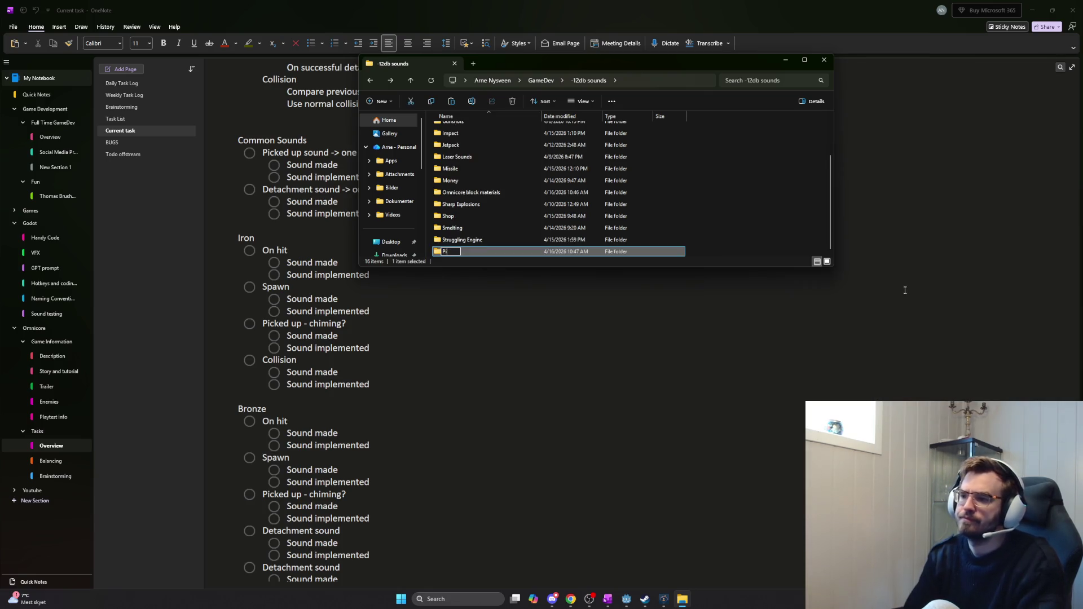
{"action": "type", "text": "up sounds"}
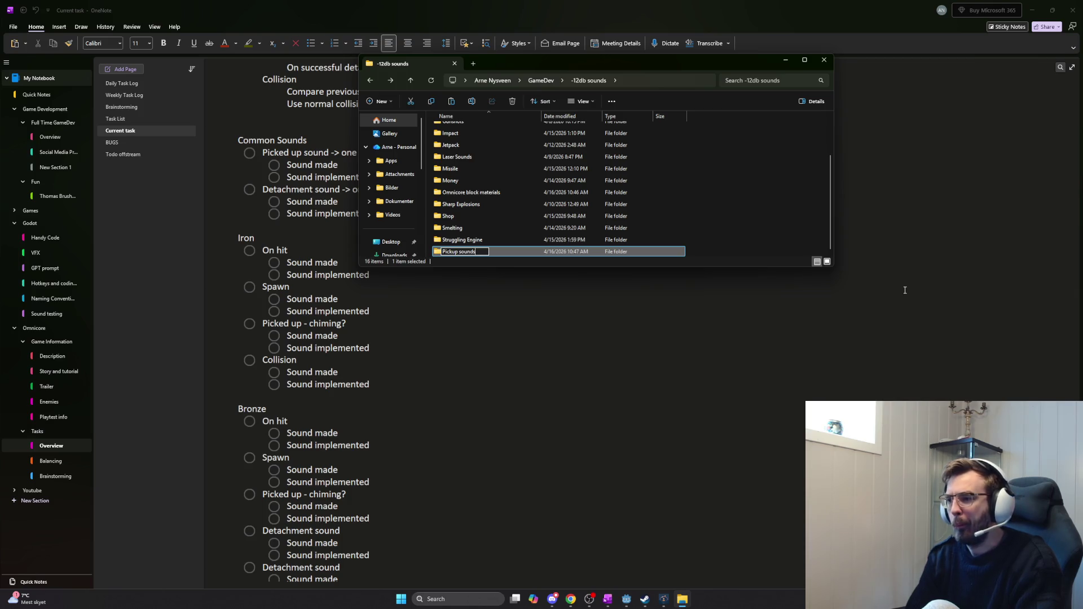
{"action": "key", "text": "Return"}
{"action": "key", "text": "Return"}
- Add an 'Omnicore pickup pebble' subfolder inside Pickup sounds, then return to -12db sounds
{"action": "right_click", "coordinate": [584, 193]}
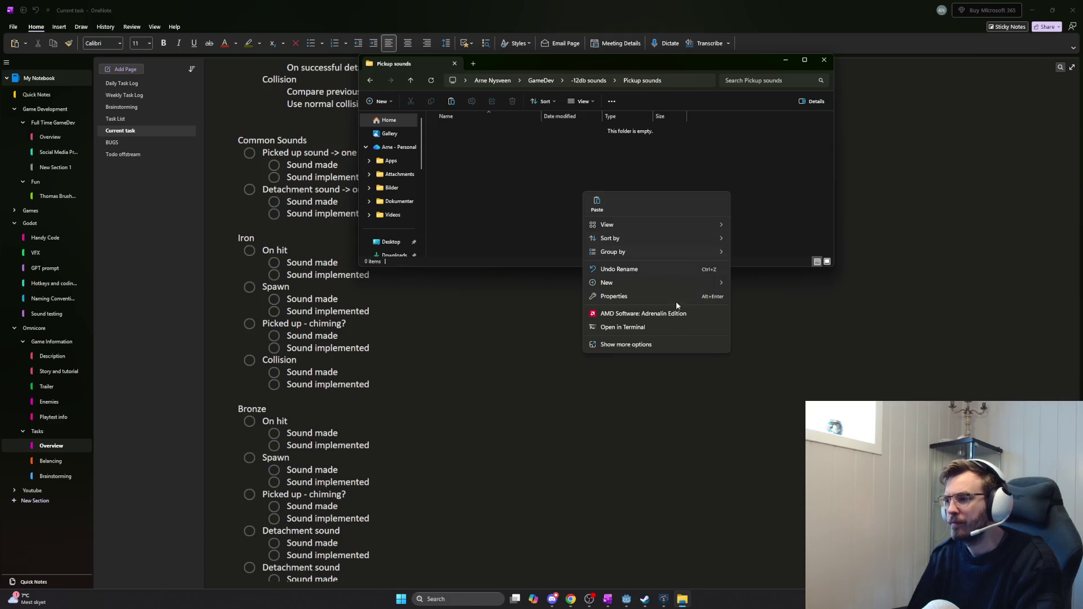
{"action": "mouse_move", "coordinate": [682, 284]}
{"action": "left_click", "coordinate": [758, 282]}
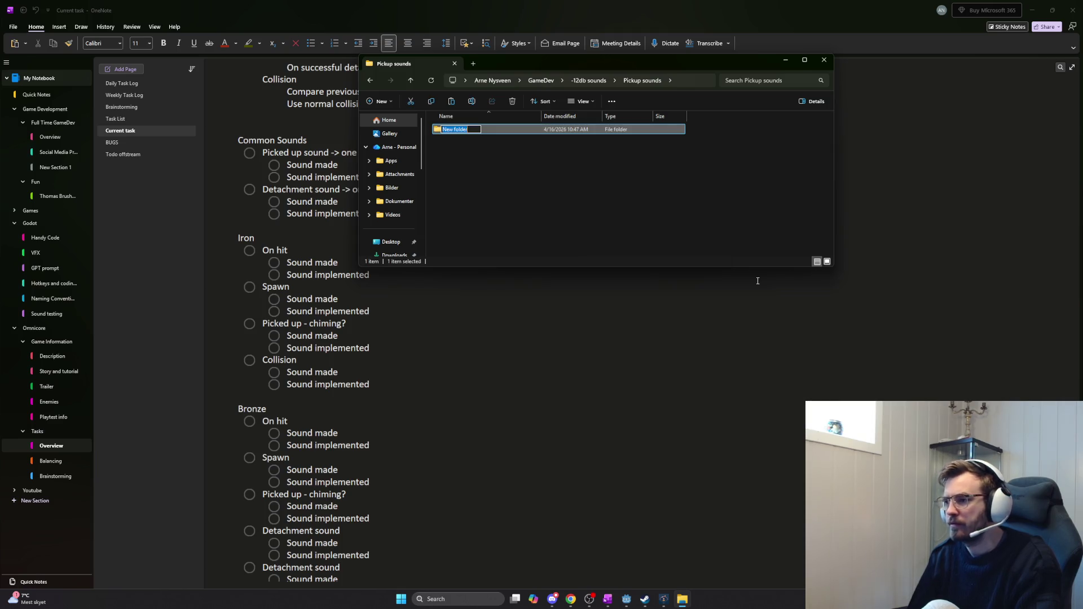
{"action": "type", "text": "Omnicore pickup pebble"}
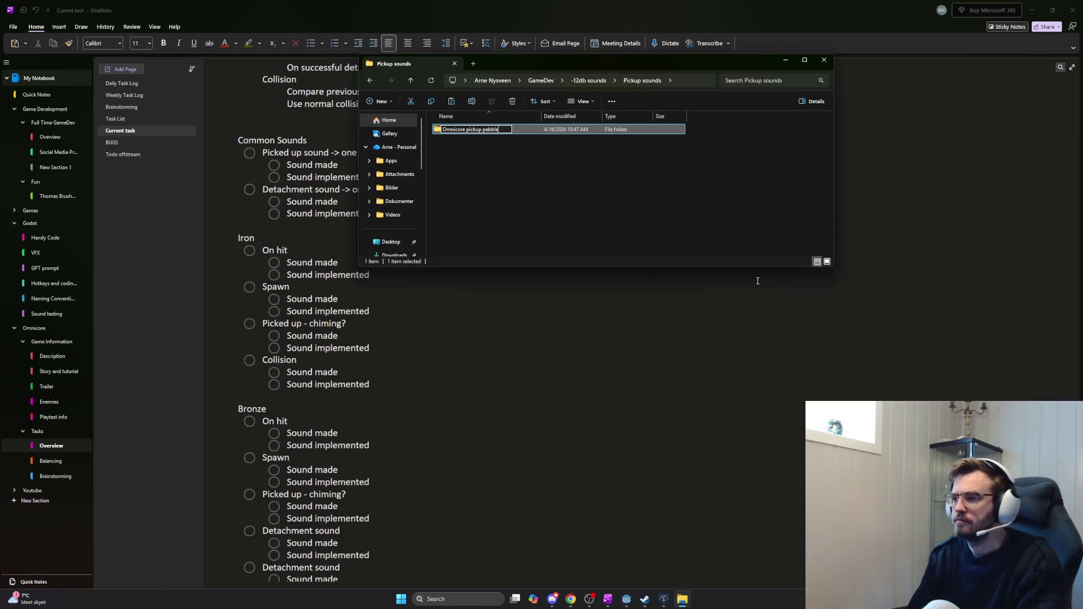
{"action": "key", "text": "Return"}
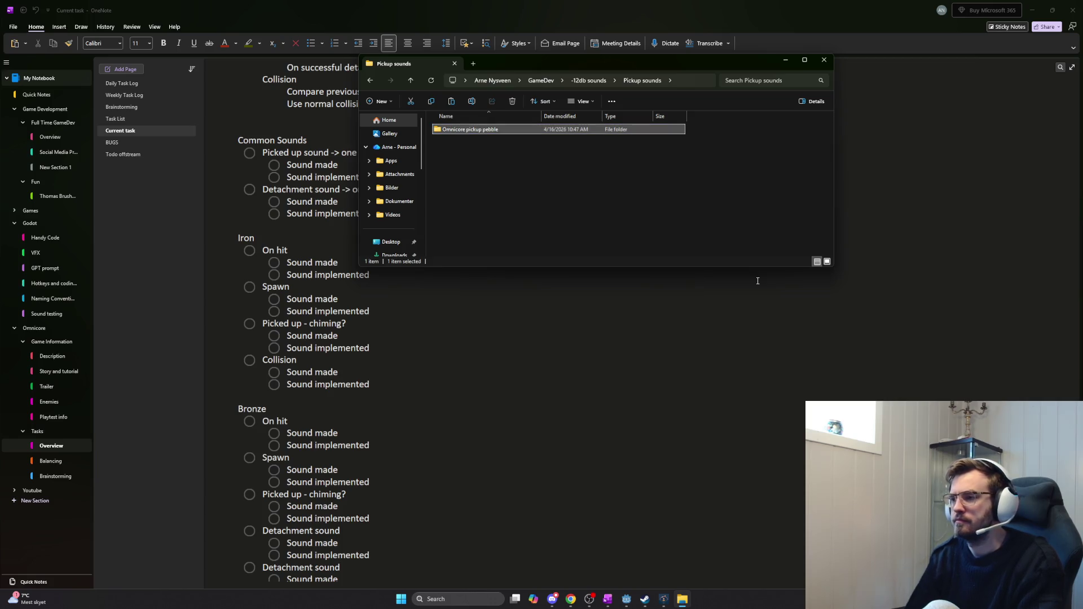
{"action": "key", "text": "BackSpace"}
{"action": "scroll", "coordinate": [520, 230], "scroll_direction": "down", "scroll_amount": 2}
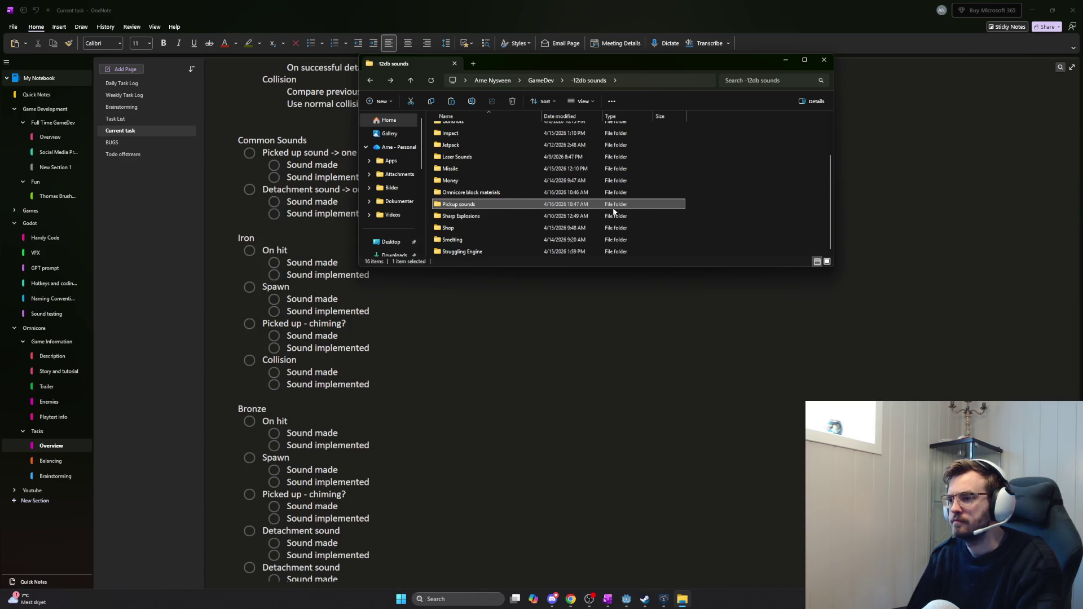
- Rename the Pickup sounds folder to 'Pickup and drop sounds'
{"action": "right_click", "coordinate": [731, 205]}
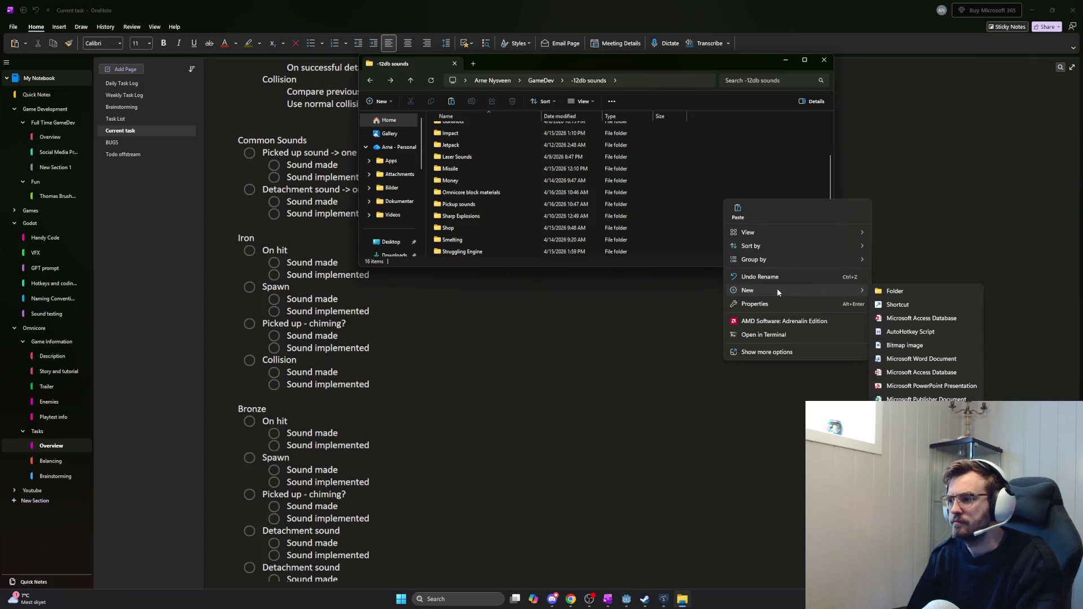
{"action": "left_click", "coordinate": [526, 205]}
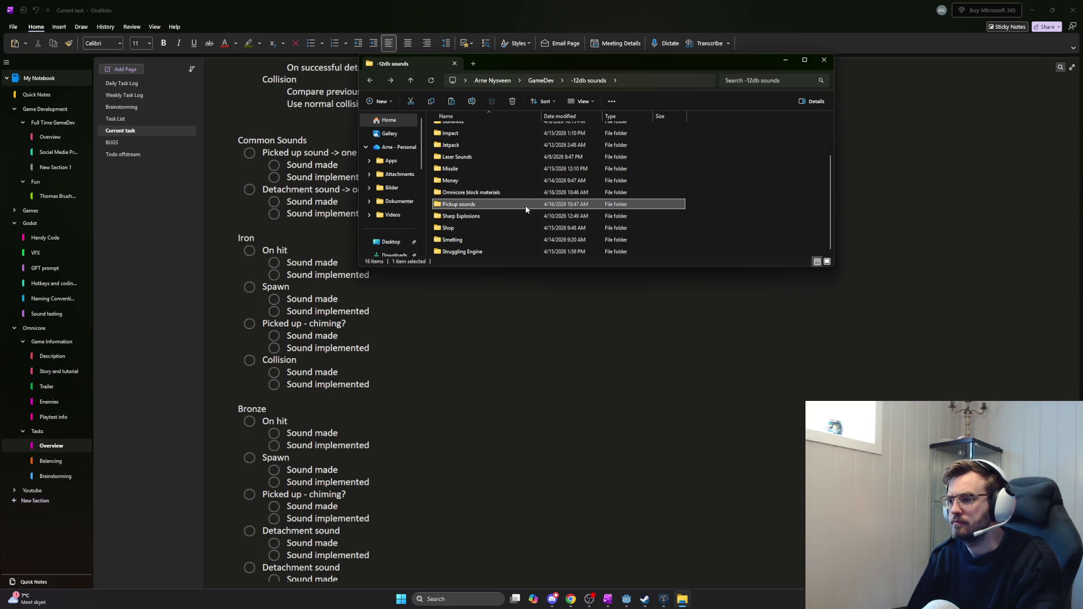
{"action": "left_click", "coordinate": [462, 206]}
{"action": "left_click", "coordinate": [457, 205]}
{"action": "type", "text": "and drop"}
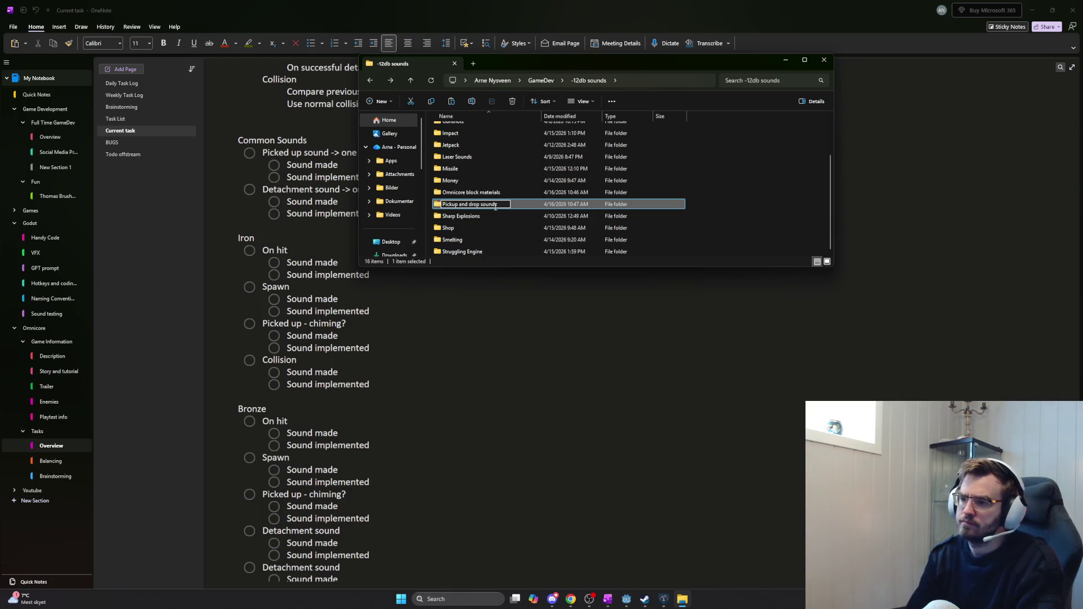
{"action": "left_click", "coordinate": [532, 206]}
- Inside Pickup and drop sounds, create a new folder named 'Omnicore drop pebble'
{"action": "double_click", "coordinate": [532, 204]}
{"action": "right_click", "coordinate": [494, 159]}
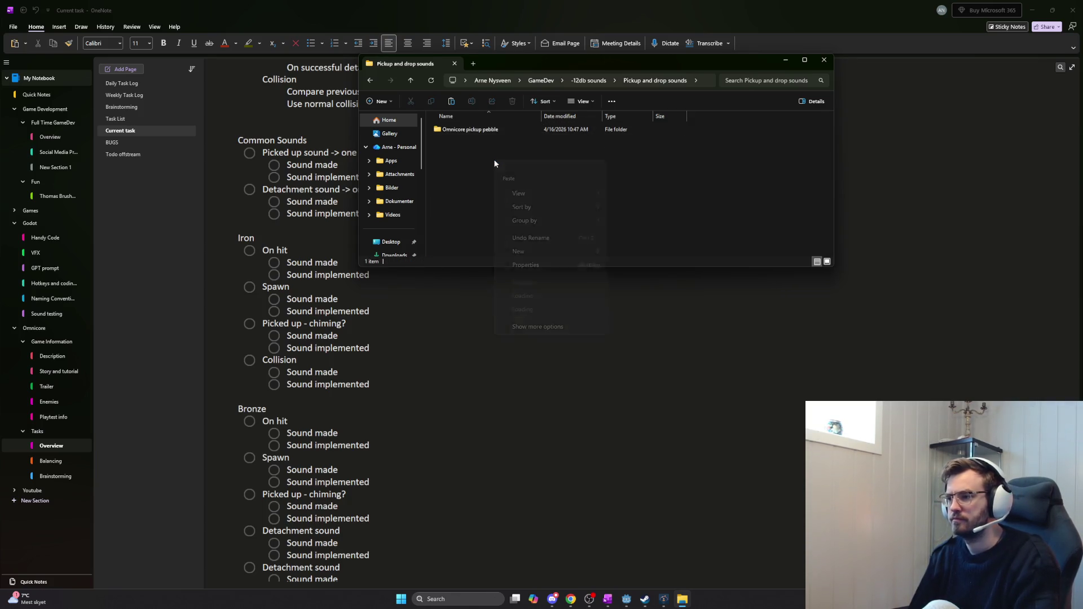
{"action": "mouse_move", "coordinate": [593, 251]}
{"action": "left_click", "coordinate": [695, 249]}
{"action": "type", "text": "Omnicore re"}
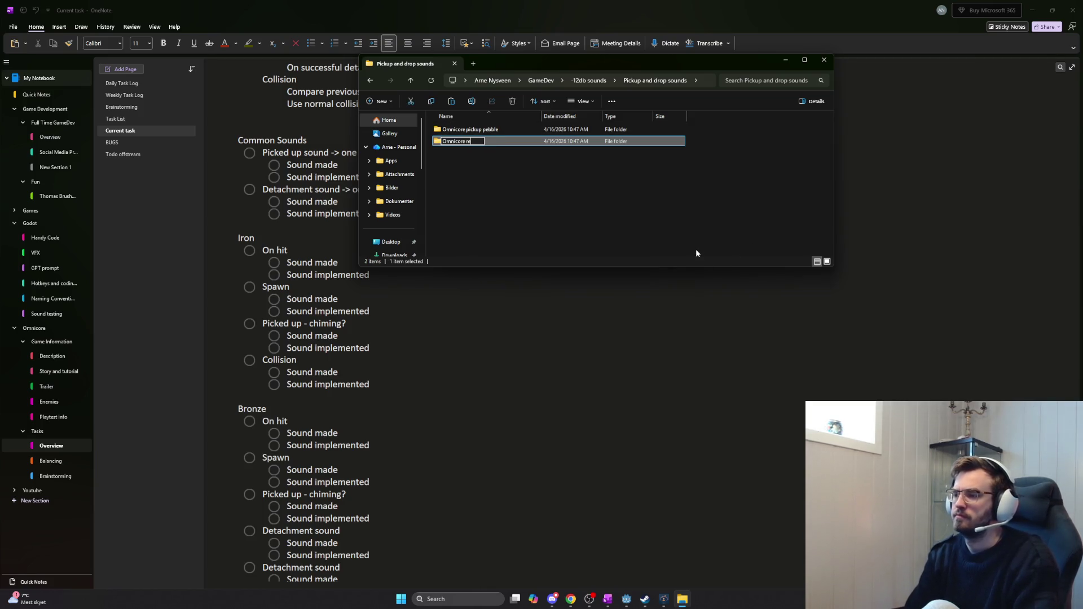
{"action": "type", "text": "lease"}
{"action": "key", "text": "BackSpace"}
{"action": "key", "text": "BackSpace"}
{"action": "key", "text": "BackSpace"}
{"action": "type", "text": "drop pebble"}
{"action": "key", "text": "Return"}
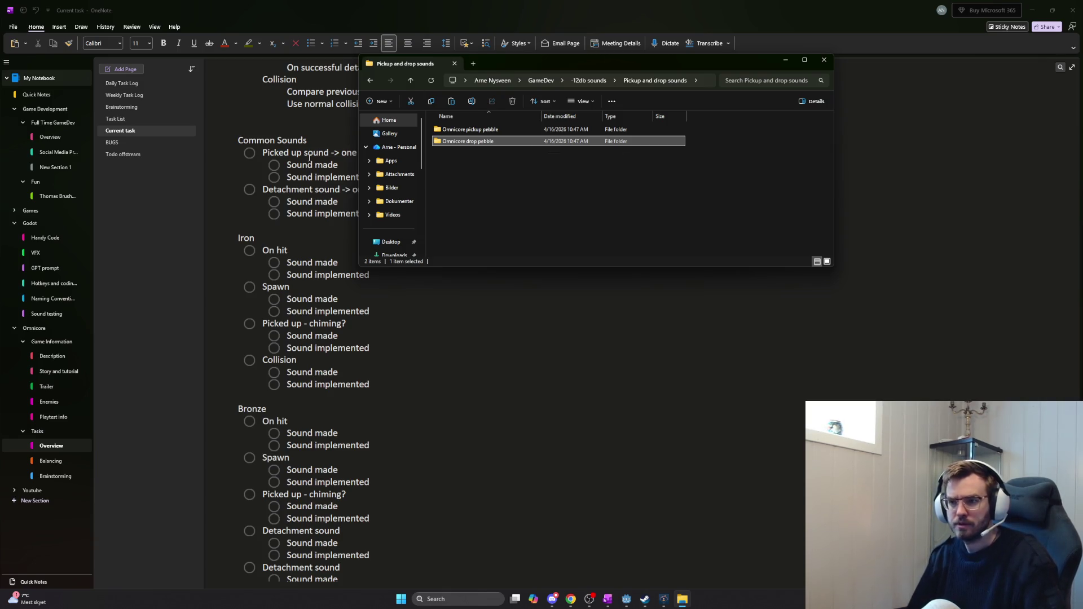
- Bring the OneNote Current task page forward and review the Common Sounds checklist
{"action": "left_click", "coordinate": [316, 124]}
{"action": "left_click_drag", "start_coordinate": [266, 146], "coordinate": [448, 210]}
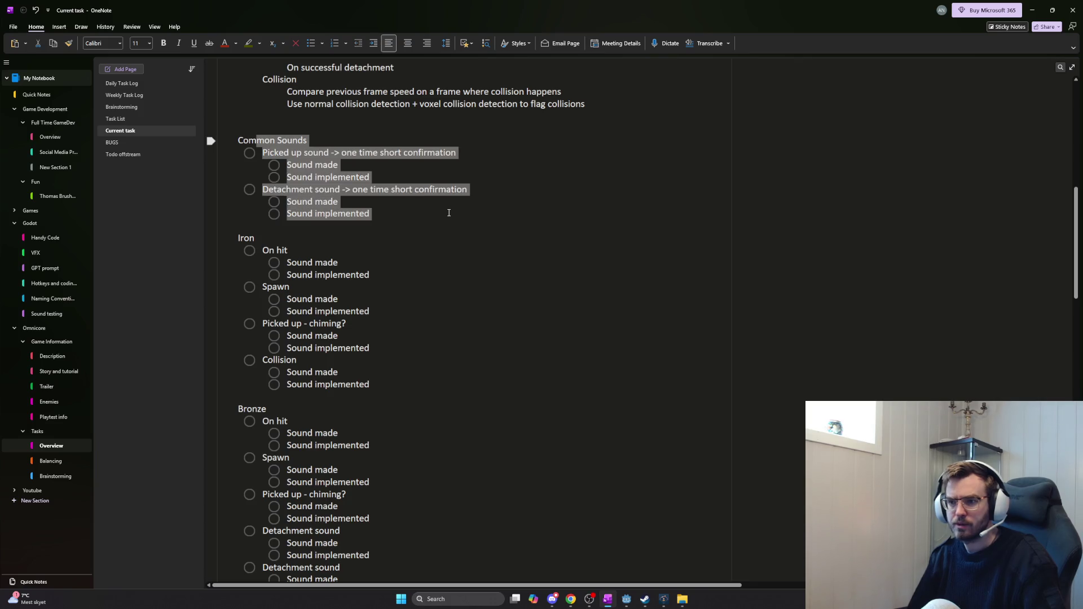
{"action": "left_click", "coordinate": [449, 213]}
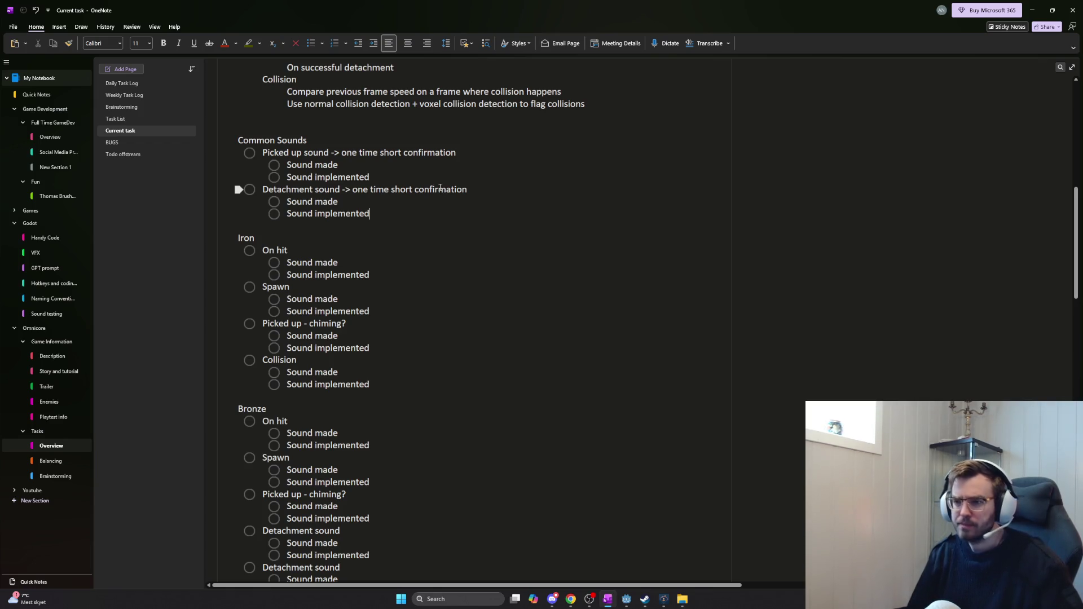
{"action": "left_click", "coordinate": [431, 217]}
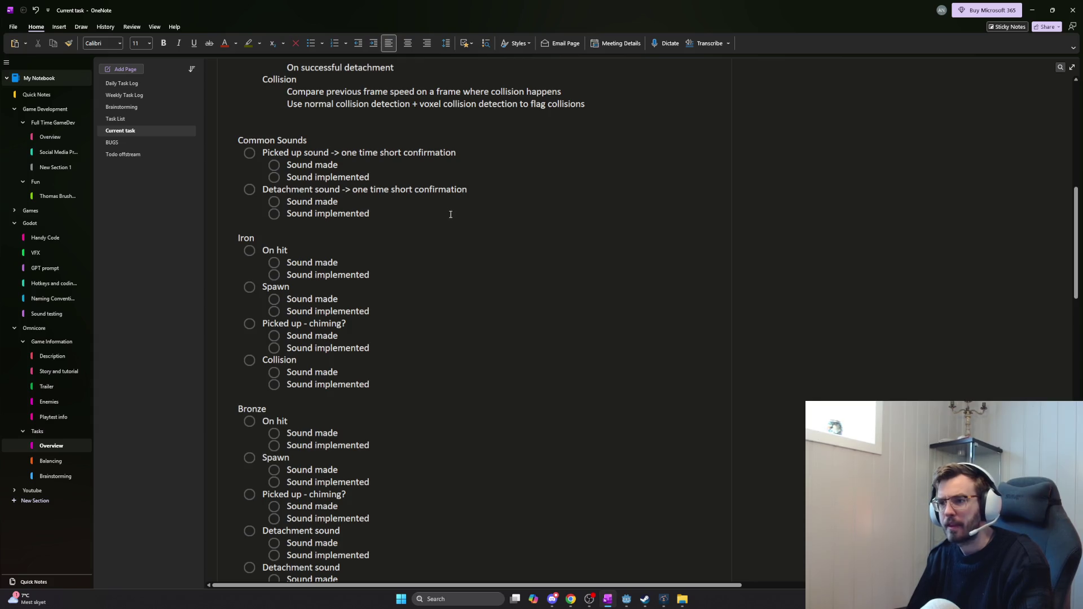
{"action": "key", "text": "alt+Tab"}
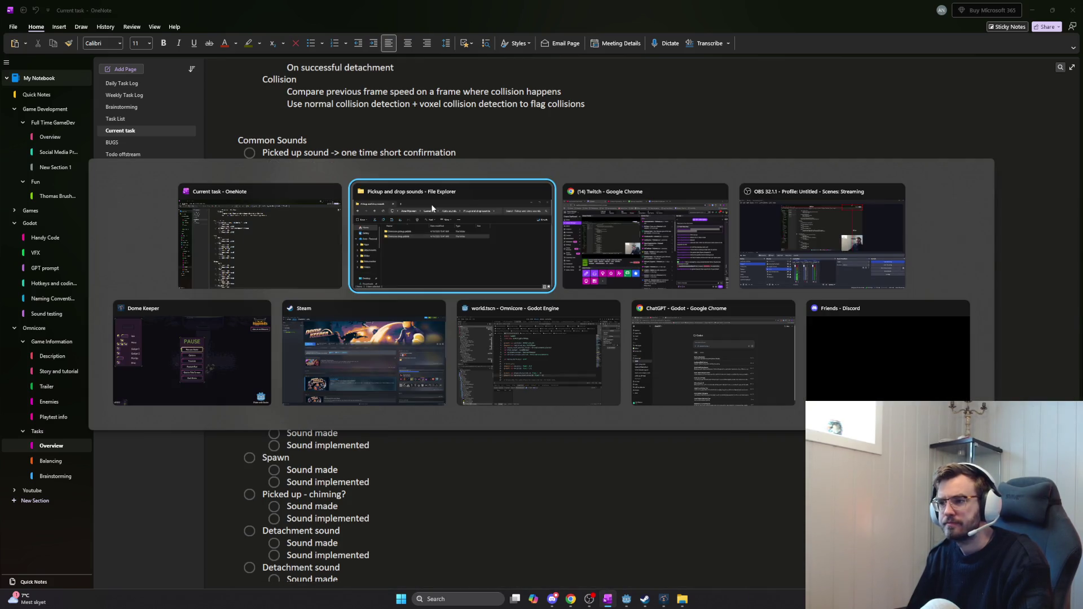
{"action": "key", "text": "Escape"}
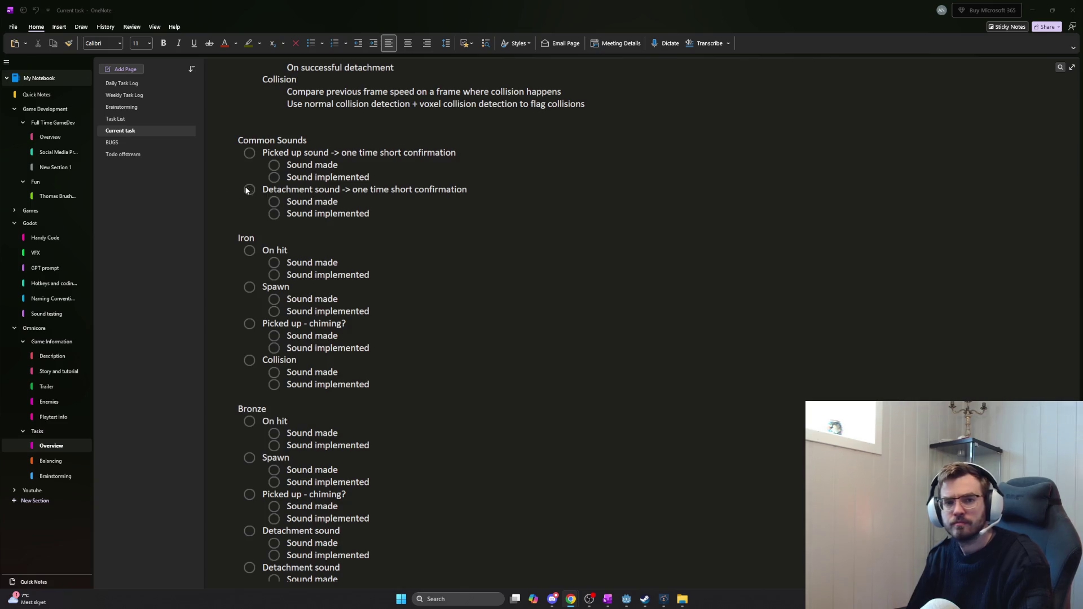
{"action": "key", "text": "alt+Tab"}
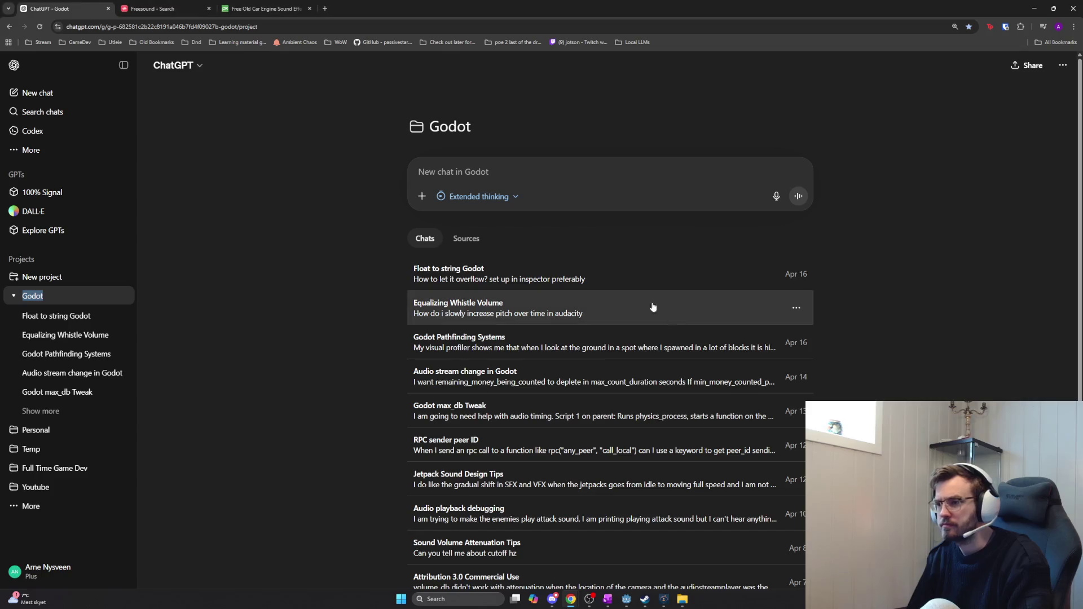
- Replace the Freesound search term with 'pick up' and run the search
{"action": "left_click", "coordinate": [152, 8]}
{"action": "triple_click", "coordinate": [379, 67]}
{"action": "type", "text": "pickup"}
{"action": "key", "text": "Return"}
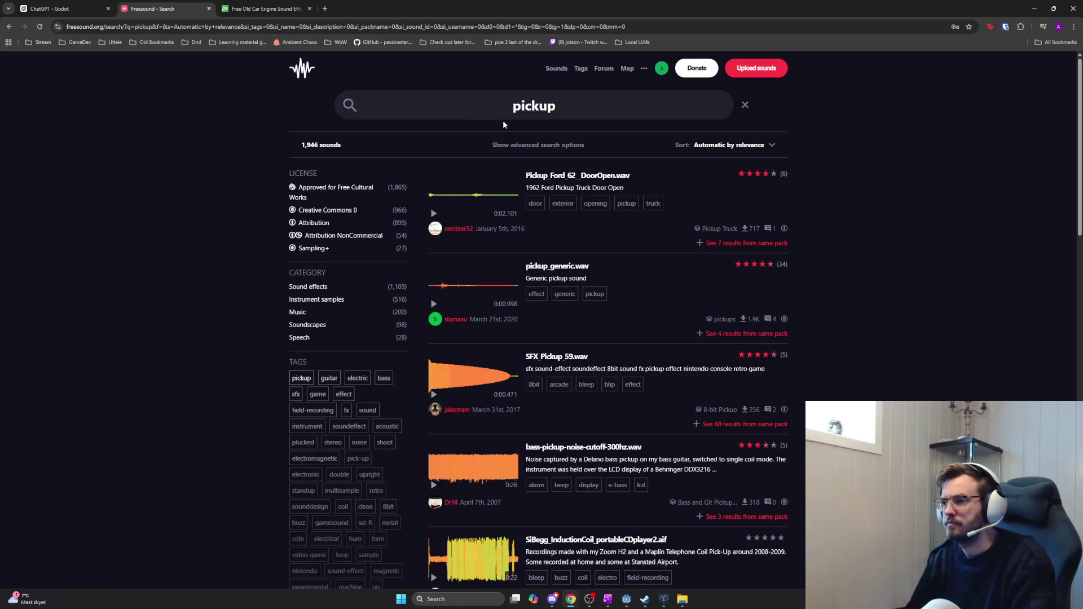
{"action": "left_click", "coordinate": [539, 105]}
{"action": "key", "text": "Return"}
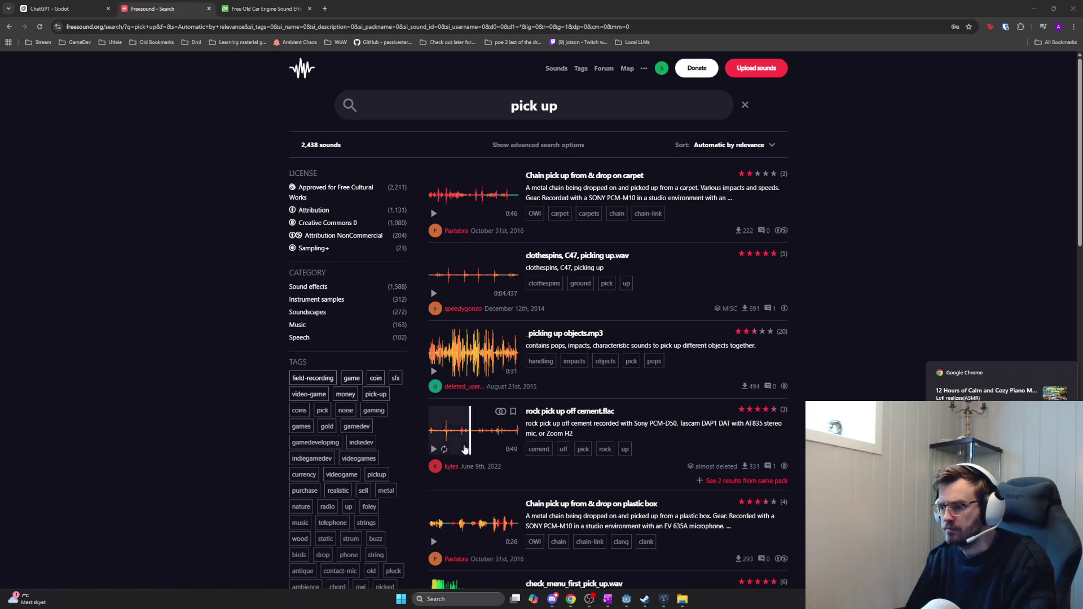
- Audition the rock pick up off cement and Ammo Pick-Up previews in the results
{"action": "left_click", "coordinate": [435, 449]}
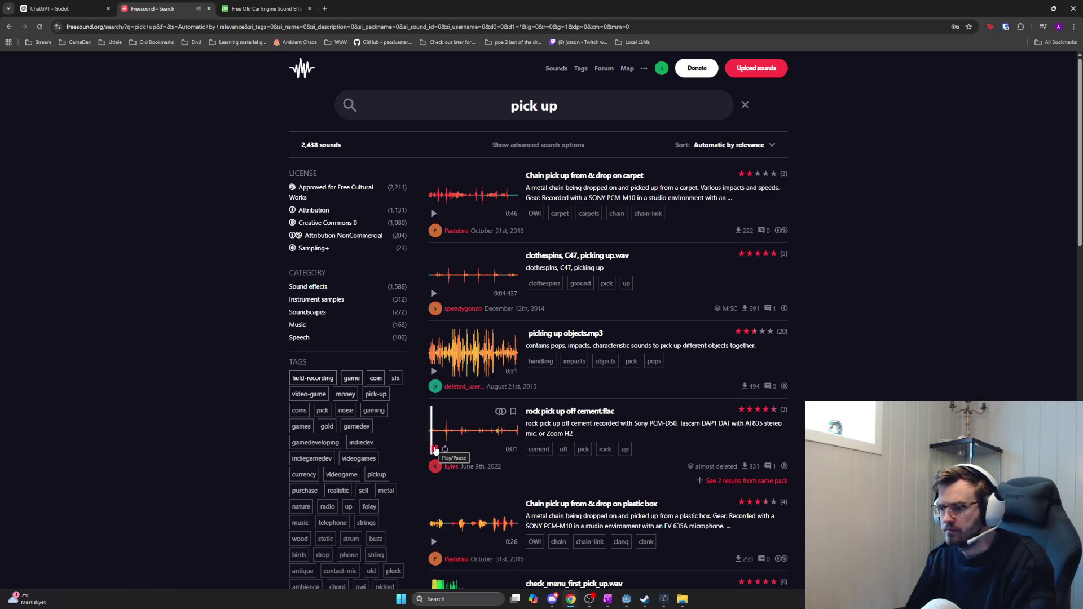
{"action": "left_click", "coordinate": [434, 449]}
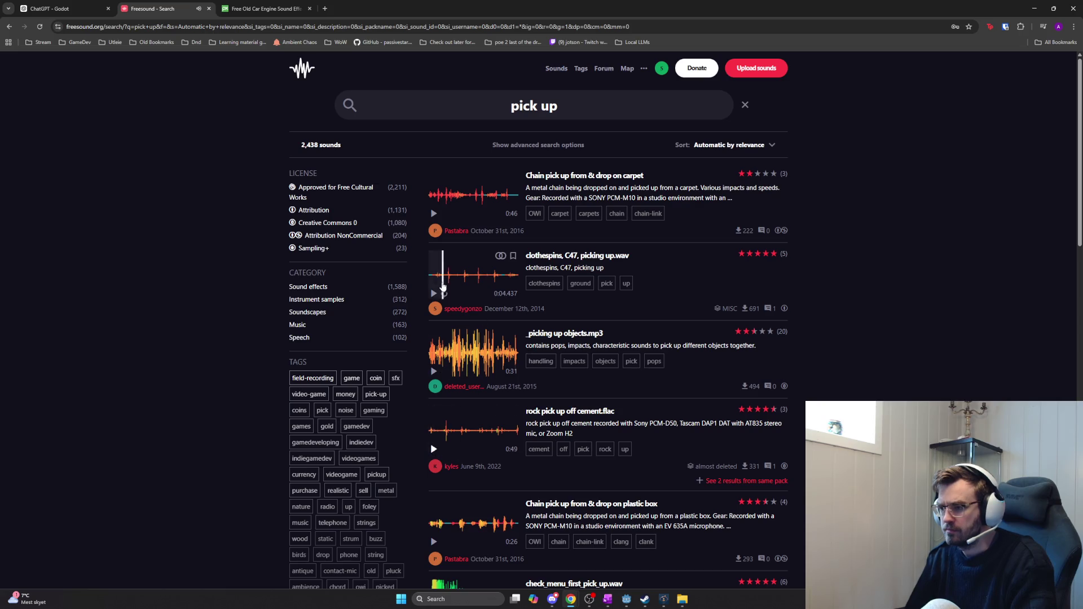
{"action": "scroll", "coordinate": [443, 300], "scroll_direction": "down", "scroll_amount": 8}
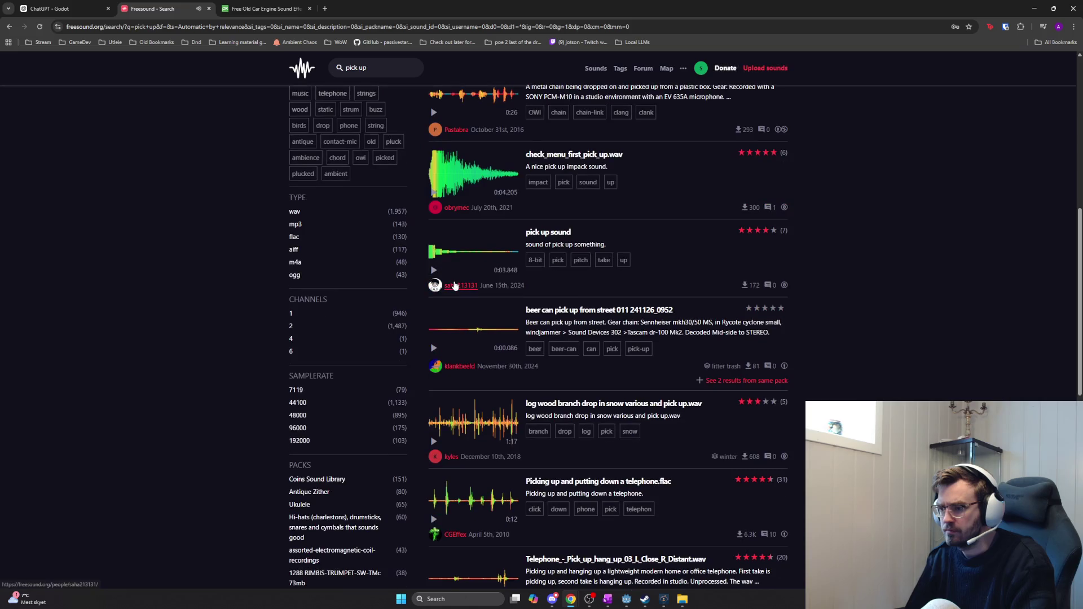
{"action": "scroll", "coordinate": [525, 389], "scroll_direction": "down", "scroll_amount": 2}
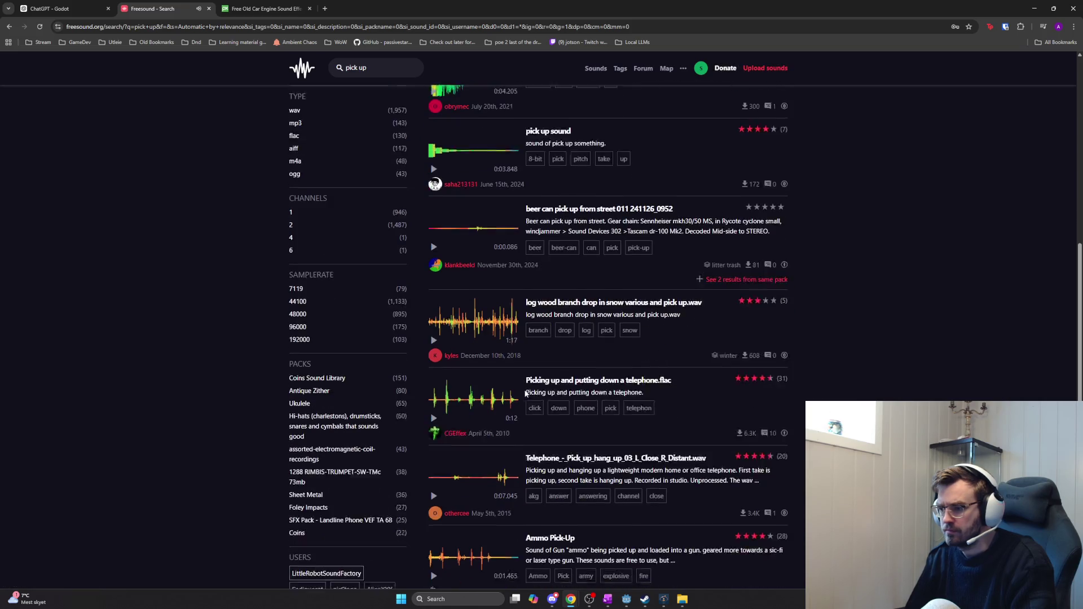
{"action": "scroll", "coordinate": [535, 402], "scroll_direction": "down", "scroll_amount": 4}
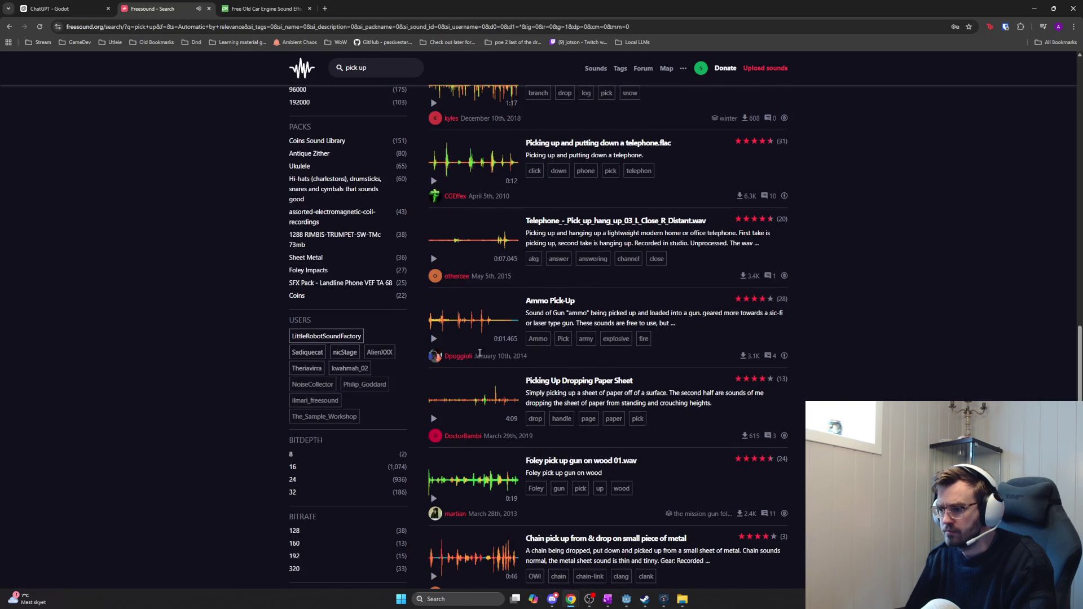
{"action": "left_click", "coordinate": [434, 339]}
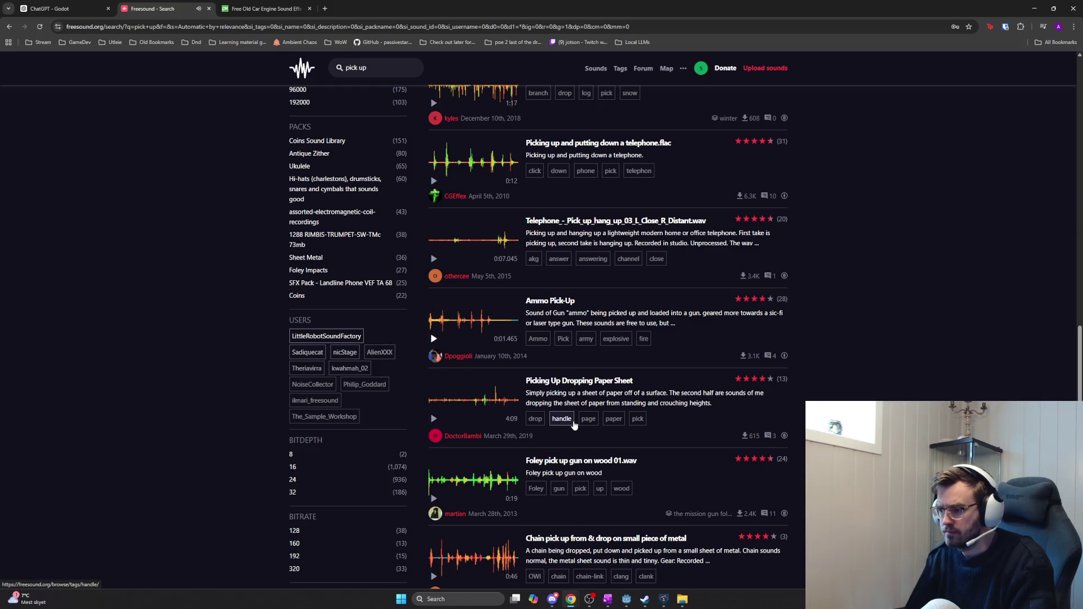
{"action": "scroll", "coordinate": [574, 426], "scroll_direction": "down", "scroll_amount": 3}
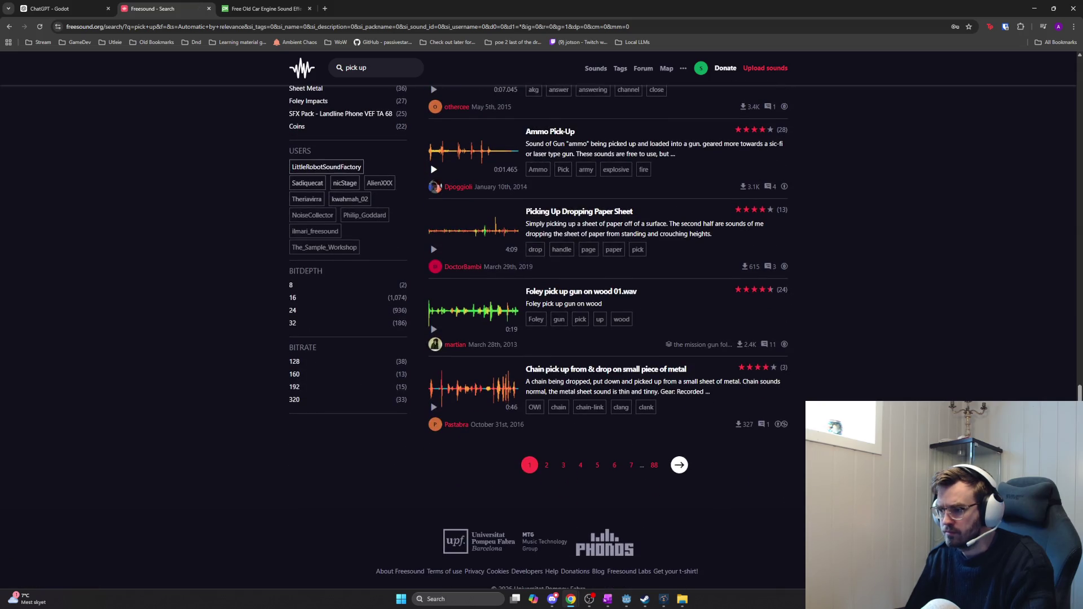
{"action": "scroll", "coordinate": [574, 426], "scroll_direction": "up", "scroll_amount": 15}
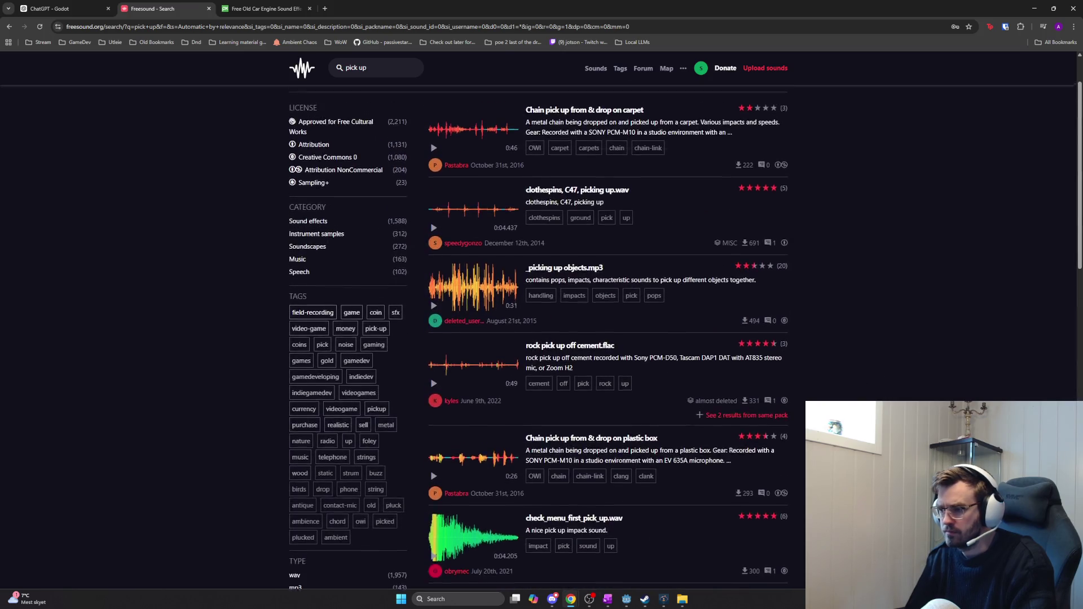
{"action": "left_click", "coordinate": [621, 110]}
- Search for 'pick up object' and play the Generic Game Pick Up preview
{"action": "type", "text": "obj"}
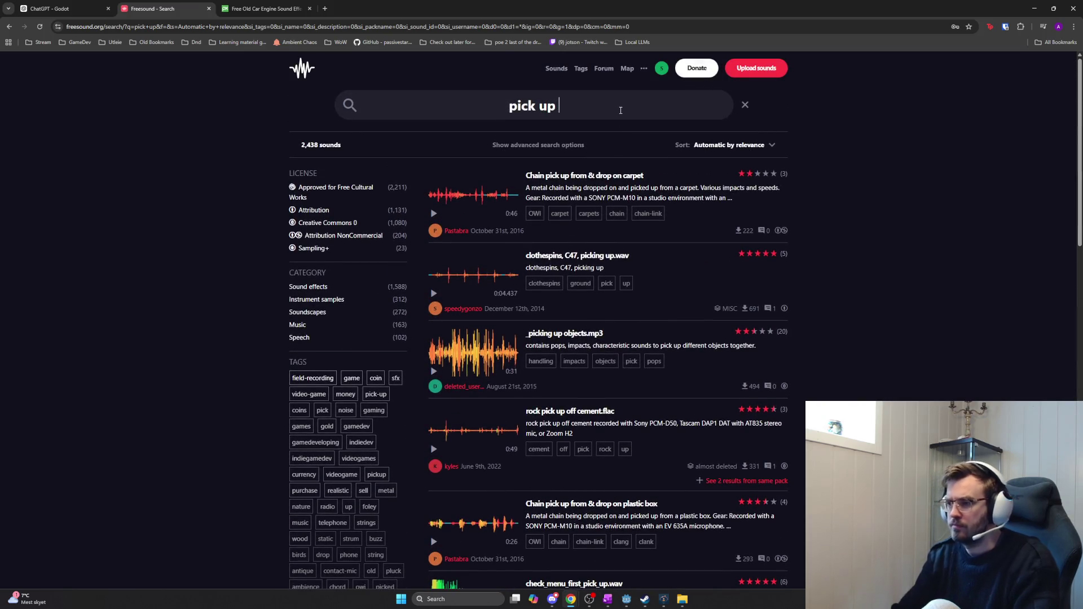
{"action": "type", "text": "ect"}
{"action": "key", "text": "Return"}
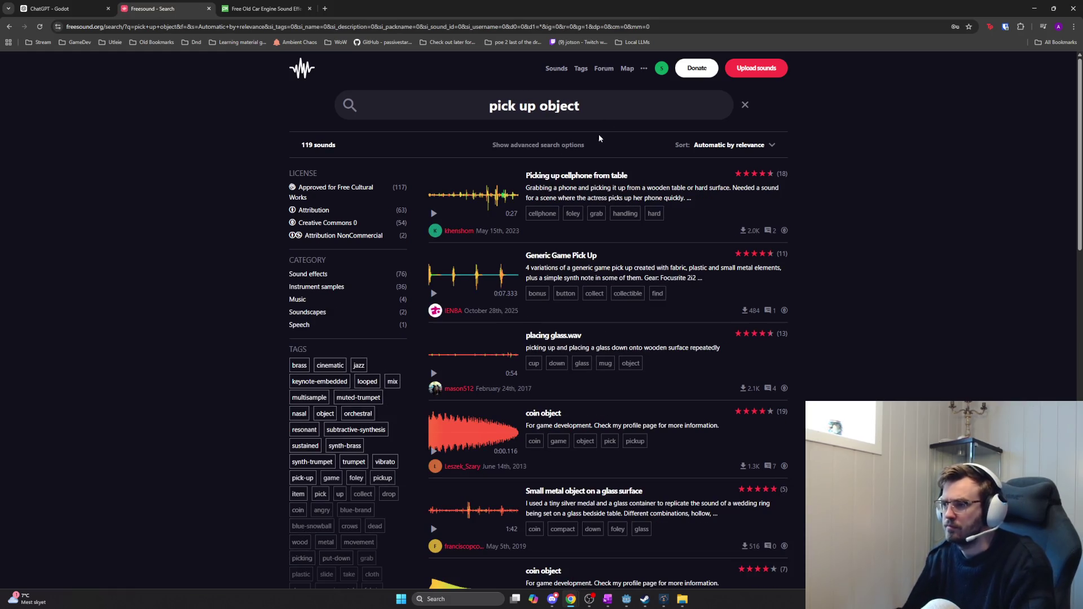
{"action": "left_click", "coordinate": [435, 294]}
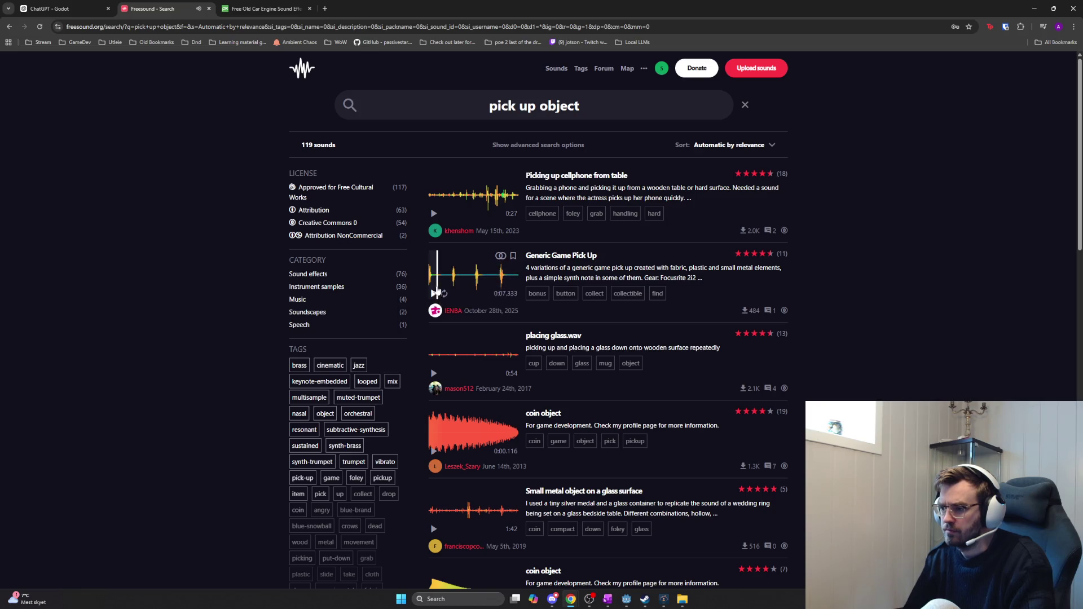
{"action": "left_click", "coordinate": [446, 279]}
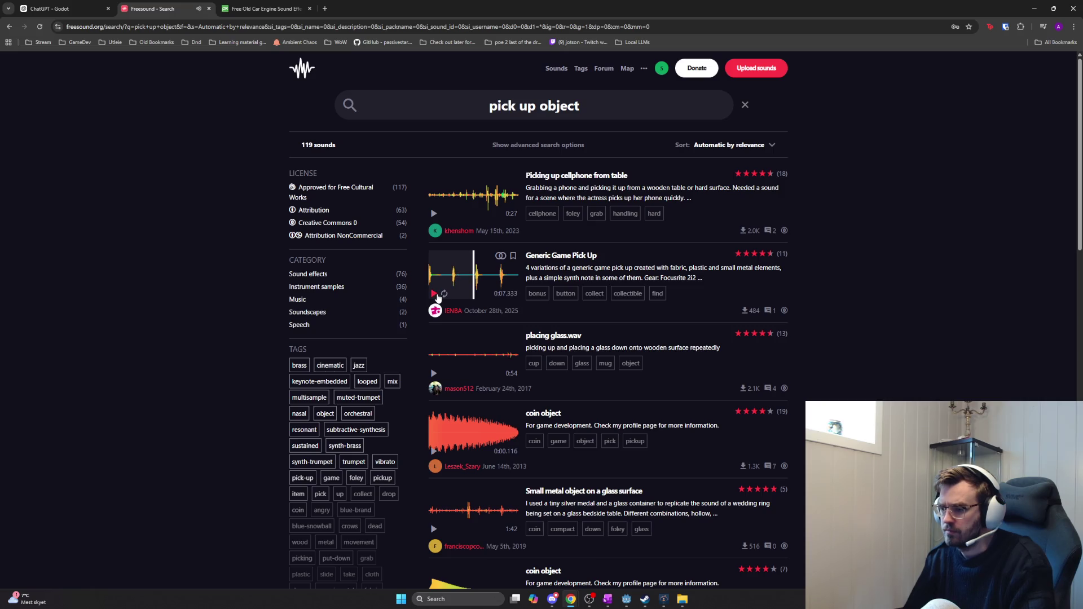
- Audition several coin object clips, including the 0:00.256 and 0:00.143 versions
{"action": "left_click", "coordinate": [434, 451]}
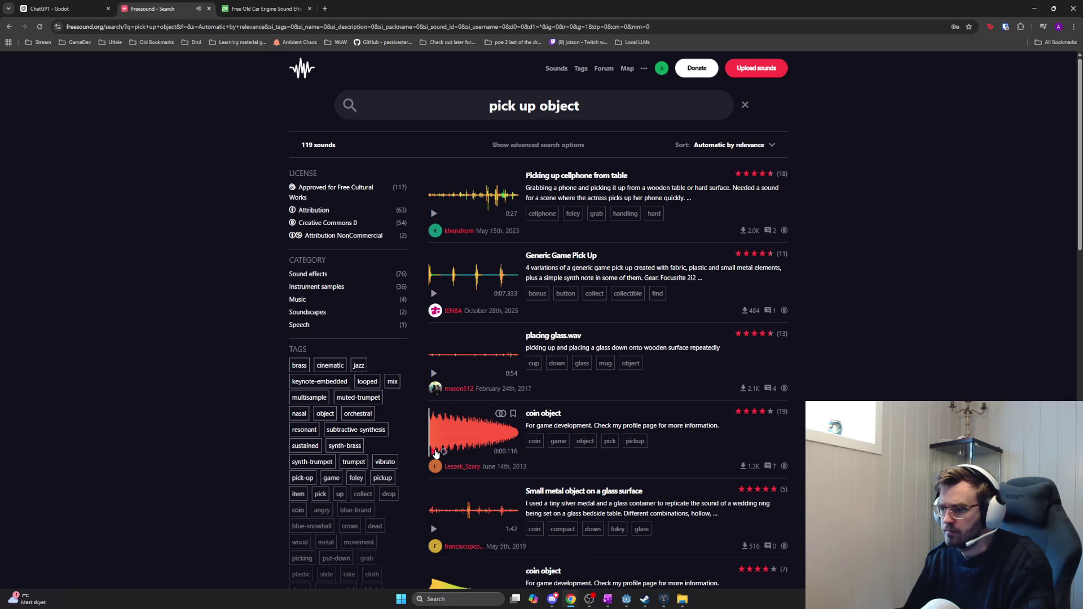
{"action": "left_click", "coordinate": [435, 449]}
{"action": "left_click", "coordinate": [435, 450]}
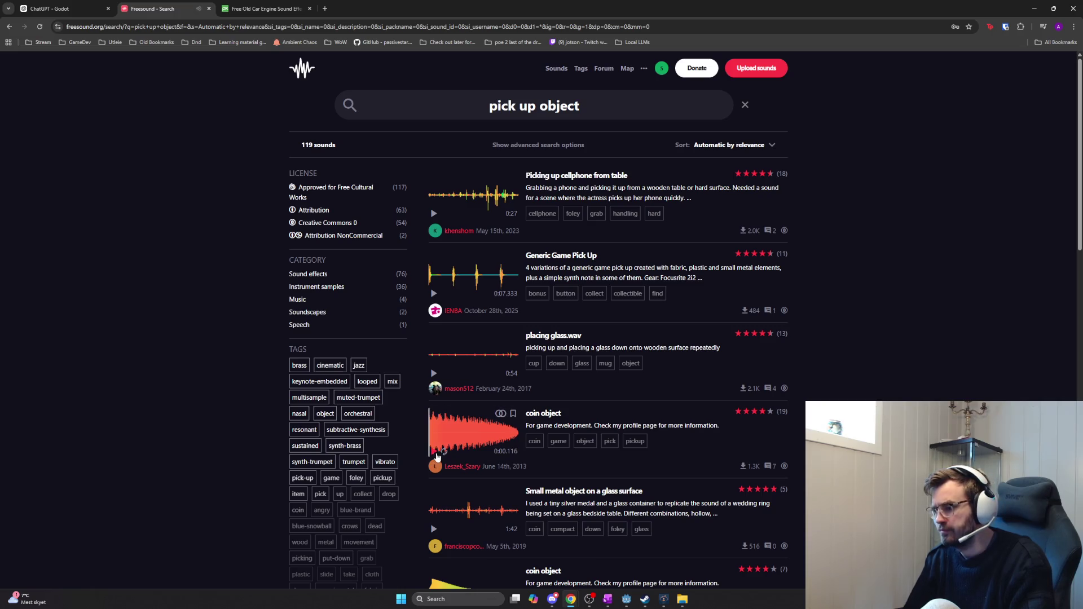
{"action": "scroll", "coordinate": [437, 457], "scroll_direction": "down", "scroll_amount": 3}
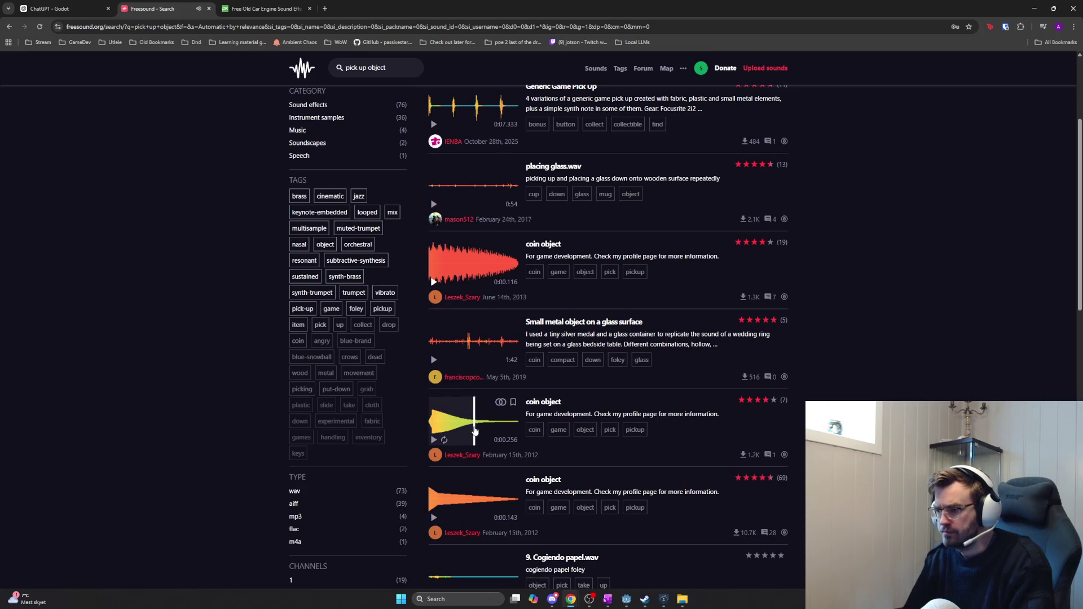
{"action": "left_click", "coordinate": [432, 442]}
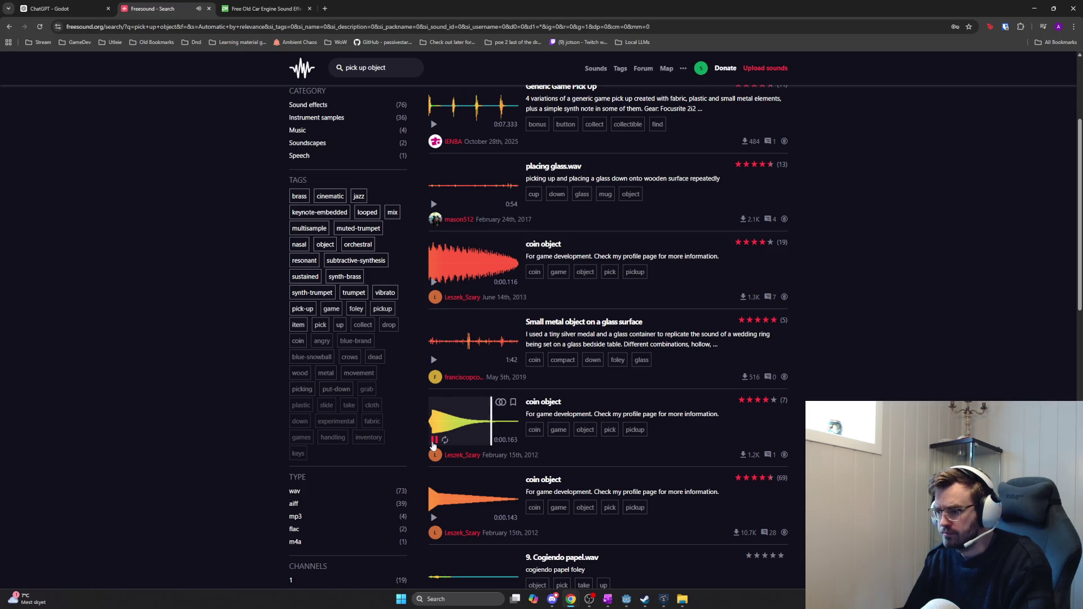
{"action": "left_click", "coordinate": [433, 519]}
{"action": "scroll", "coordinate": [433, 522], "scroll_direction": "down", "scroll_amount": 2}
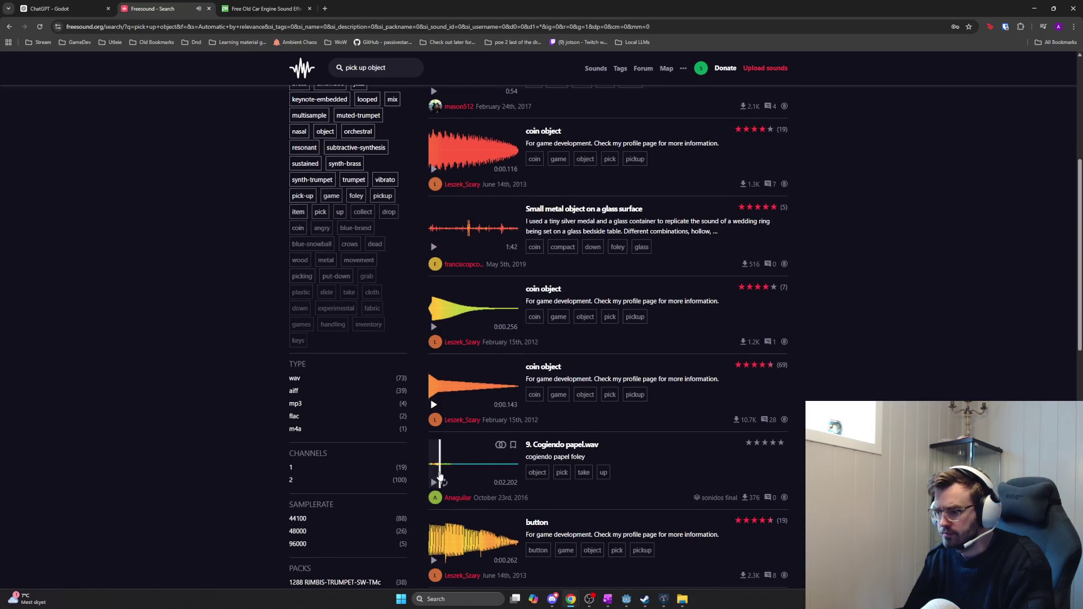
{"action": "left_click", "coordinate": [434, 405]}
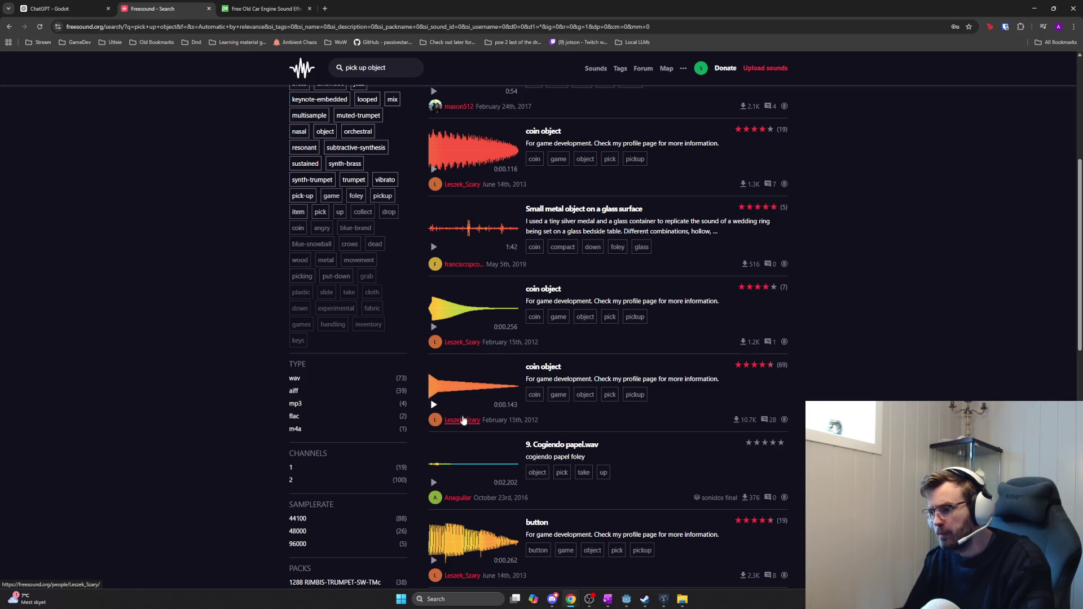
{"action": "left_click", "coordinate": [434, 405]}
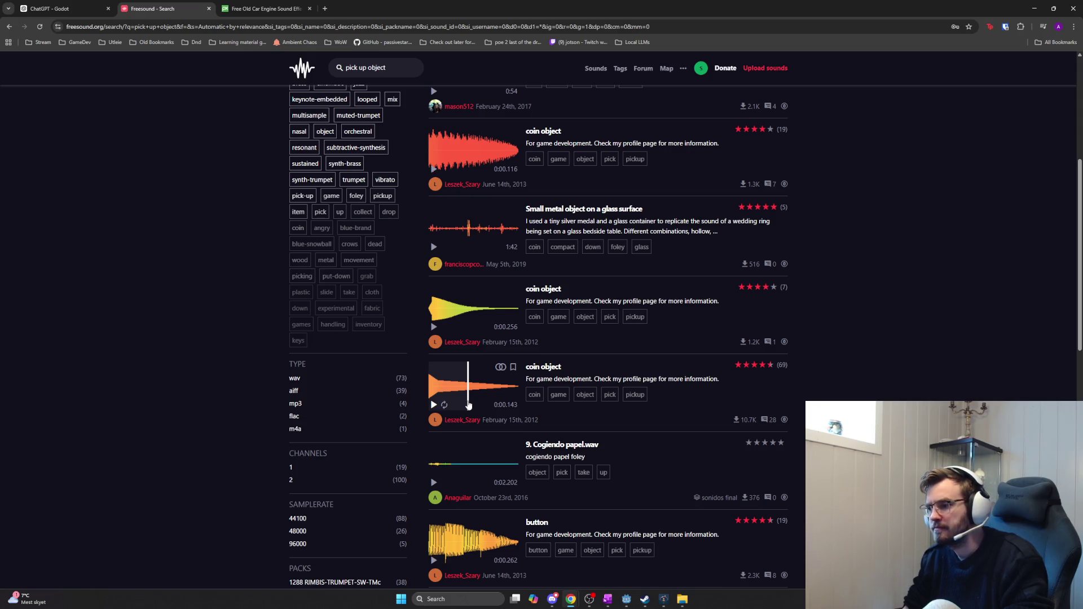
{"action": "key", "text": "alt+Tab"}
{"action": "key", "text": "alt+Tab"}
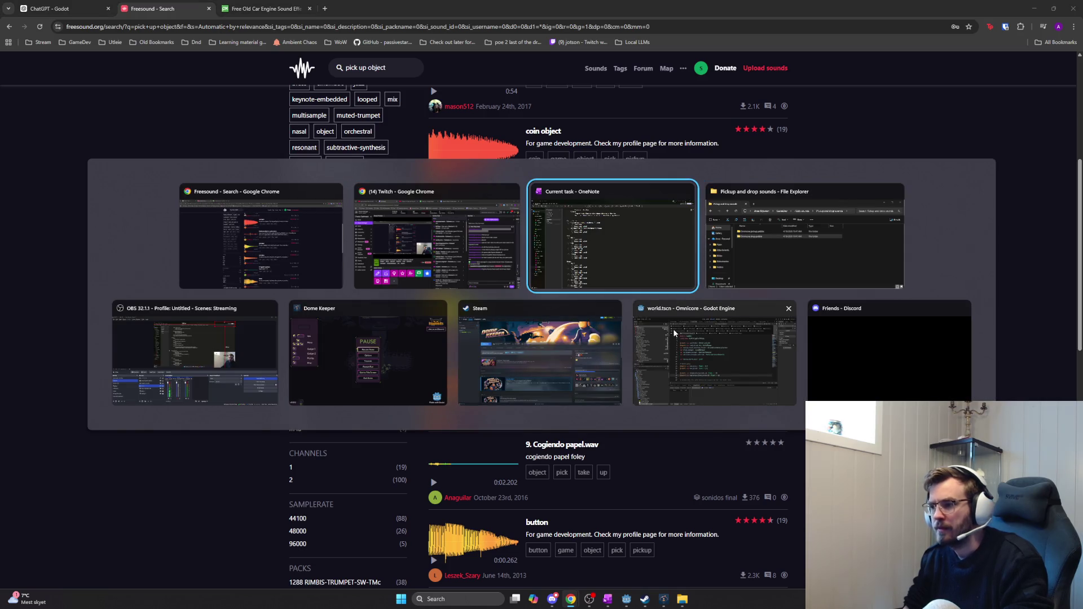
- Add a main checklist task 'Drop off sound / smelting sound?' to the Iron list
{"action": "key", "text": "alt+Tab"}
{"action": "key", "text": "alt+Tab"}
{"action": "key", "text": "alt+Tab"}
{"action": "key", "text": "alt+Tab"}
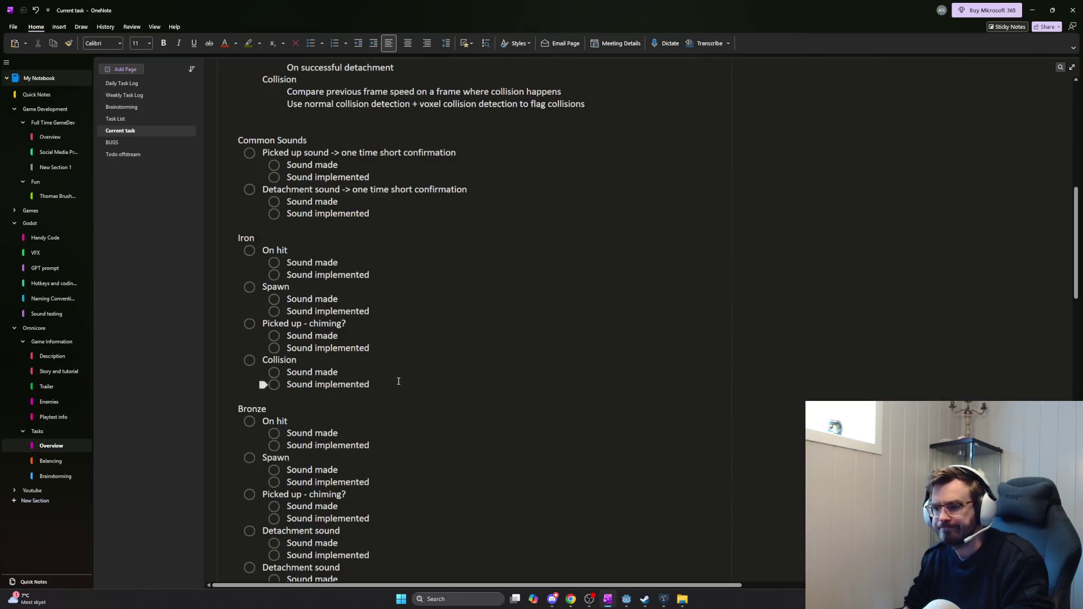
{"action": "left_click", "coordinate": [398, 382]}
{"action": "key", "text": "Return"}
{"action": "key", "text": "shift+Tab"}
{"action": "type", "text": "D"}
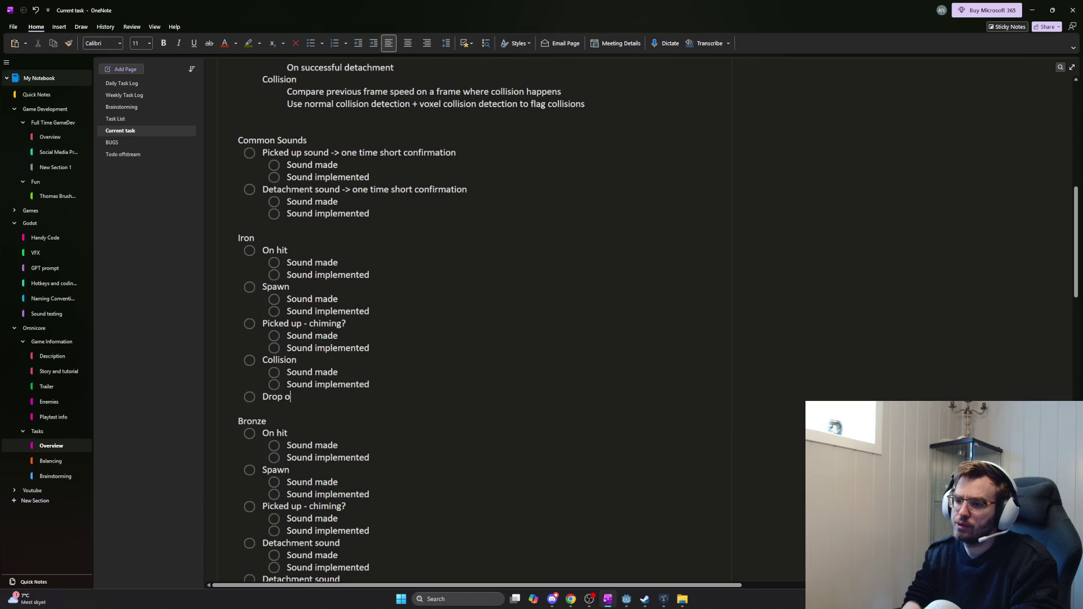
{"action": "type", "text": "und?"}
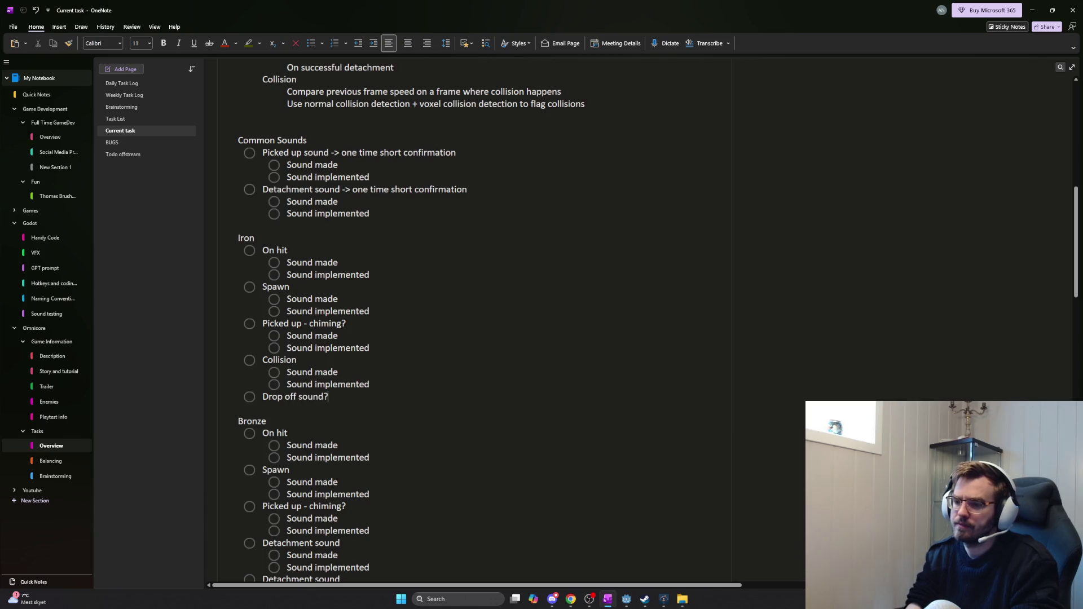
{"action": "type", "text": " / smeltin"}
{"action": "type", "text": "ound"}
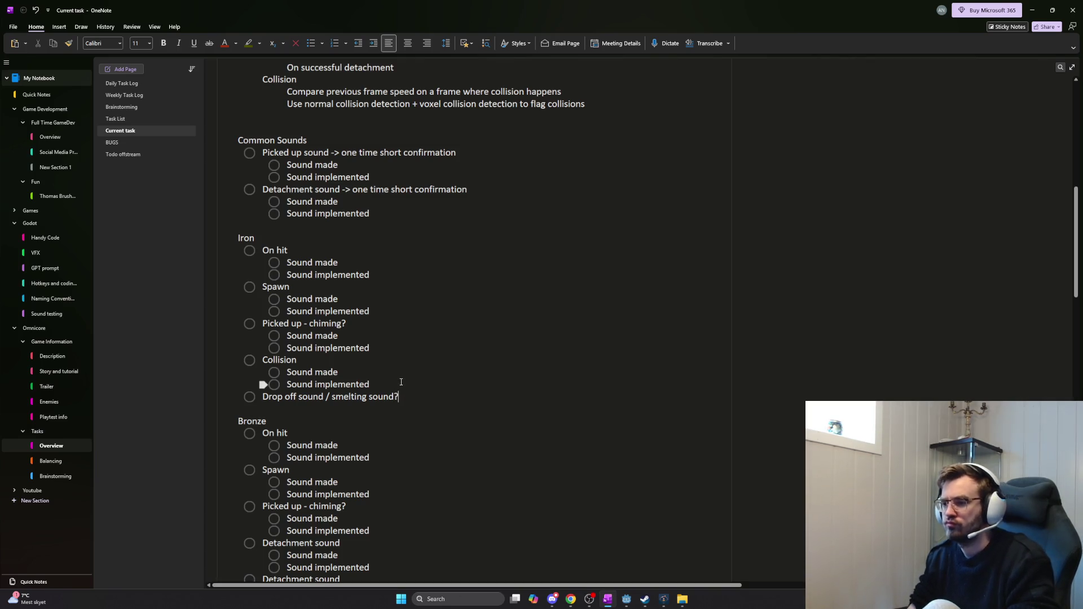
- Copy the Sound made and Sound implemented sub-items under the new Drop off sound task
{"action": "left_click_drag", "start_coordinate": [399, 382], "coordinate": [286, 370]}
{"action": "key", "text": "ctrl+c"}
{"action": "left_click", "coordinate": [417, 396]}
{"action": "key", "text": "Return"}
{"action": "key", "text": "Tab"}
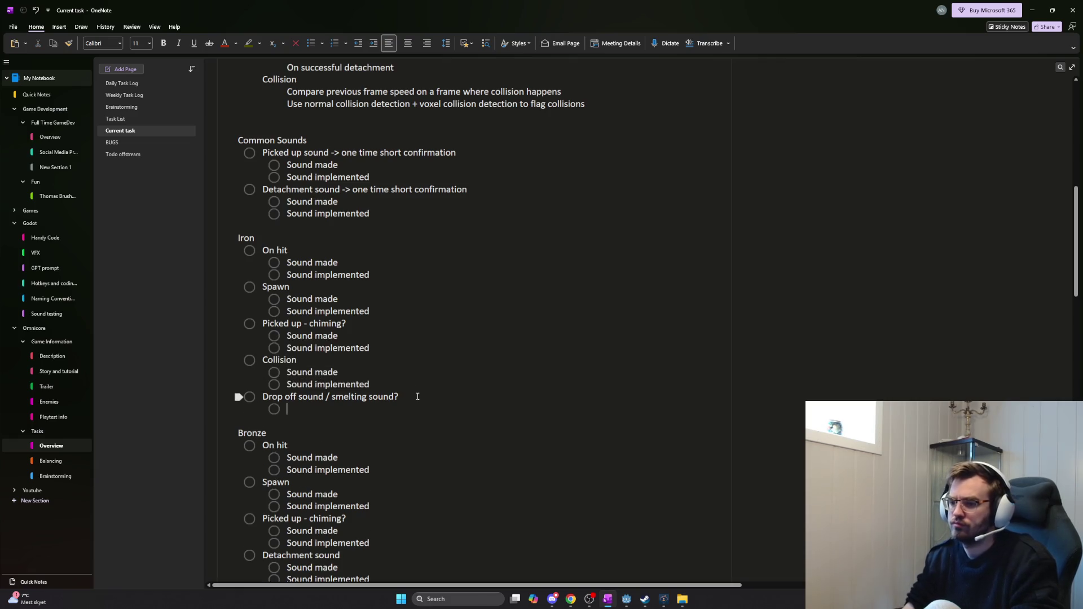
{"action": "key", "text": "ctrl+v"}
{"action": "key", "text": "BackSpace"}
{"action": "key", "text": "BackSpace"}
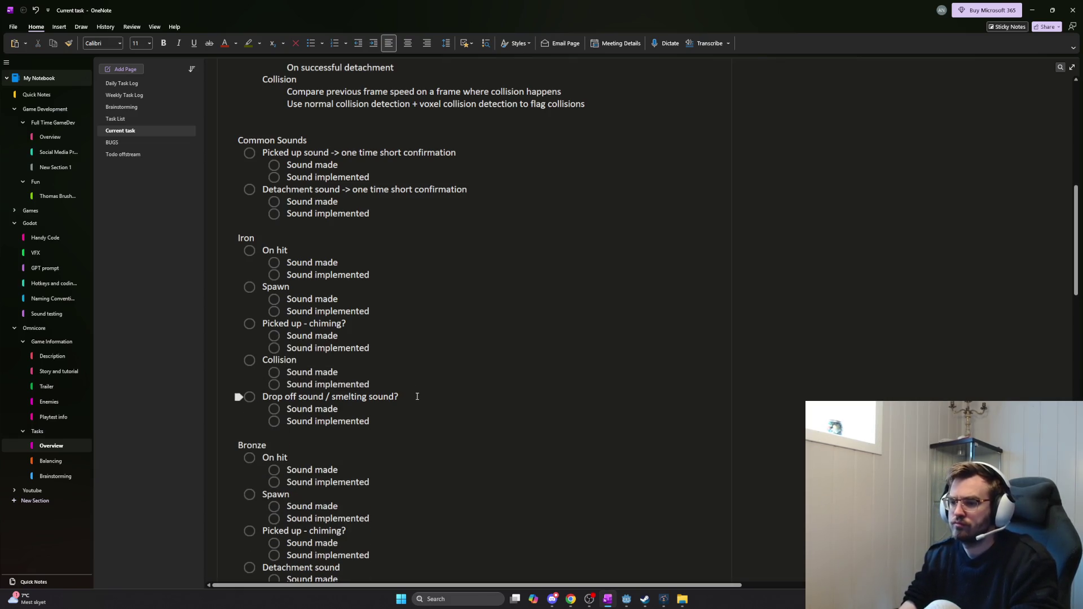
- Switch back to the Freesound search results in Chrome
{"action": "key", "text": "alt+Tab"}
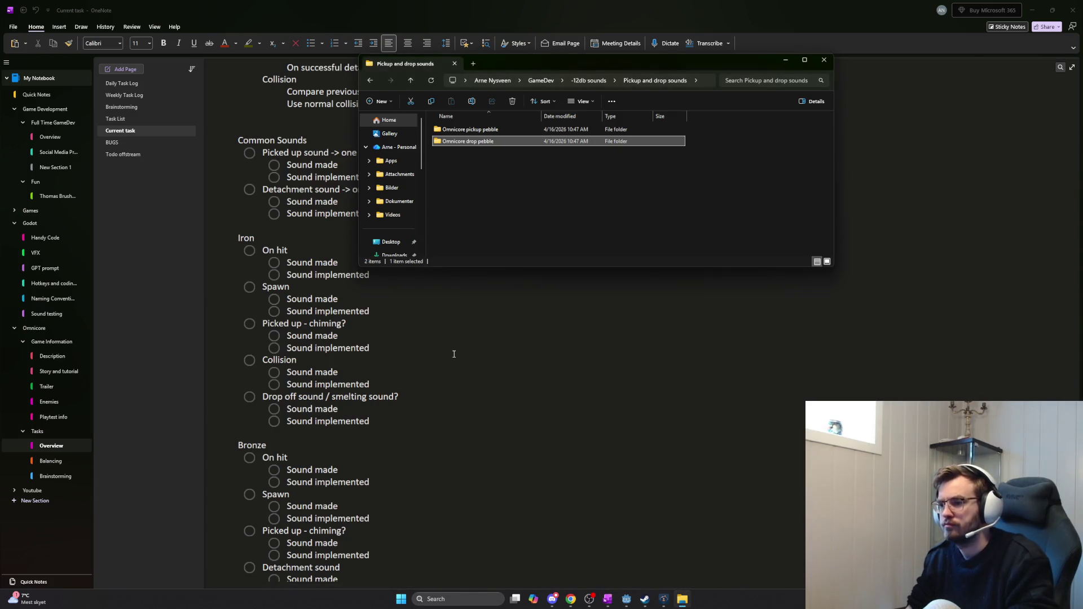
{"action": "key", "text": "alt+Tab"}
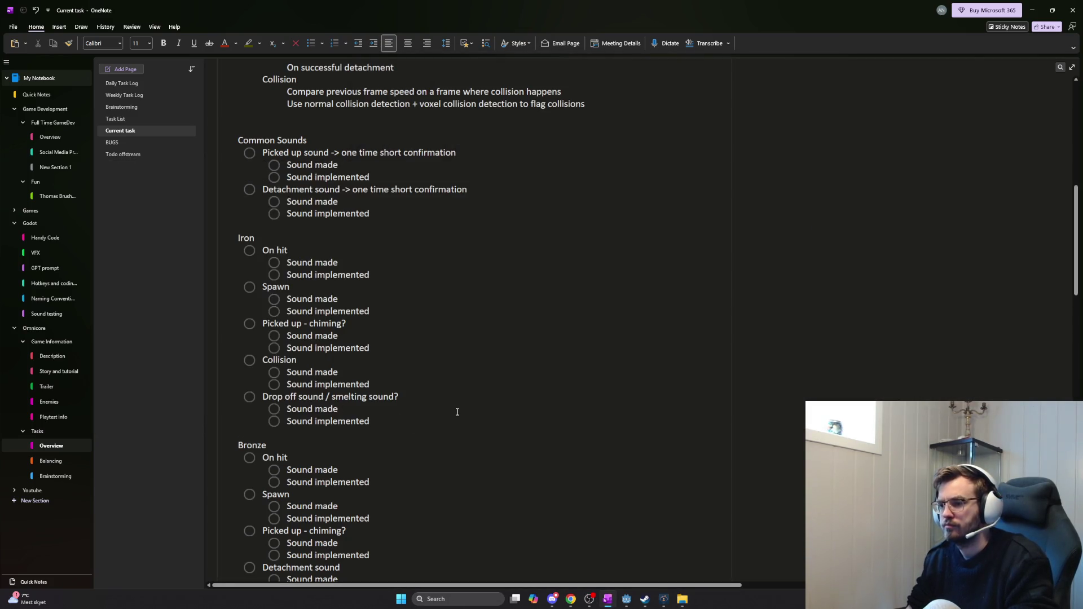
{"action": "key", "text": "alt+Tab"}
{"action": "key", "text": "alt+Tab"}
{"action": "key", "text": "Tab"}
{"action": "key", "text": "alt+shift+Tab"}
{"action": "left_click", "coordinate": [591, 231]}
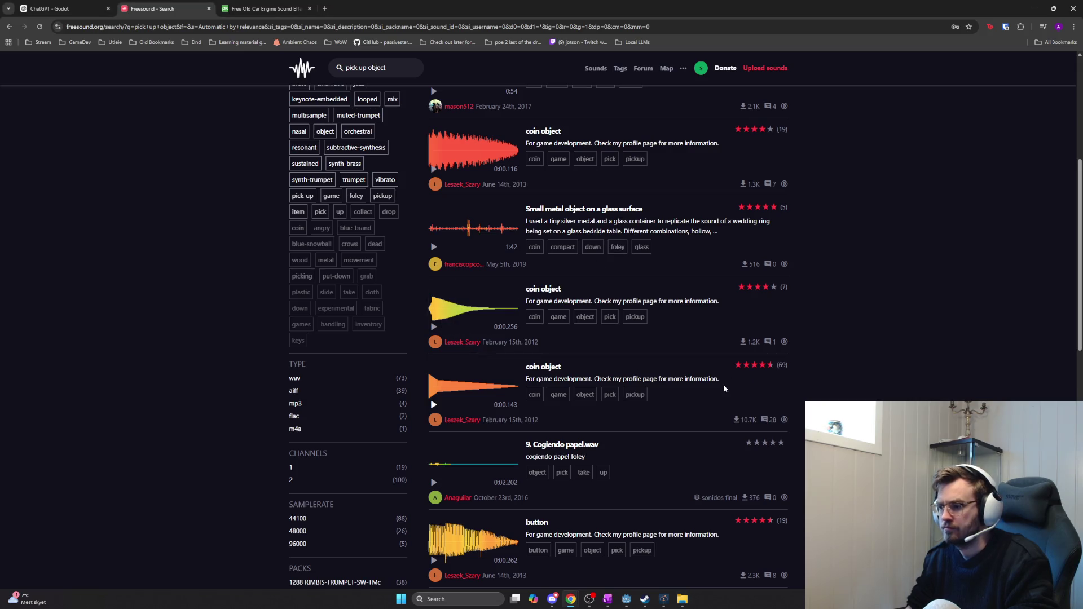
- Open the coin object sound page, select the author's username, download it and show the WAV
{"action": "left_click", "coordinate": [747, 420]}
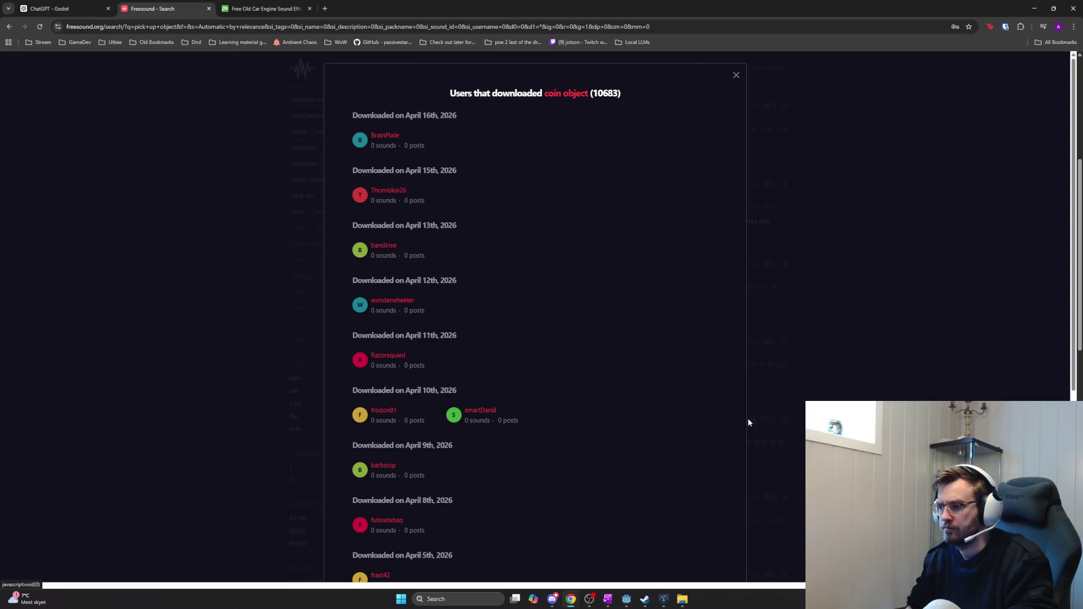
{"action": "left_click", "coordinate": [567, 95]}
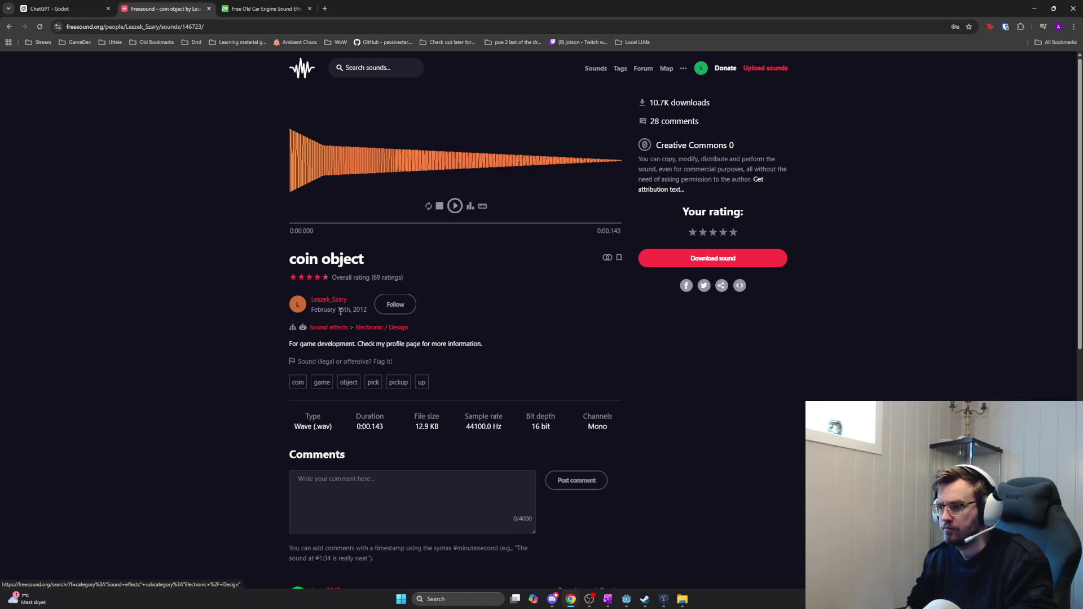
{"action": "left_click_drag", "start_coordinate": [349, 300], "coordinate": [310, 301]}
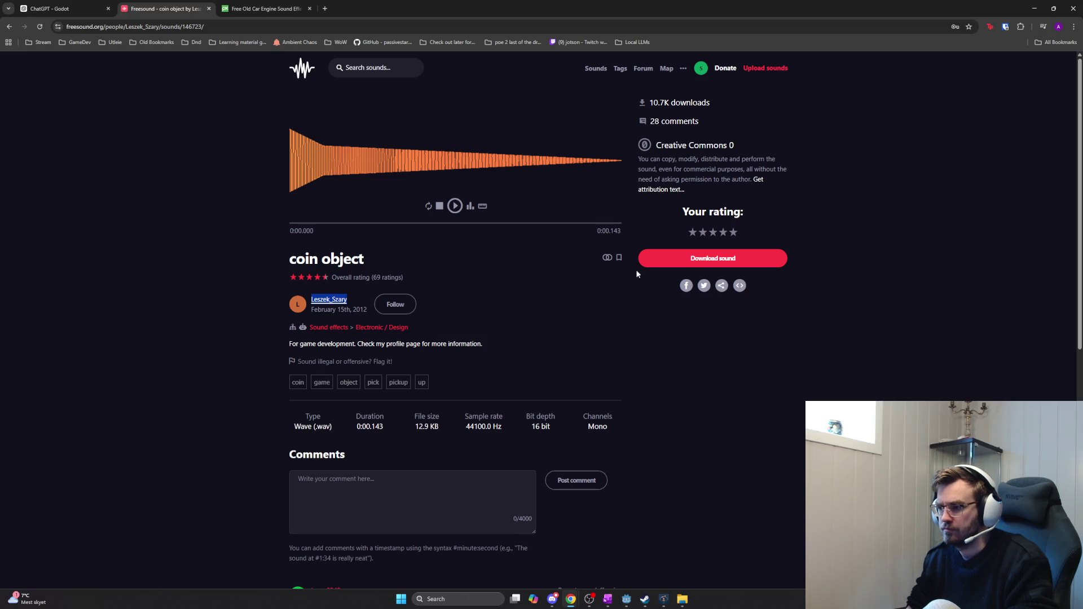
{"action": "left_click", "coordinate": [692, 260]}
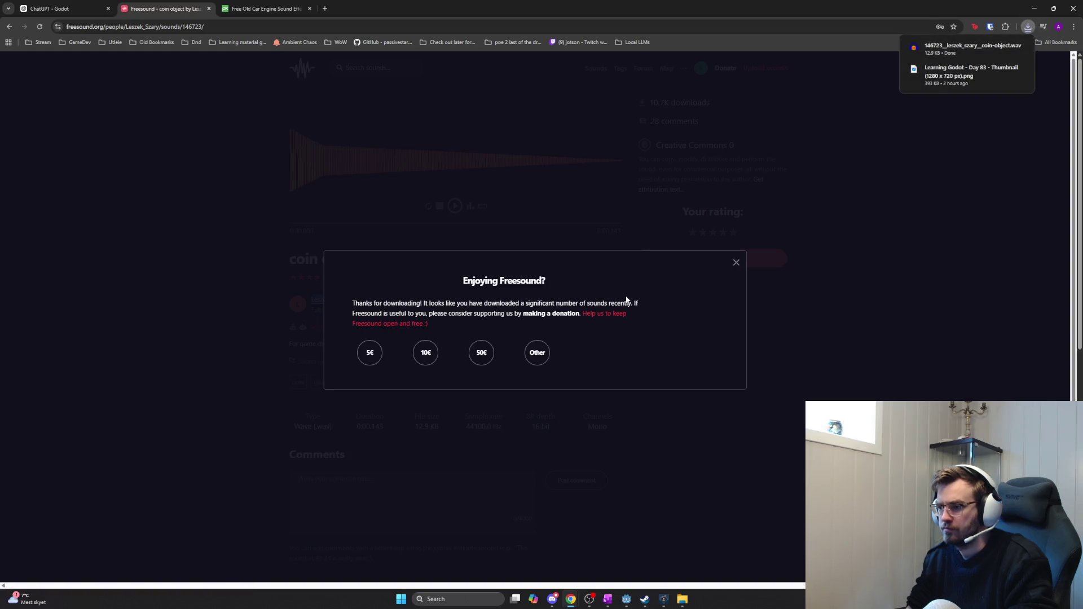
{"action": "mouse_move", "coordinate": [959, 54]}
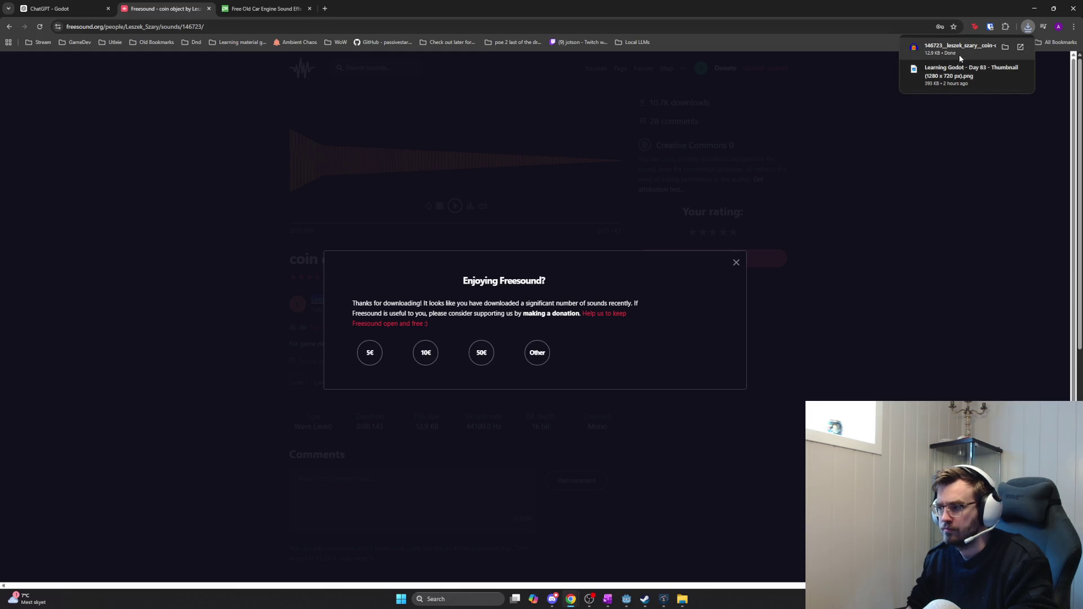
{"action": "left_click", "coordinate": [1005, 47]}
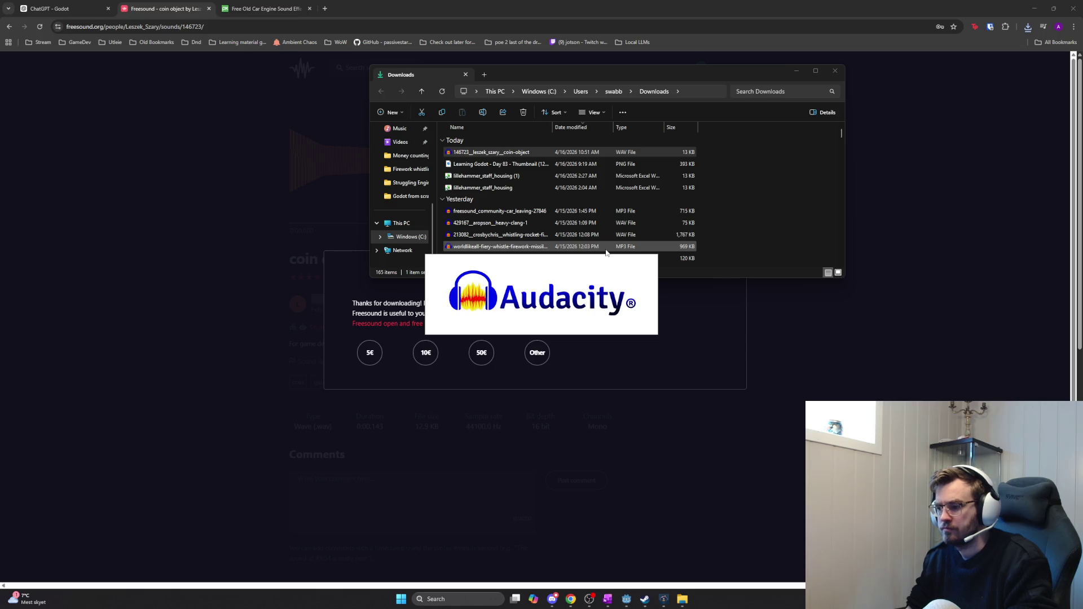
- Preview the coin clip and amplify the whole track by -5.5 dB
{"action": "left_click", "coordinate": [653, 236]}
{"action": "key", "text": "space"}
{"action": "key", "text": "space"}
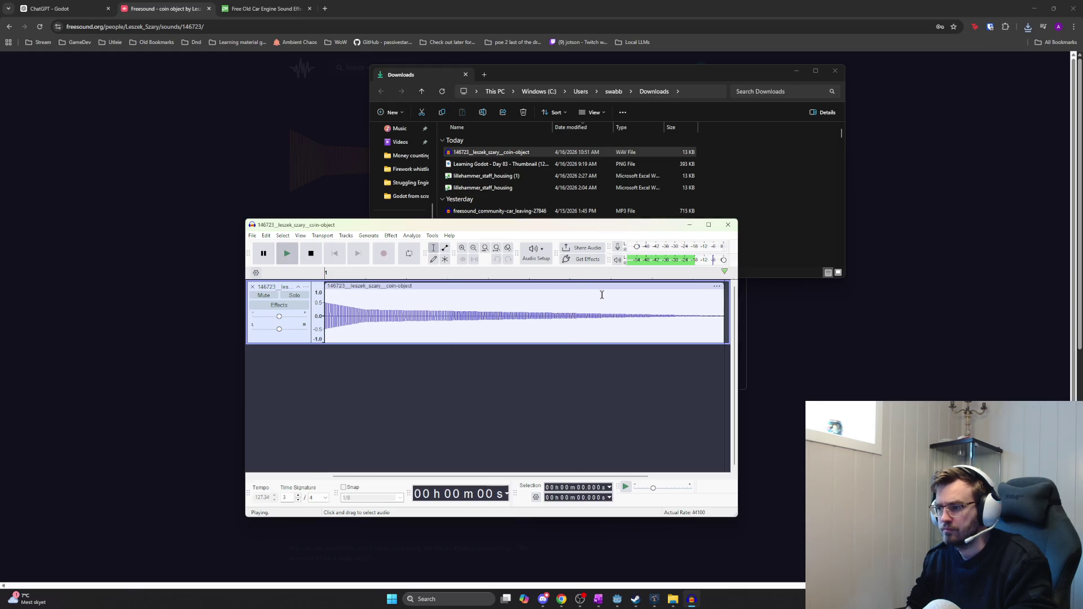
{"action": "key", "text": "ctrl+a"}
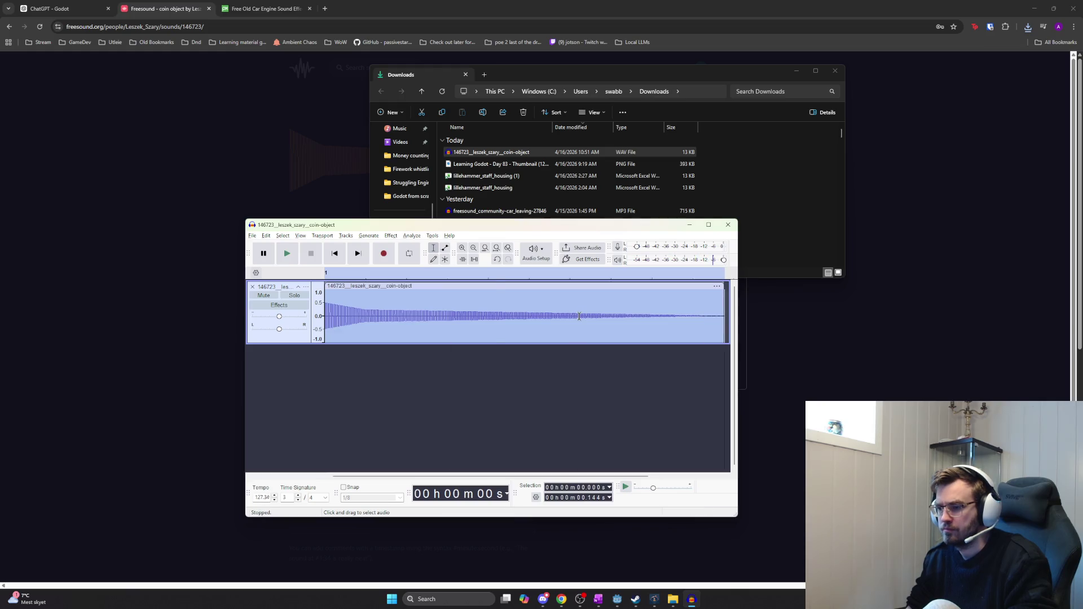
{"action": "left_click", "coordinate": [391, 235]}
{"action": "mouse_move", "coordinate": [487, 298]}
{"action": "left_click", "coordinate": [529, 296]}
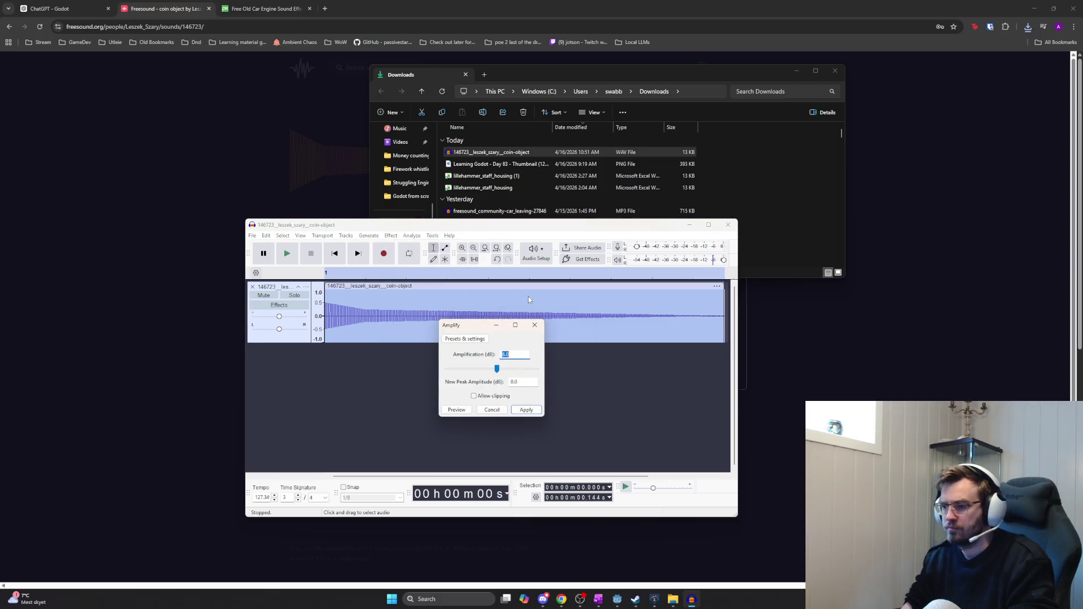
{"action": "type", "text": "-5.5"}
{"action": "key", "text": "Return"}
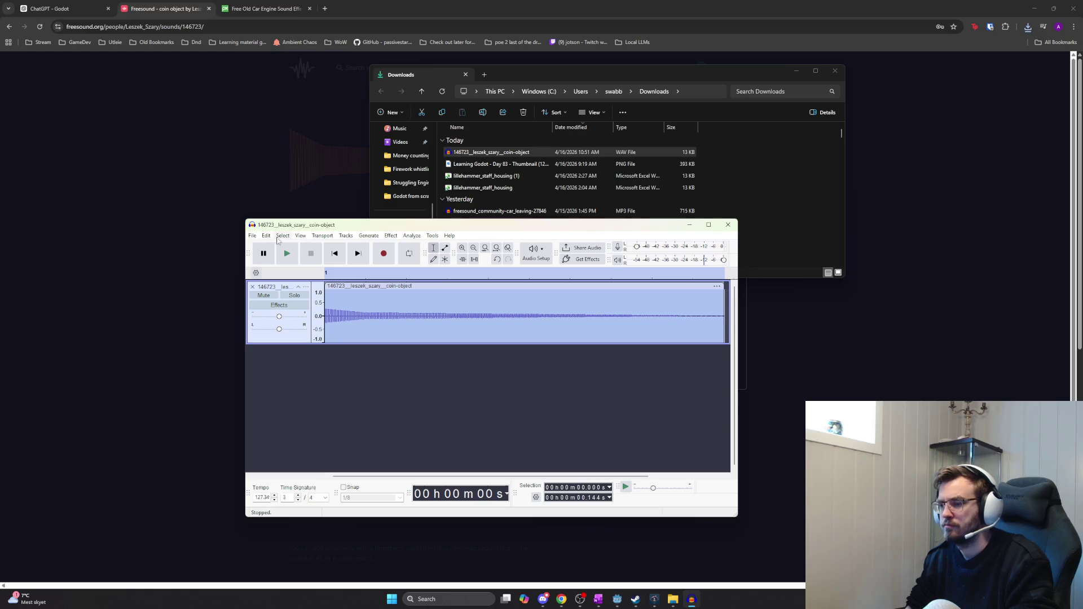
{"action": "key", "text": "ctrl+shift+e"}
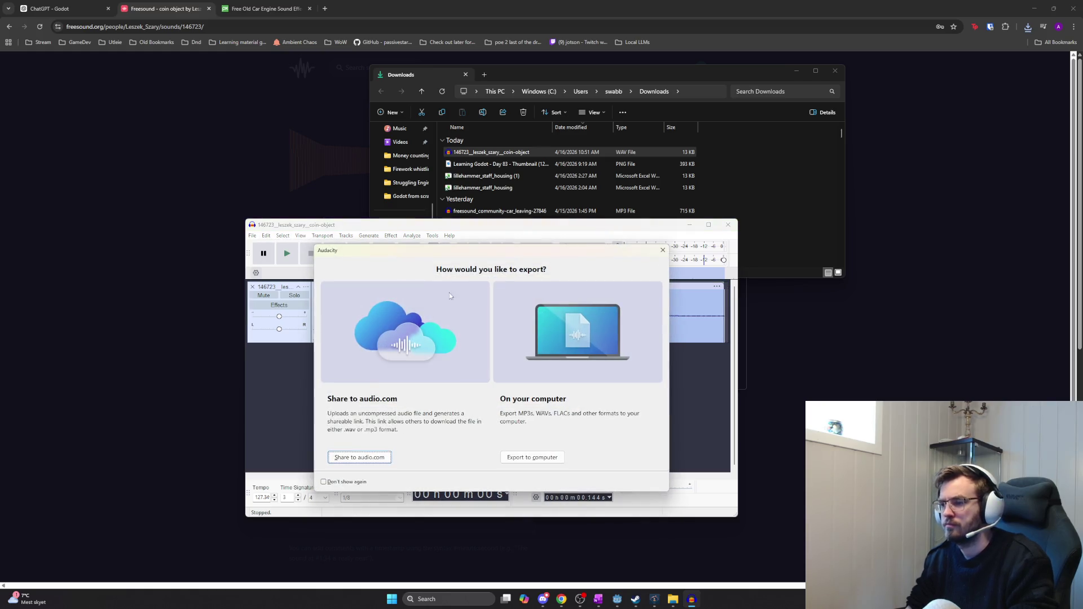
- Choose export to this computer and browse the save location to the -12db sounds folder
{"action": "left_click", "coordinate": [532, 456]}
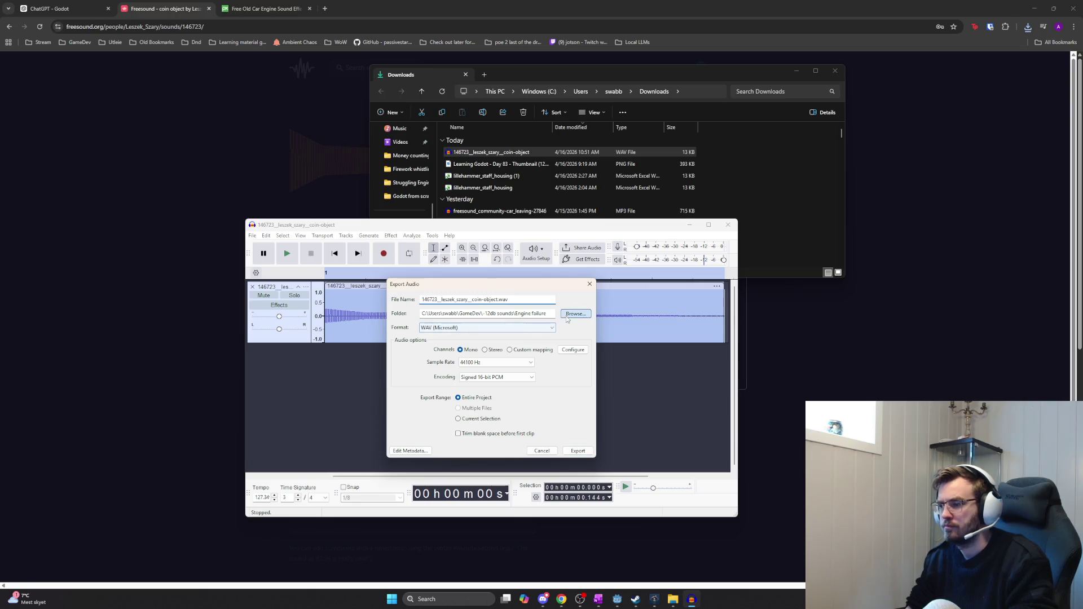
{"action": "left_click", "coordinate": [571, 316]}
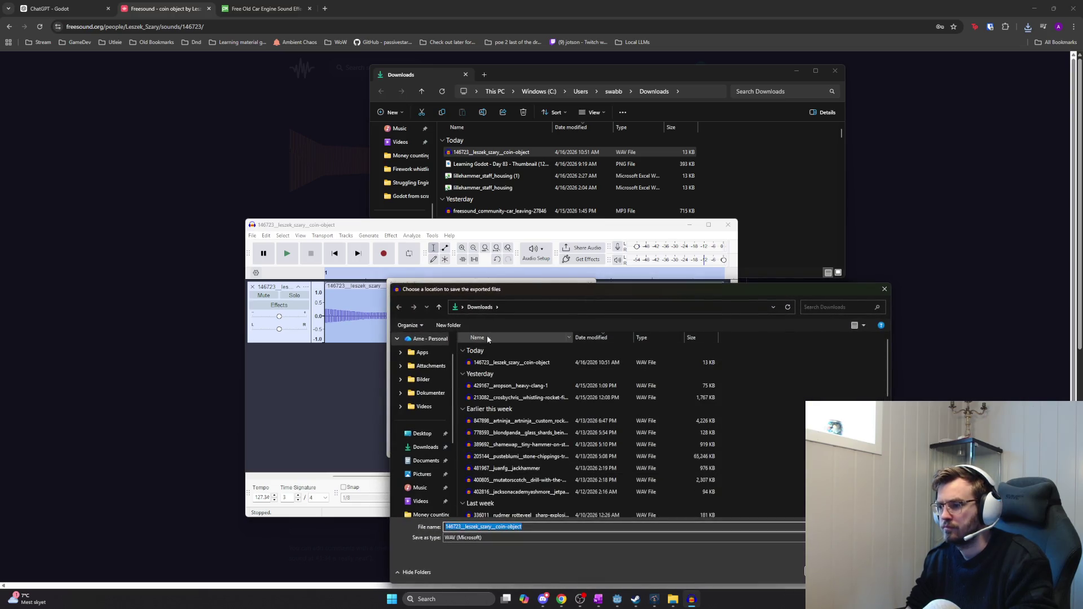
{"action": "left_click", "coordinate": [884, 289]}
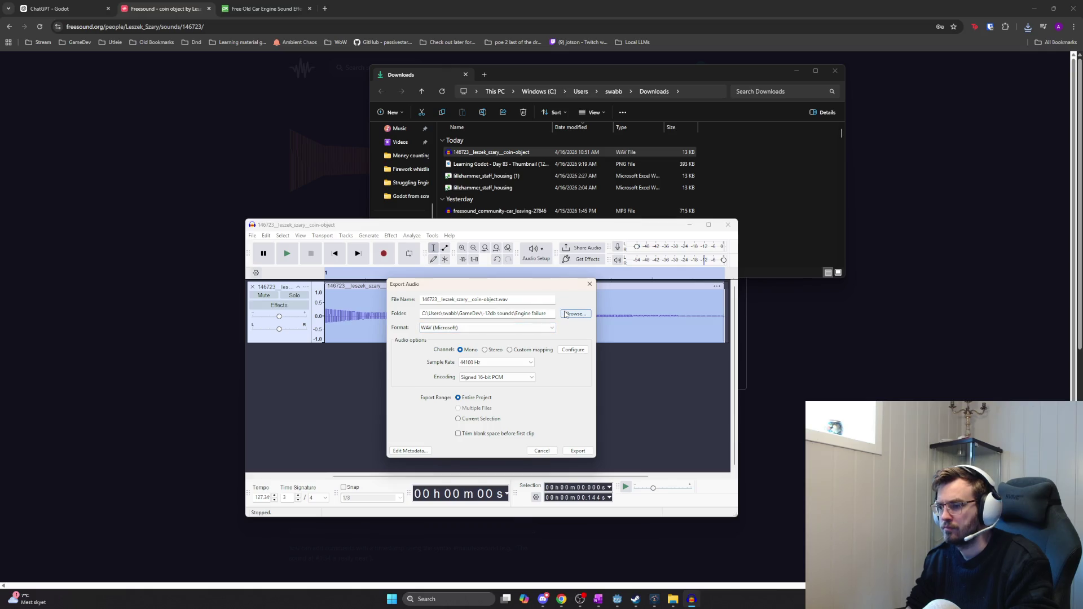
{"action": "left_click", "coordinate": [563, 314]}
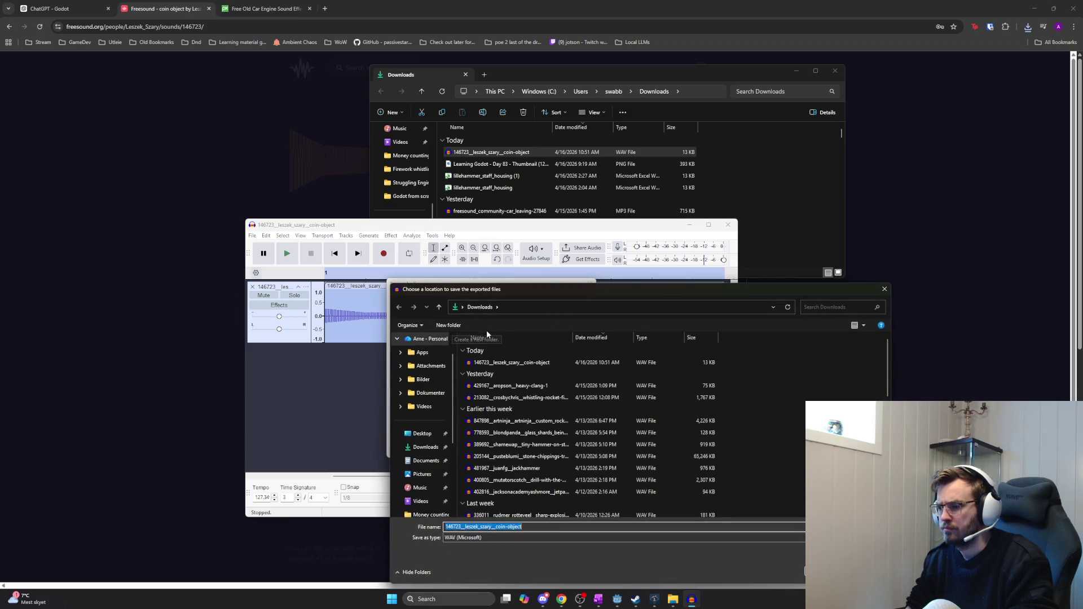
{"action": "key", "text": "Escape"}
{"action": "double_click", "coordinate": [525, 314]}
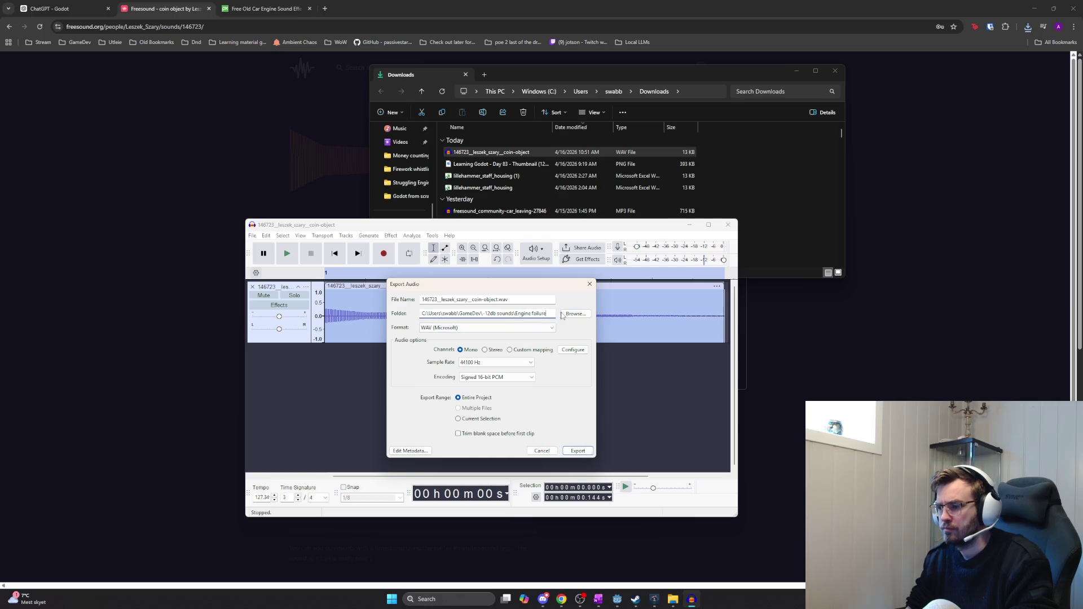
{"action": "left_click", "coordinate": [575, 314]}
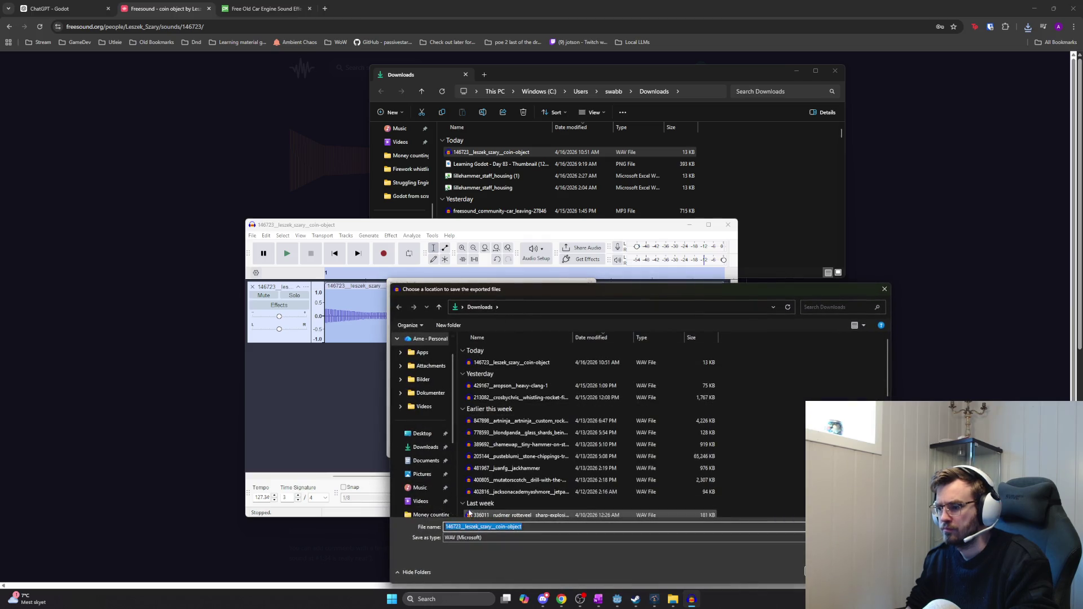
{"action": "scroll", "coordinate": [431, 452], "scroll_direction": "down", "scroll_amount": 3}
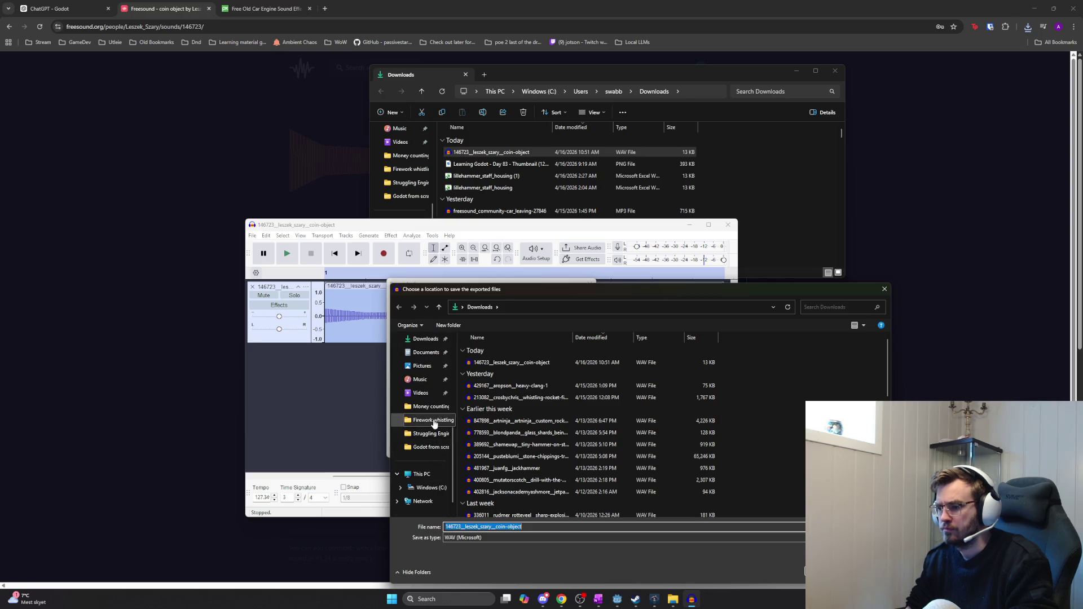
{"action": "left_click", "coordinate": [430, 420]}
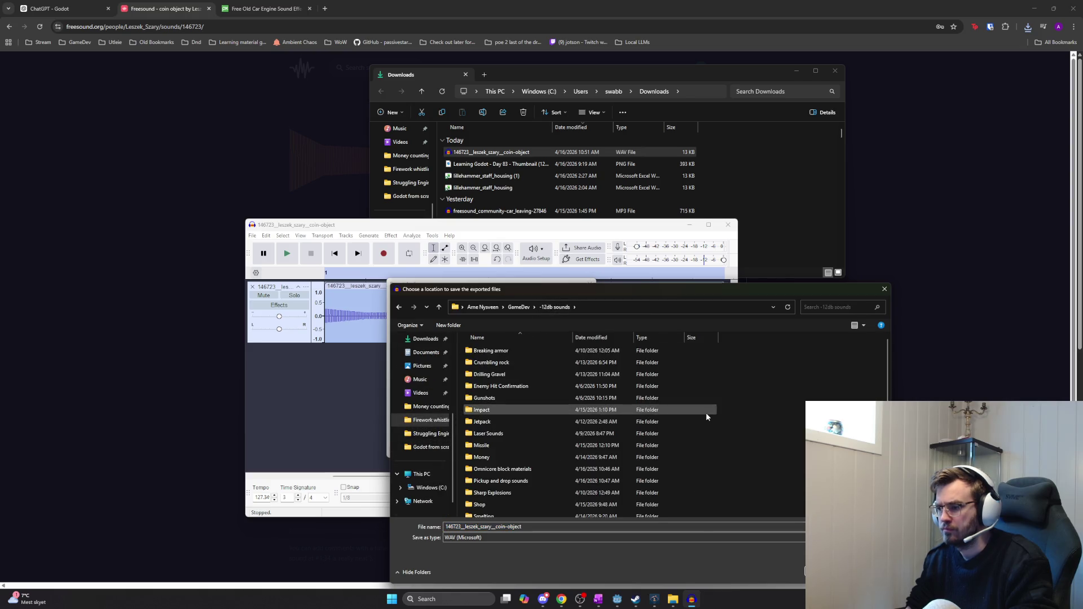
- Create a 'Coin Pickup' folder with a 'Short Coin Pickup' subfolder and open it
{"action": "right_click", "coordinate": [706, 412]}
{"action": "right_click", "coordinate": [770, 383]}
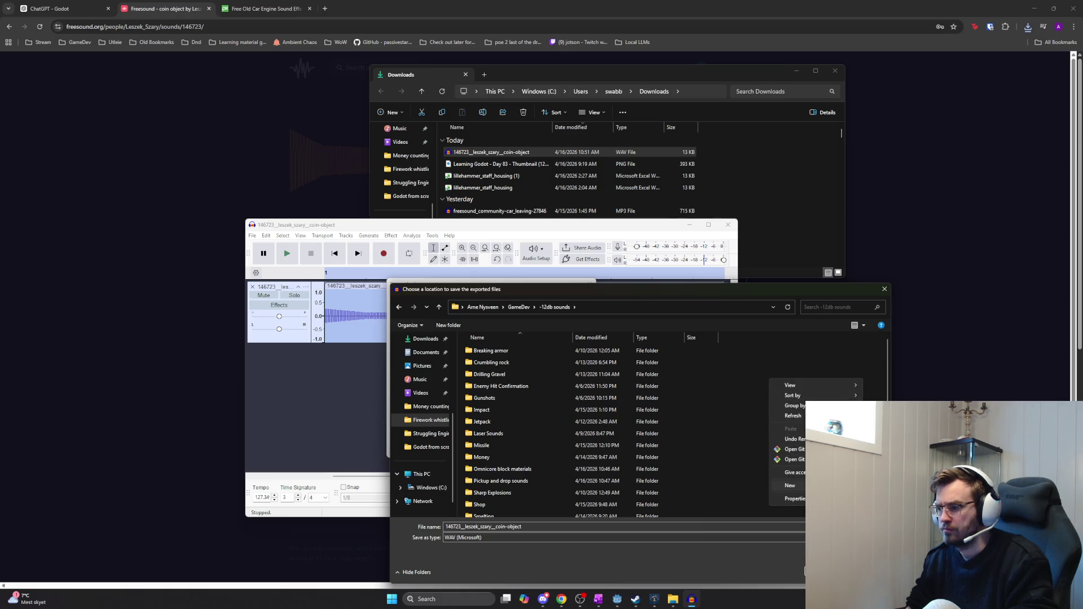
{"action": "left_click", "coordinate": [835, 486]}
{"action": "type", "text": "Coin Pickup"}
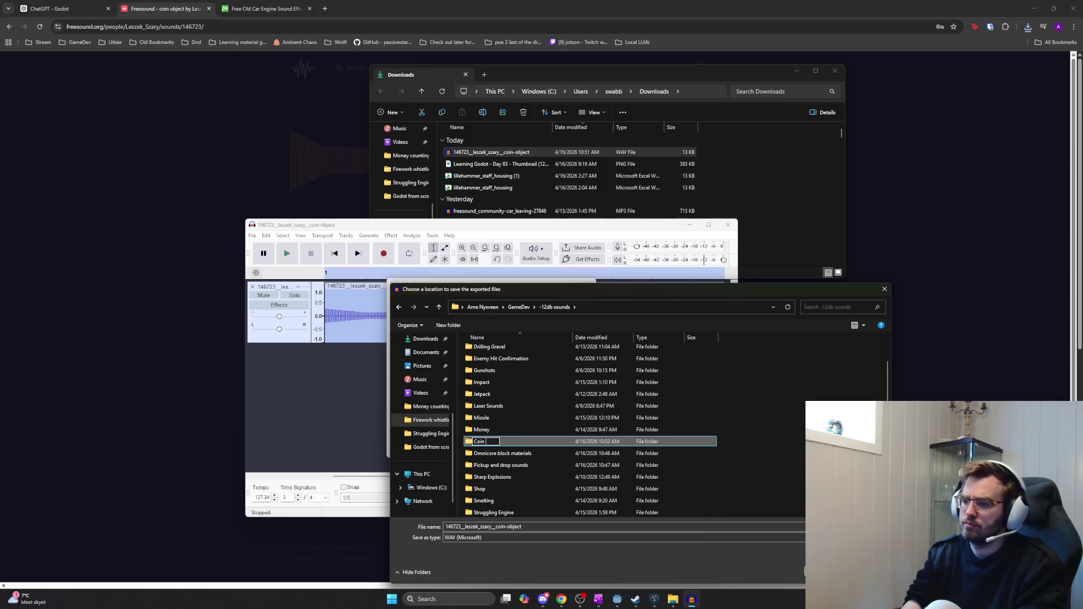
{"action": "key", "text": "Return"}
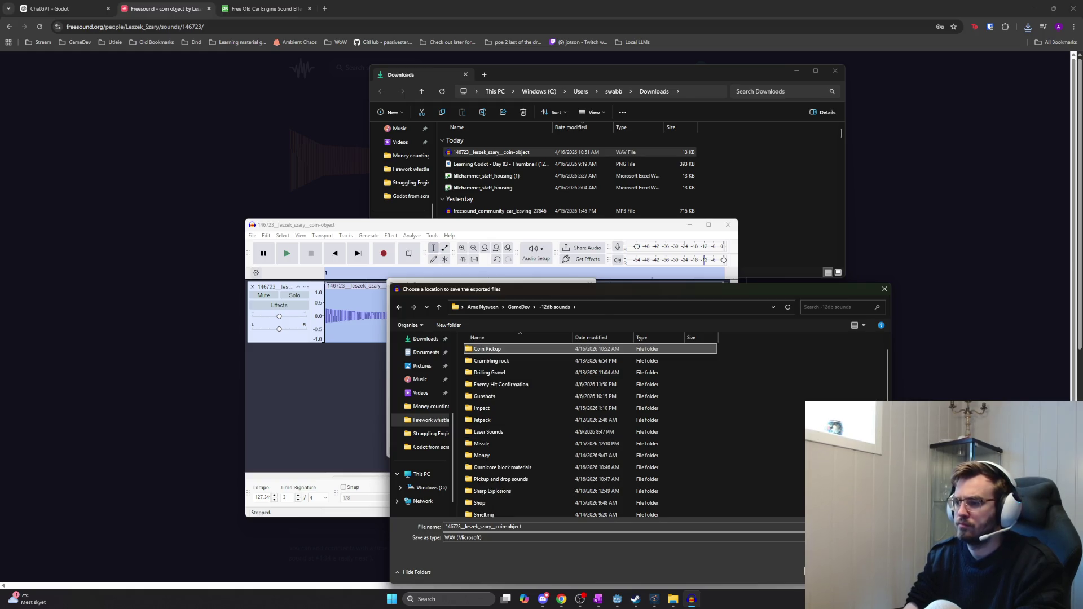
{"action": "key", "text": "Return"}
{"action": "right_click", "coordinate": [607, 402]}
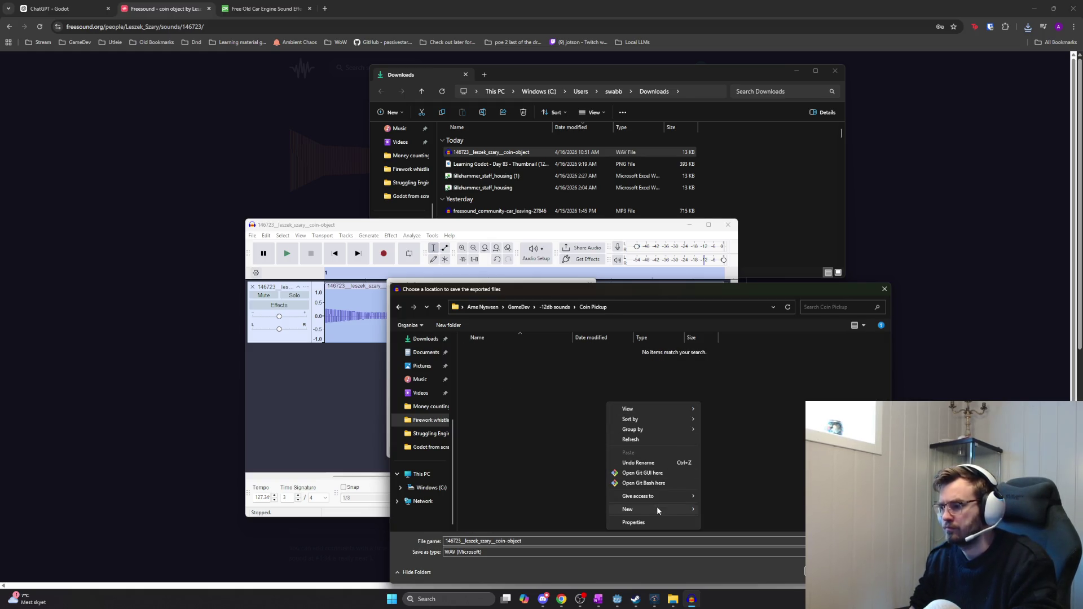
{"action": "mouse_move", "coordinate": [657, 508]}
{"action": "left_click", "coordinate": [737, 394]}
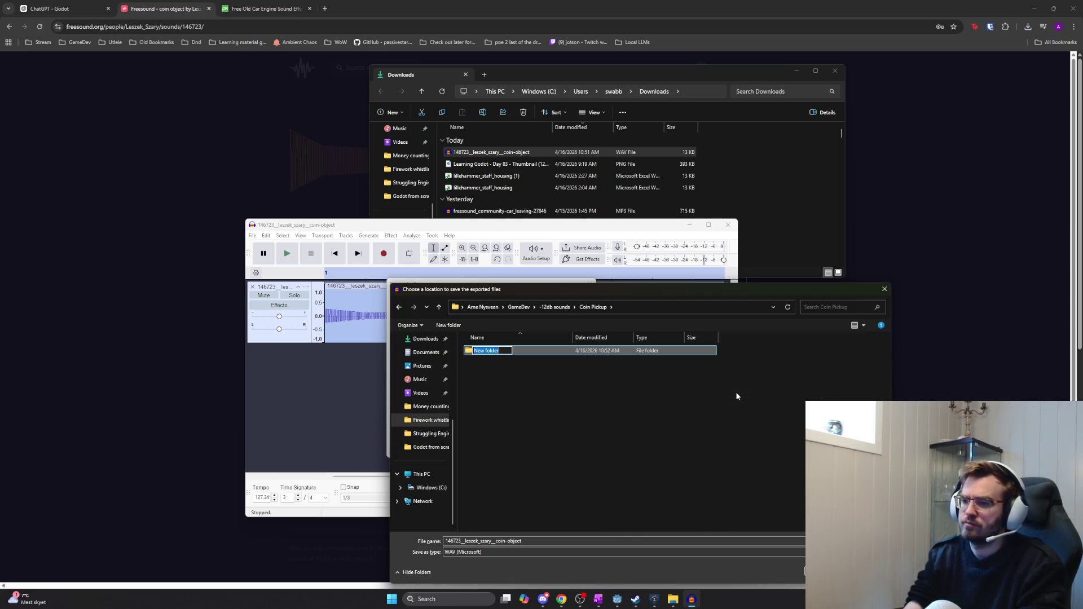
{"action": "type", "text": "Short Coin Picup s"}
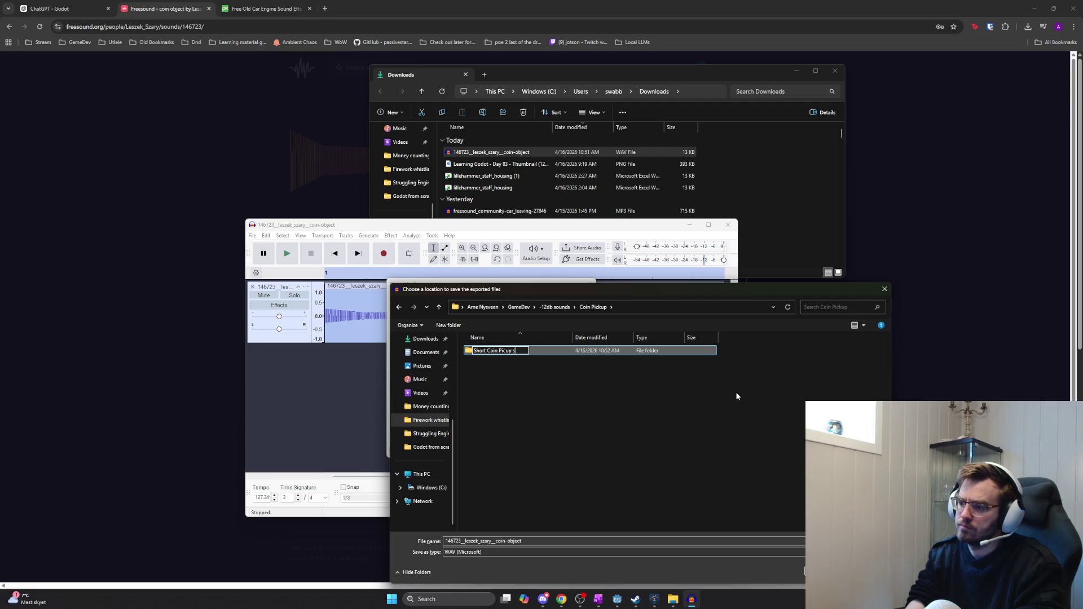
{"action": "type", "text": "p"}
{"action": "key", "text": "Return"}
{"action": "key", "text": "Return"}
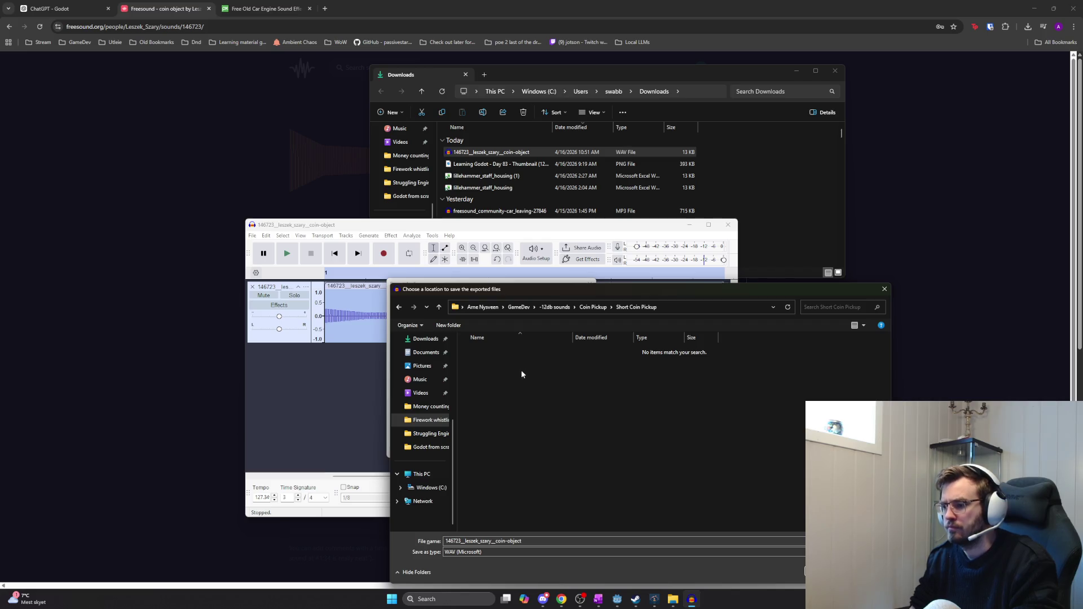
- Name the file 'coin pickup short' and export it as a WAV
{"action": "double_click", "coordinate": [463, 541]}
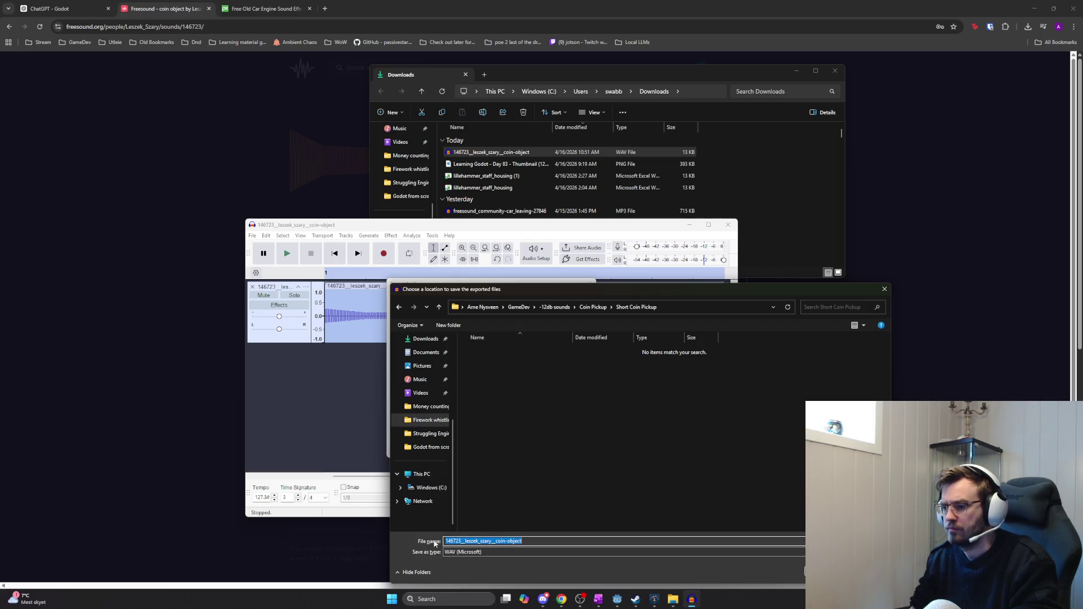
{"action": "left_click", "coordinate": [463, 541]}
{"action": "double_click", "coordinate": [462, 541]}
{"action": "left_click", "coordinate": [462, 541]}
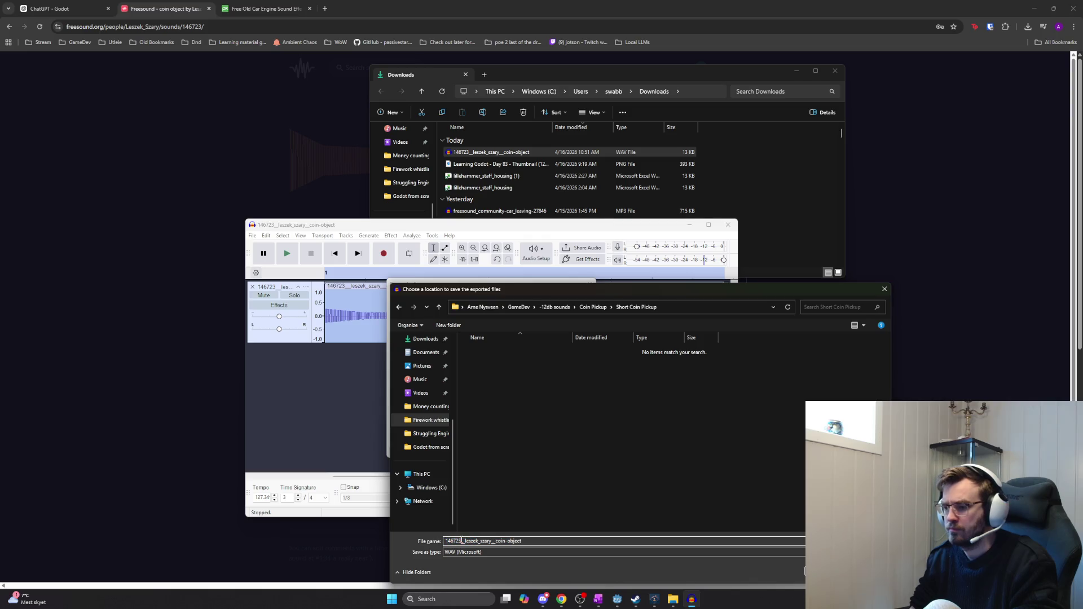
{"action": "key", "text": "ctrl+a"}
{"action": "key", "text": "BackSpace"}
{"action": "type", "text": "coin pickup"}
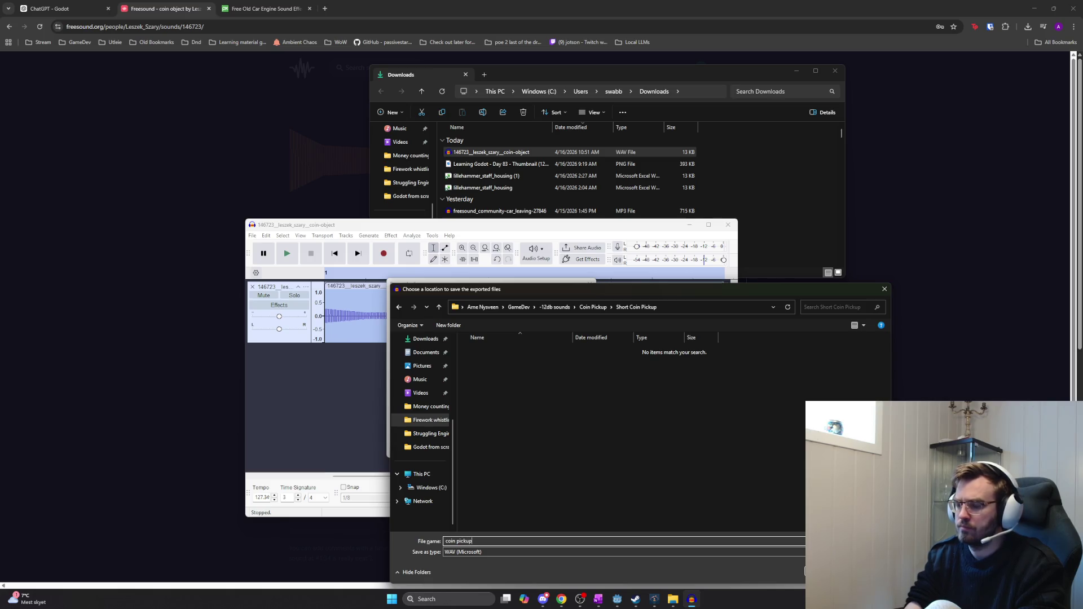
{"action": "type", "text": " short"}
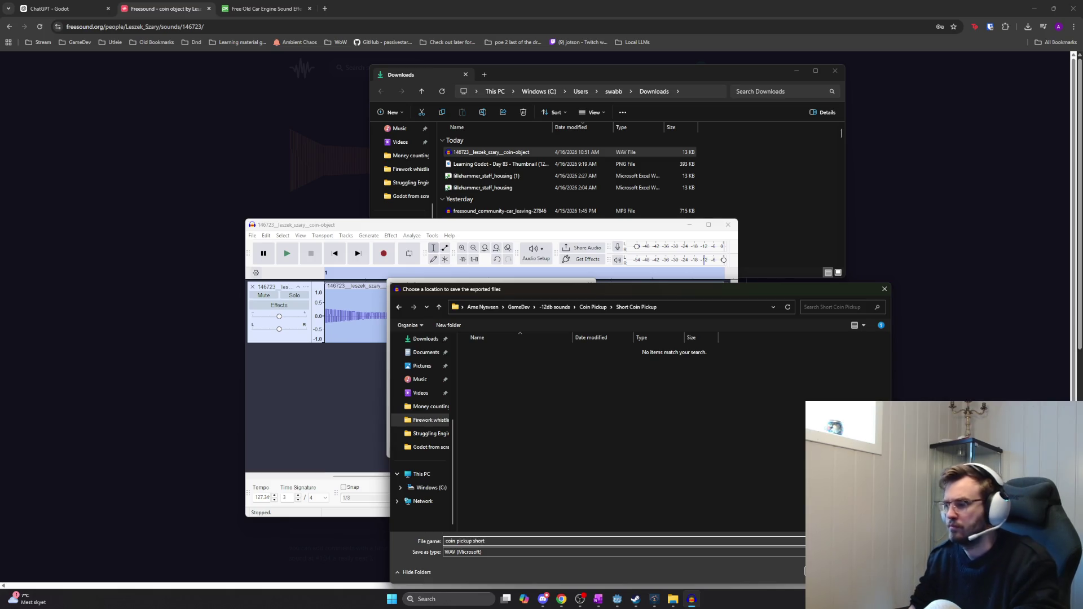
{"action": "key", "text": "Return"}
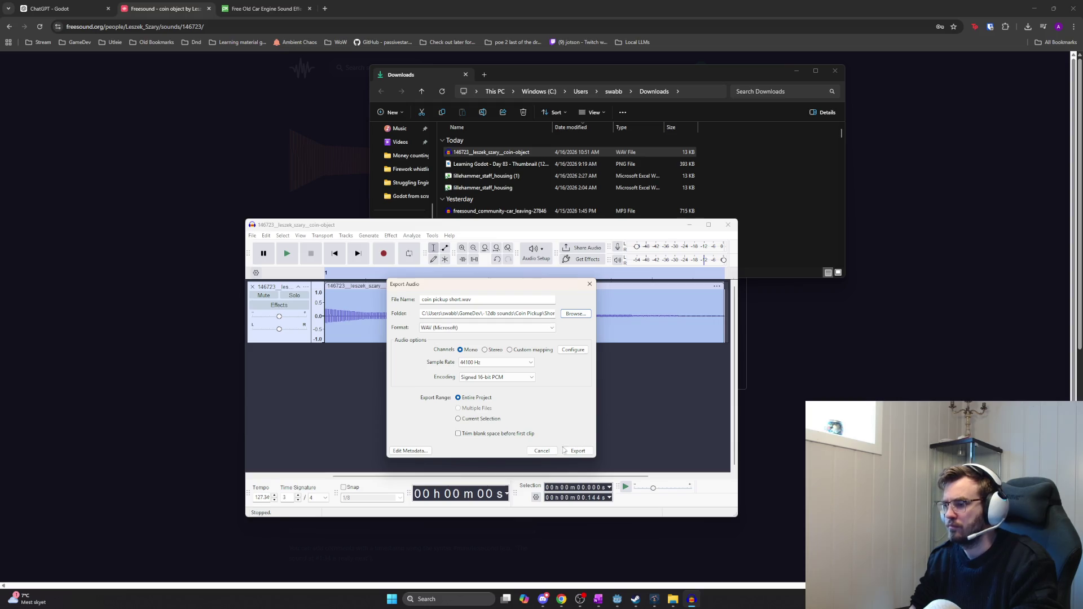
{"action": "left_click", "coordinate": [582, 454]}
{"action": "key", "text": "super+e"}
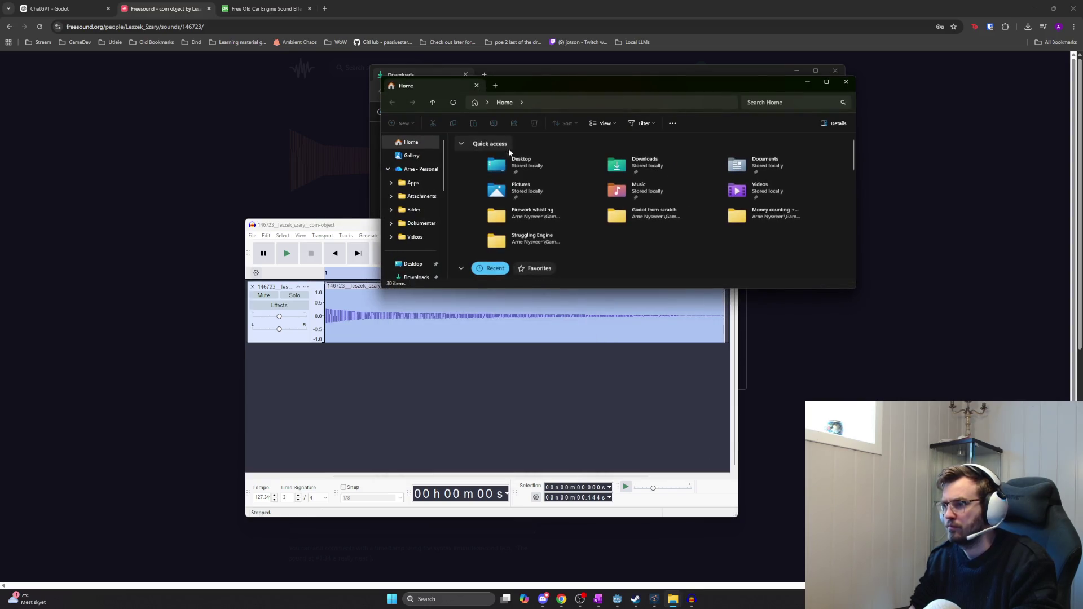
- Navigate to -12db sounds > Coin Pickup > Short Coin Pickup and undo an accidental folder rename
{"action": "double_click", "coordinate": [536, 216]}
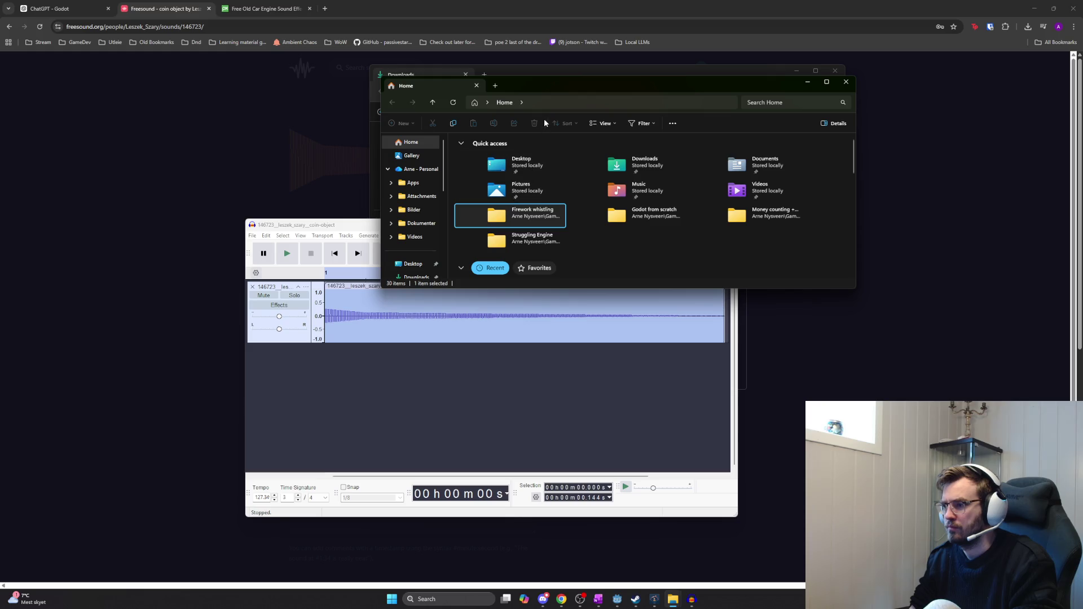
{"action": "left_click", "coordinate": [575, 104]}
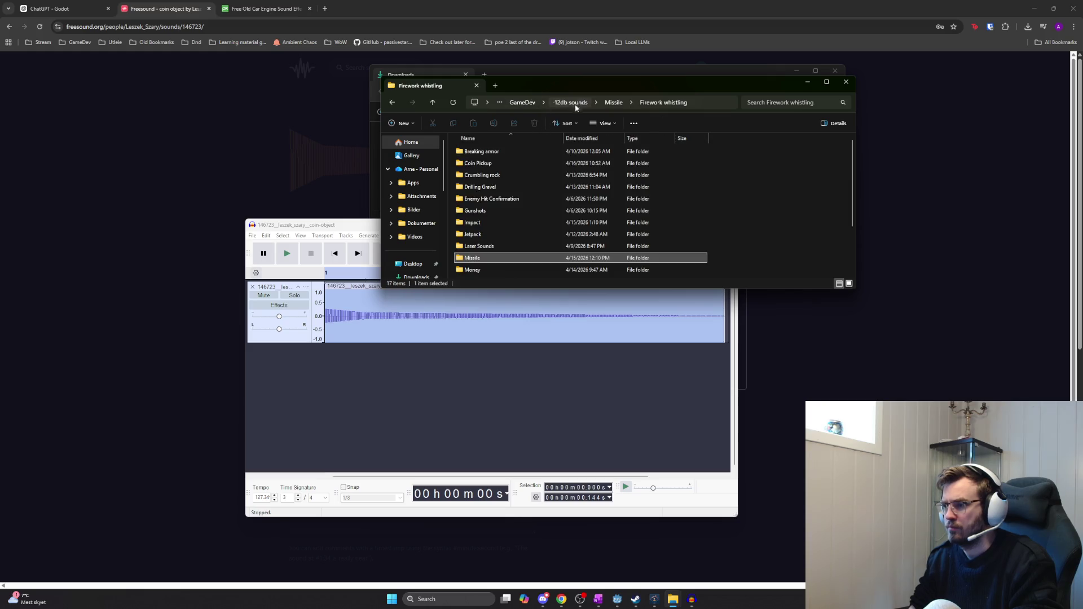
{"action": "double_click", "coordinate": [494, 162]}
{"action": "double_click", "coordinate": [493, 153]}
{"action": "right_click", "coordinate": [499, 178]}
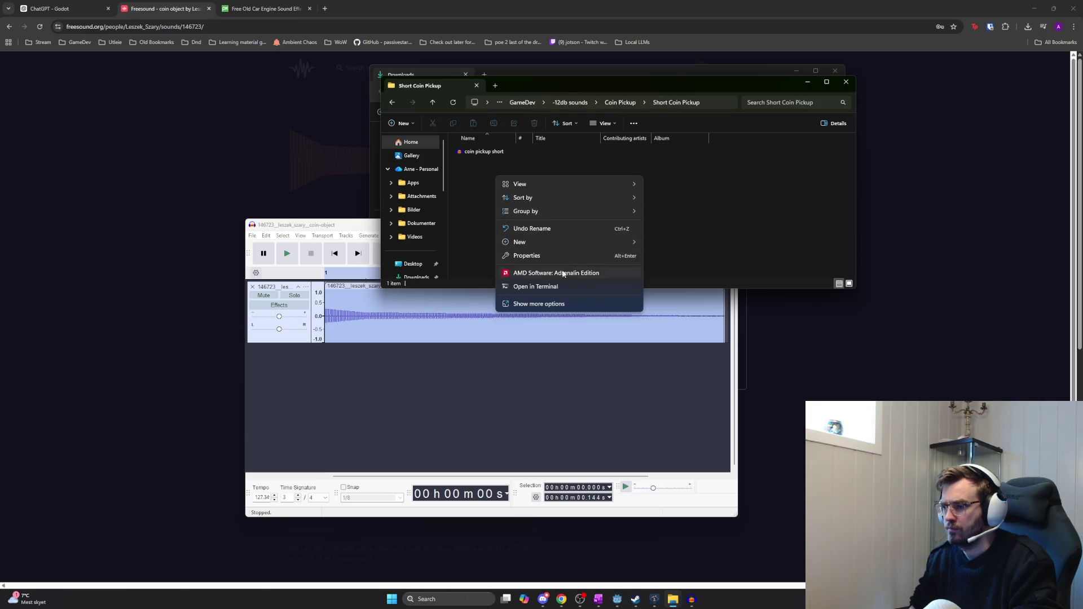
{"action": "left_click", "coordinate": [588, 232]}
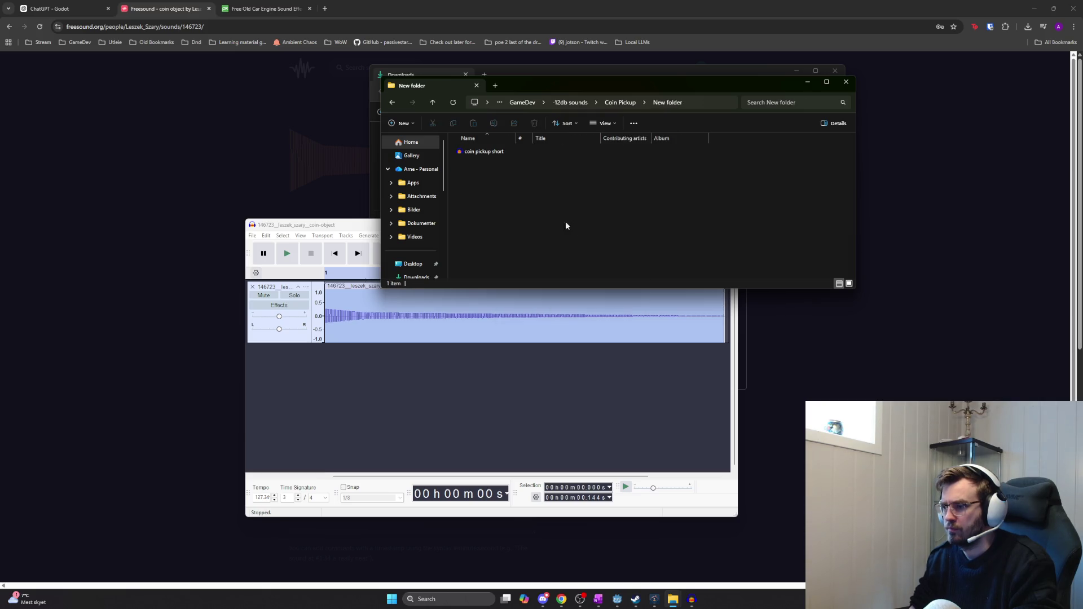
{"action": "right_click", "coordinate": [512, 180]}
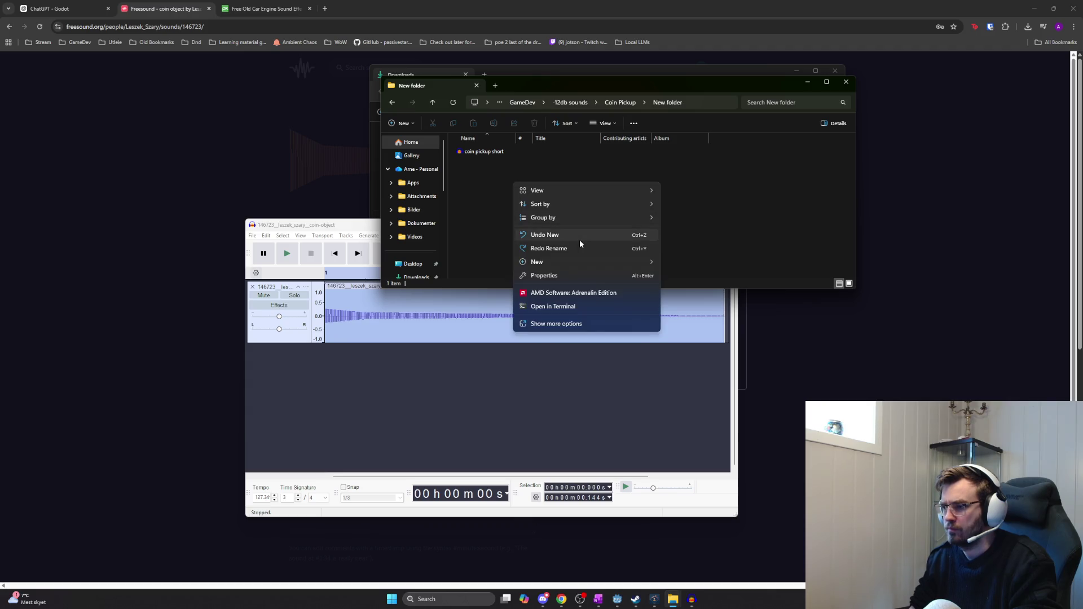
{"action": "left_click", "coordinate": [581, 251]}
- Create a new text document in the Short Coin Pickup folder, deleting a stray new folder
{"action": "right_click", "coordinate": [507, 195]}
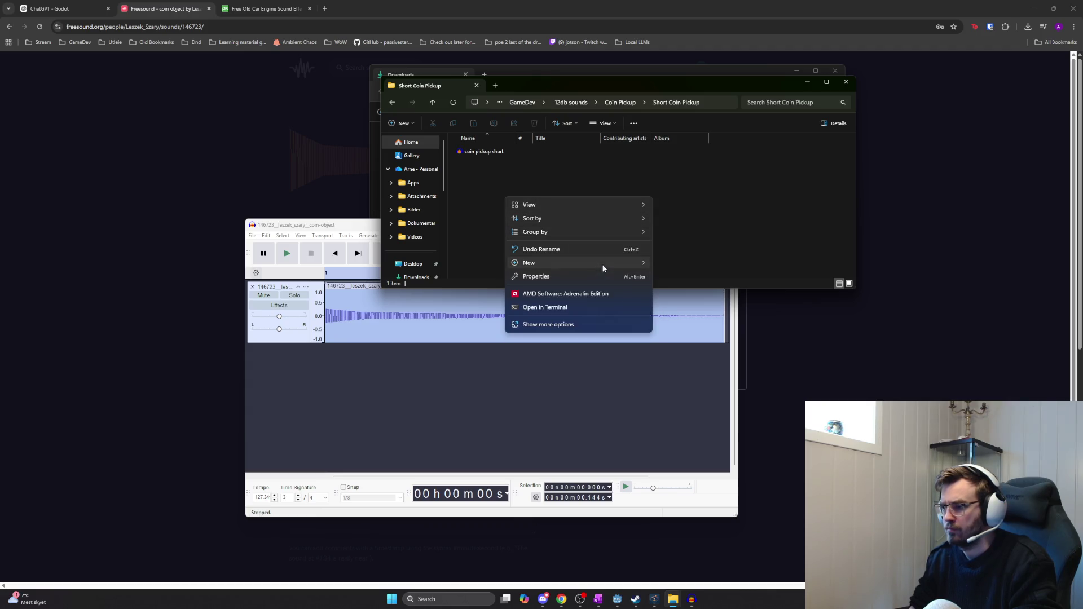
{"action": "mouse_move", "coordinate": [646, 264]}
{"action": "left_click", "coordinate": [685, 264]}
{"action": "left_click", "coordinate": [554, 199]}
{"action": "left_click", "coordinate": [476, 164]}
{"action": "key", "text": "Delete"}
{"action": "right_click", "coordinate": [478, 163]}
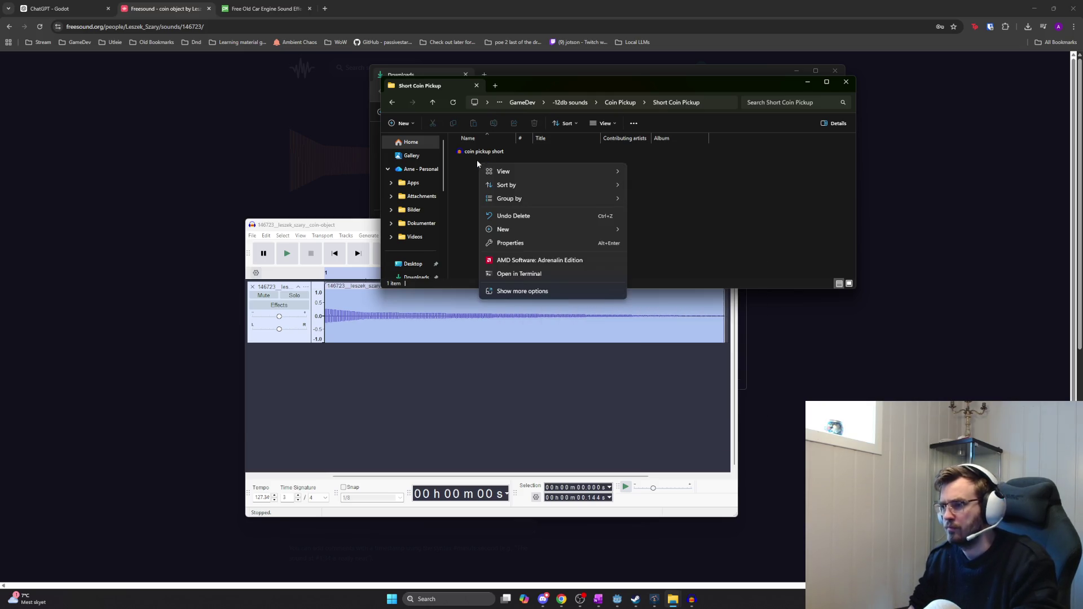
{"action": "mouse_move", "coordinate": [568, 230]}
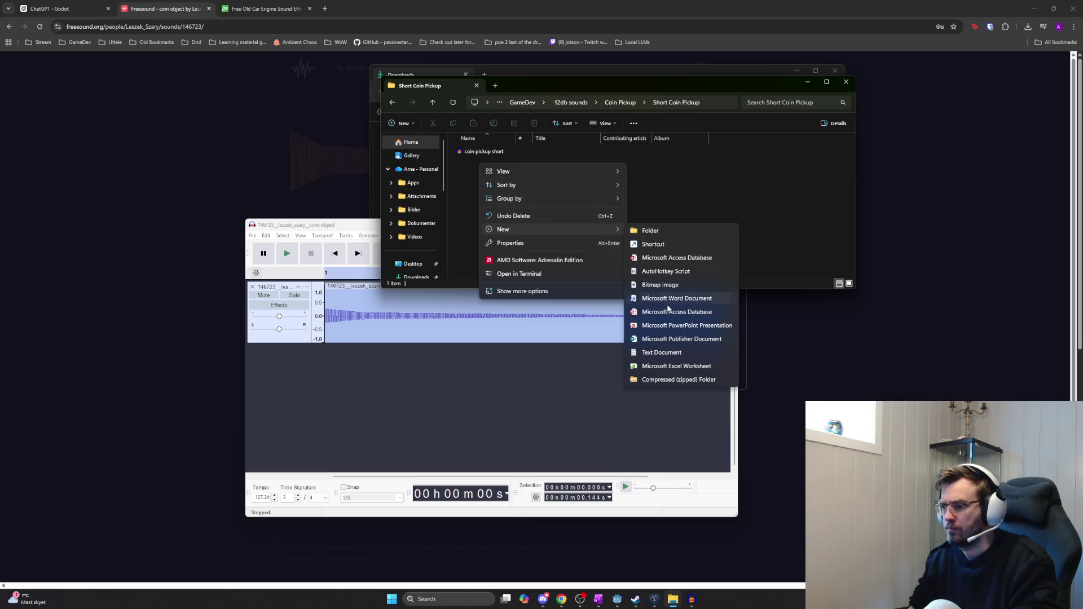
{"action": "left_click", "coordinate": [662, 352]}
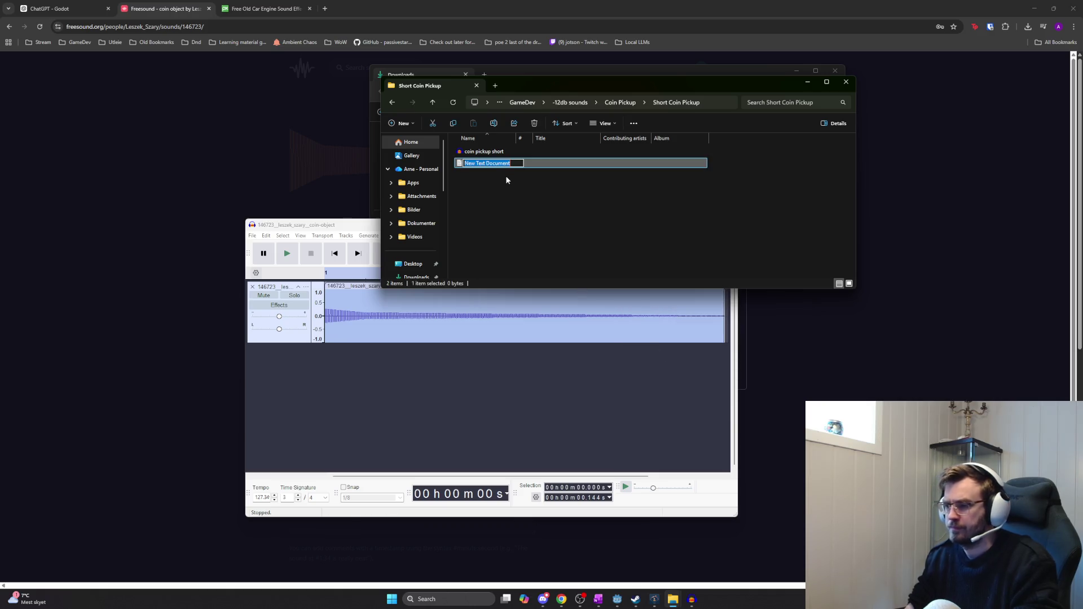
- Name the file 'Attribution Coin Pickup Short', paste the author's name with a blank first line, and save
{"action": "type", "text": "Attribution"}
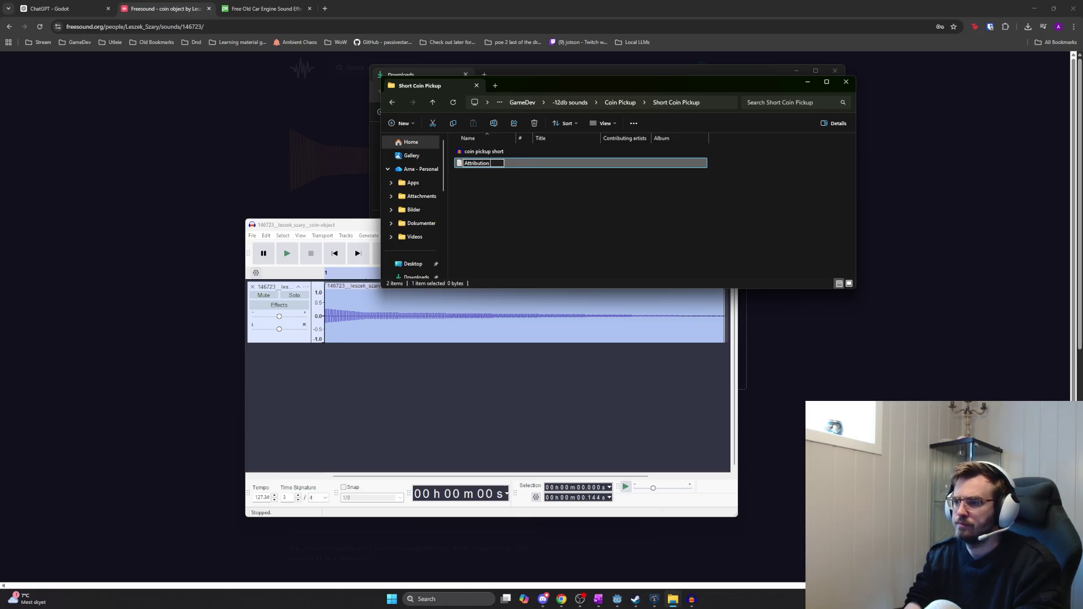
{"action": "type", "text": "p Short"}
{"action": "key", "text": "Return"}
{"action": "key", "text": "Return"}
{"action": "type", "text": "Leszek_Szary"}
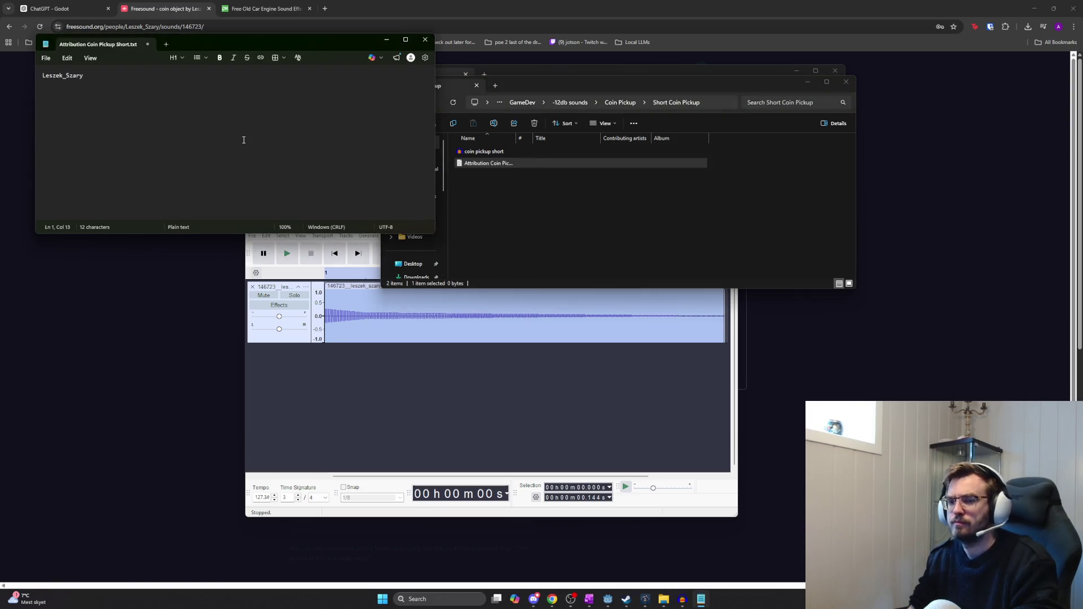
{"action": "type", "text": "-"}
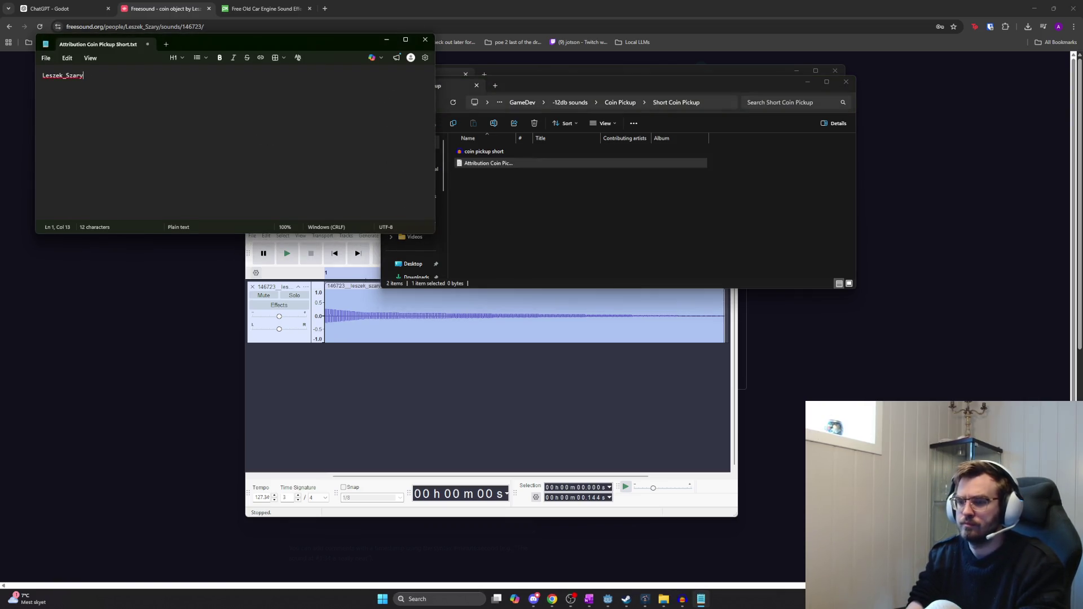
{"action": "key", "text": "Home"}
{"action": "key", "text": "Return"}
{"action": "key", "text": "Up"}
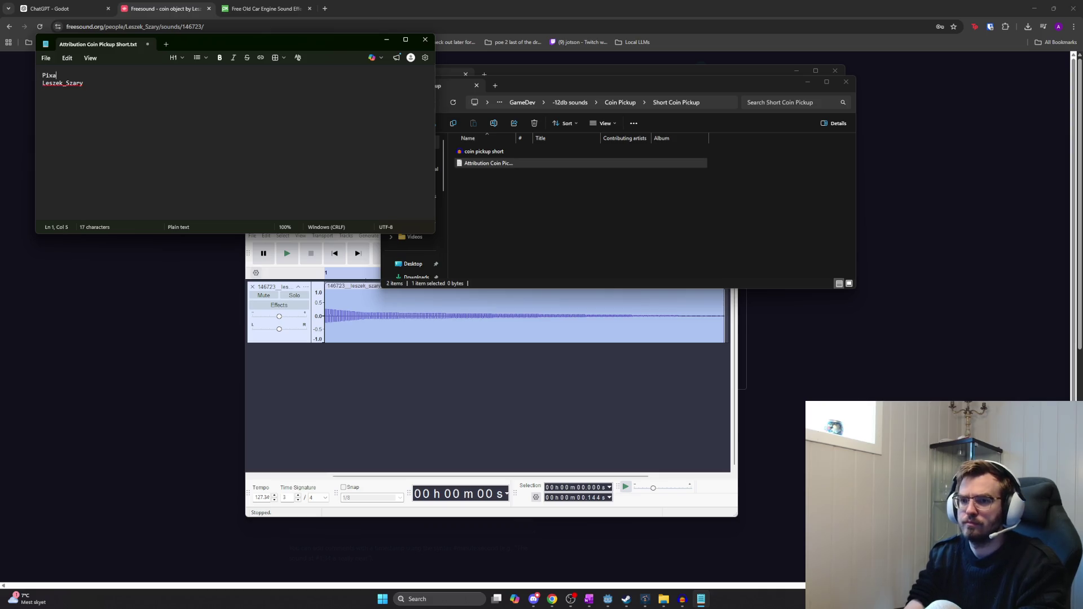
{"action": "key", "text": "ctrl+s"}
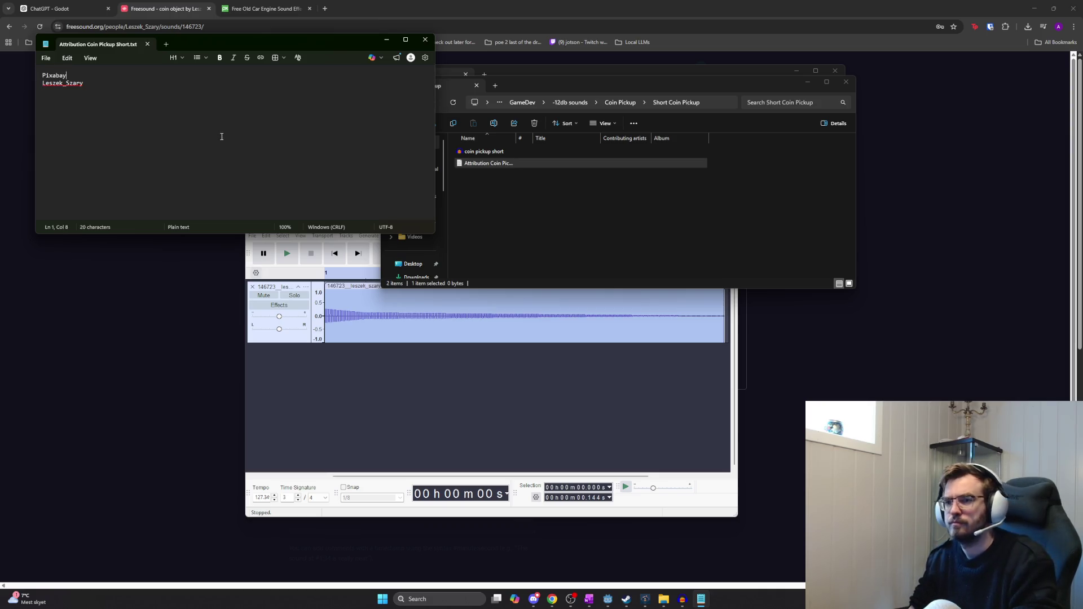
- Copy the sound title 'coin object' from Freesound and paste it after the author
{"action": "left_click", "coordinate": [166, 329]}
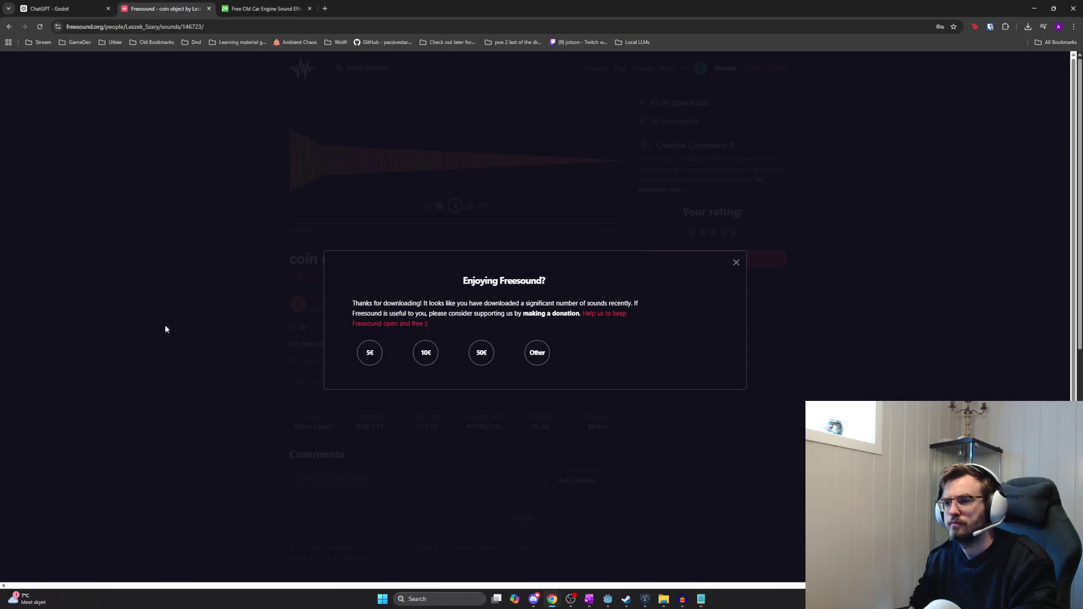
{"action": "left_click", "coordinate": [736, 262]}
{"action": "left_click_drag", "start_coordinate": [394, 259], "coordinate": [245, 257]}
{"action": "key", "text": "ctrl+c"}
{"action": "key", "text": "alt+Tab"}
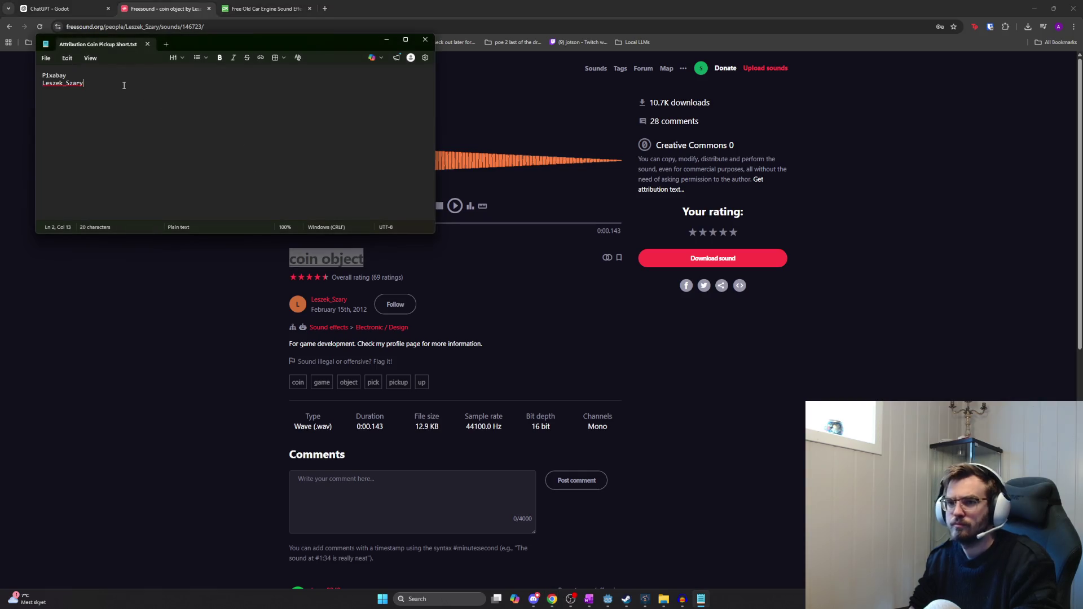
{"action": "type", "text": "-"}
{"action": "key", "text": "ctrl+v"}
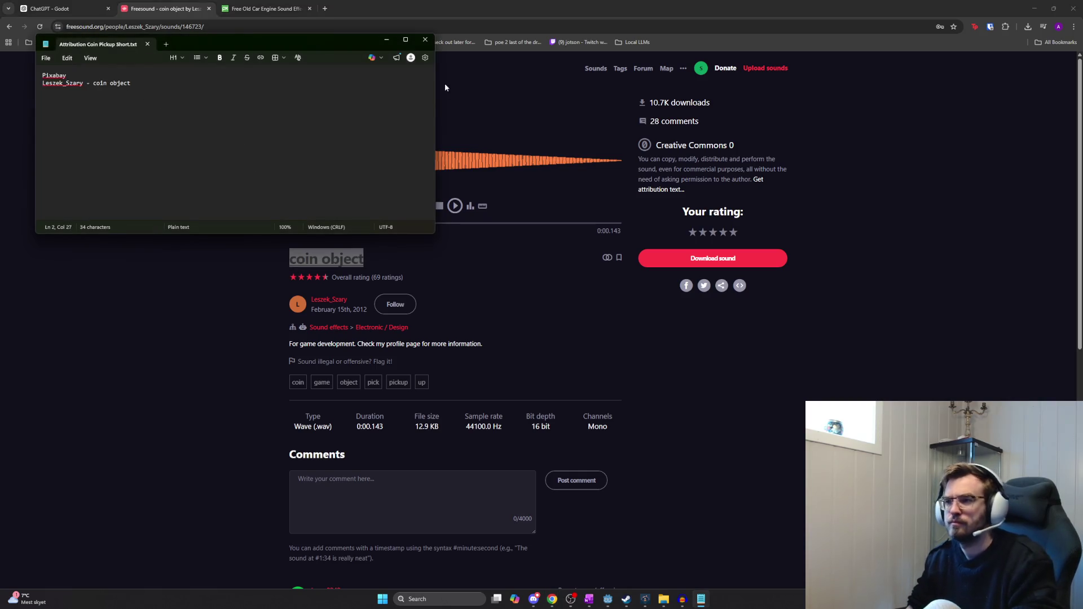
- Copy the Creative Commons 0 licence text and open Freesound's ready-made attribution text for coin object
{"action": "left_click", "coordinate": [421, 26]}
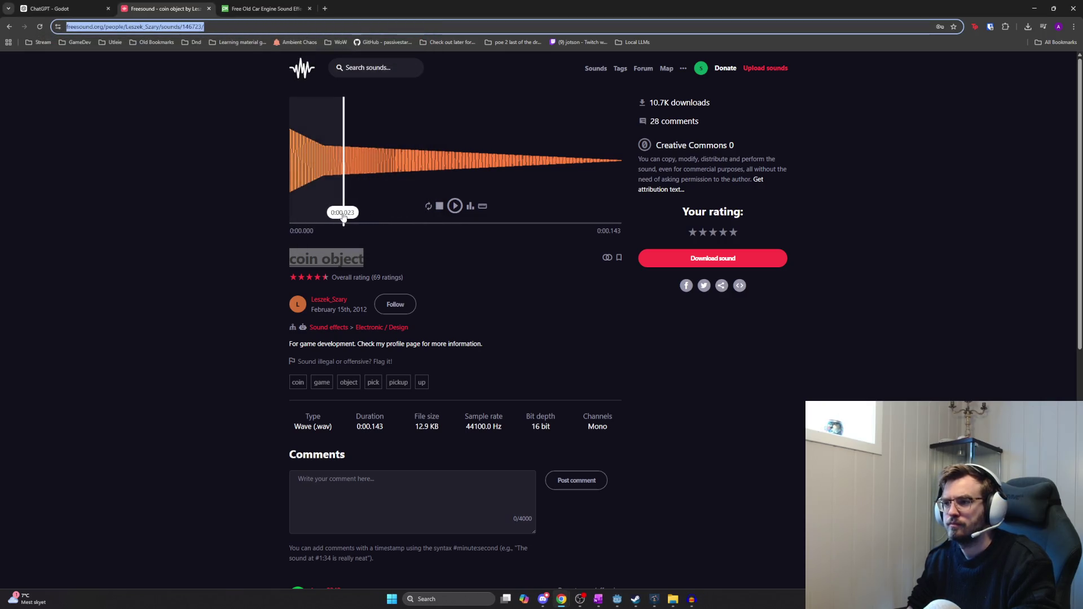
{"action": "left_click_drag", "start_coordinate": [738, 147], "coordinate": [642, 141]}
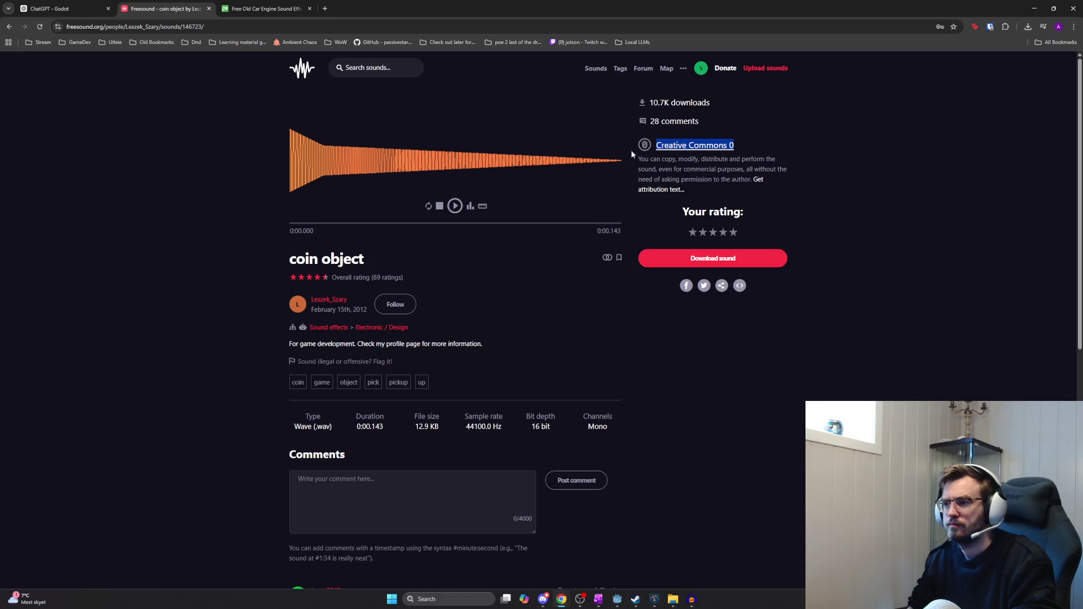
{"action": "key", "text": "alt+Tab"}
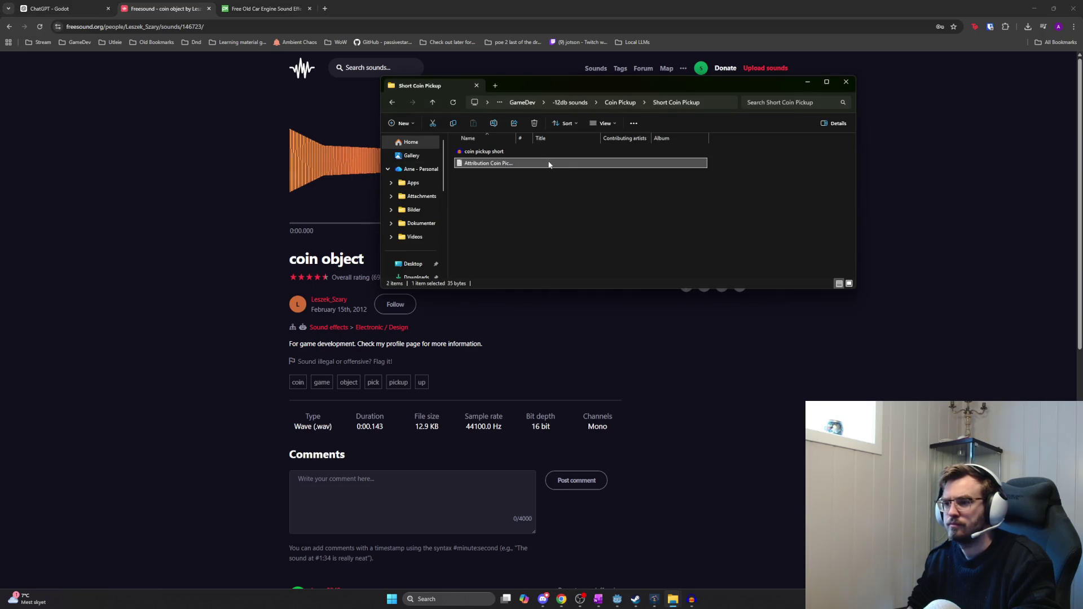
{"action": "key", "text": "F2"}
{"action": "left_click", "coordinate": [571, 232]}
{"action": "key", "text": "alt+Tab"}
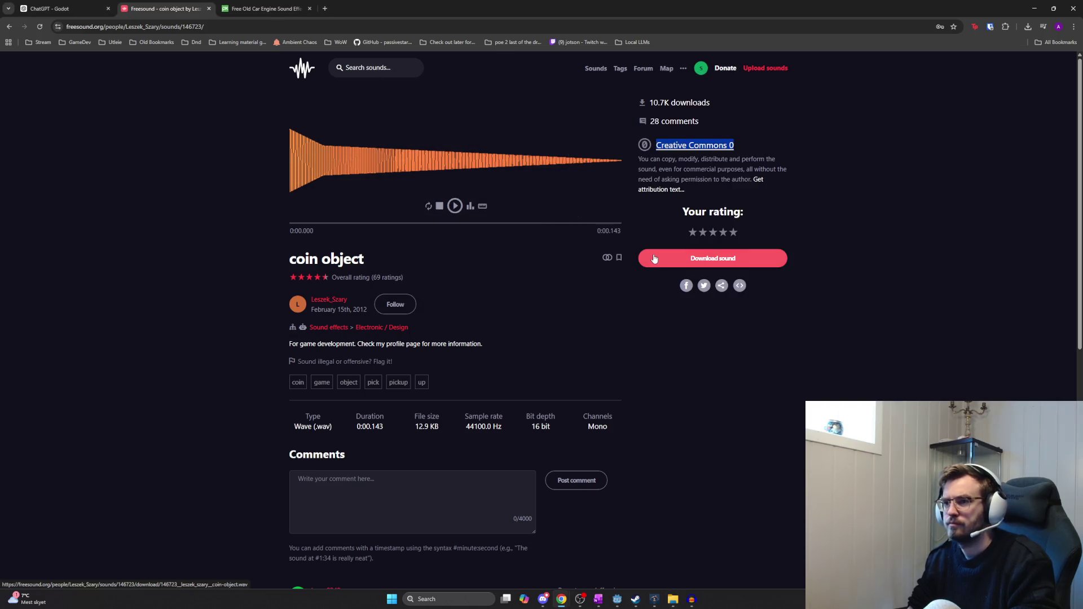
{"action": "left_click", "coordinate": [669, 191]}
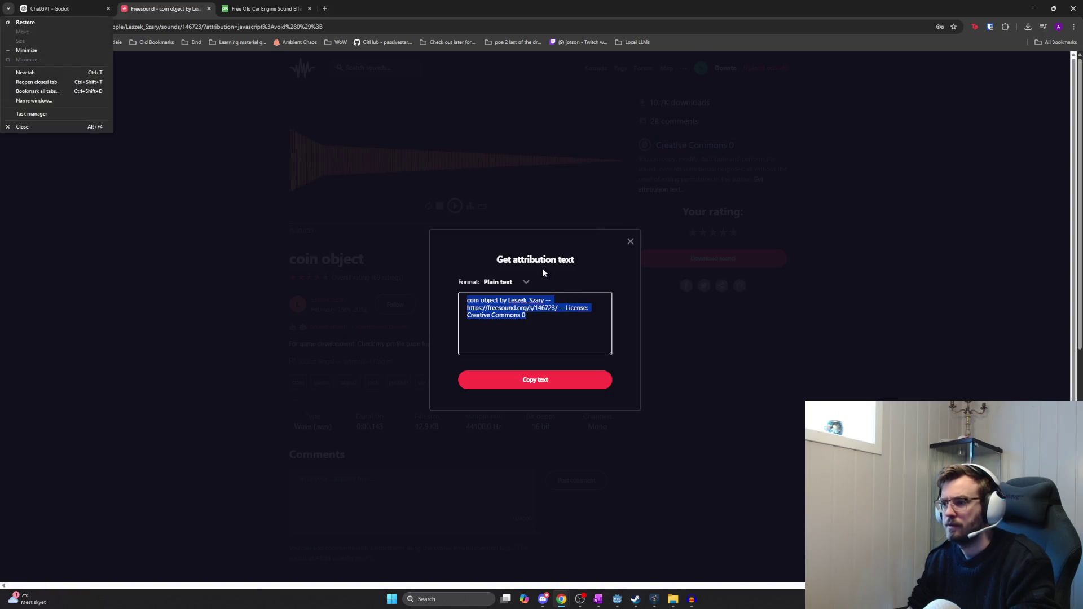
- Replace the author and title line with Freesound's full attribution text, remove the stray Pixabay line, and save
{"action": "key", "text": "alt+Tab"}
{"action": "double_click", "coordinate": [520, 163]}
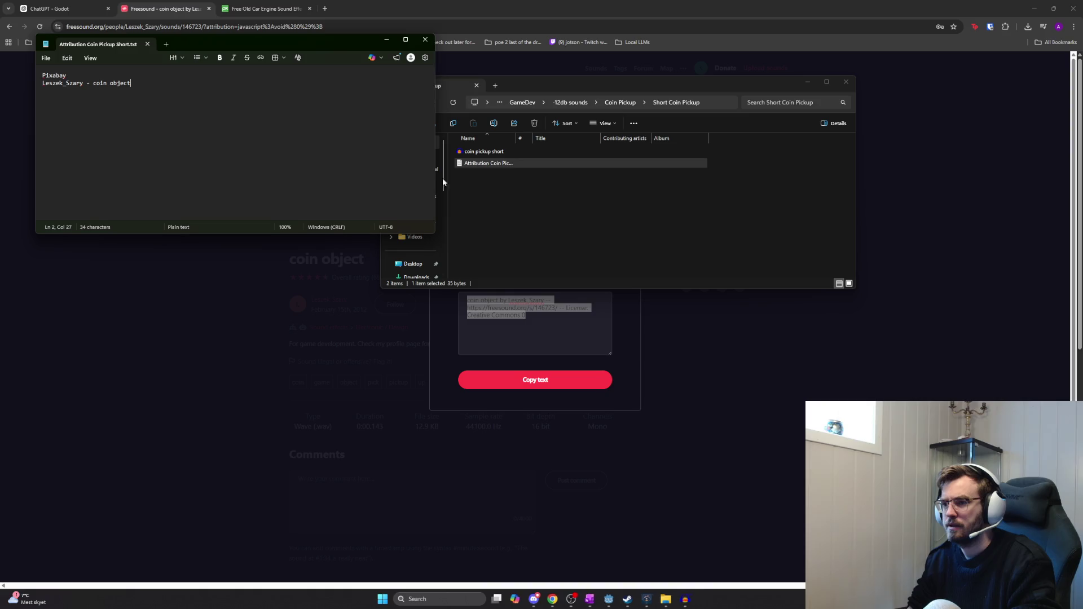
{"action": "key", "text": "shift+Home"}
{"action": "type", "text": "coin object by Leszek_Szary -- https://freesound.org/s/146723/ -- License: Creative Commons 0"}
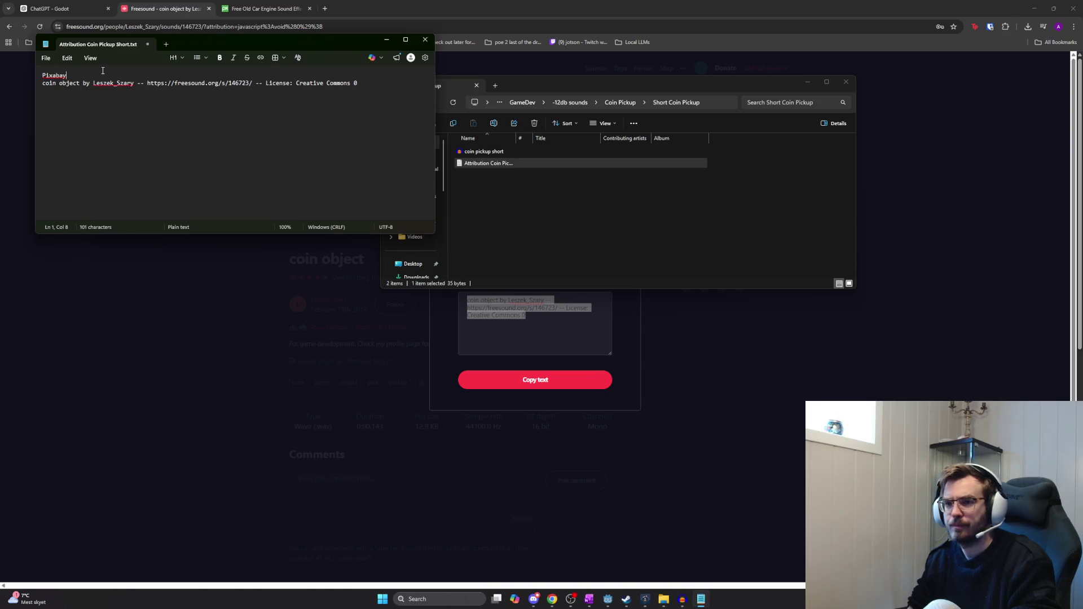
{"action": "key", "text": "shift+Home"}
{"action": "key", "text": "BackSpace"}
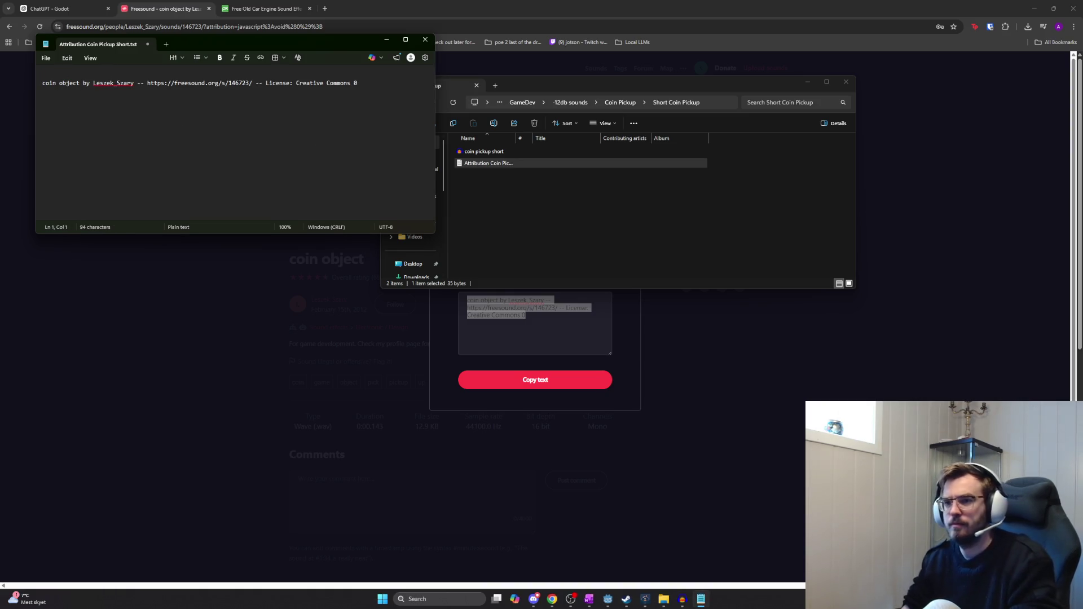
{"action": "key", "text": "Delete"}
{"action": "key", "text": "ctrl+s"}
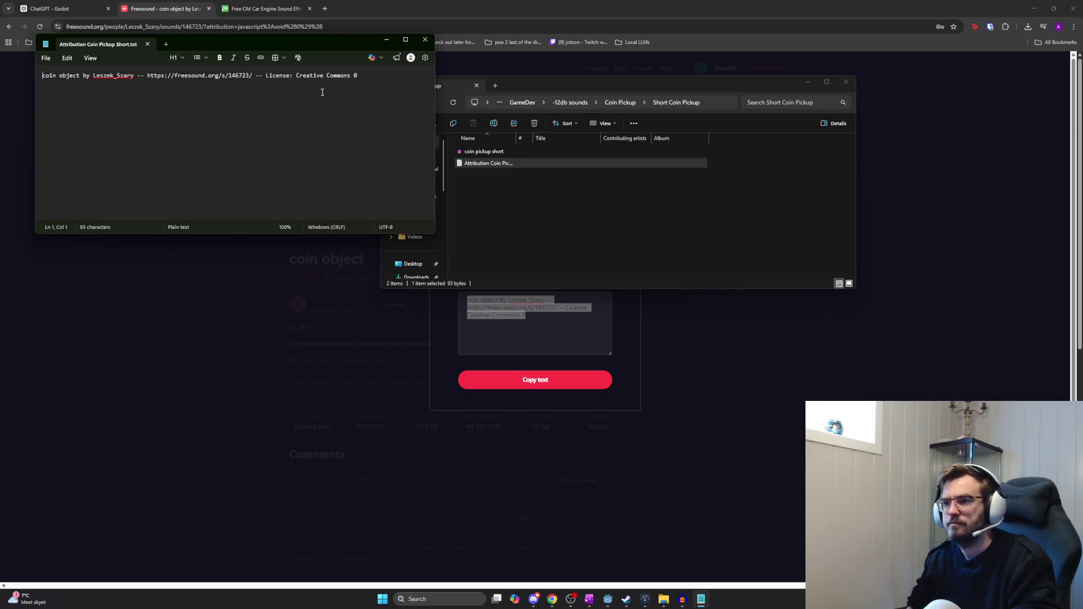
- Close the attribution file, the file browser window and Freesound's attribution dialog
{"action": "left_click_drag", "start_coordinate": [399, 71], "coordinate": [84, 71]}
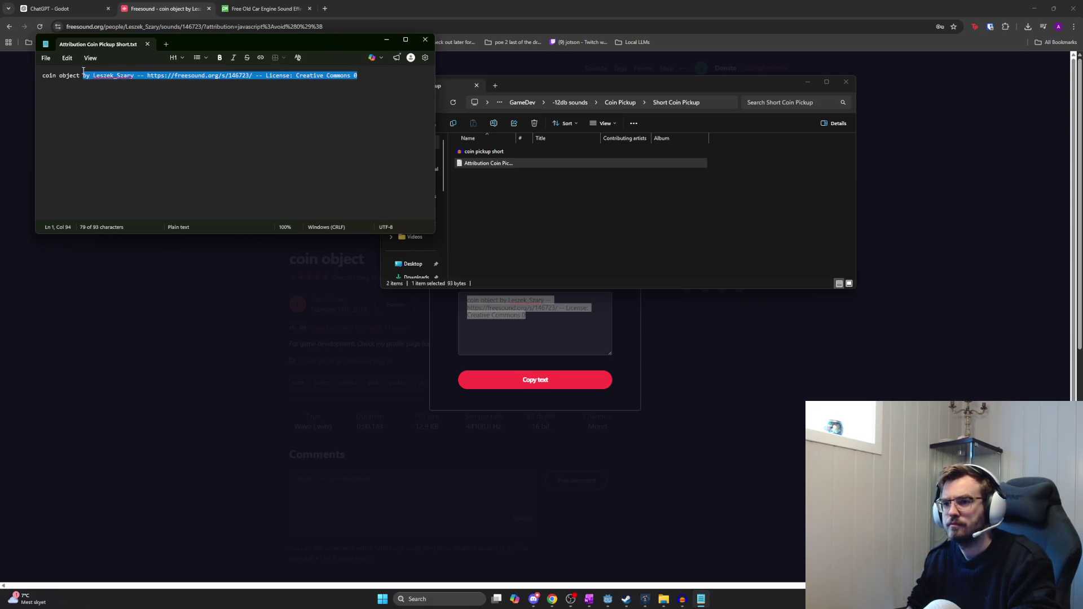
{"action": "left_click", "coordinate": [297, 124]}
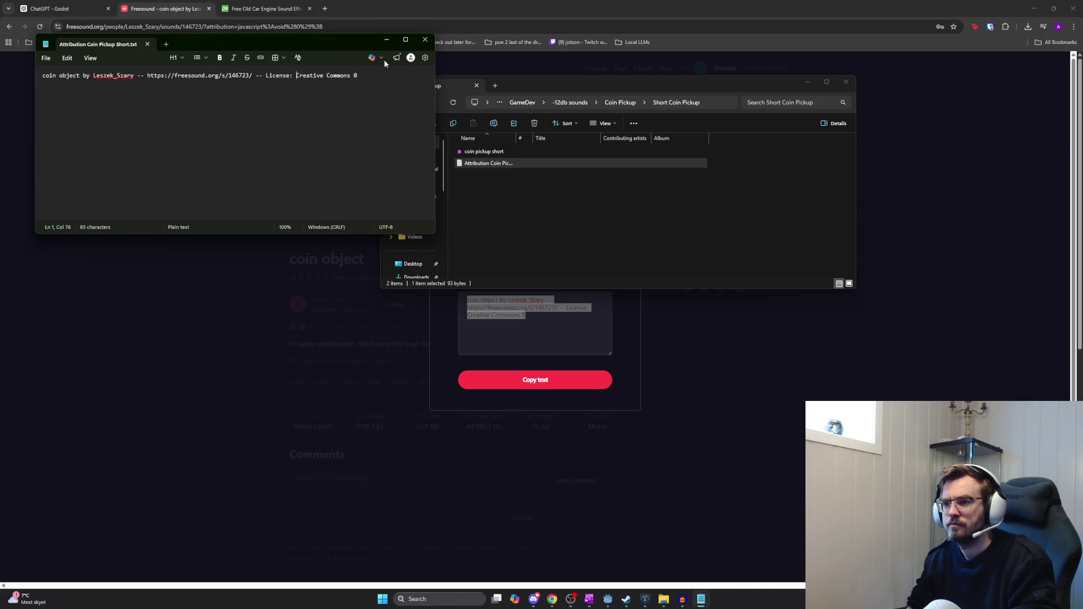
{"action": "left_click", "coordinate": [426, 41]}
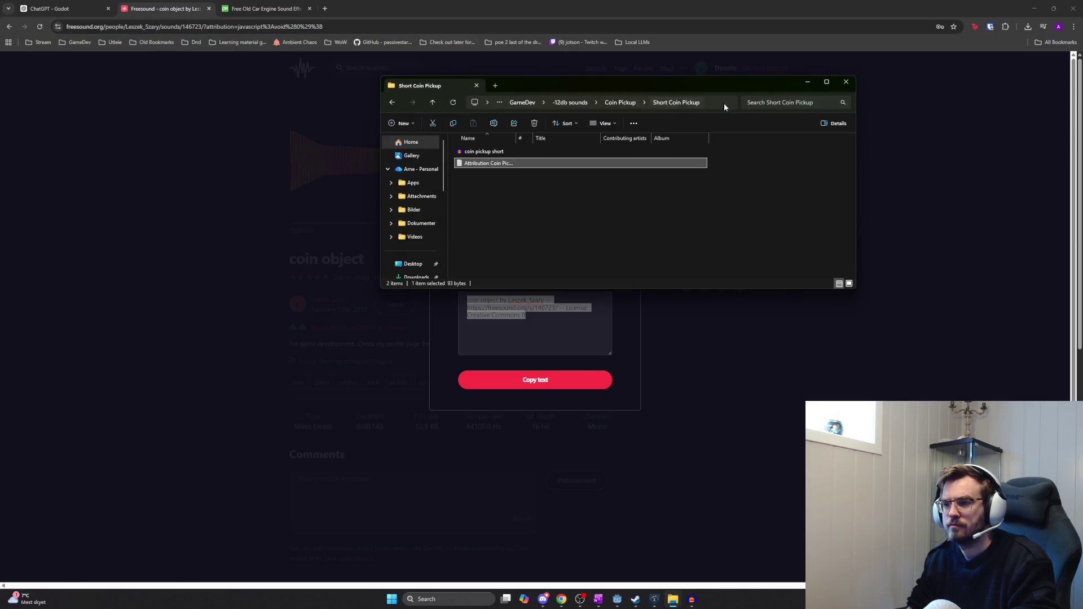
{"action": "left_click", "coordinate": [846, 83]}
{"action": "left_click", "coordinate": [630, 242]}
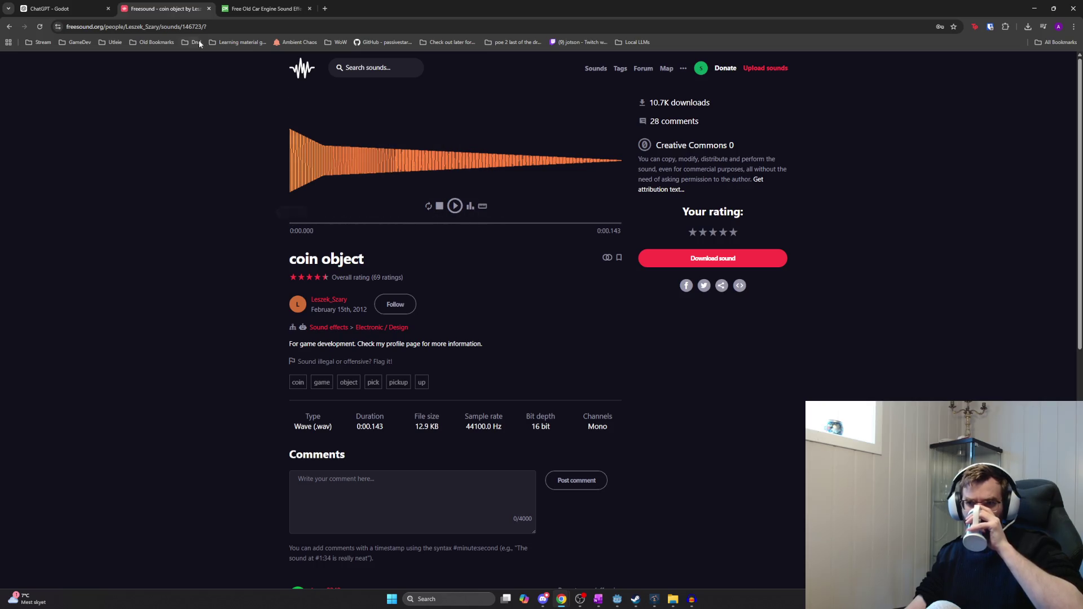
- Search Freesound for 'object pick up', scroll the 119 results and preview _picking up objects.mp3
{"action": "left_click", "coordinate": [379, 67]}
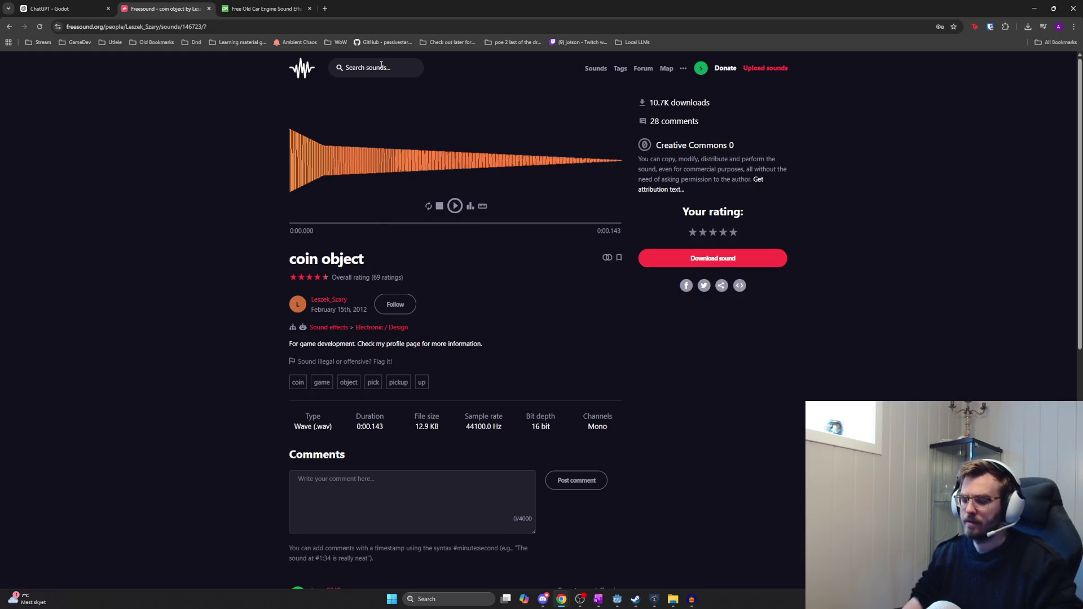
{"action": "type", "text": "object pick up"}
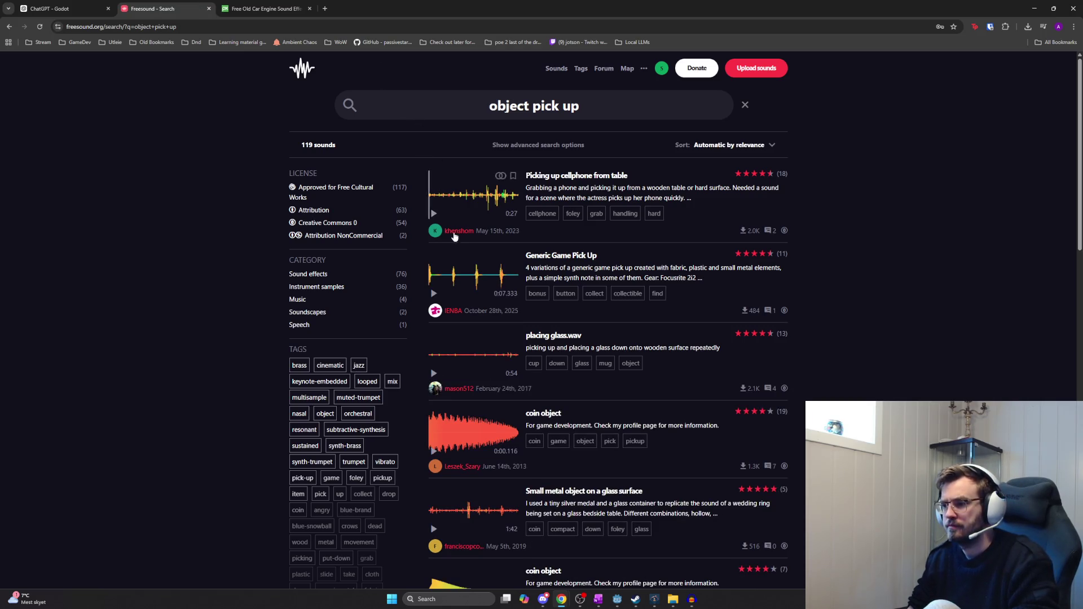
{"action": "scroll", "coordinate": [468, 265], "scroll_direction": "down", "scroll_amount": 5}
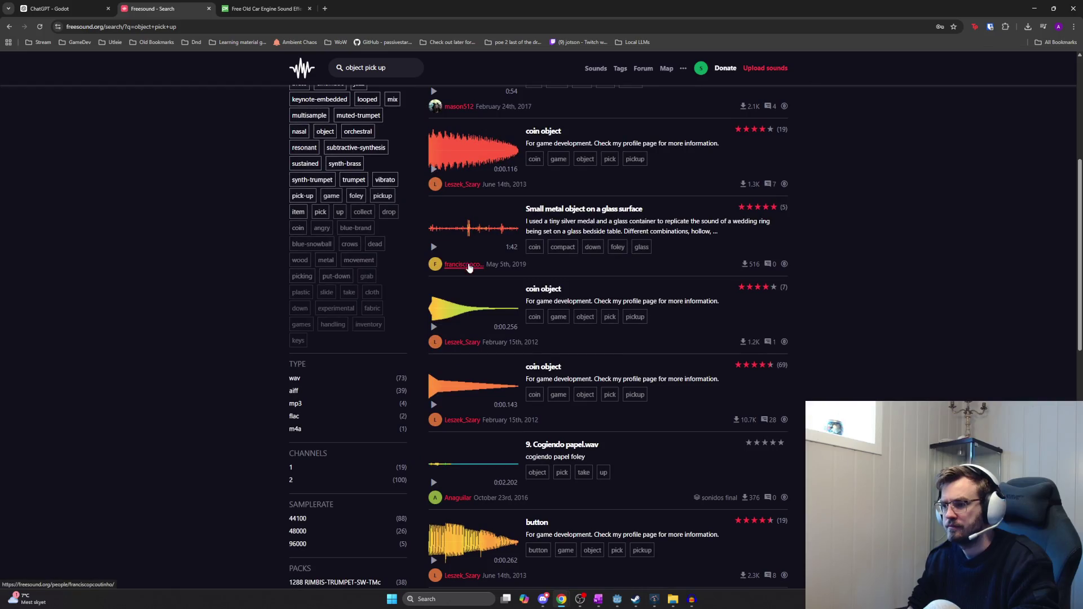
{"action": "scroll", "coordinate": [472, 282], "scroll_direction": "down", "scroll_amount": 3}
{"action": "scroll", "coordinate": [471, 285], "scroll_direction": "down", "scroll_amount": 1}
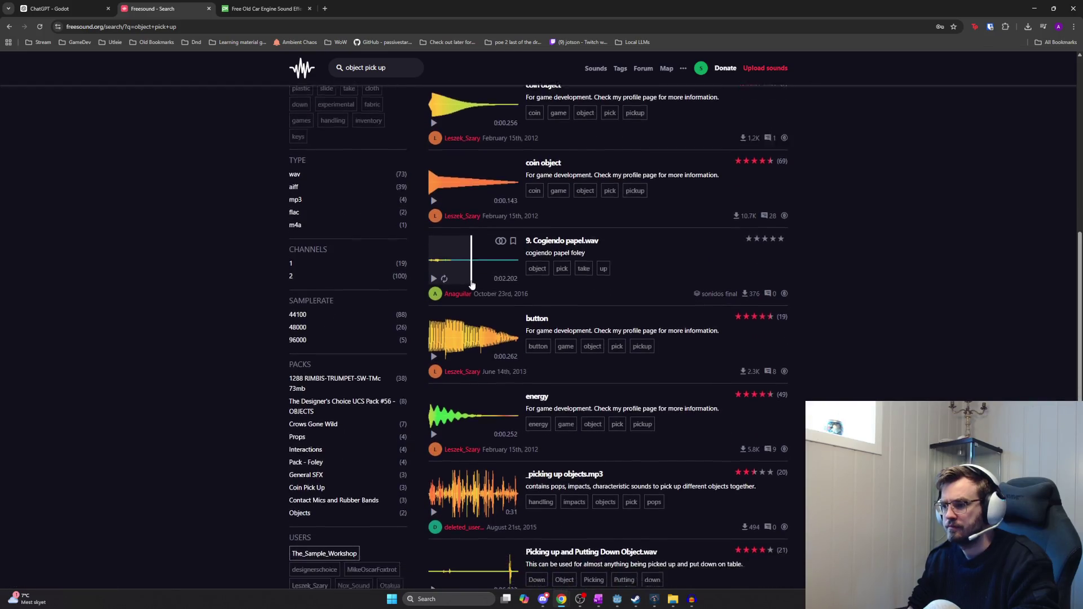
{"action": "scroll", "coordinate": [467, 295], "scroll_direction": "down", "scroll_amount": 1}
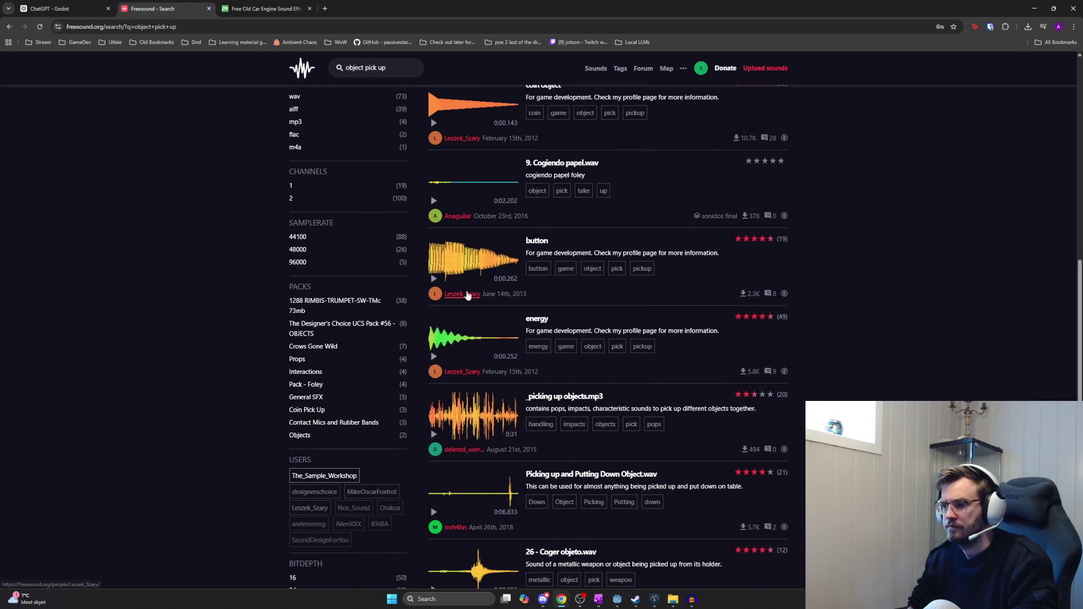
{"action": "scroll", "coordinate": [468, 295], "scroll_direction": "down", "scroll_amount": 1}
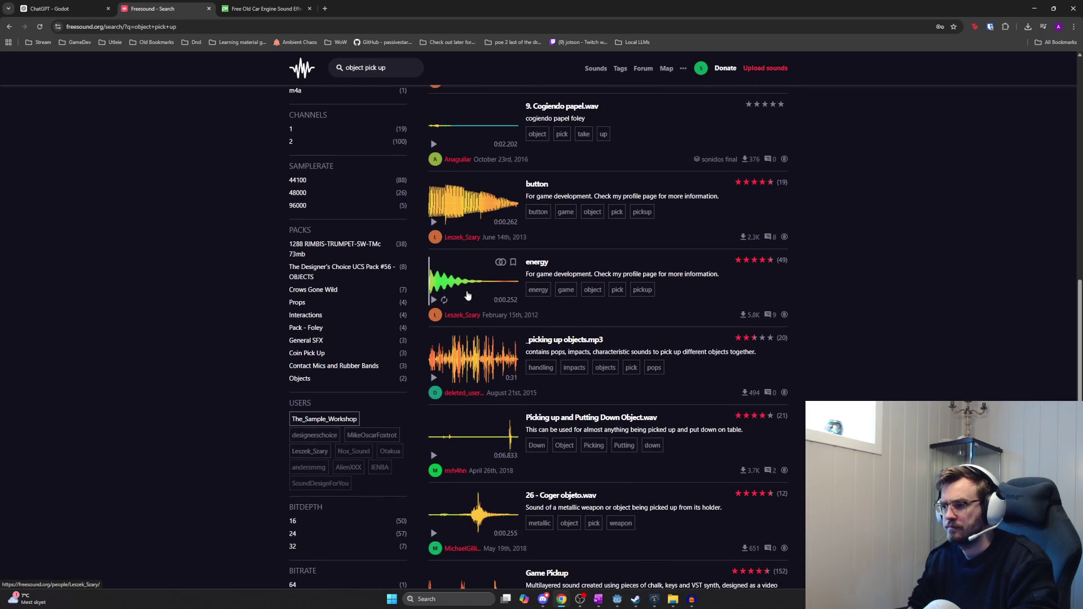
{"action": "scroll", "coordinate": [468, 296], "scroll_direction": "down", "scroll_amount": 1}
{"action": "left_click", "coordinate": [434, 321]}
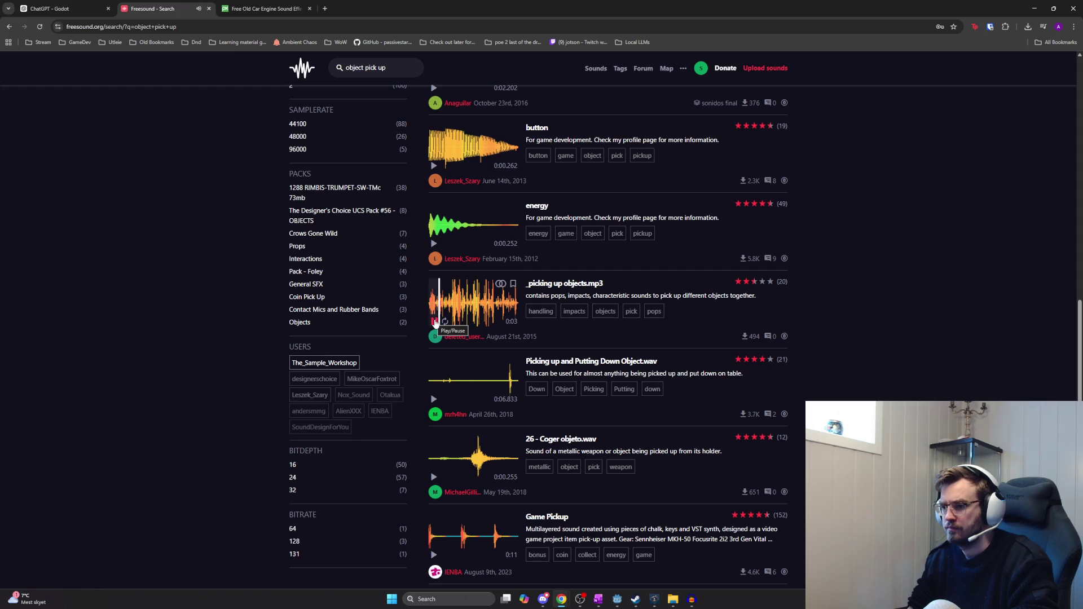
- Preview Picking up and Putting Down Object.wav, replaying its final put-down thud several times
{"action": "left_click", "coordinate": [498, 309]}
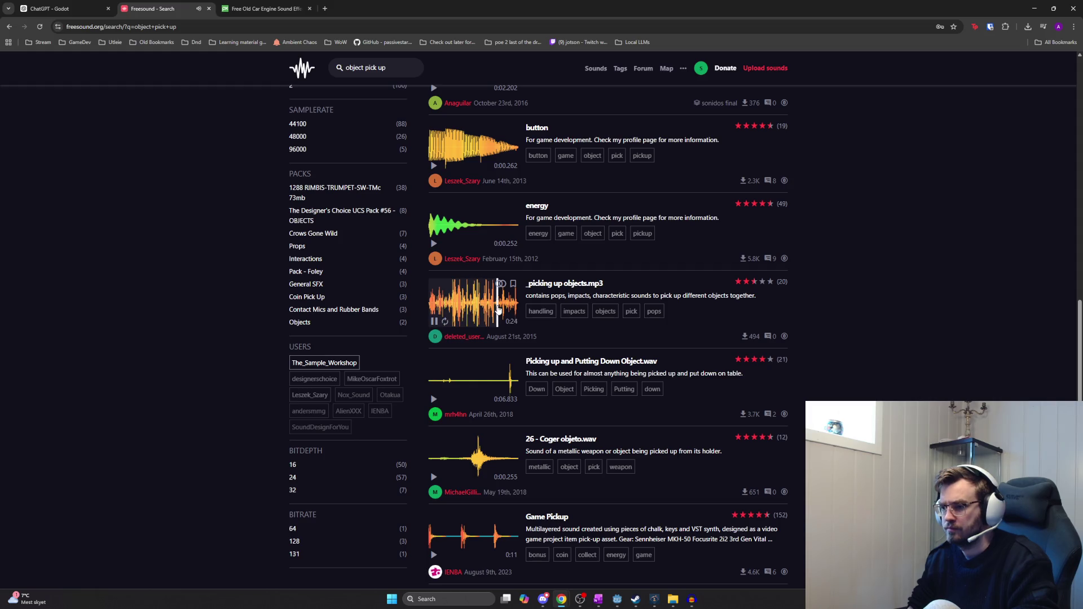
{"action": "left_click", "coordinate": [467, 384]}
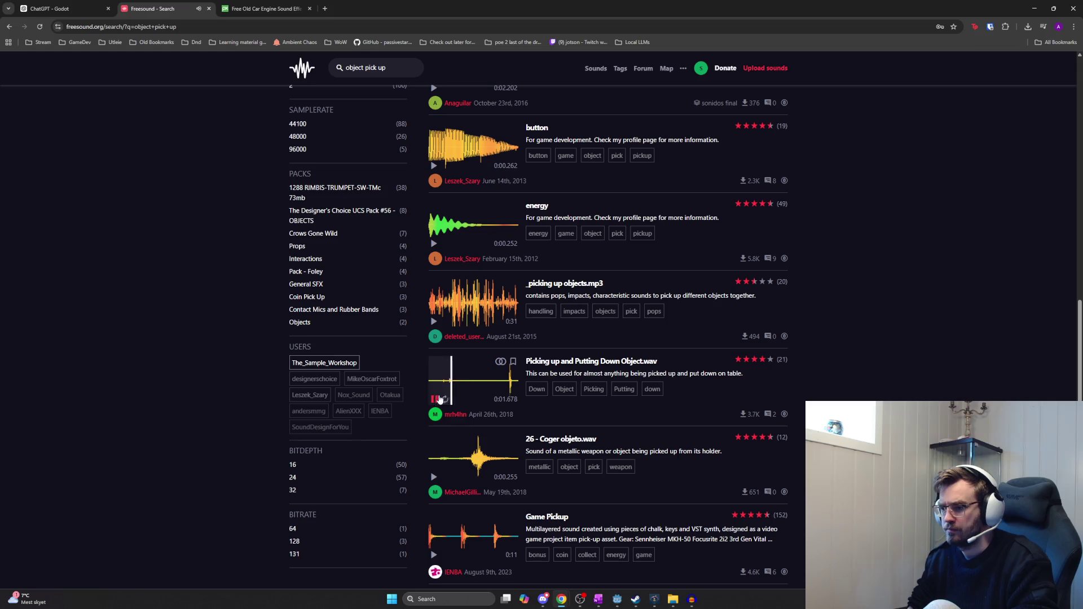
{"action": "left_click", "coordinate": [507, 386]}
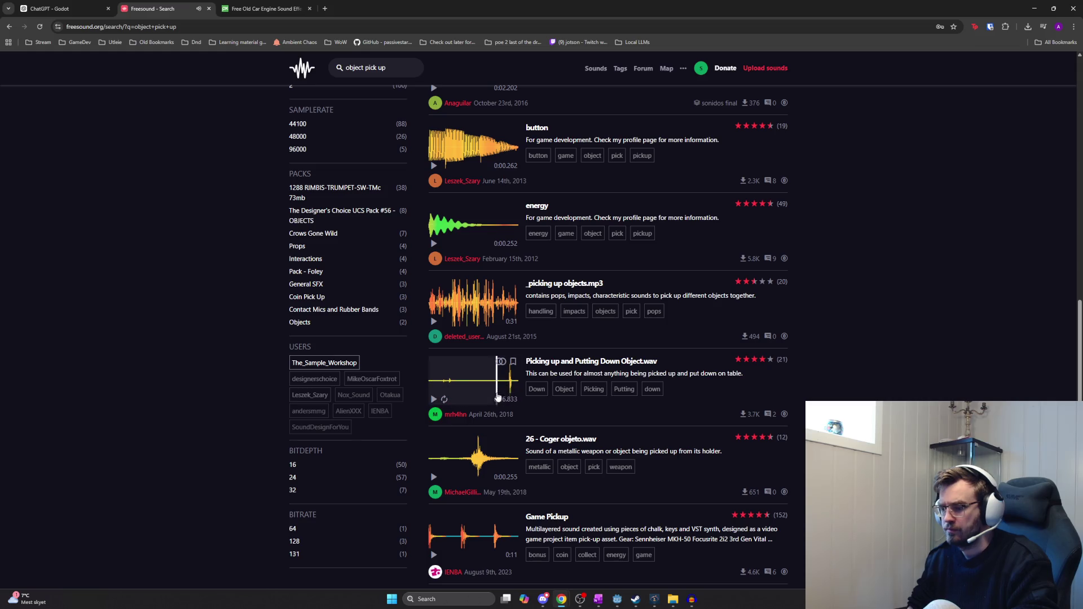
{"action": "left_click", "coordinate": [506, 389]}
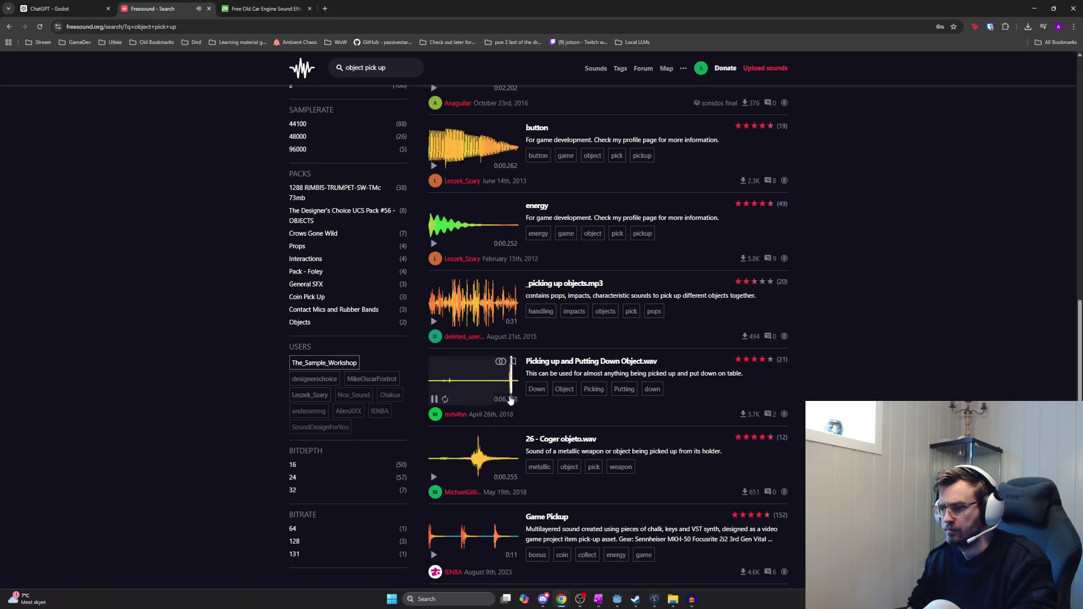
{"action": "left_click", "coordinate": [507, 389]}
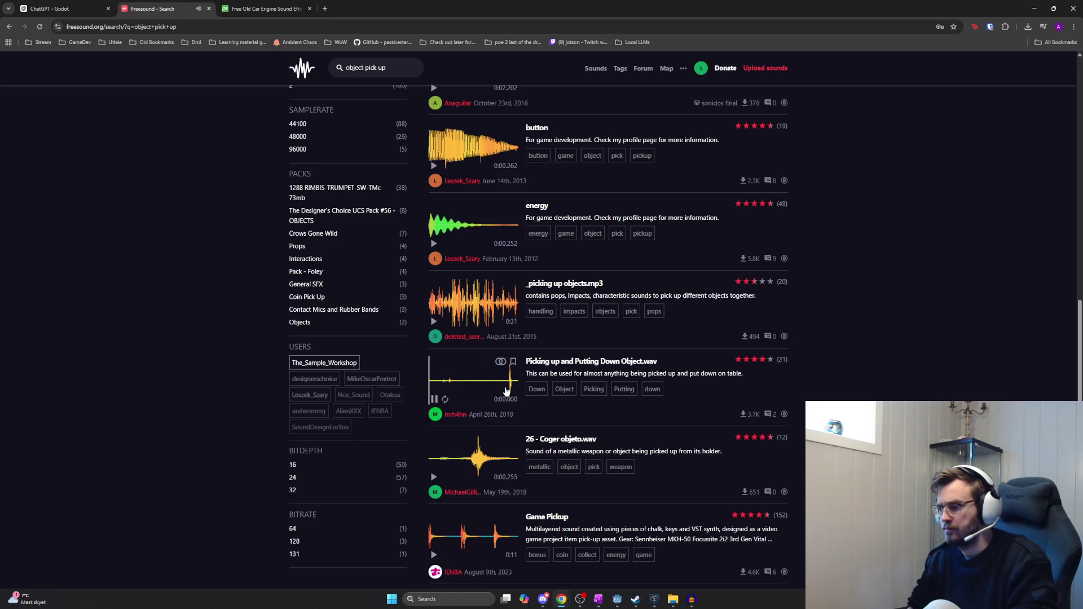
{"action": "left_click", "coordinate": [507, 391]}
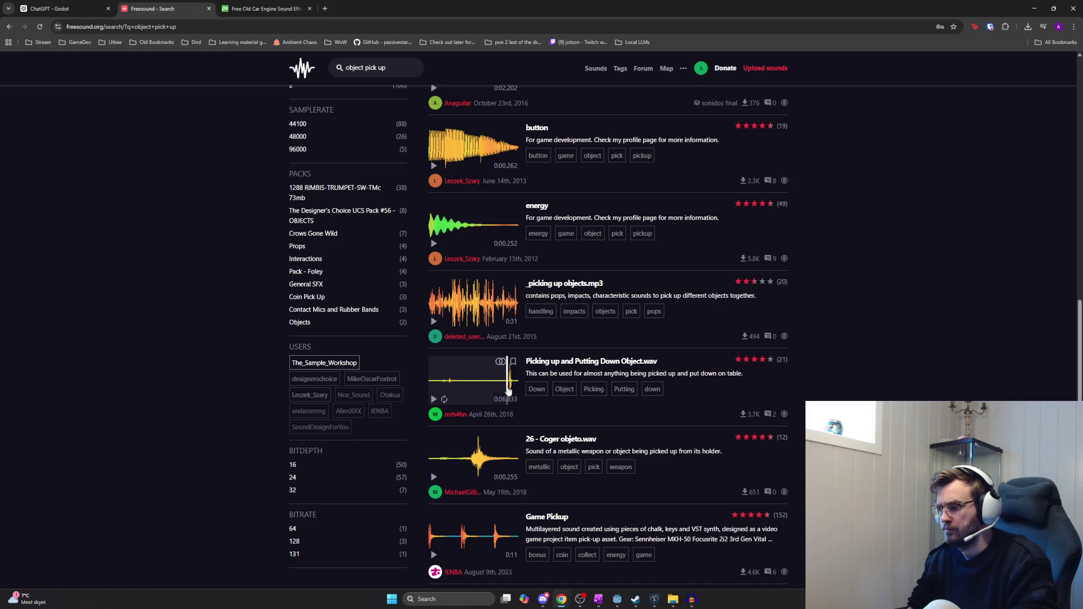
{"action": "left_click", "coordinate": [508, 389]}
{"action": "left_click", "coordinate": [508, 390]}
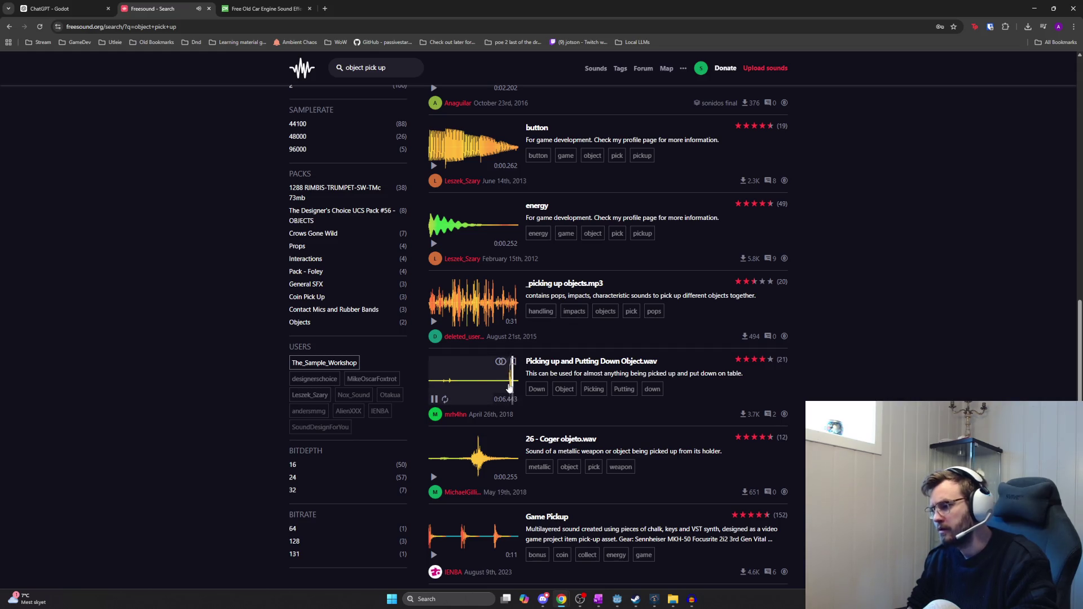
{"action": "left_click", "coordinate": [509, 391]}
{"action": "left_click", "coordinate": [509, 390]}
{"action": "left_click", "coordinate": [509, 390]}
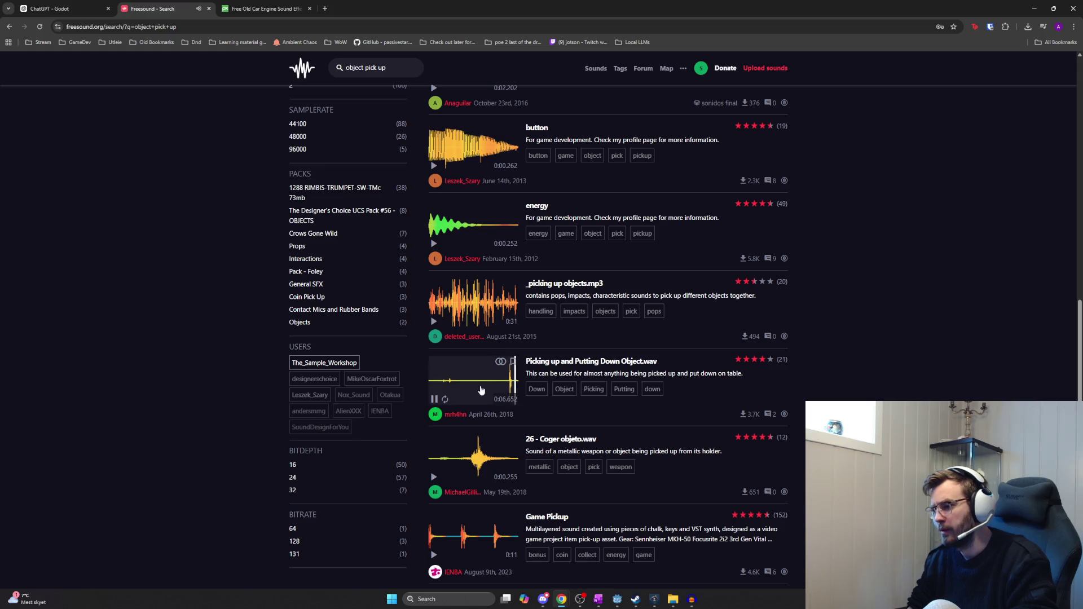
{"action": "left_click", "coordinate": [509, 389]}
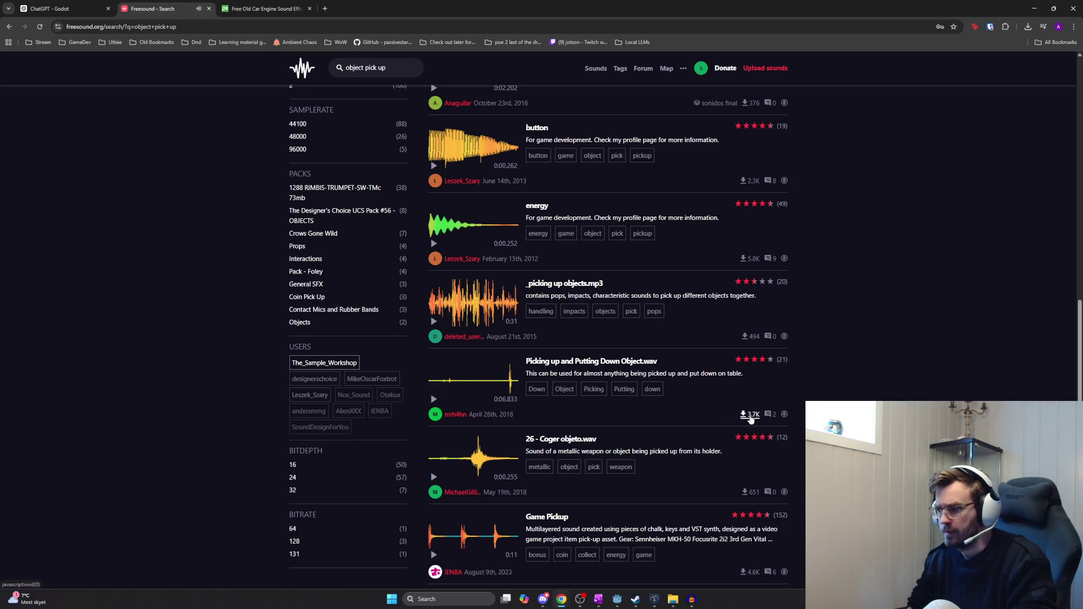
- Download Picking up and Putting Down Object.wav from its sound page and open it in Audacity
{"action": "left_click", "coordinate": [751, 416]}
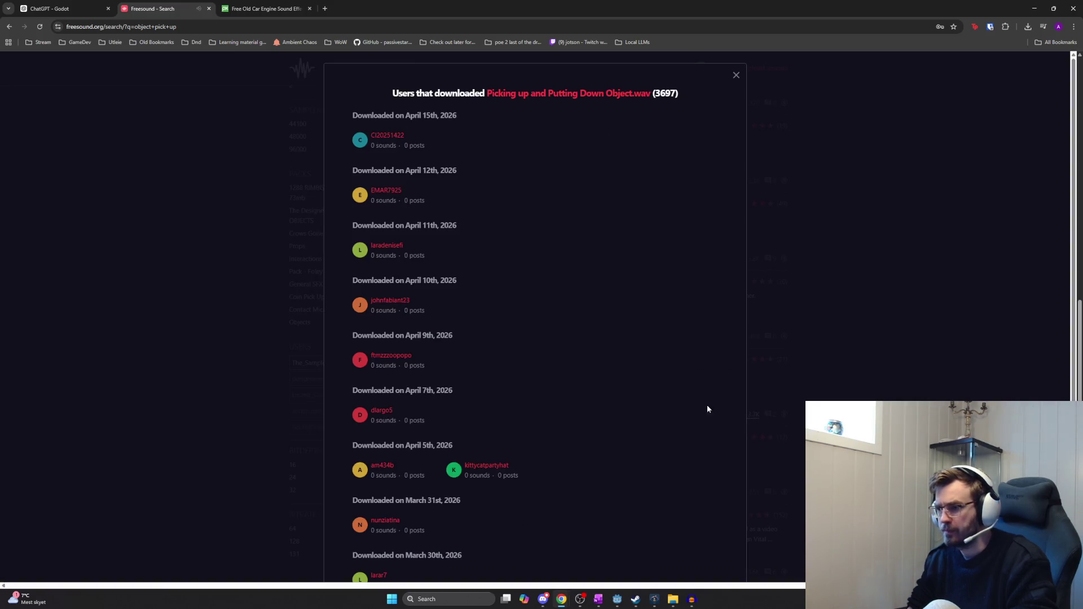
{"action": "left_click", "coordinate": [609, 95]}
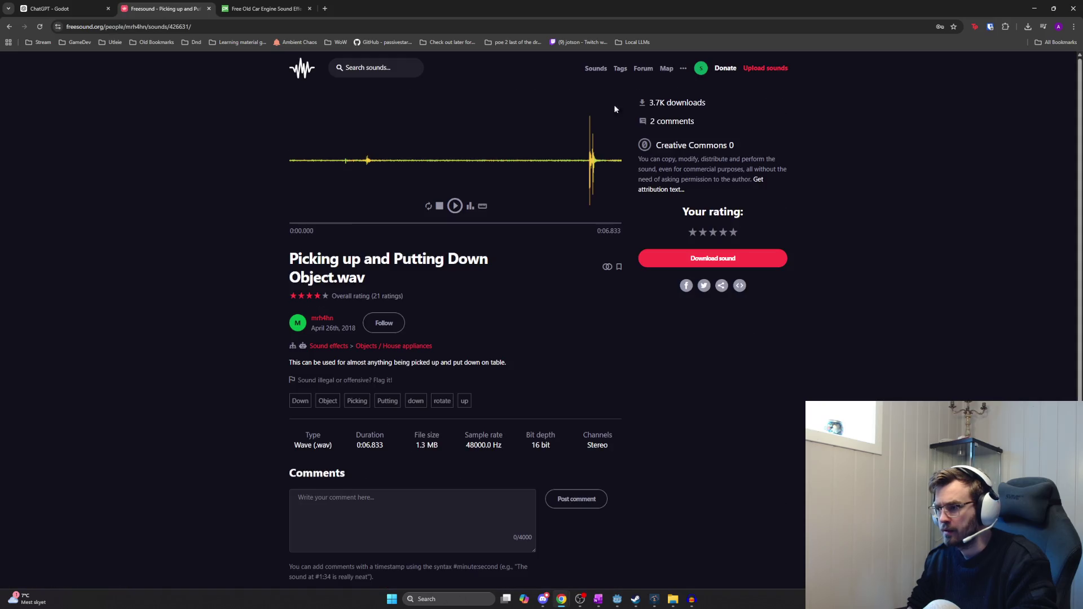
{"action": "left_click", "coordinate": [684, 263]}
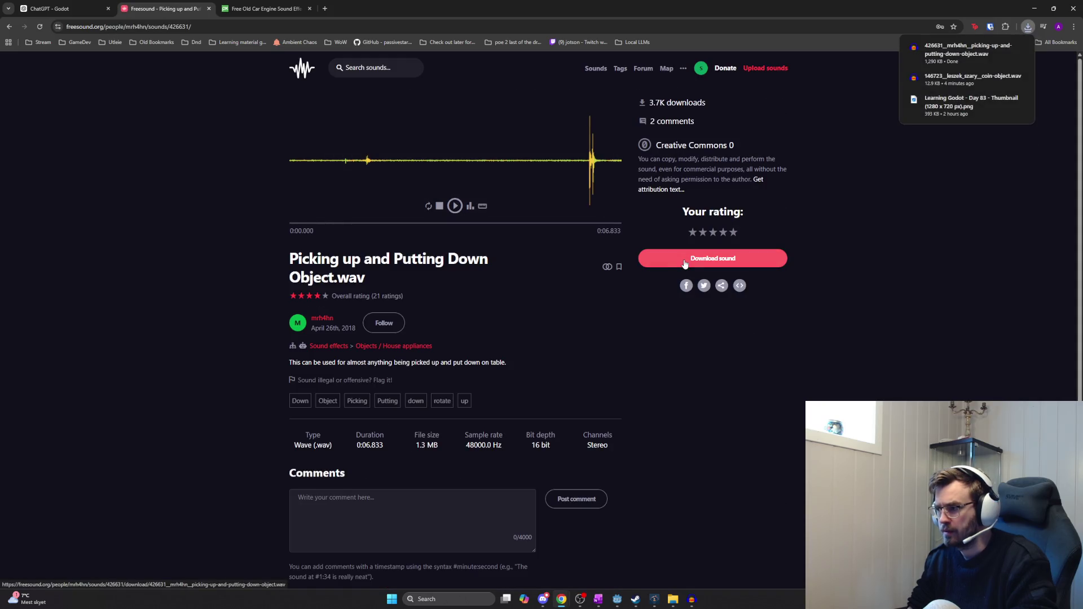
{"action": "left_click", "coordinate": [932, 59]}
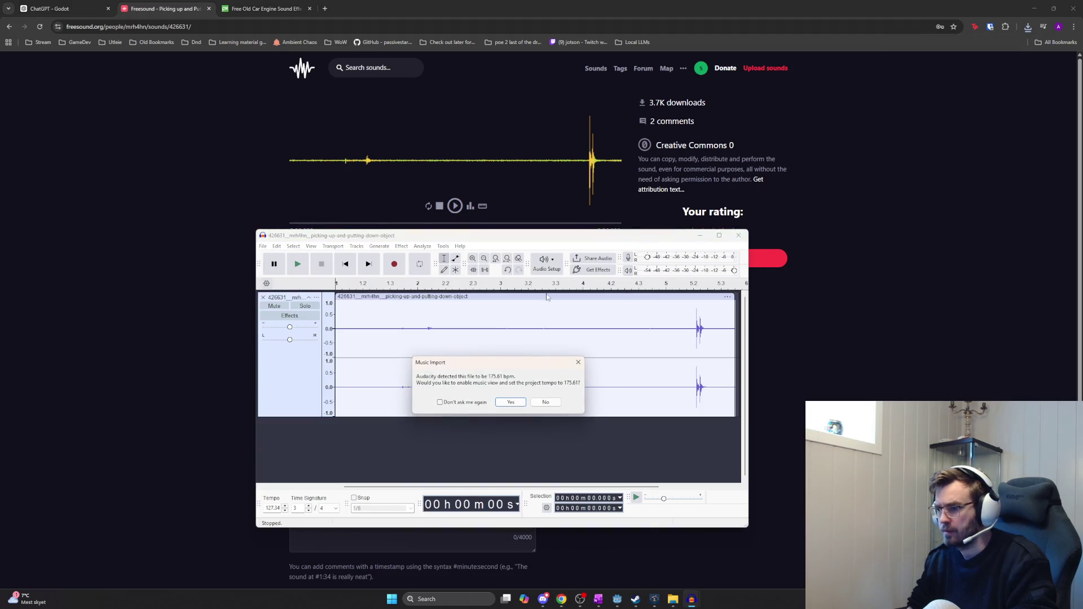
- Accept the detected tempo, trim away the audio before the final thud, and play the clip
{"action": "left_click", "coordinate": [516, 408]}
{"action": "key", "text": "space"}
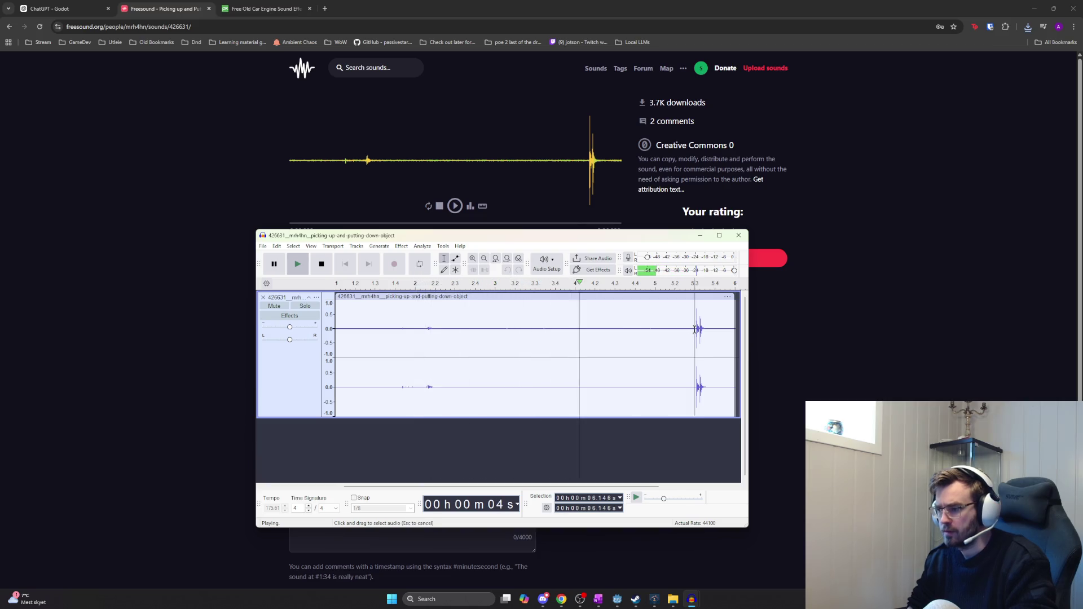
{"action": "left_click_drag", "start_coordinate": [695, 328], "coordinate": [194, 348]}
{"action": "key", "text": "Delete"}
{"action": "key", "text": "space"}
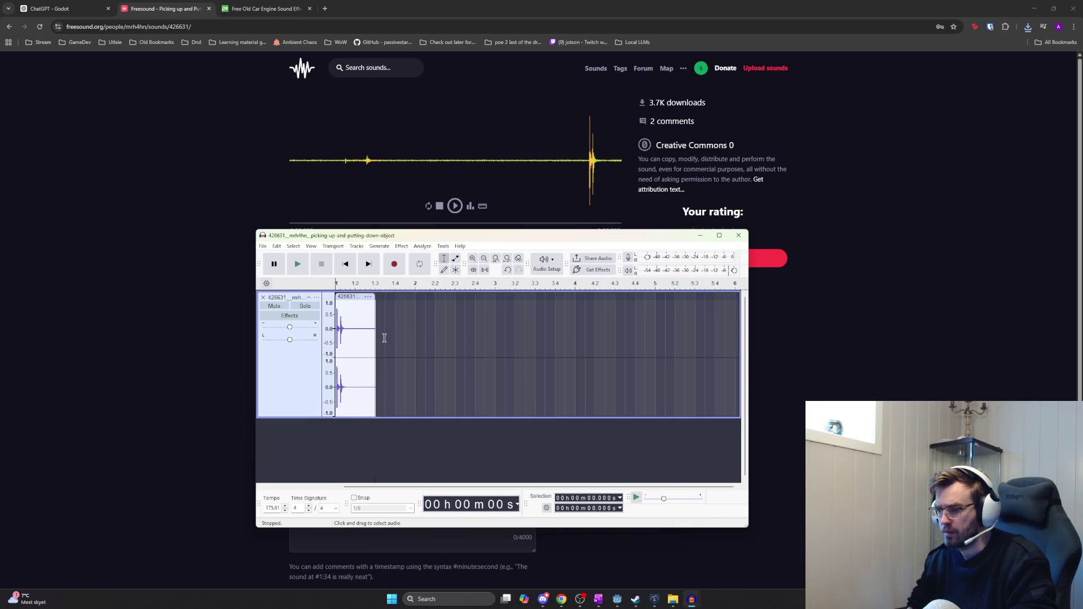
{"action": "key", "text": "space"}
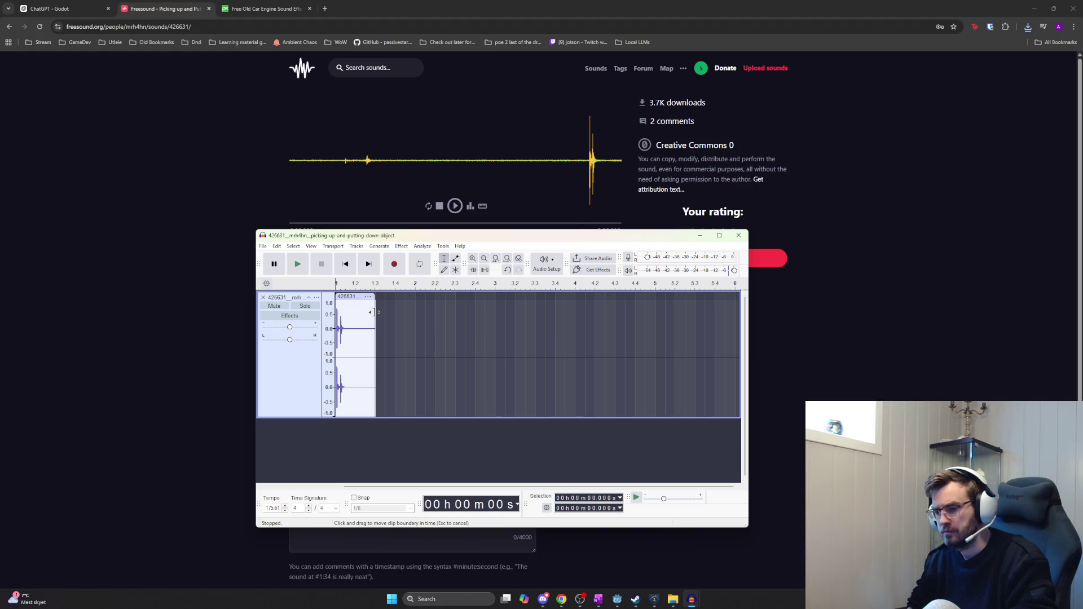
- Amplify the entire clip by -7 dB and listen to the quieter result
{"action": "key", "text": "ctrl+a"}
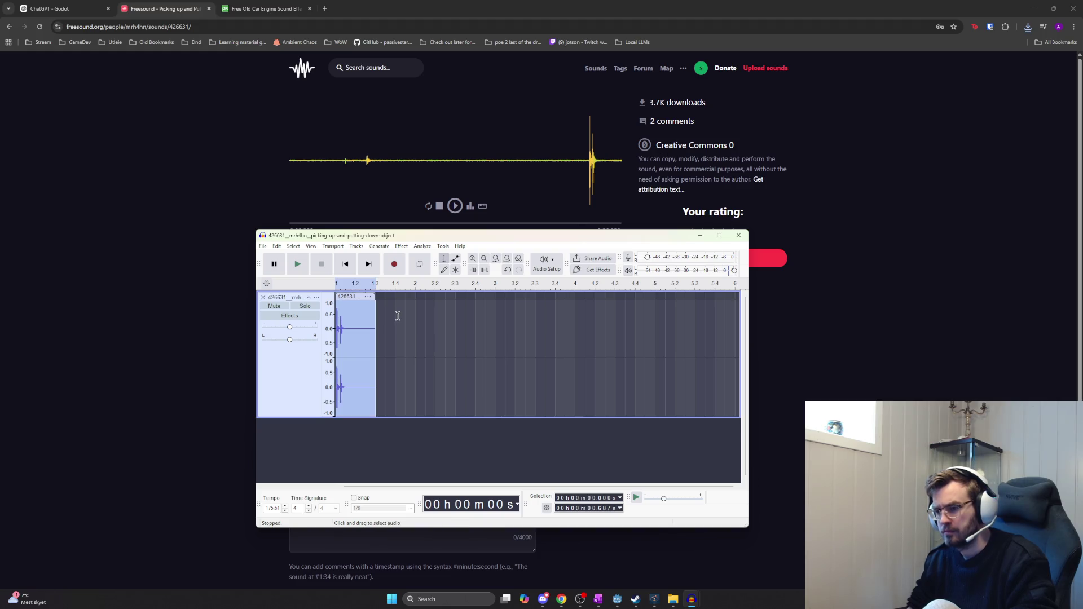
{"action": "left_click", "coordinate": [402, 246]}
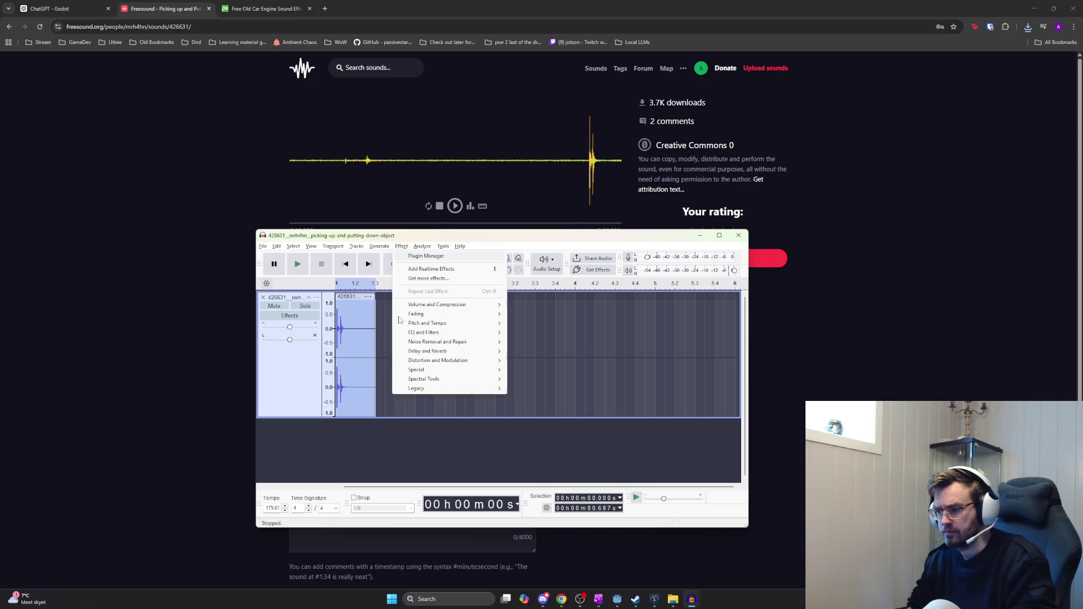
{"action": "mouse_move", "coordinate": [446, 304]}
{"action": "left_click", "coordinate": [529, 305]}
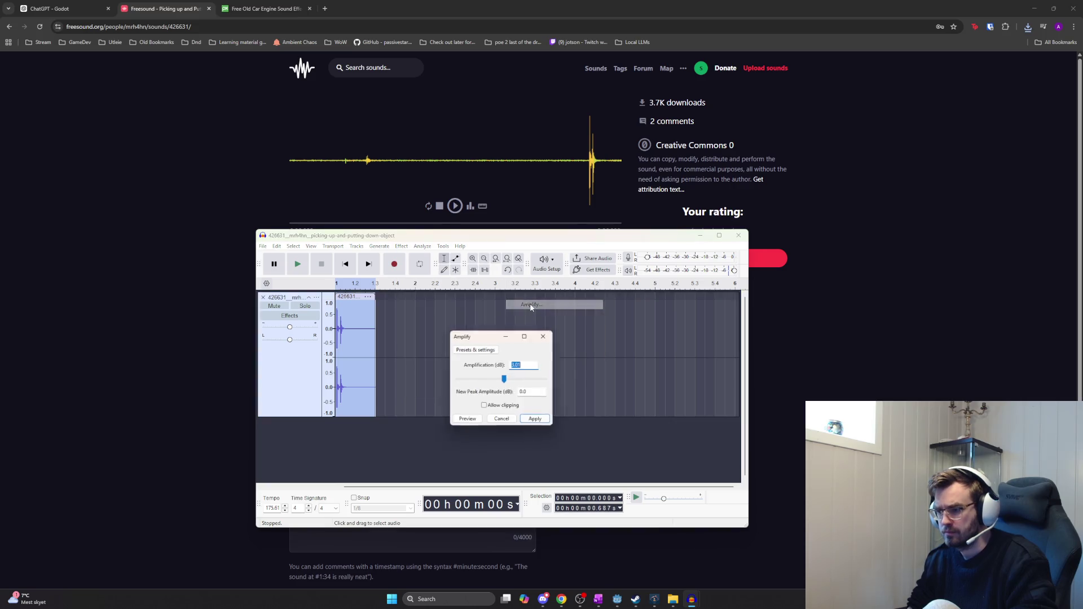
{"action": "type", "text": "-"}
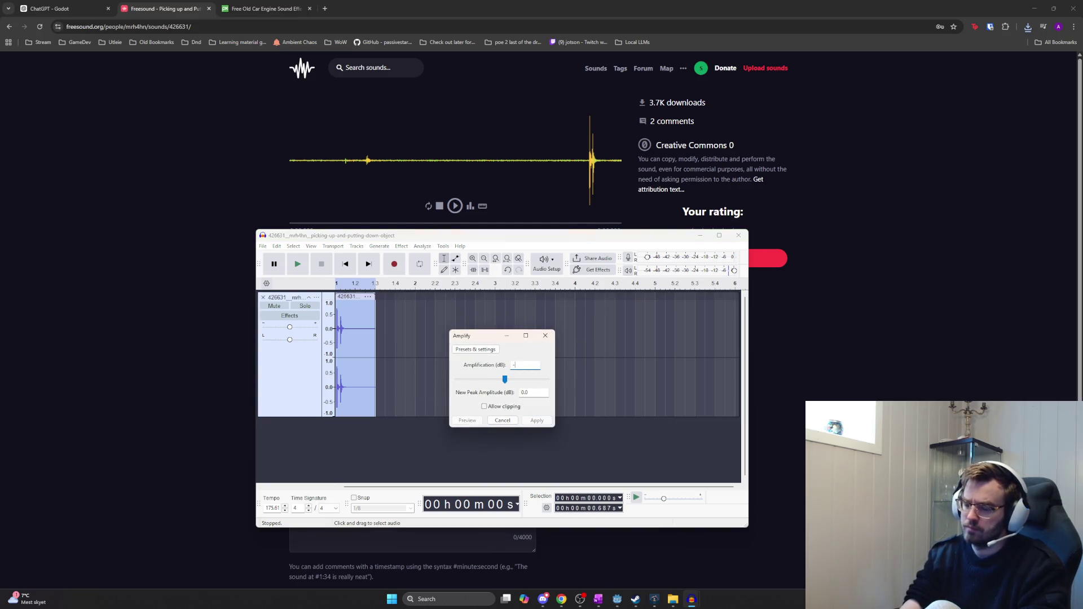
{"action": "type", "text": "8"}
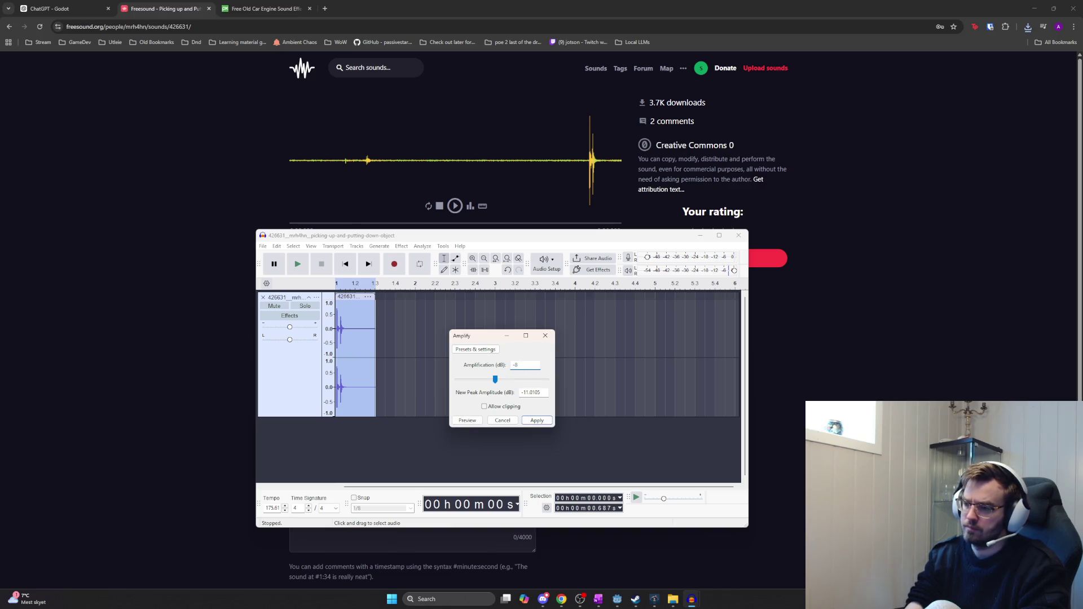
{"action": "key", "text": "BackSpace"}
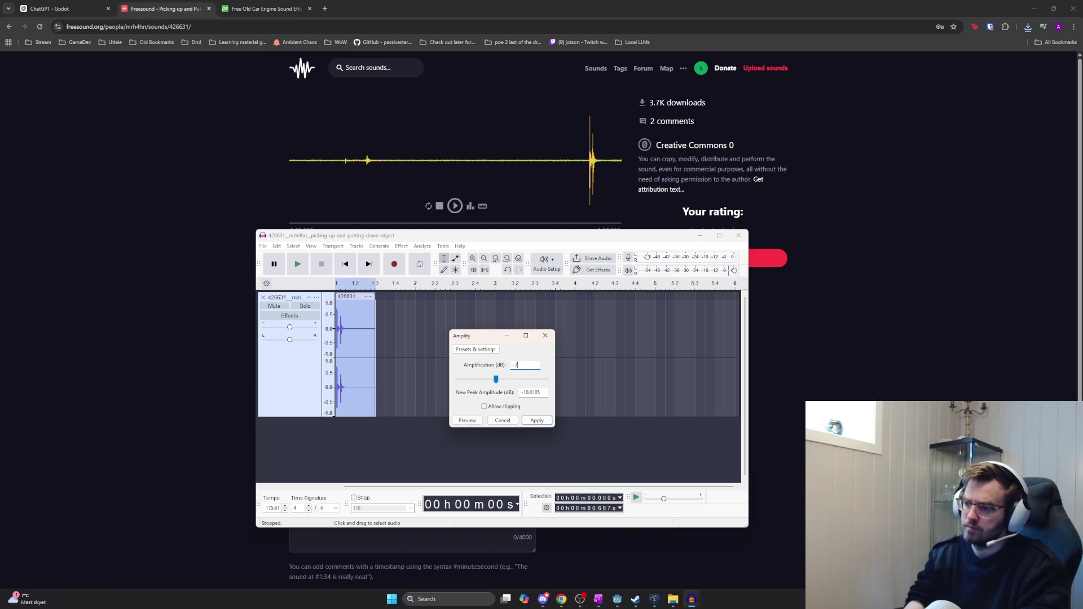
{"action": "key", "text": "Return"}
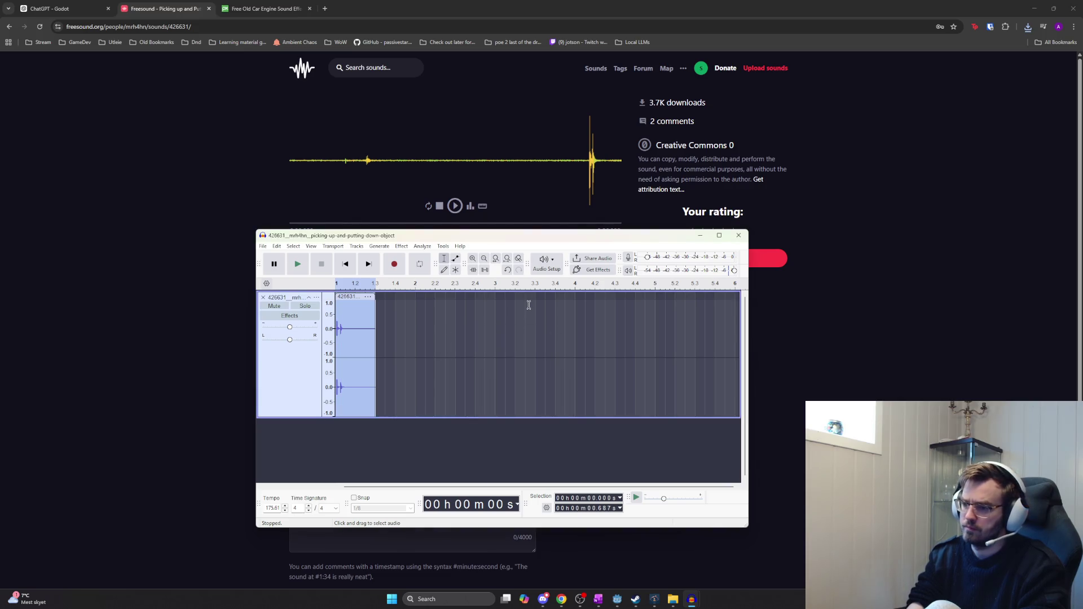
{"action": "key", "text": "space"}
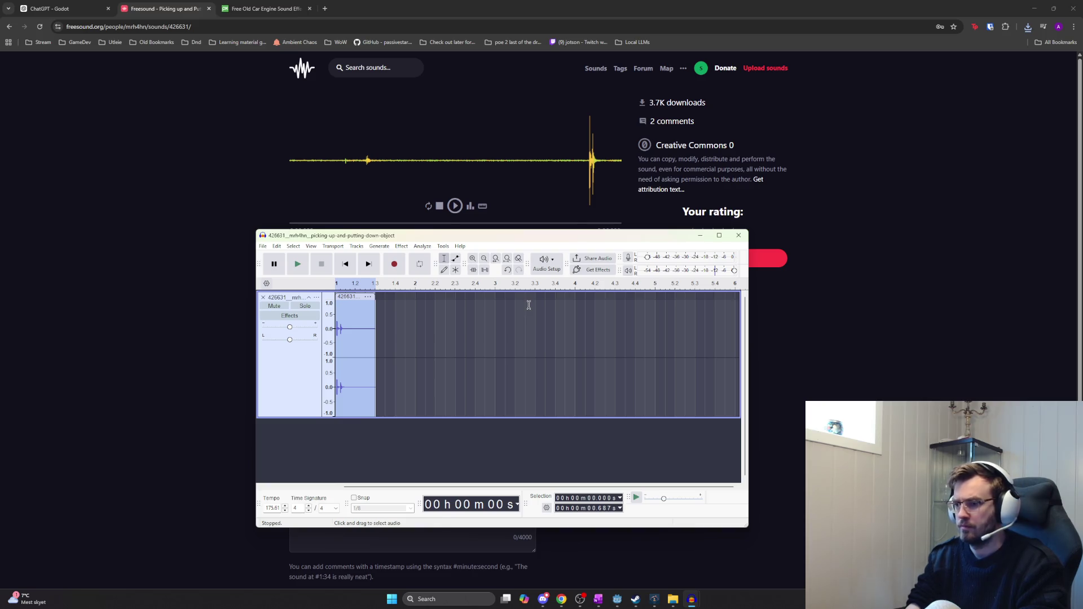
{"action": "left_click", "coordinate": [263, 247]}
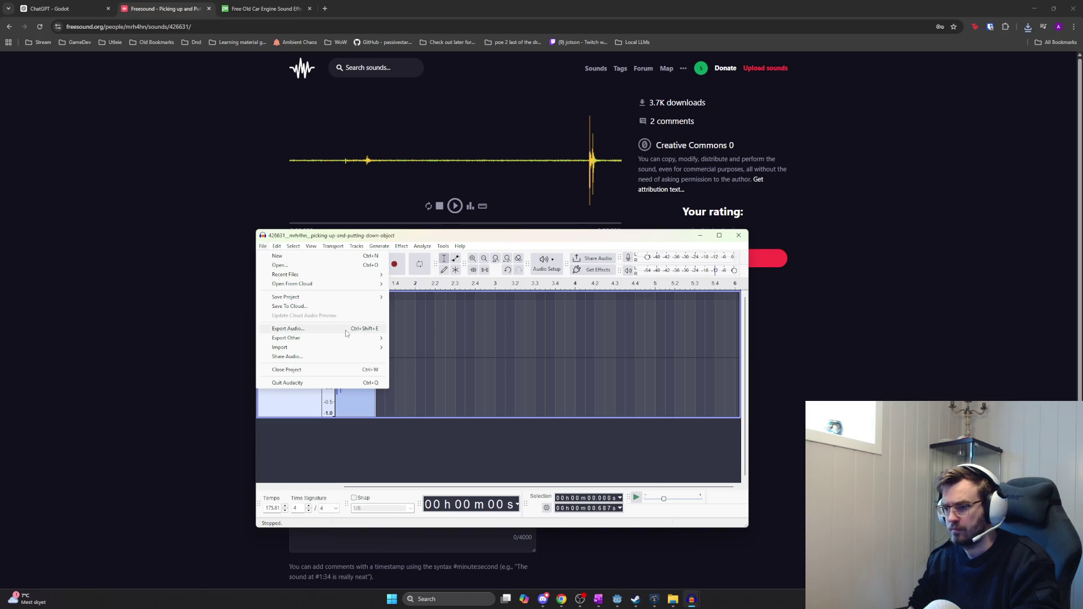
- Export to computer, choosing the -12db sounds\Pickup and drop sounds\Omnicore drop pebble folder
{"action": "left_click", "coordinate": [289, 329]}
{"action": "left_click", "coordinate": [543, 468]}
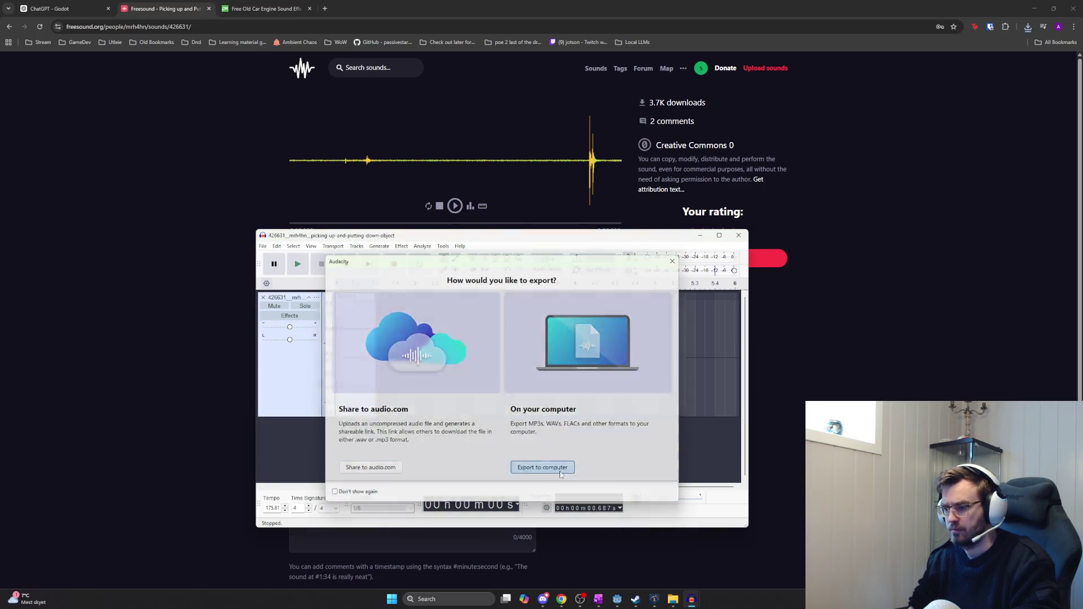
{"action": "left_click", "coordinate": [585, 324]}
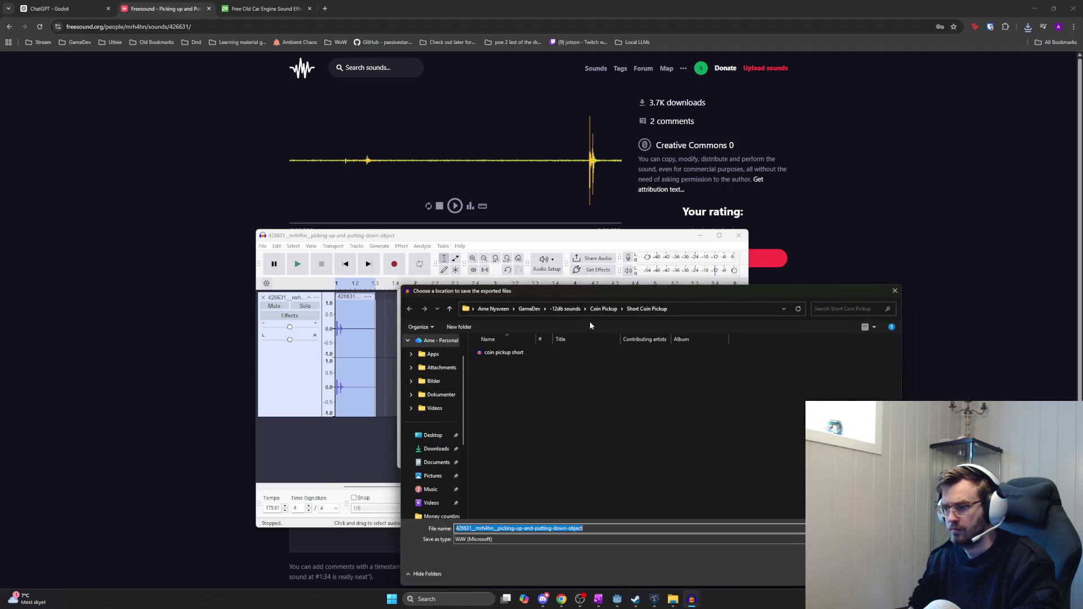
{"action": "left_click", "coordinate": [565, 307]}
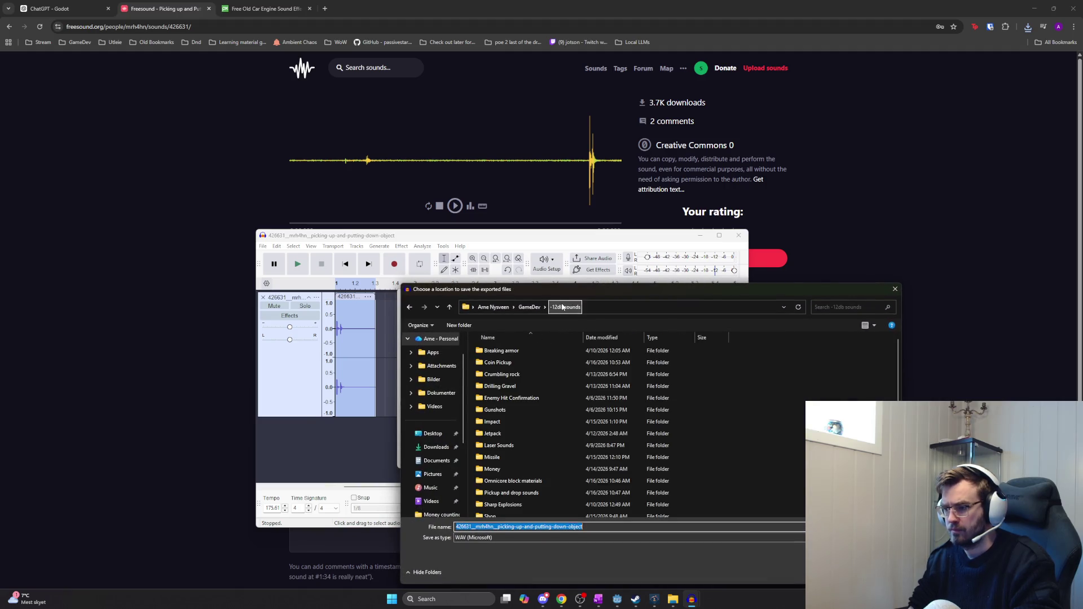
{"action": "scroll", "coordinate": [511, 497], "scroll_direction": "down", "scroll_amount": 1}
{"action": "double_click", "coordinate": [513, 465]}
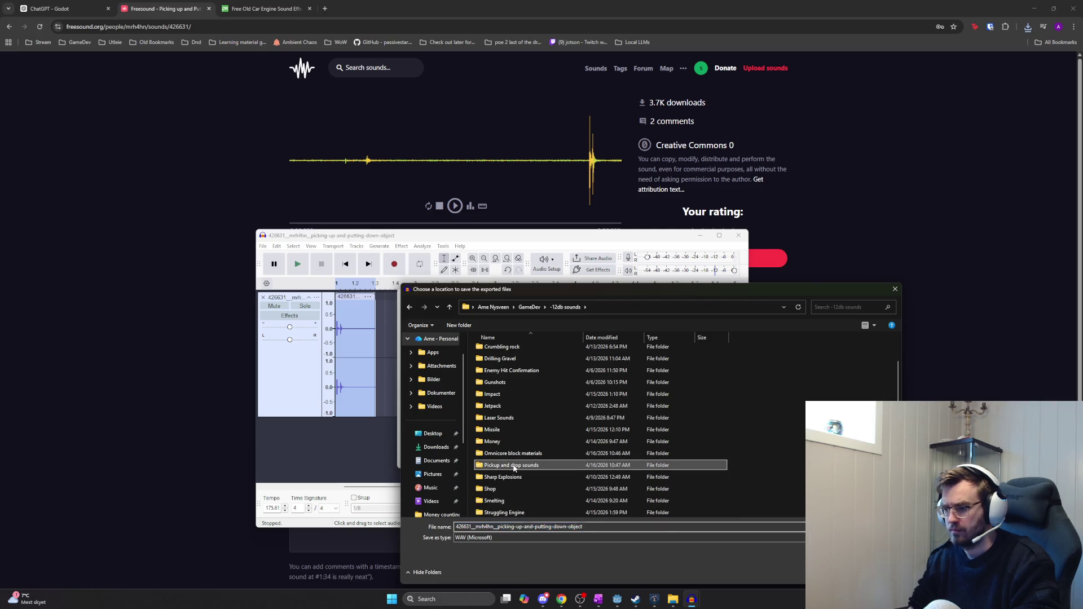
{"action": "double_click", "coordinate": [514, 352]}
- Name the file 'Drop sound' and export it as a WAV
{"action": "double_click", "coordinate": [533, 541]}
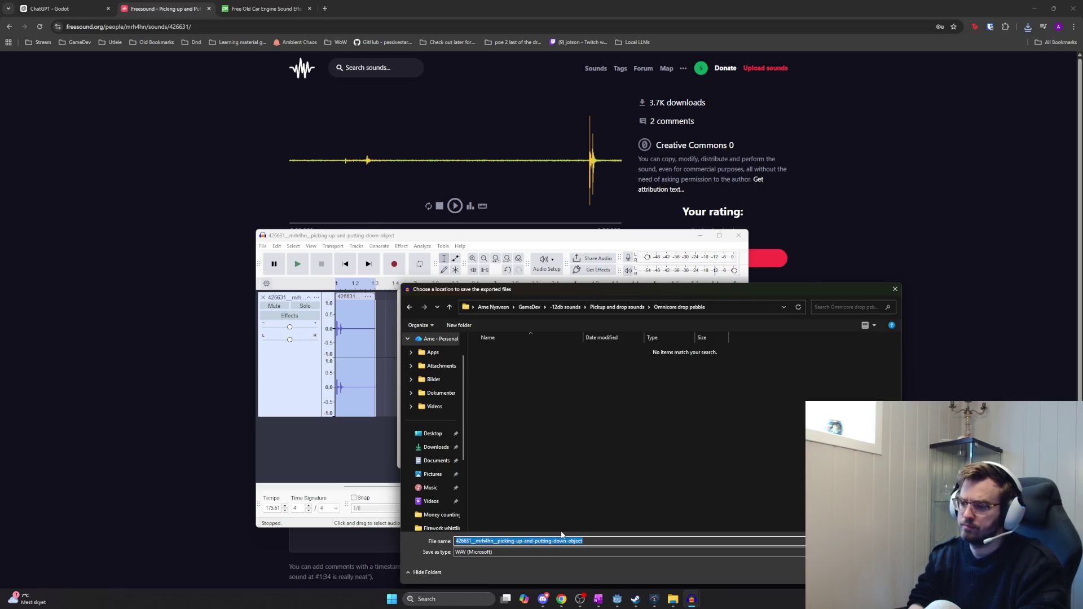
{"action": "type", "text": "Pe"}
{"action": "key", "text": "BackSpace"}
{"action": "key", "text": "BackSpace"}
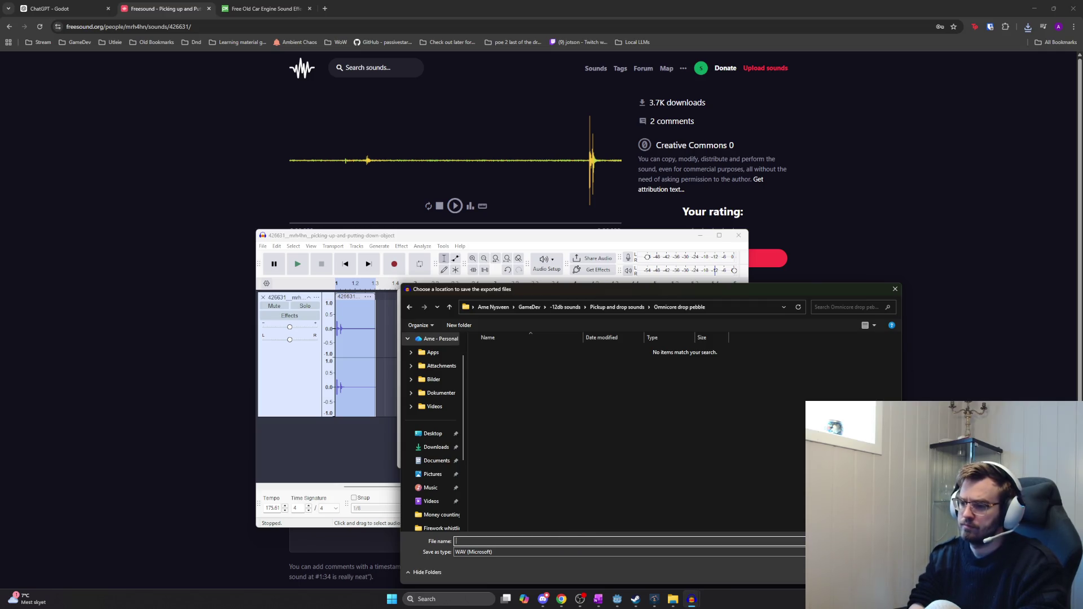
{"action": "type", "text": "op sound"}
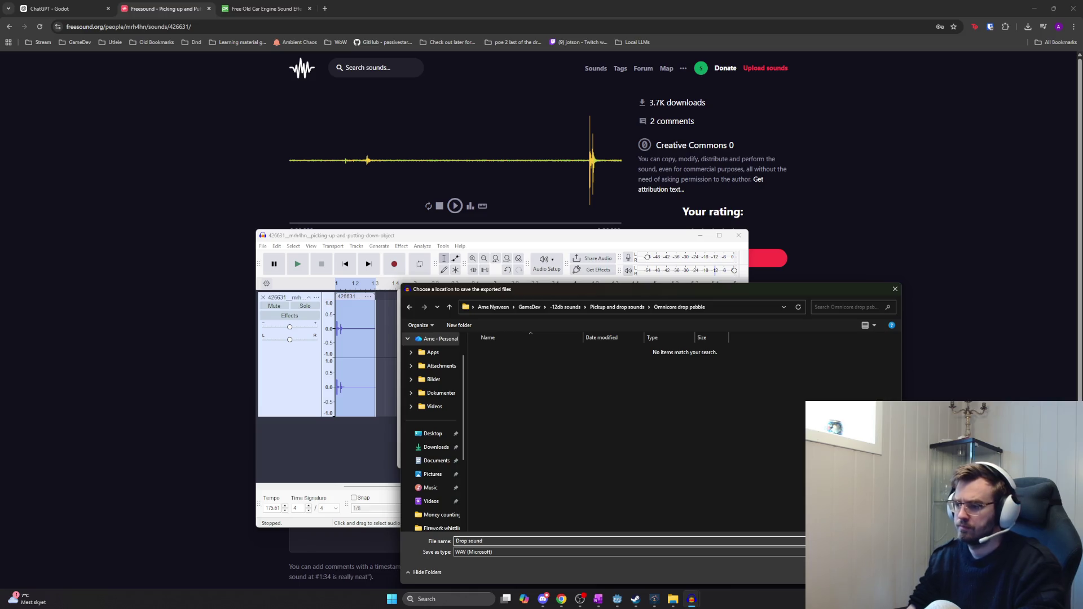
{"action": "key", "text": "Return"}
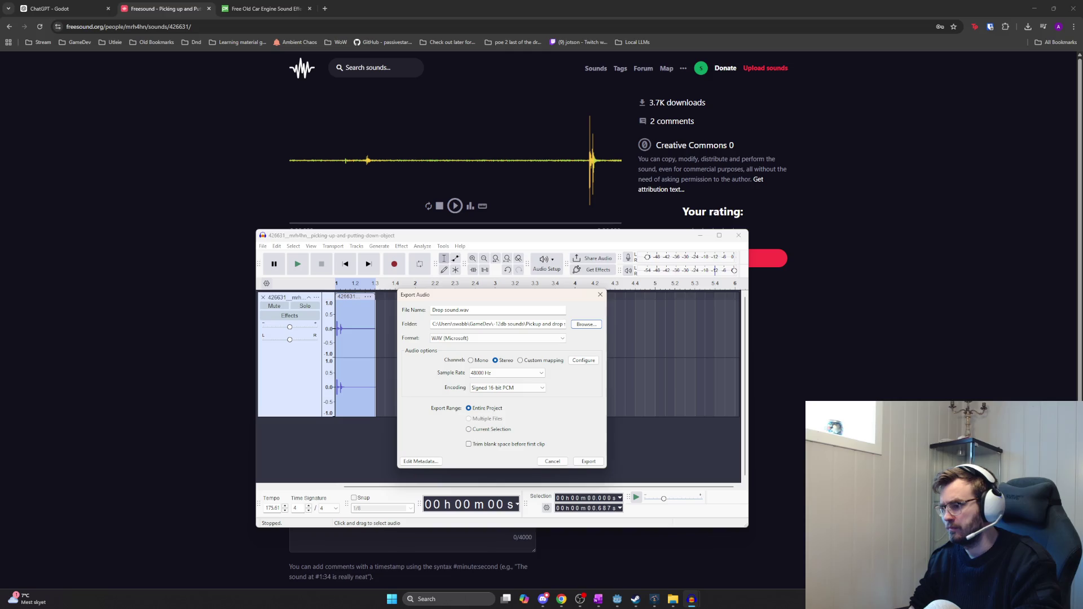
{"action": "left_click", "coordinate": [585, 463]}
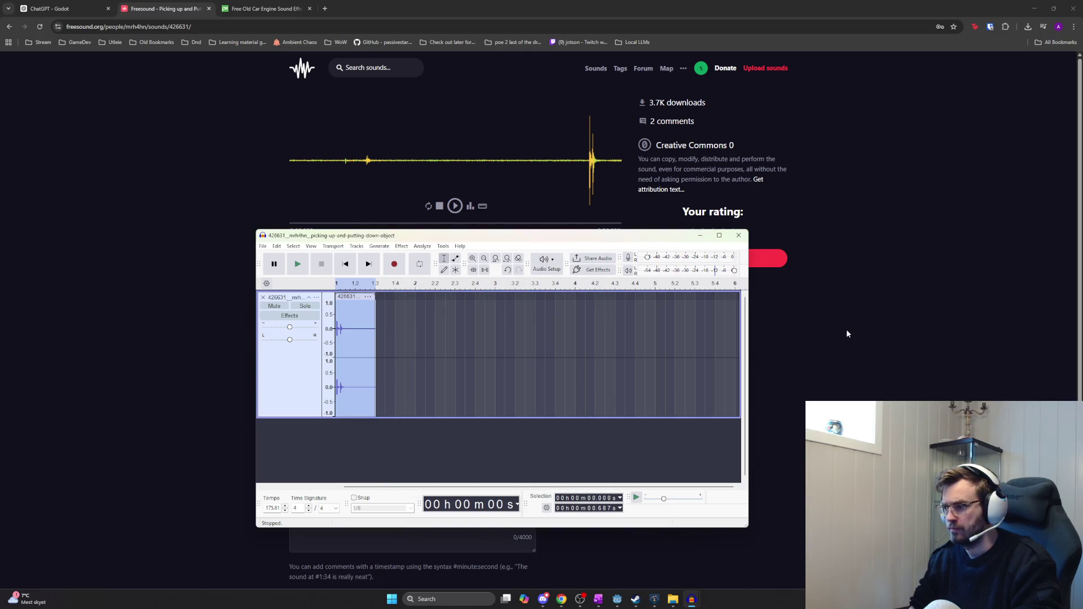
- Copy the sound's Freesound attribution text and open the Omnicore drop pebble folder
{"action": "left_click", "coordinate": [653, 191]}
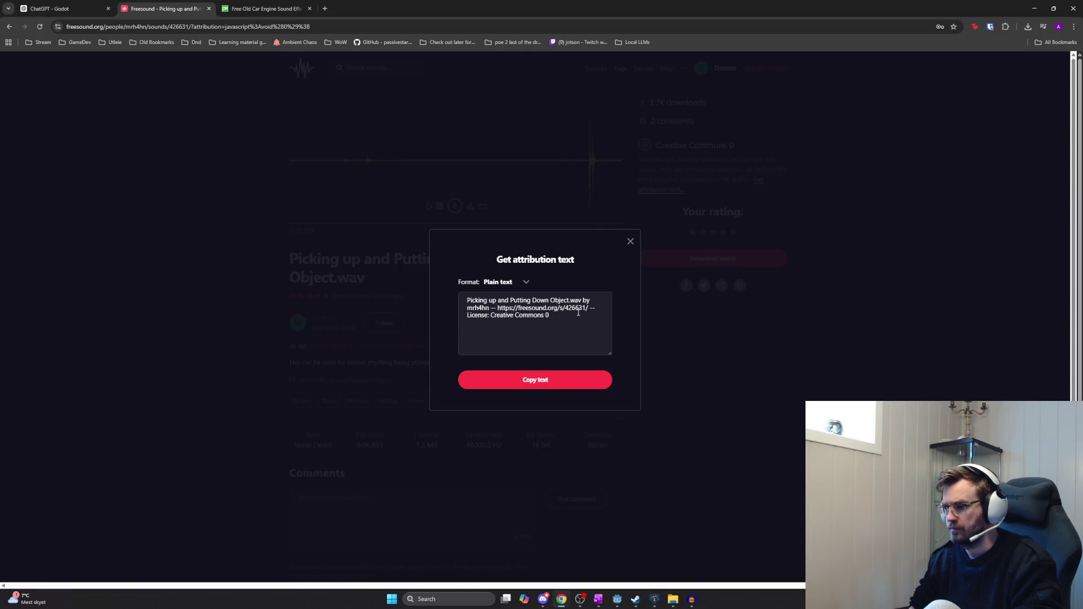
{"action": "left_click", "coordinate": [557, 381]}
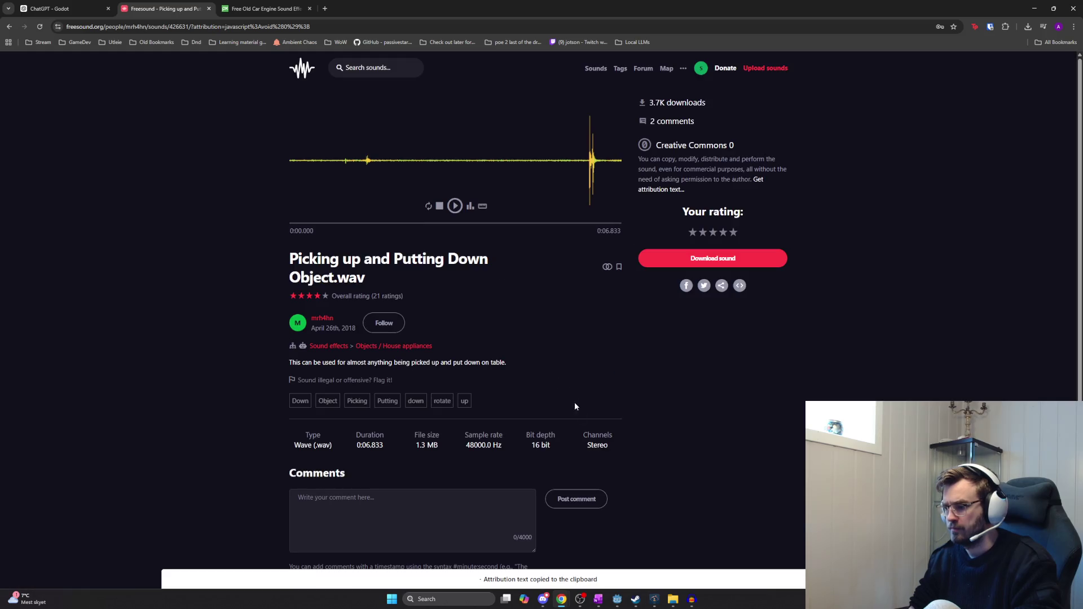
{"action": "mouse_move", "coordinate": [673, 599]}
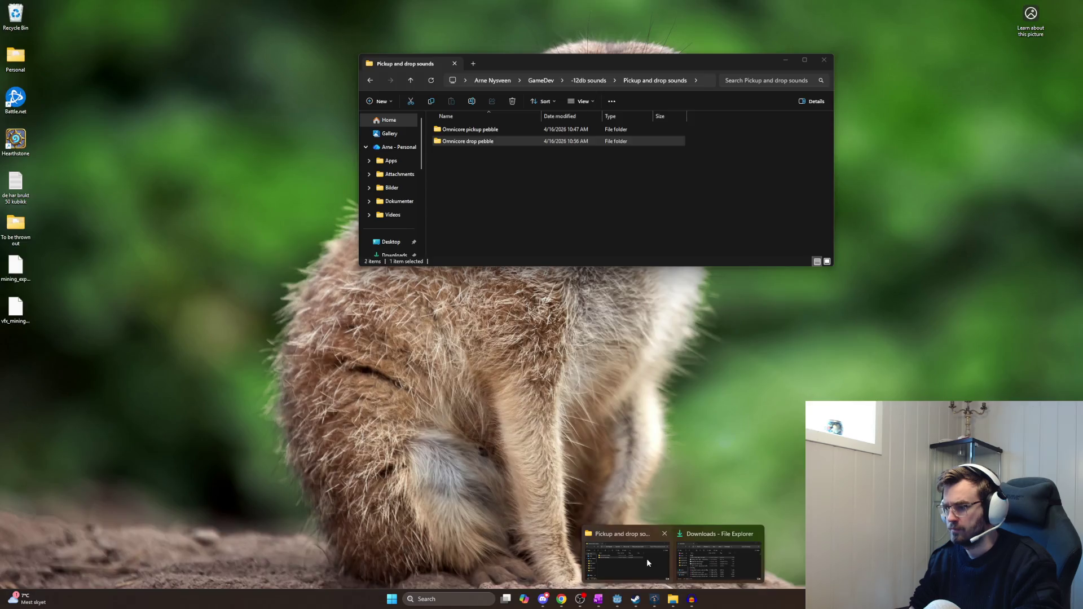
{"action": "left_click", "coordinate": [647, 559]}
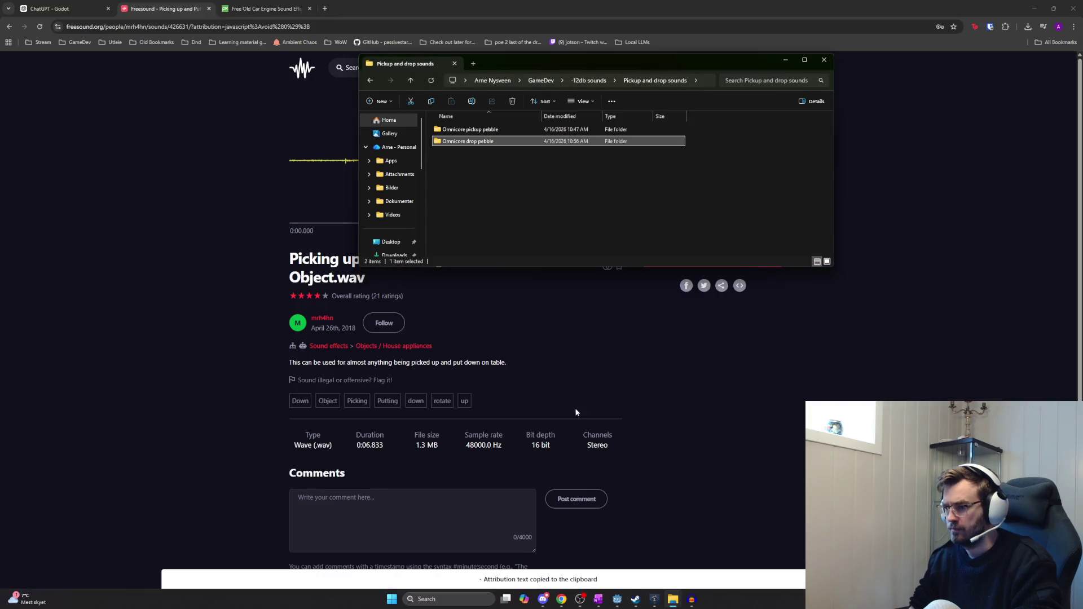
{"action": "double_click", "coordinate": [482, 144]}
- Create an 'Attribution drop sound' text file, paste in the credit, save and close it
{"action": "right_click", "coordinate": [481, 145]}
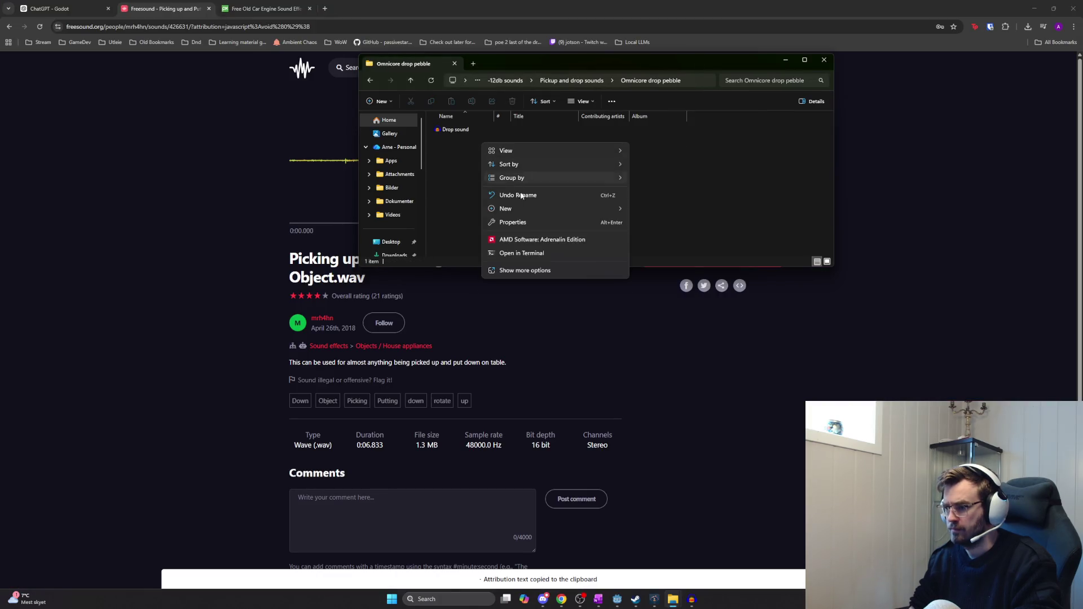
{"action": "mouse_move", "coordinate": [621, 209]}
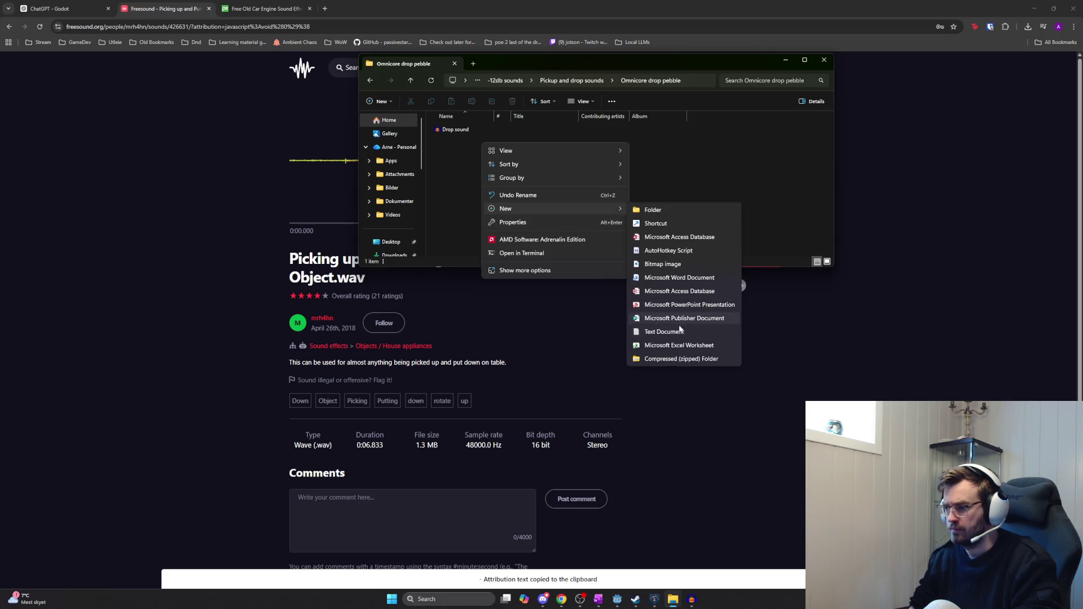
{"action": "left_click", "coordinate": [678, 330]}
{"action": "type", "text": "Attrib"}
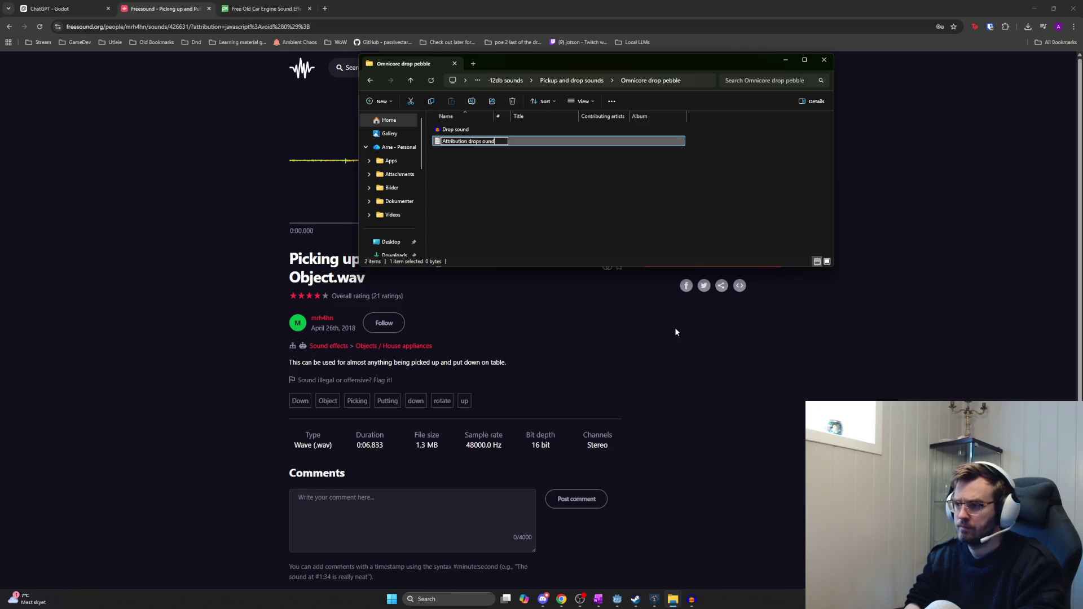
{"action": "type", "text": "ution d"}
{"action": "key", "text": "Return"}
{"action": "key", "text": "Return"}
{"action": "key", "text": "ctrl+v"}
{"action": "key", "text": "ctrl+s"}
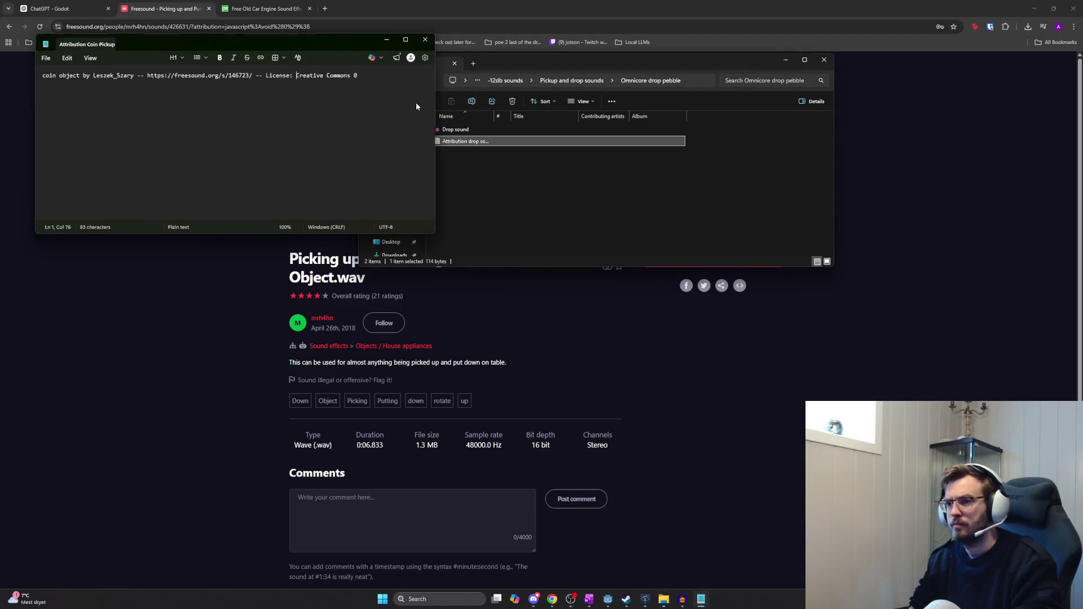
{"action": "key", "text": "alt+F4"}
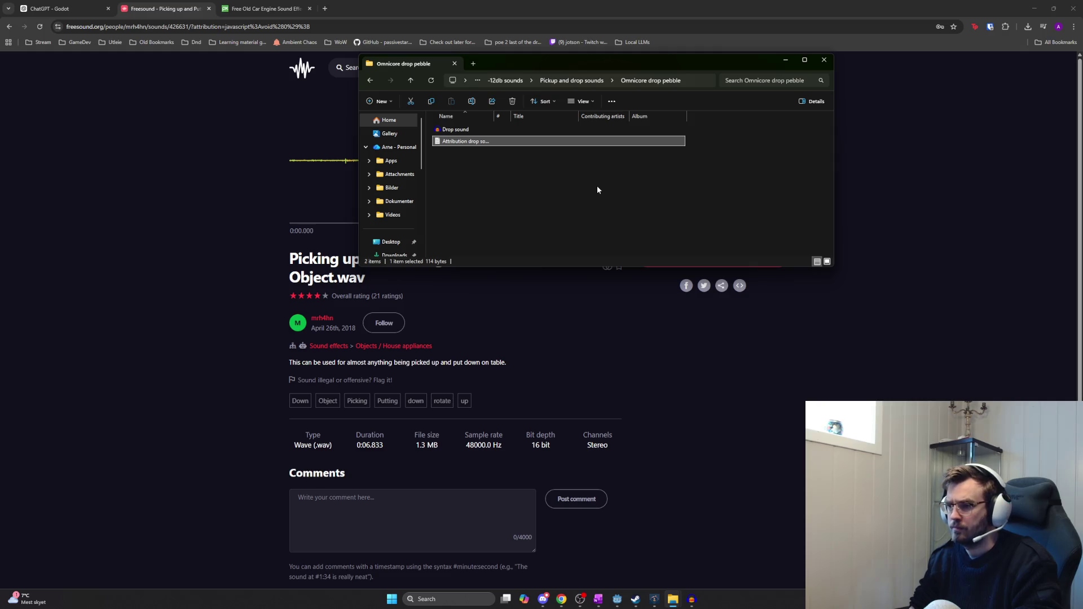
{"action": "left_click", "coordinate": [370, 80]}
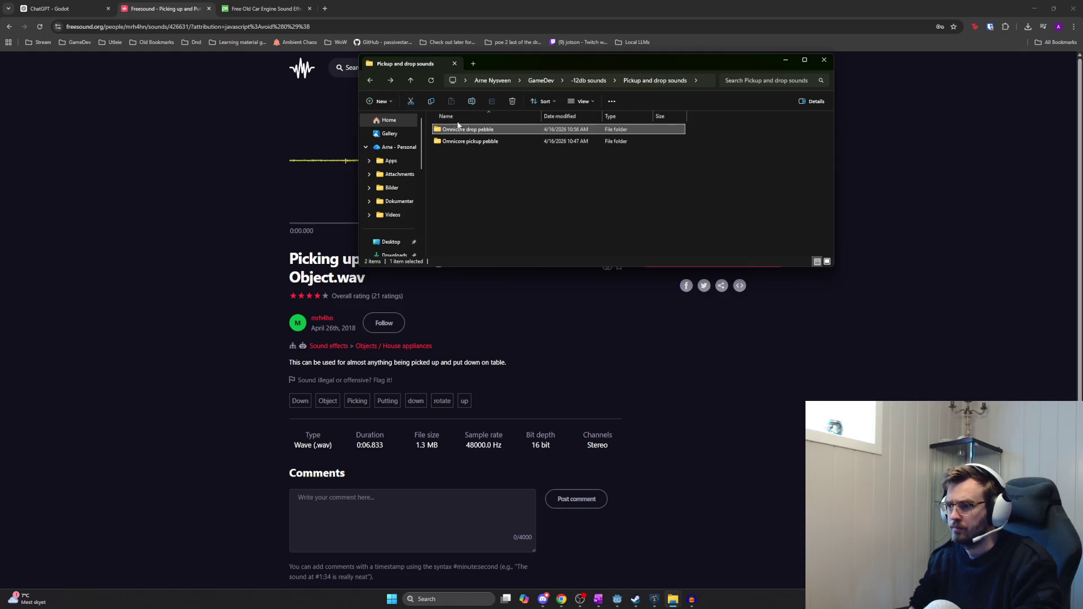
- Replay the Picking up and Putting Down Object sound, focusing on its final impact
{"action": "double_click", "coordinate": [486, 142]}
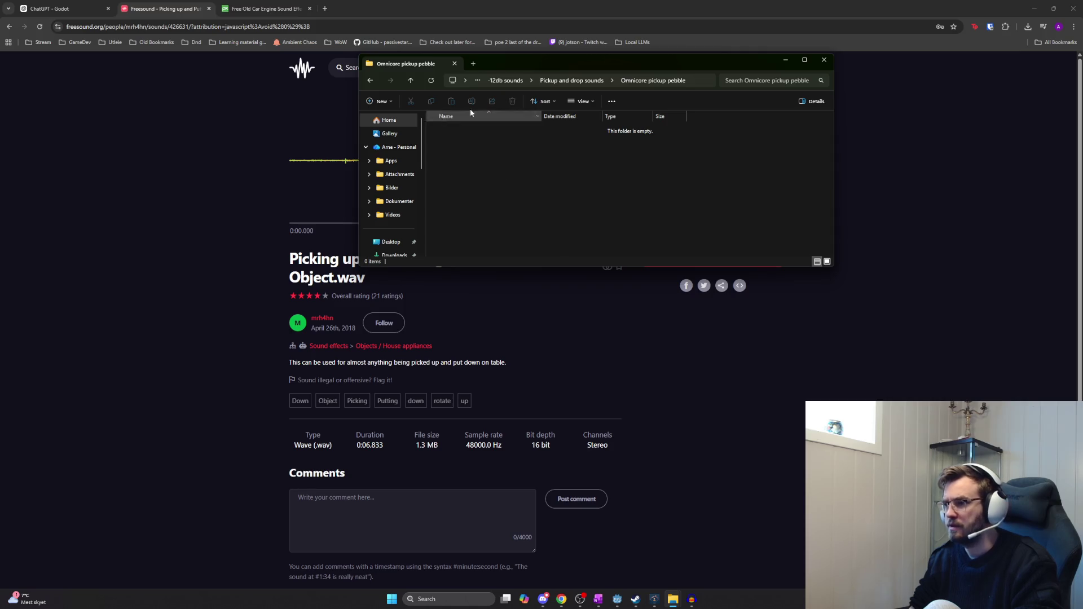
{"action": "left_click", "coordinate": [155, 232]}
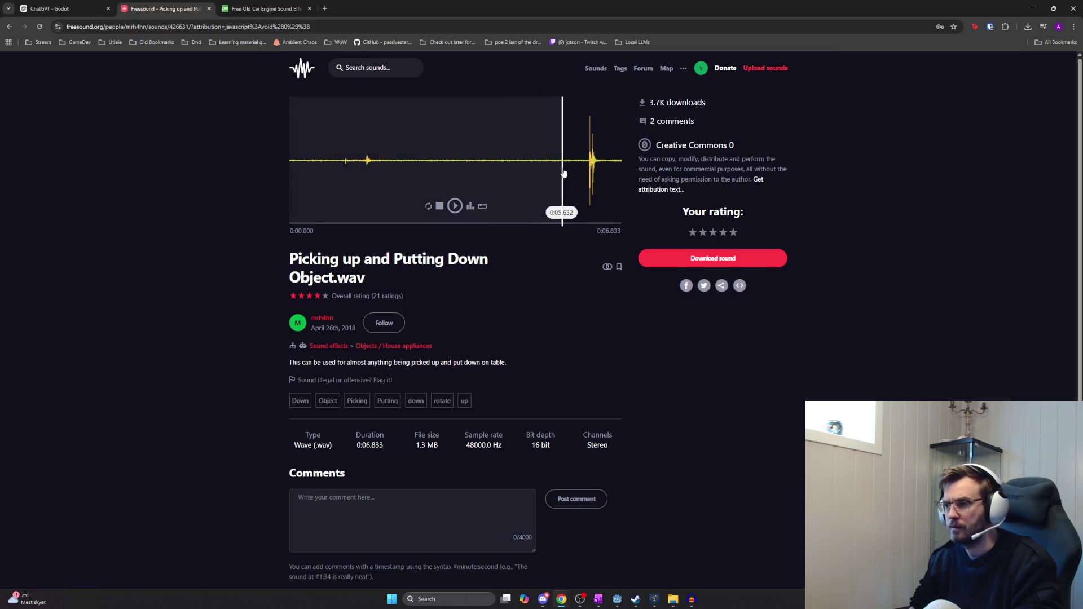
{"action": "left_click", "coordinate": [563, 204]}
{"action": "scroll", "coordinate": [581, 192], "scroll_direction": "down", "scroll_amount": 5}
{"action": "scroll", "coordinate": [586, 214], "scroll_direction": "up", "scroll_amount": 4}
{"action": "scroll", "coordinate": [591, 224], "scroll_direction": "down", "scroll_amount": 4}
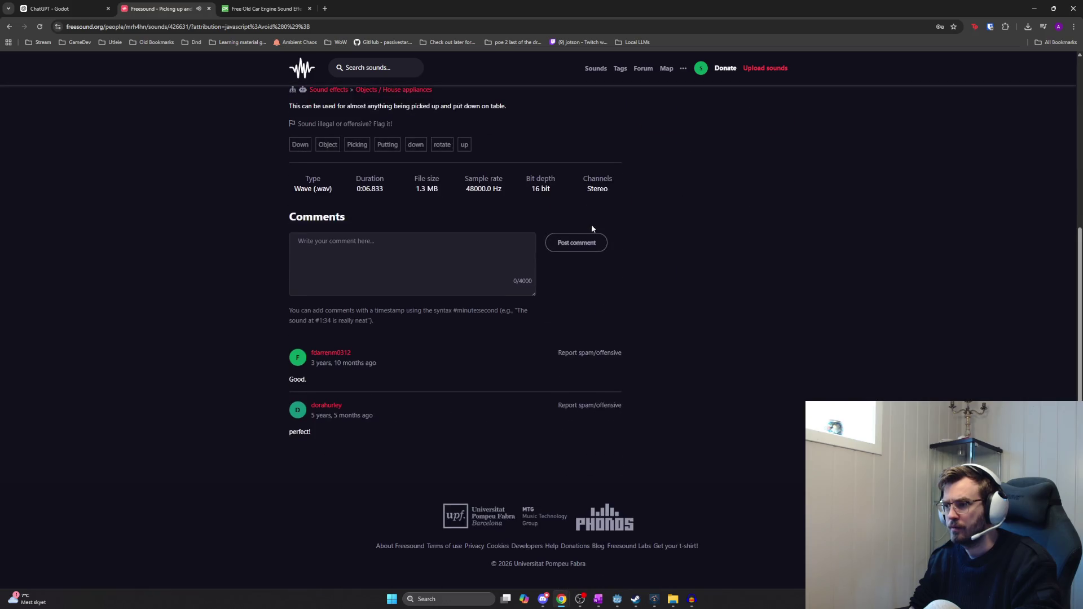
{"action": "scroll", "coordinate": [587, 224], "scroll_direction": "up", "scroll_amount": 2}
{"action": "scroll", "coordinate": [570, 194], "scroll_direction": "up", "scroll_amount": 2}
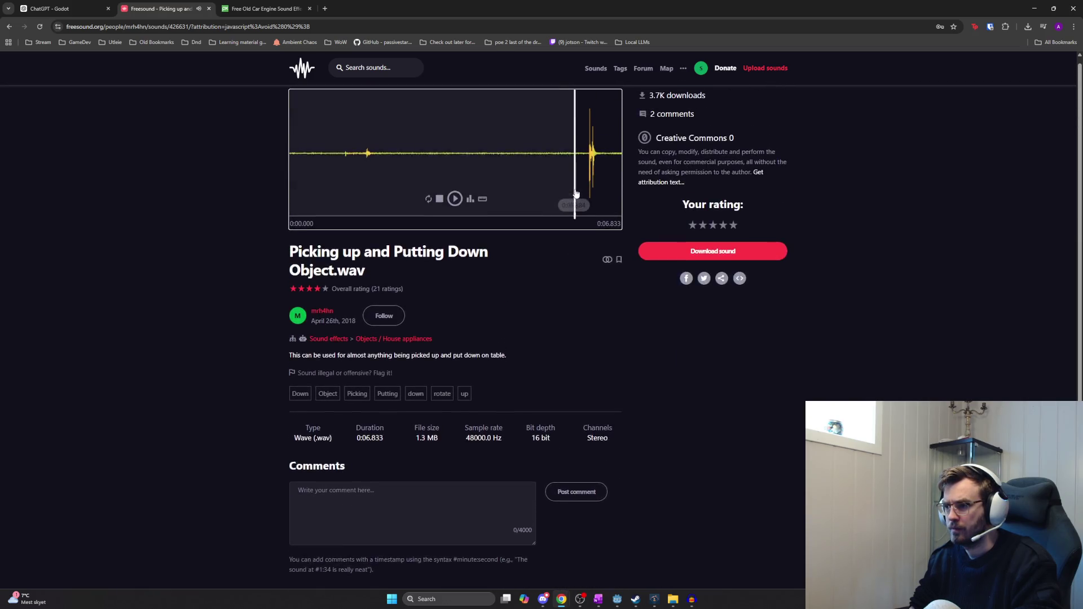
{"action": "left_click", "coordinate": [579, 178]}
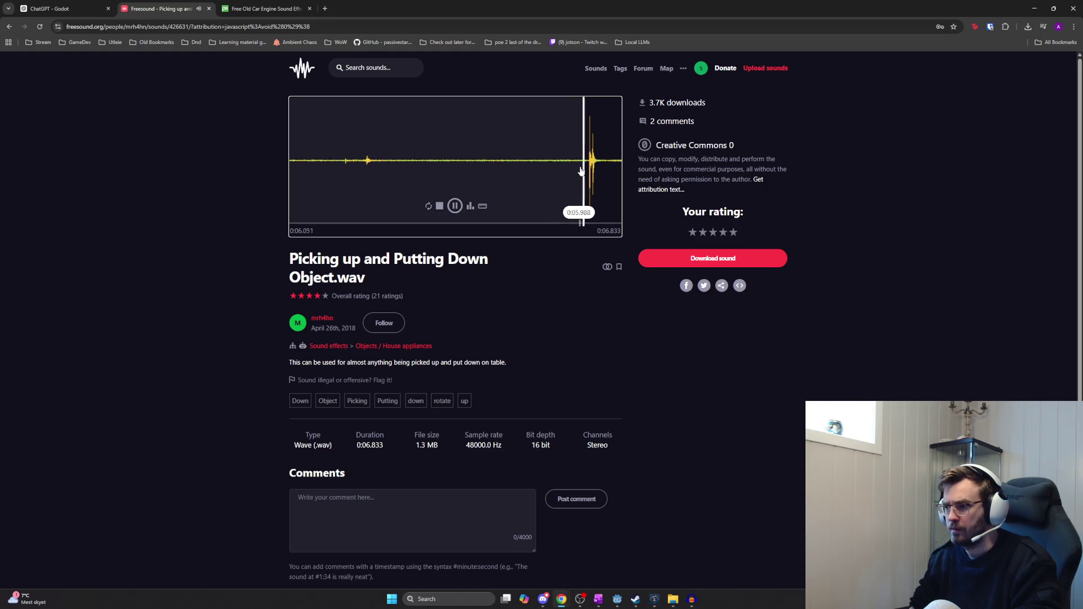
{"action": "left_click", "coordinate": [579, 176]}
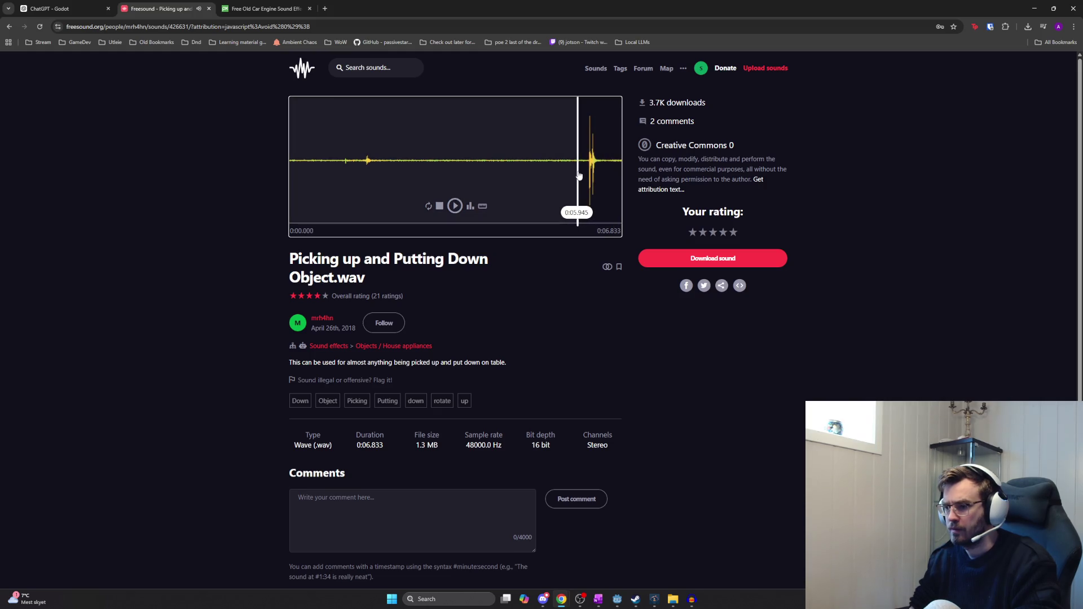
- Go back to the 'pick up object' search results and preview the first pick up sound
{"action": "key", "text": "alt+Left"}
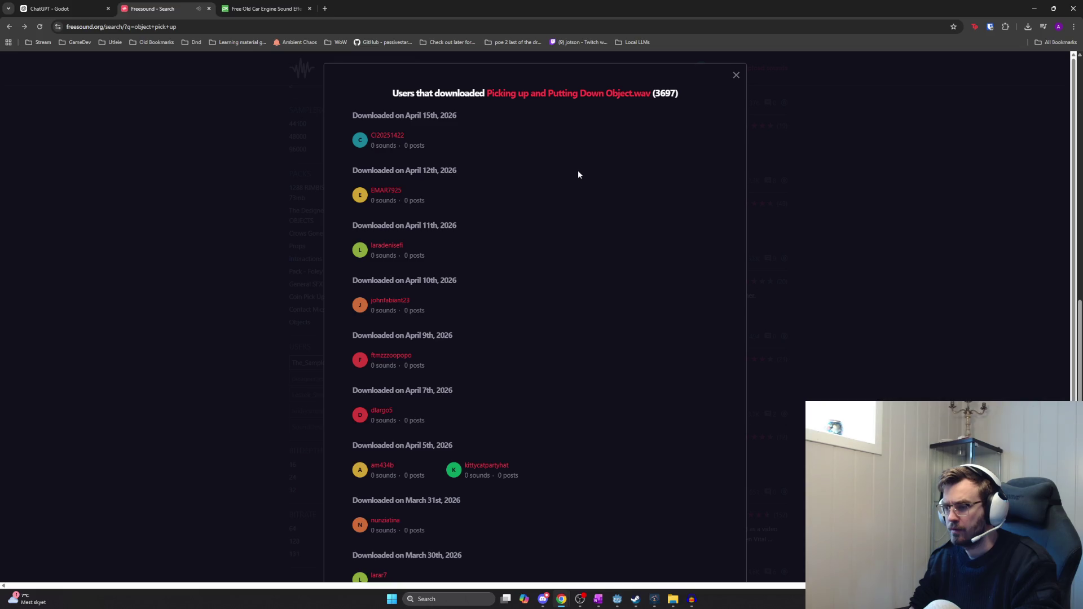
{"action": "key", "text": "alt+Left"}
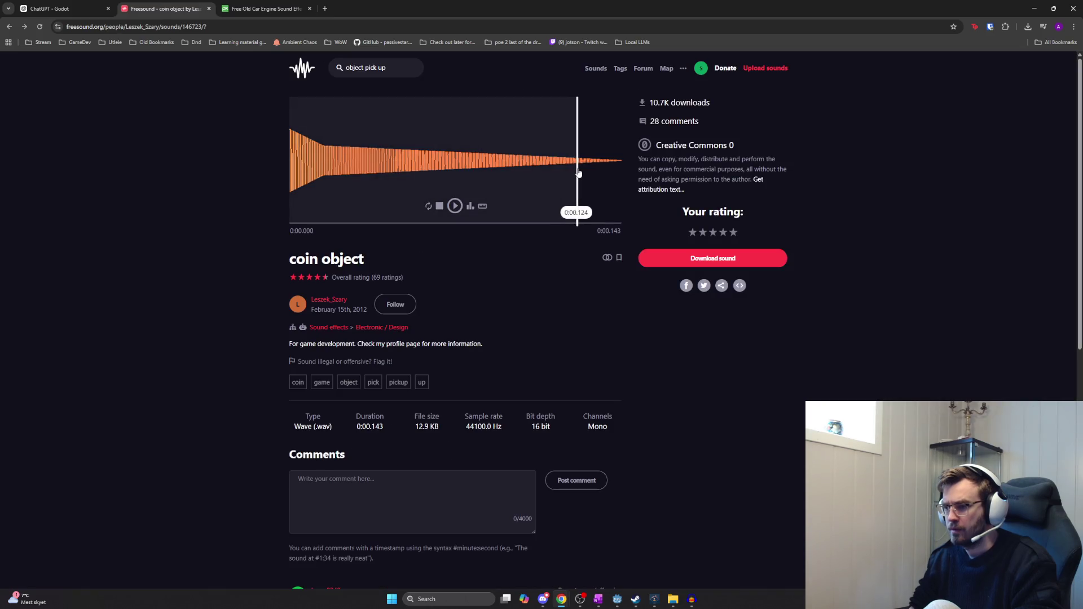
{"action": "key", "text": "alt+Left"}
{"action": "key", "text": "alt+Left"}
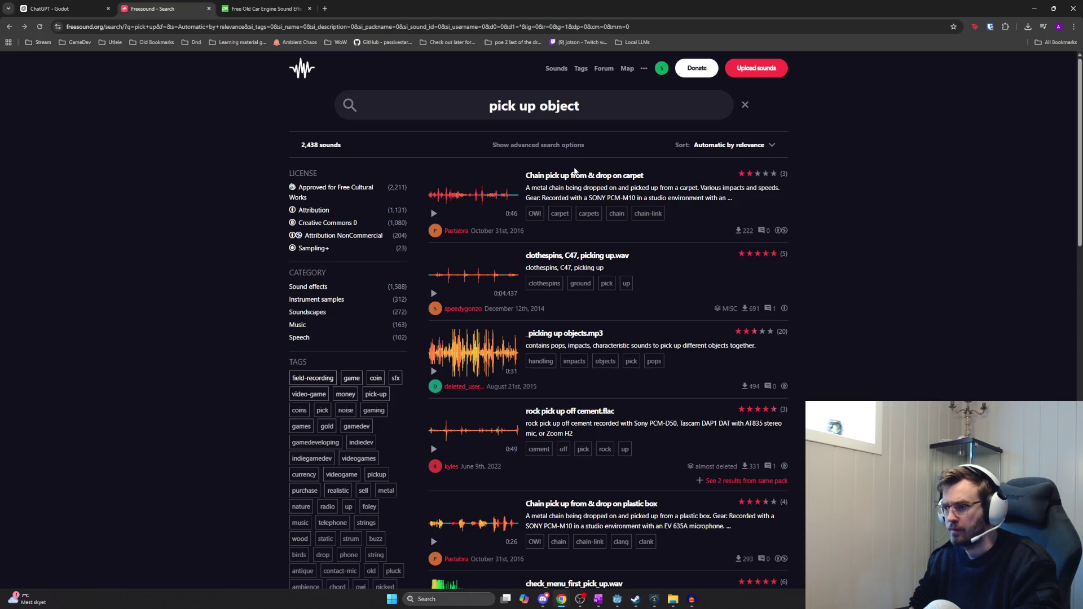
{"action": "scroll", "coordinate": [569, 227], "scroll_direction": "down", "scroll_amount": 10}
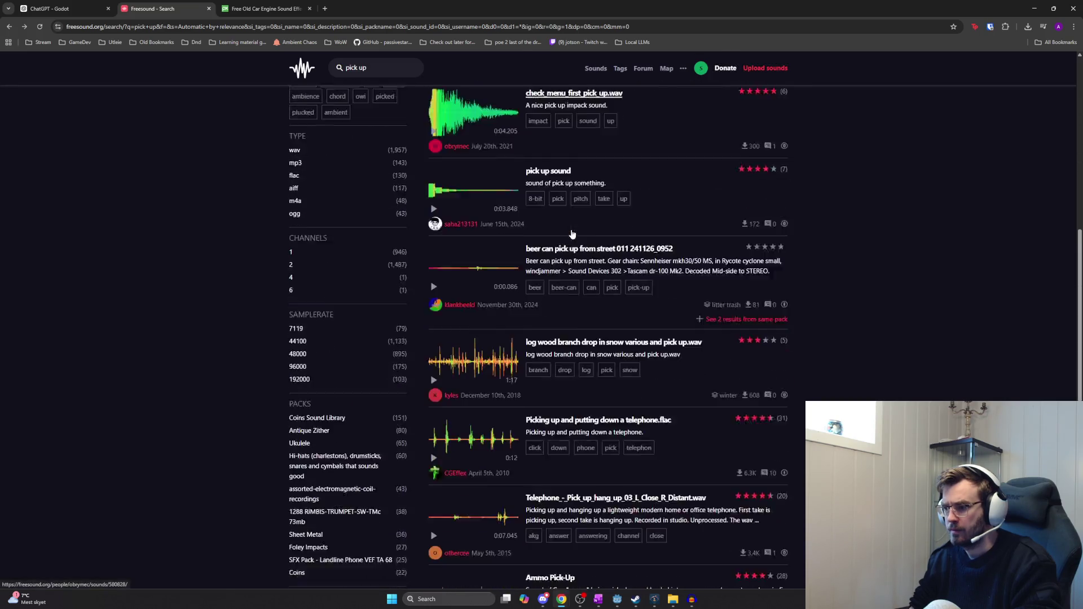
{"action": "left_click", "coordinate": [434, 136]}
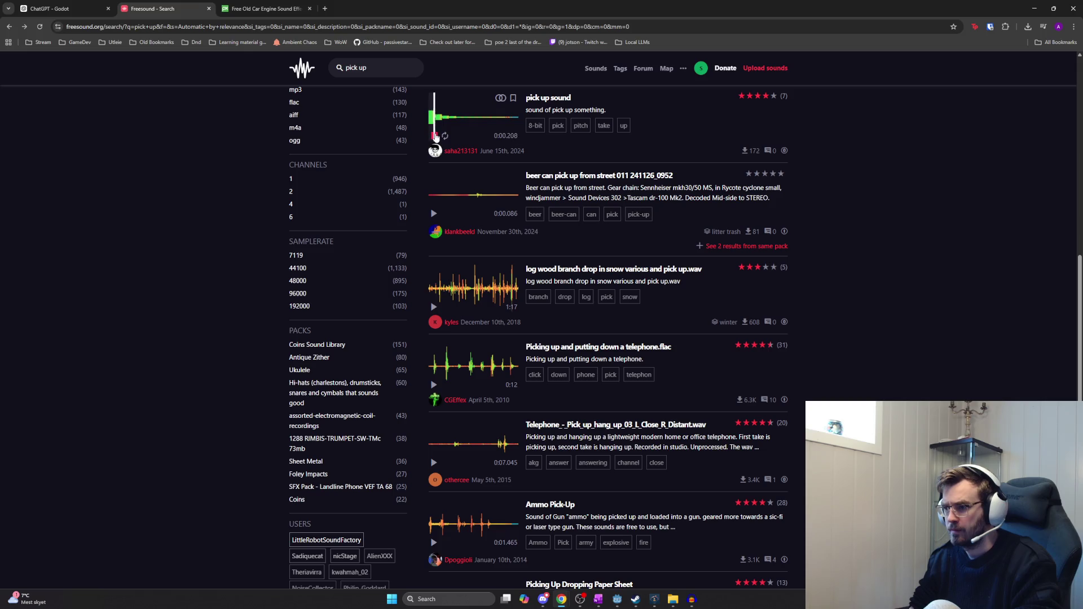
{"action": "scroll", "coordinate": [435, 138], "scroll_direction": "up", "scroll_amount": 8}
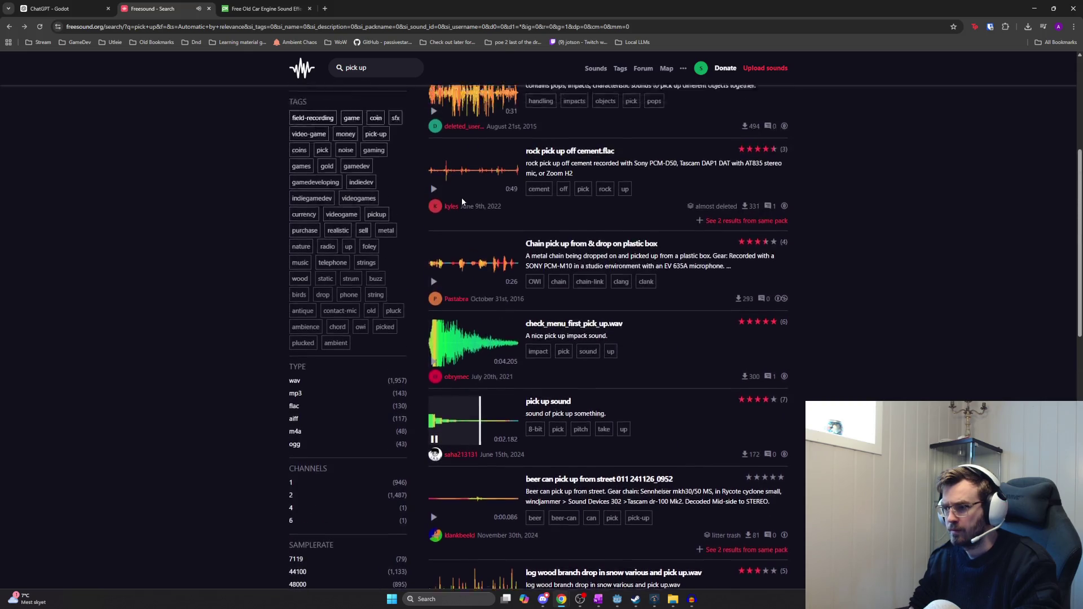
{"action": "scroll", "coordinate": [463, 202], "scroll_direction": "up", "scroll_amount": 1}
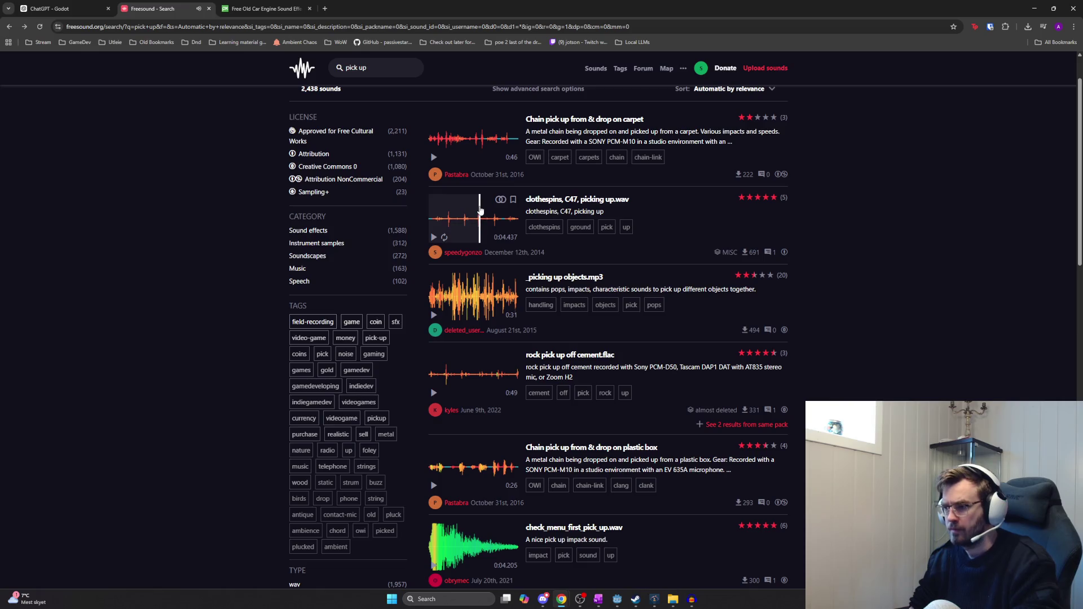
{"action": "scroll", "coordinate": [485, 214], "scroll_direction": "up", "scroll_amount": 1}
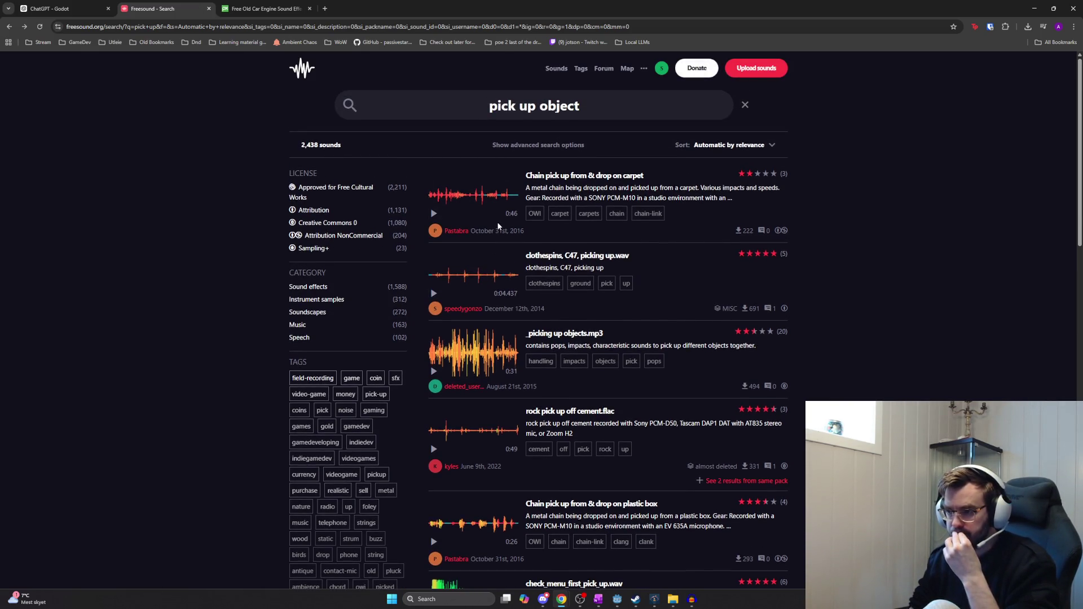
- Preview the chain on carpet, clothespins and rock off cement pickup sounds
{"action": "left_click", "coordinate": [434, 215]}
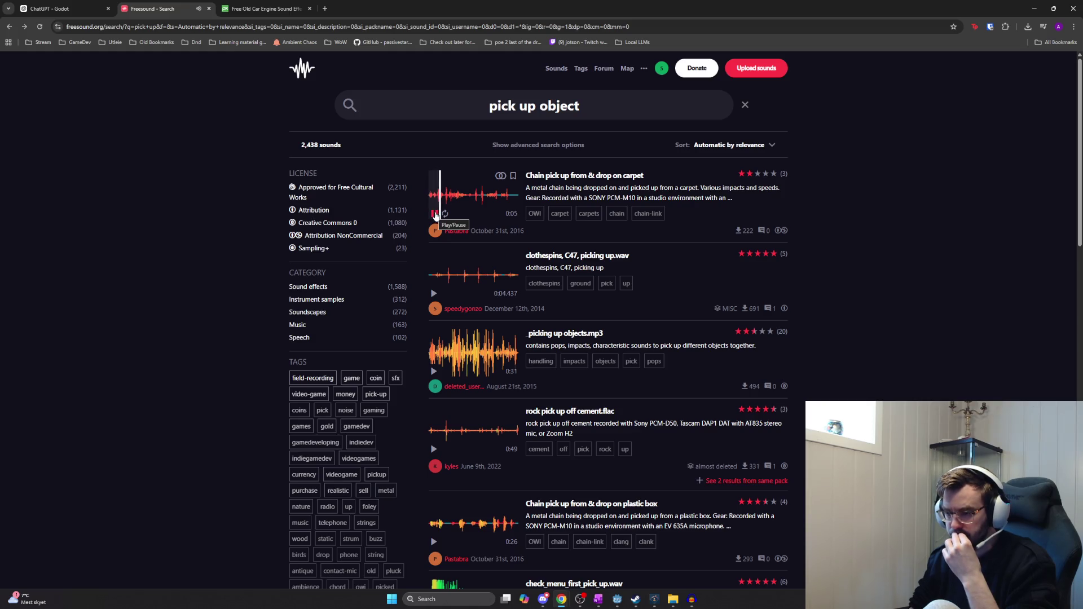
{"action": "left_click", "coordinate": [434, 214]}
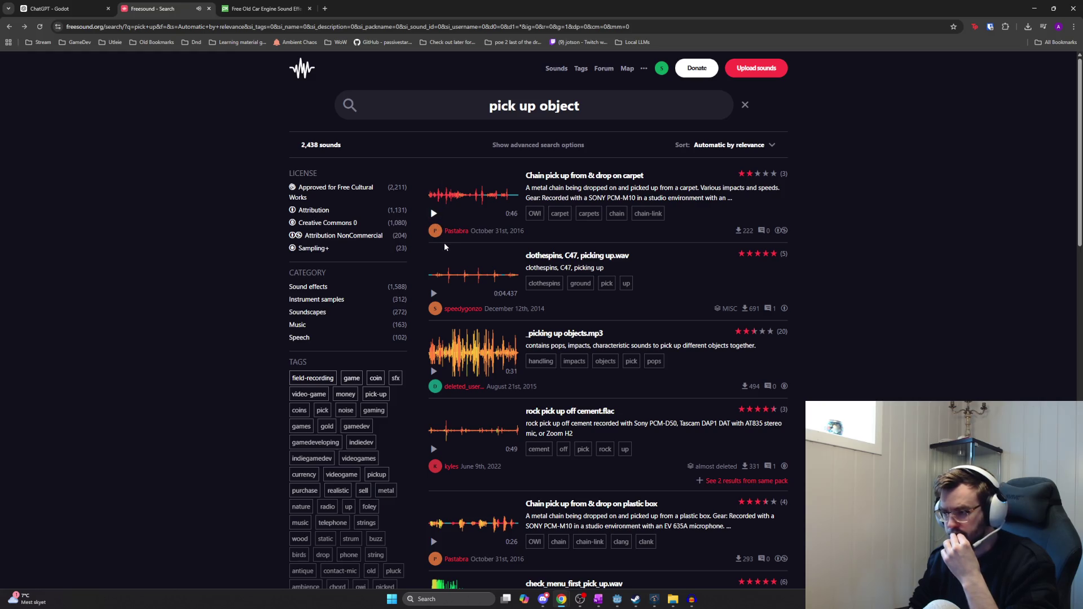
{"action": "left_click", "coordinate": [434, 293]}
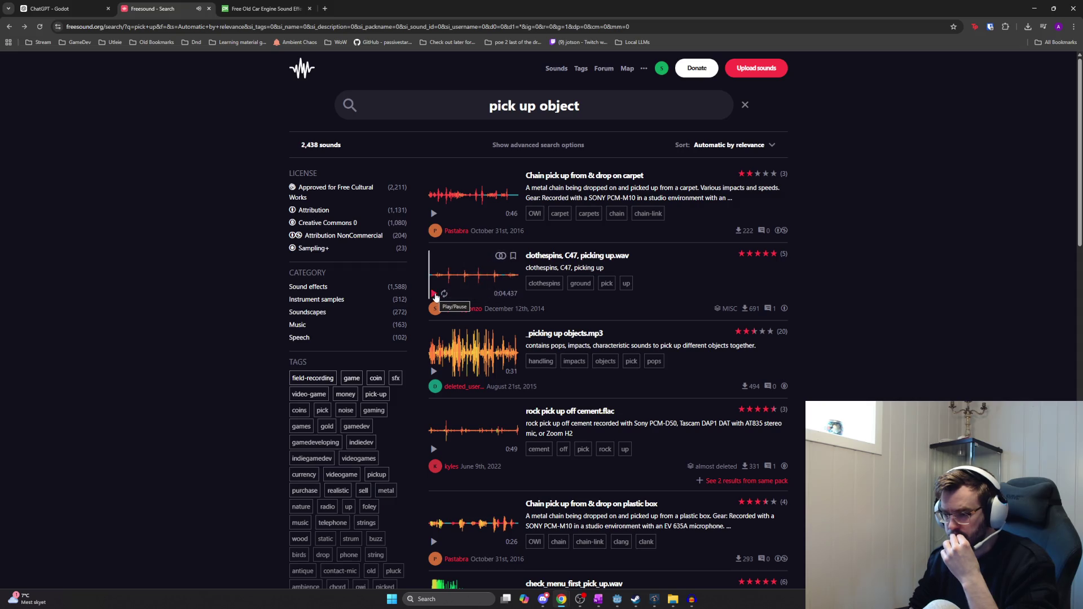
{"action": "left_click", "coordinate": [435, 449]}
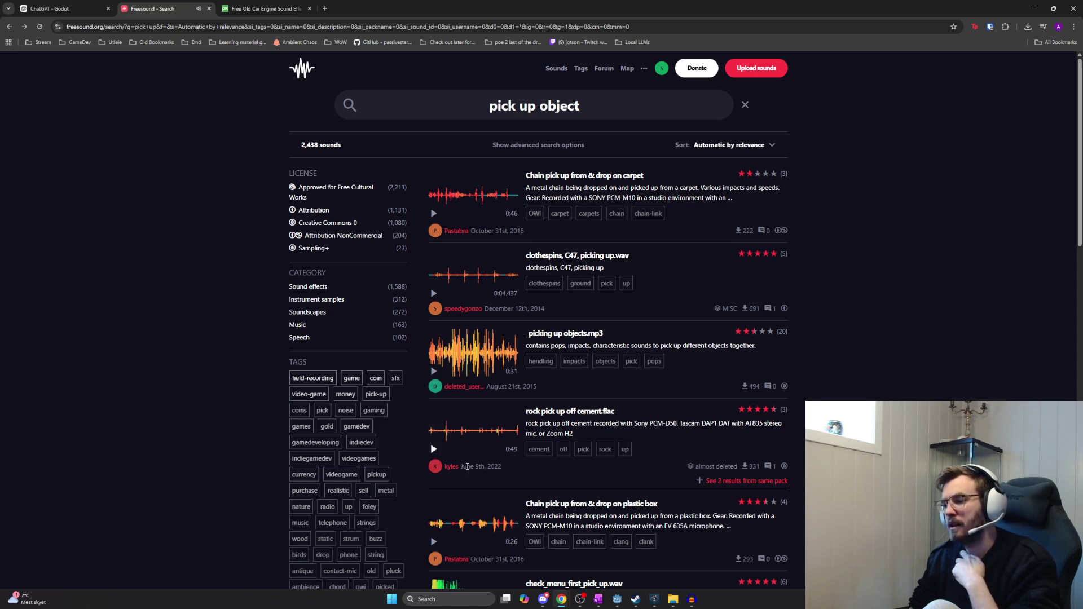
{"action": "scroll", "coordinate": [473, 450], "scroll_direction": "down", "scroll_amount": 1}
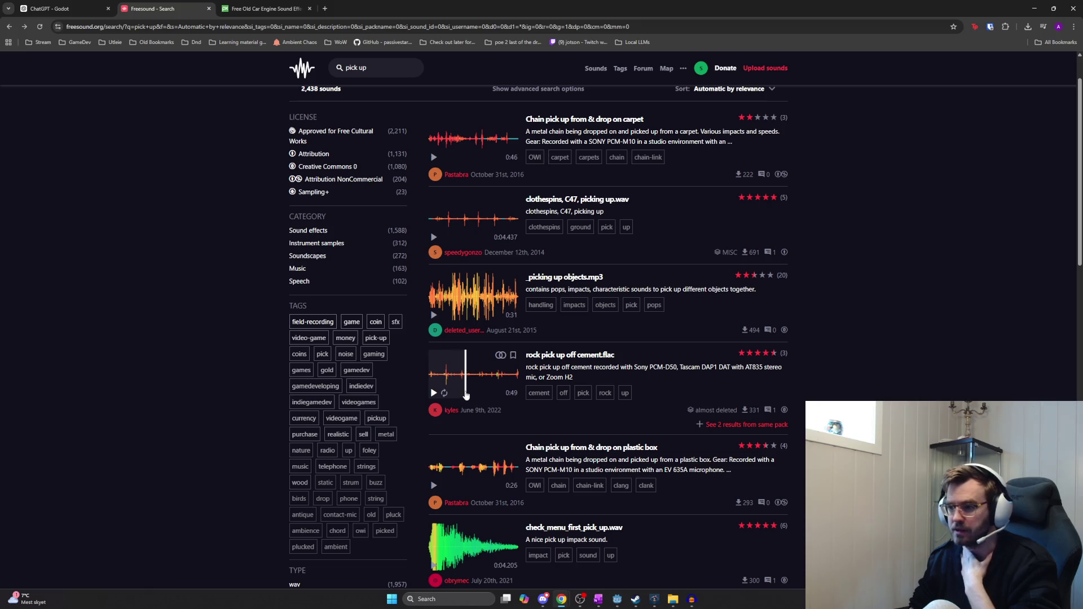
{"action": "scroll", "coordinate": [443, 378], "scroll_direction": "down", "scroll_amount": 1}
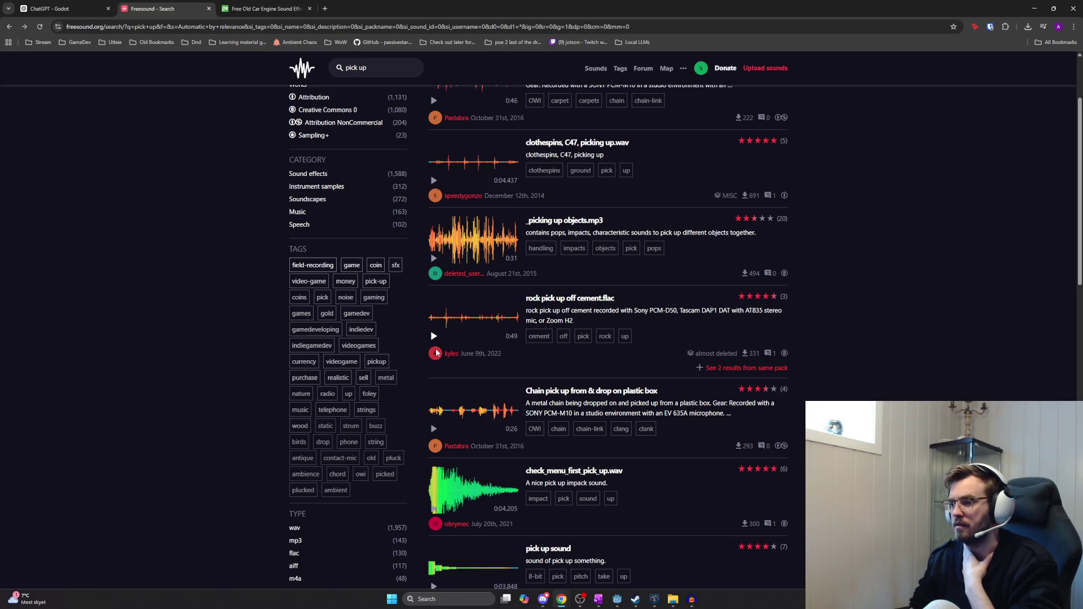
- Preview the rock off cement, chain from plastic box, check_menu_first_pick_up and pick up sounds
{"action": "left_click", "coordinate": [433, 337]}
{"action": "left_click", "coordinate": [434, 429]}
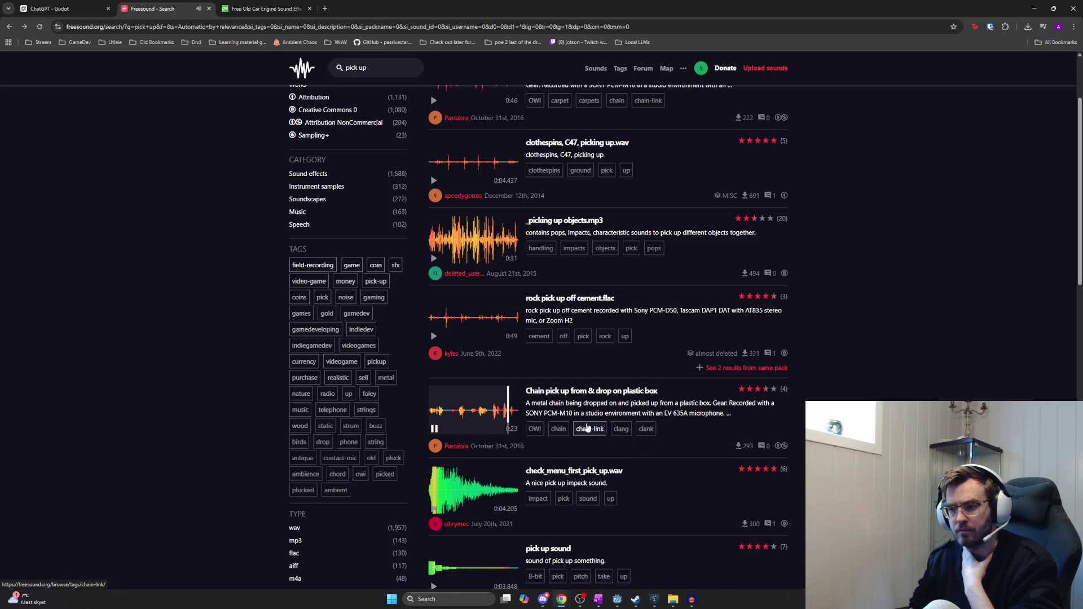
{"action": "scroll", "coordinate": [564, 425], "scroll_direction": "down", "scroll_amount": 1}
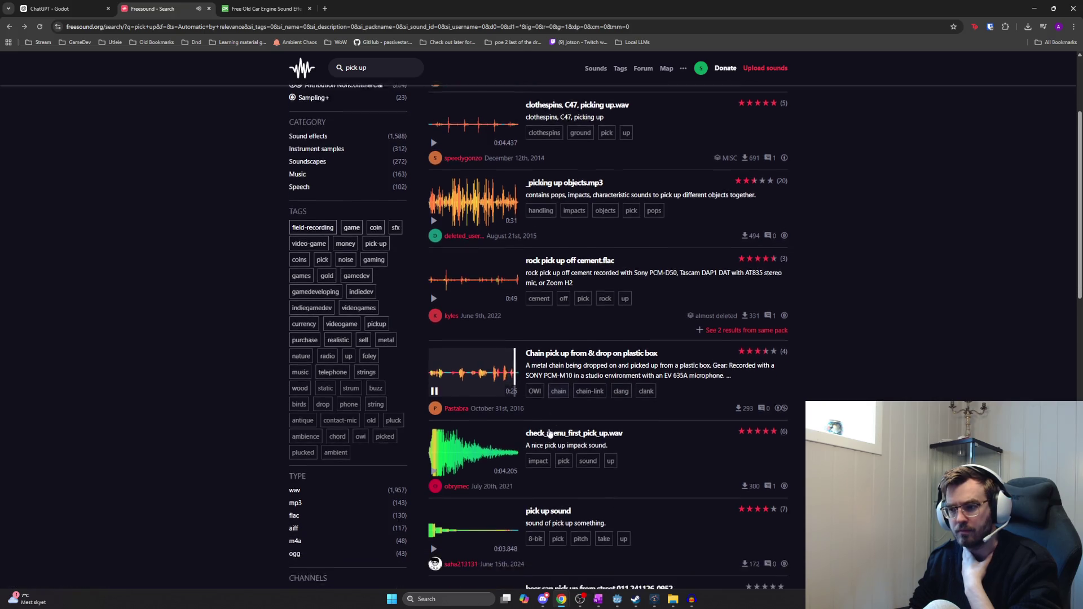
{"action": "left_click", "coordinate": [436, 453]}
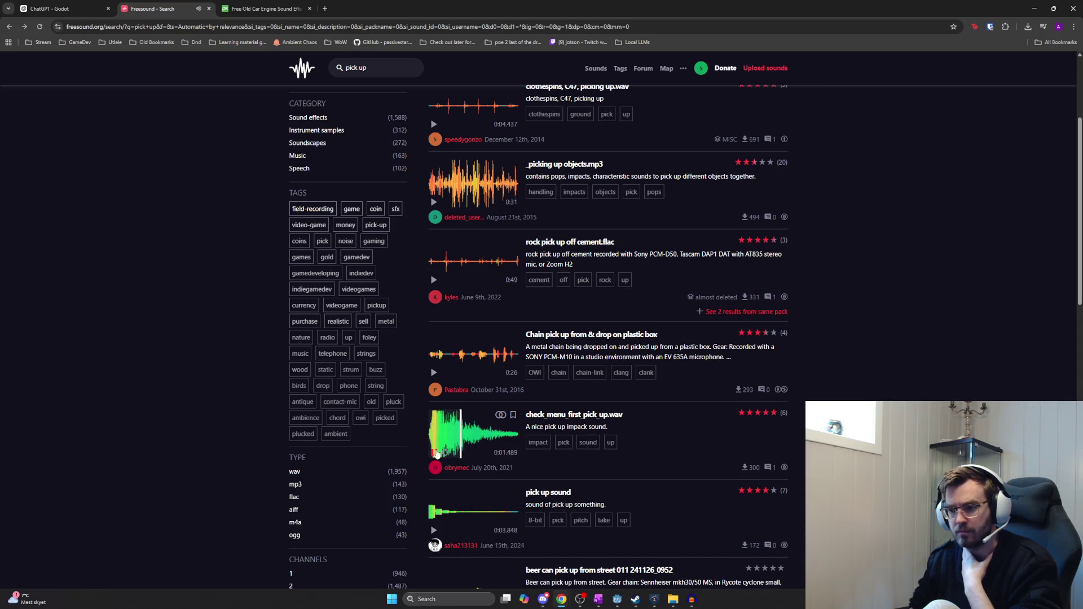
{"action": "scroll", "coordinate": [441, 456], "scroll_direction": "down", "scroll_amount": 2}
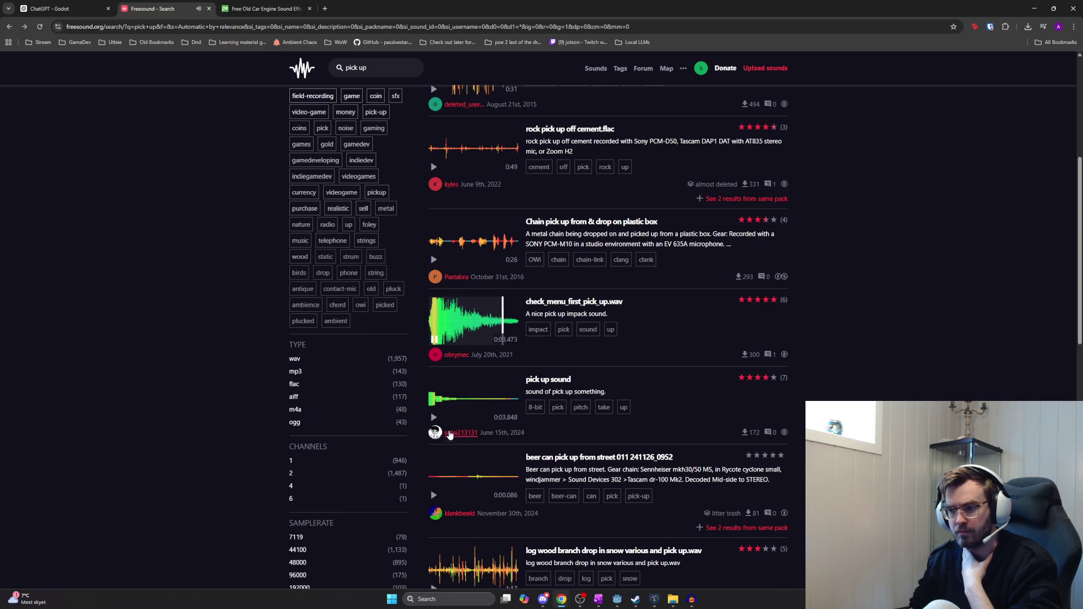
{"action": "left_click", "coordinate": [433, 417]}
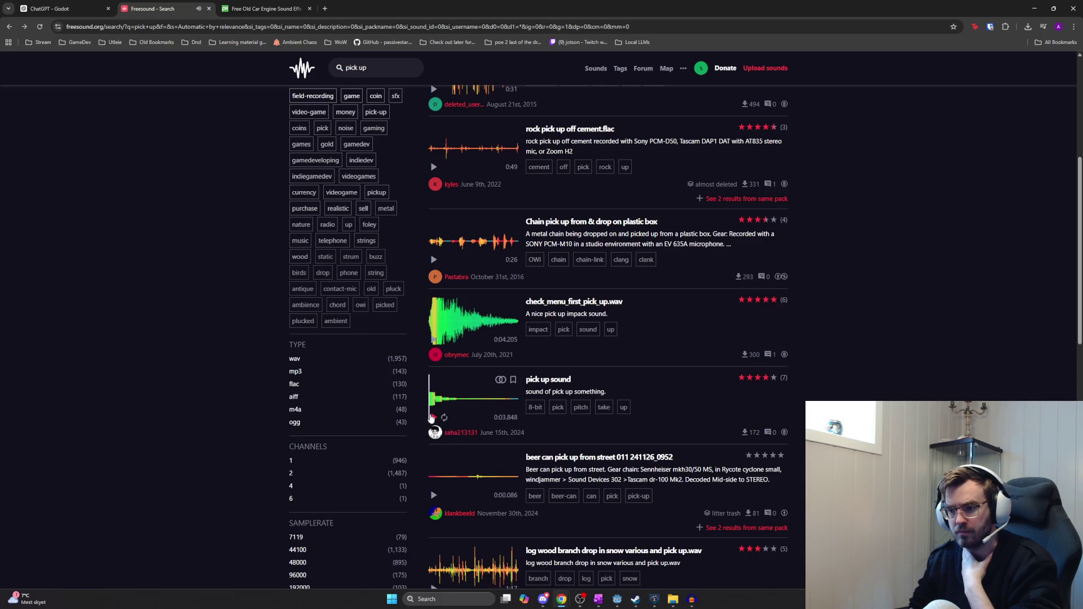
{"action": "scroll", "coordinate": [446, 434], "scroll_direction": "down", "scroll_amount": 1}
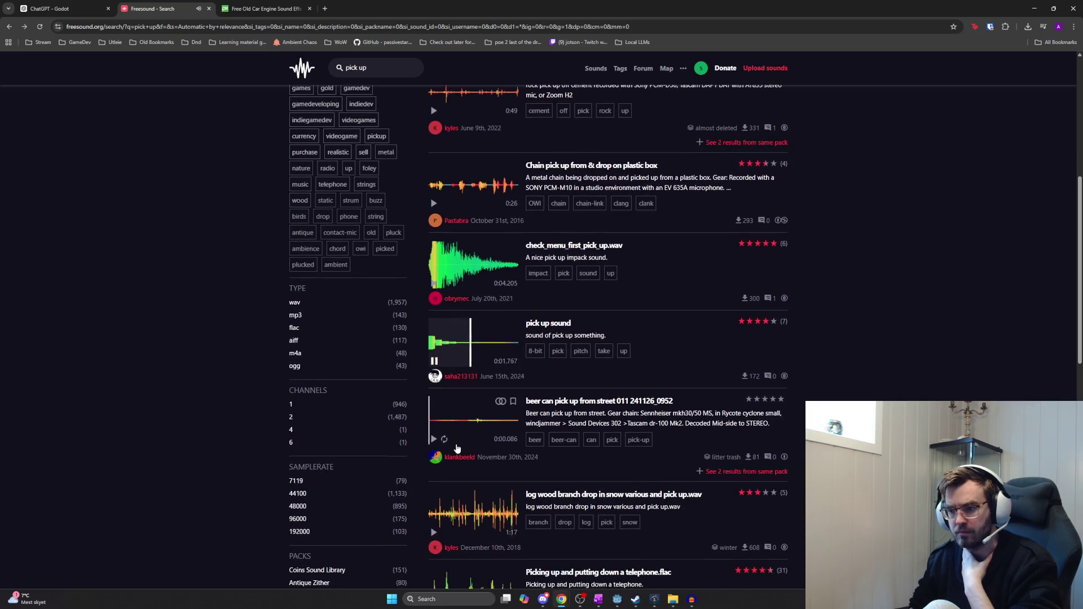
- Audition the beer can pick up from street sound repeatedly, then view its downloaders list
{"action": "left_click", "coordinate": [435, 440]}
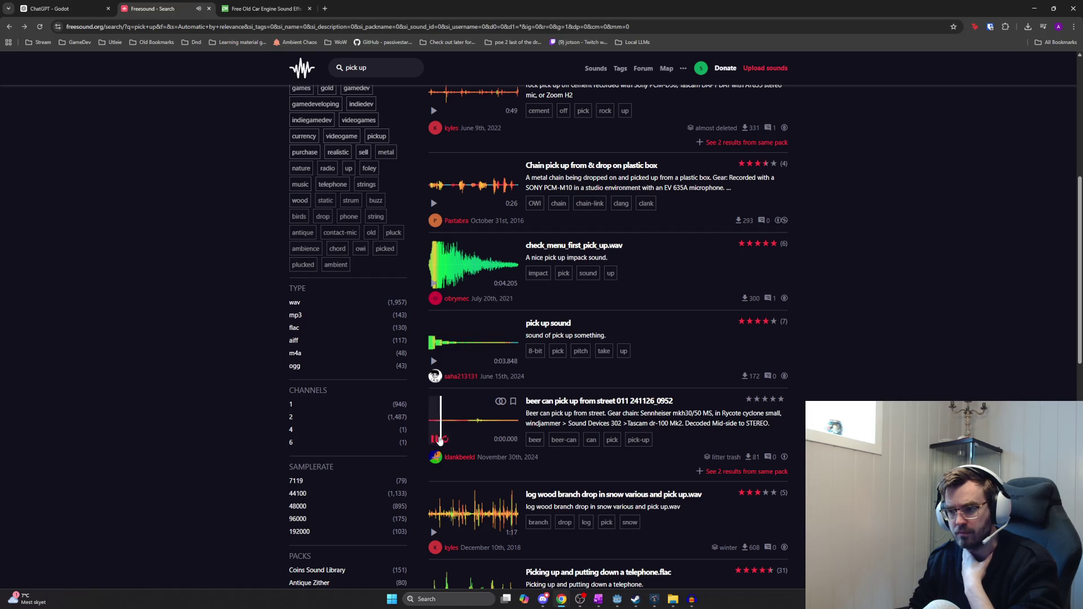
{"action": "left_click", "coordinate": [439, 441]}
{"action": "scroll", "coordinate": [447, 444], "scroll_direction": "down", "scroll_amount": 1}
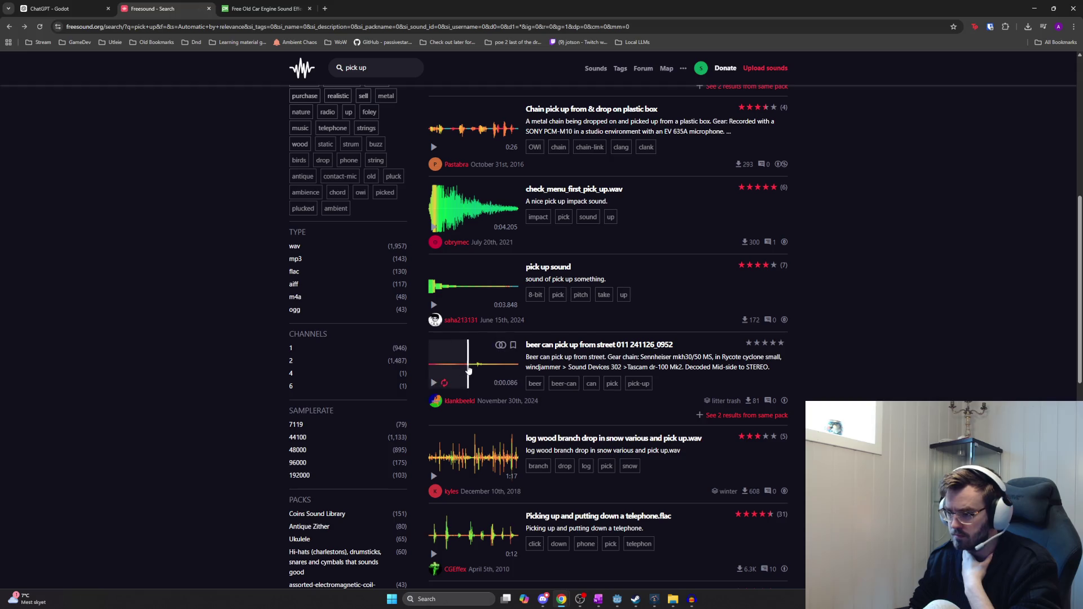
{"action": "left_click", "coordinate": [434, 384]}
{"action": "left_click", "coordinate": [434, 384]}
{"action": "left_click", "coordinate": [434, 384]}
{"action": "left_click", "coordinate": [434, 384]}
{"action": "left_click", "coordinate": [434, 384]}
{"action": "left_click", "coordinate": [434, 384]}
{"action": "left_click", "coordinate": [434, 383]}
{"action": "left_click", "coordinate": [434, 384]}
{"action": "left_click", "coordinate": [434, 384]}
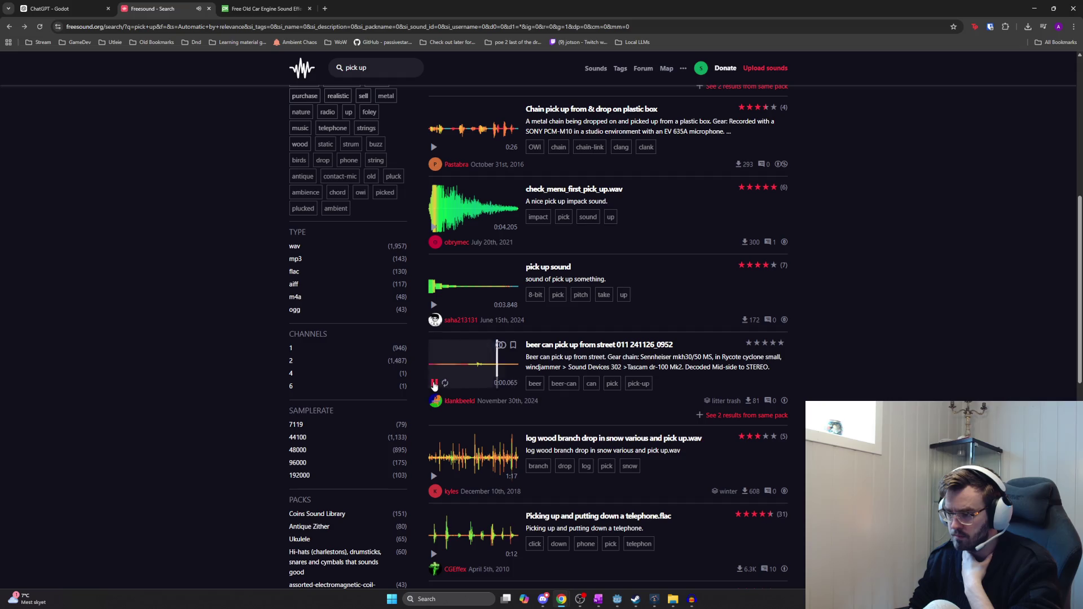
{"action": "left_click", "coordinate": [434, 384]}
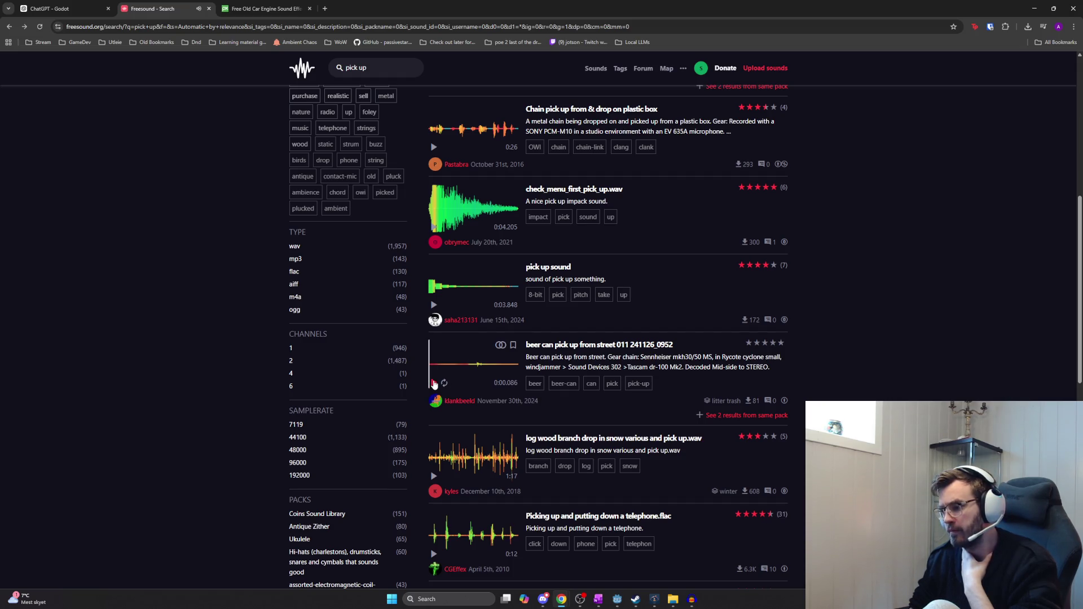
{"action": "left_click", "coordinate": [434, 384]}
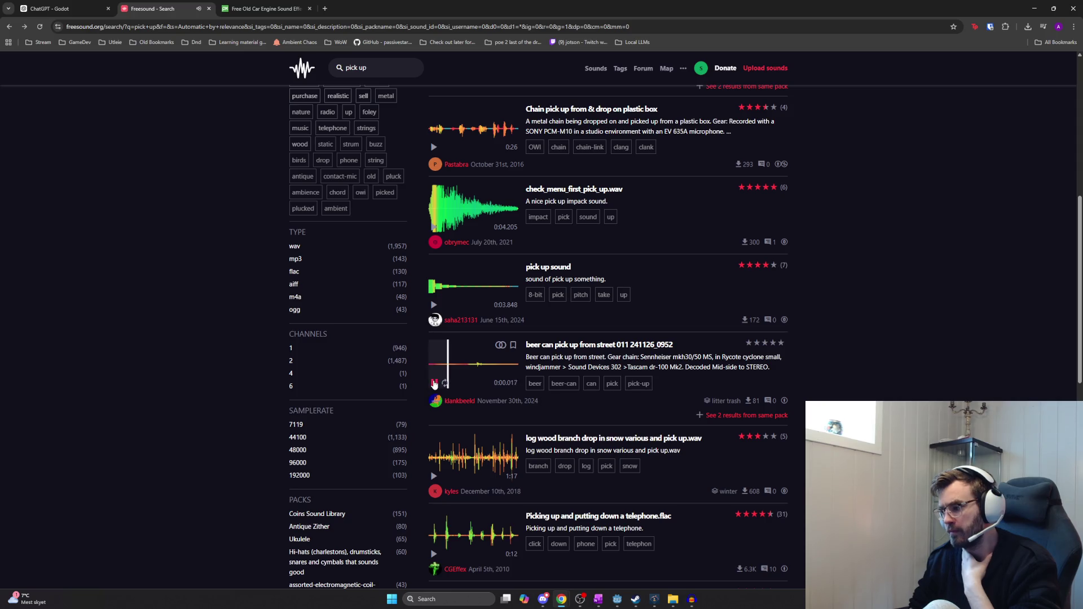
{"action": "left_click", "coordinate": [753, 401]}
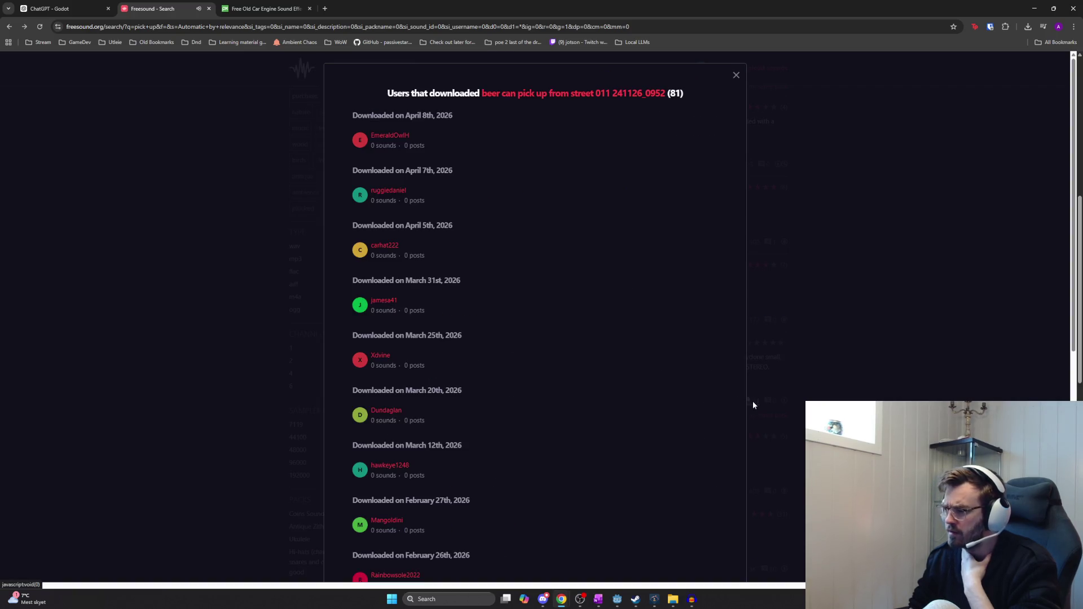
- Download the beer can pick up from street 011 WAV from its page and open it in Audacity
{"action": "left_click", "coordinate": [641, 96]}
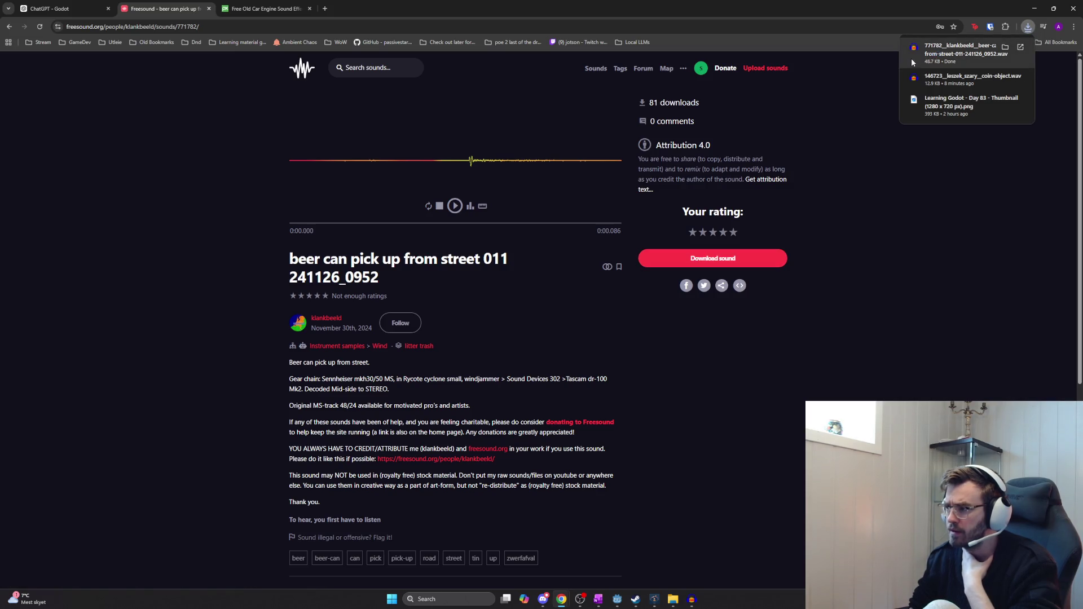
{"action": "left_click", "coordinate": [934, 54]}
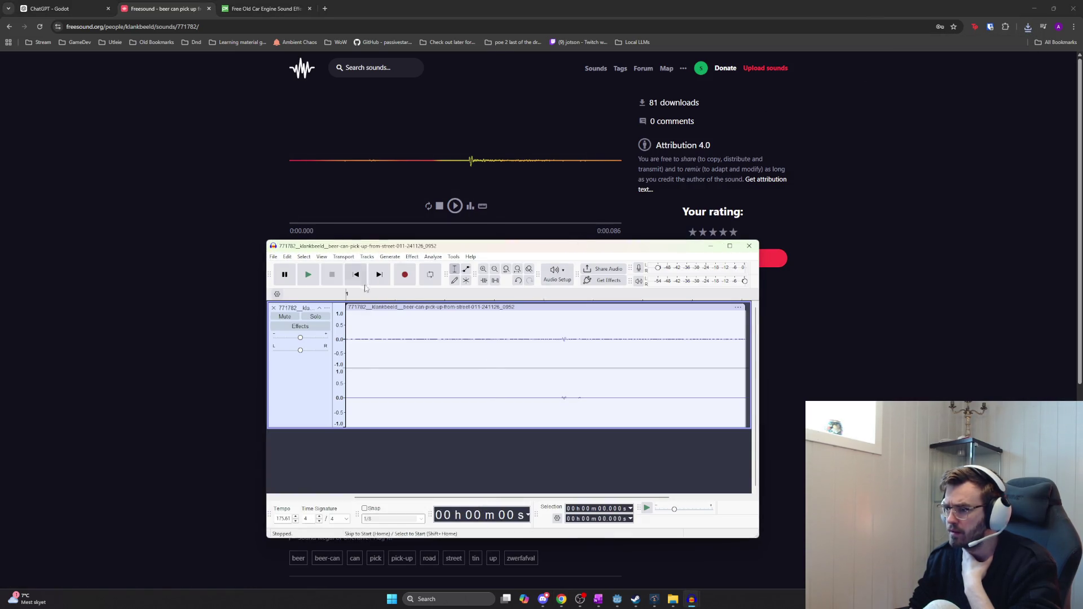
- Listen to the short beer can clip several times
{"action": "left_click", "coordinate": [308, 275]}
{"action": "left_click", "coordinate": [308, 275]}
{"action": "left_click", "coordinate": [308, 274]}
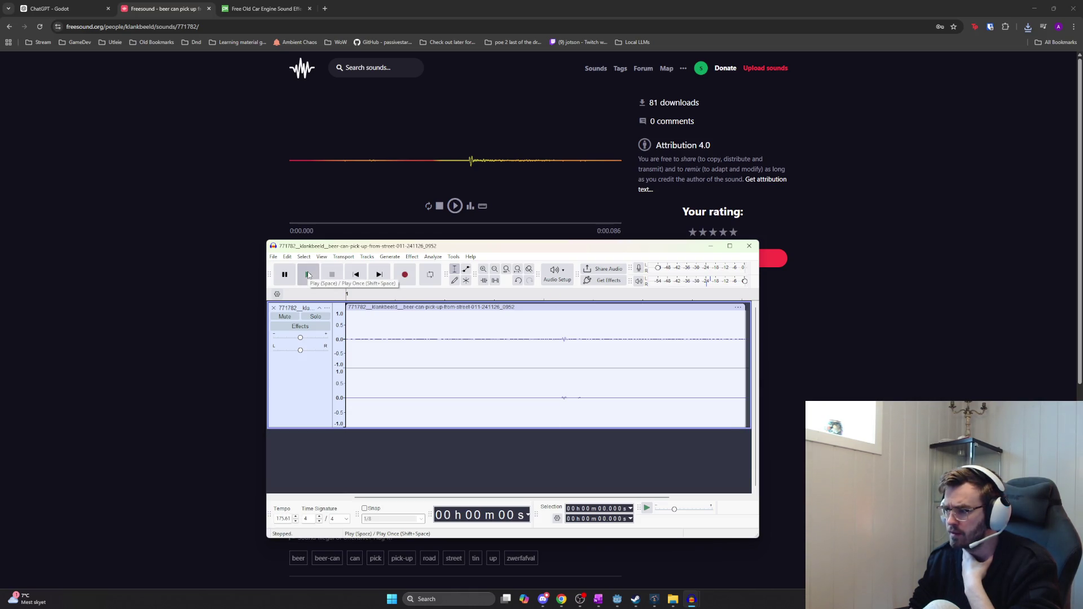
{"action": "left_click", "coordinate": [308, 275]}
{"action": "left_click", "coordinate": [308, 275]}
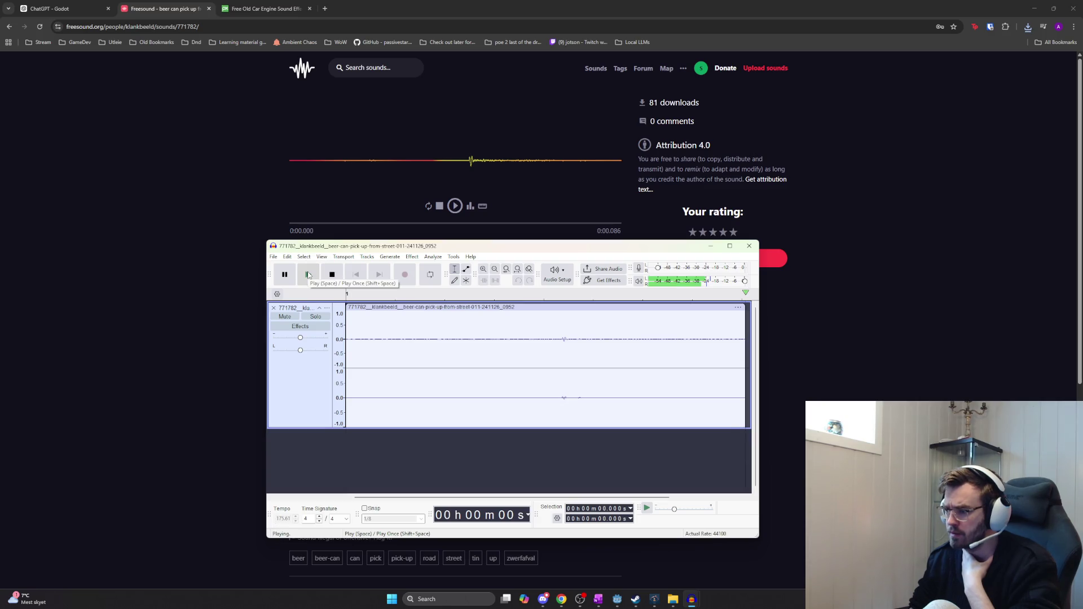
- Amplify the entire beer can clip and play it back to check loudness
{"action": "key", "text": "ctrl+a"}
{"action": "key", "text": "alt+c"}
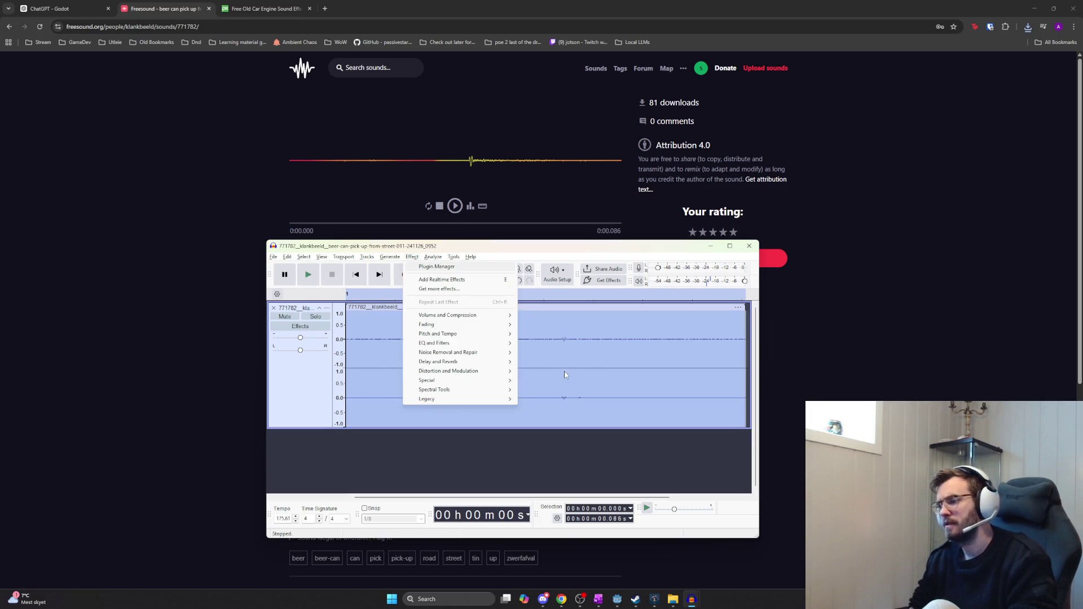
{"action": "mouse_move", "coordinate": [472, 316]}
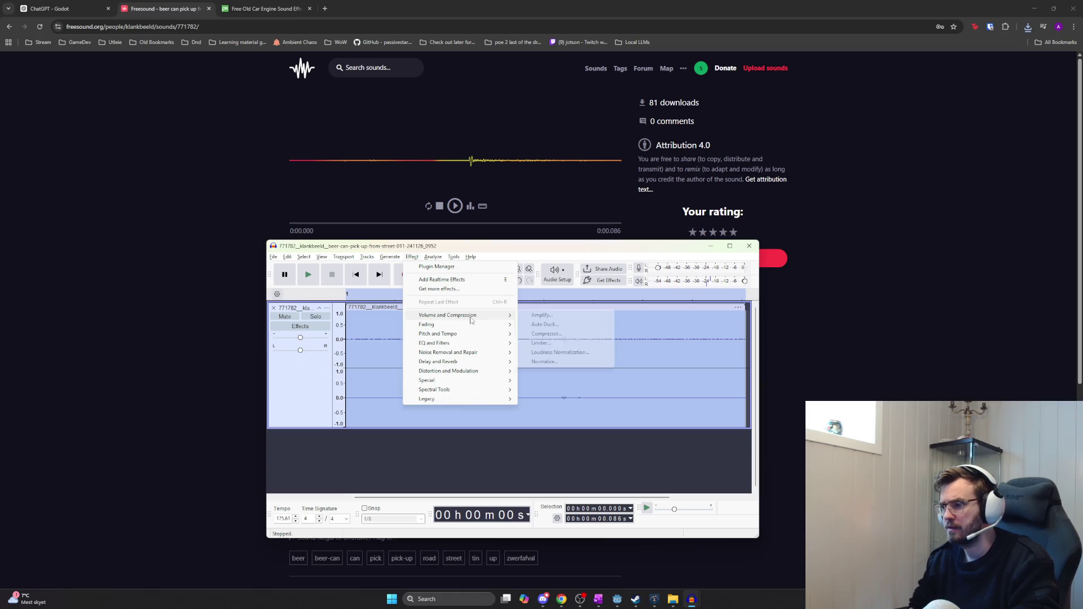
{"action": "left_click", "coordinate": [549, 315]}
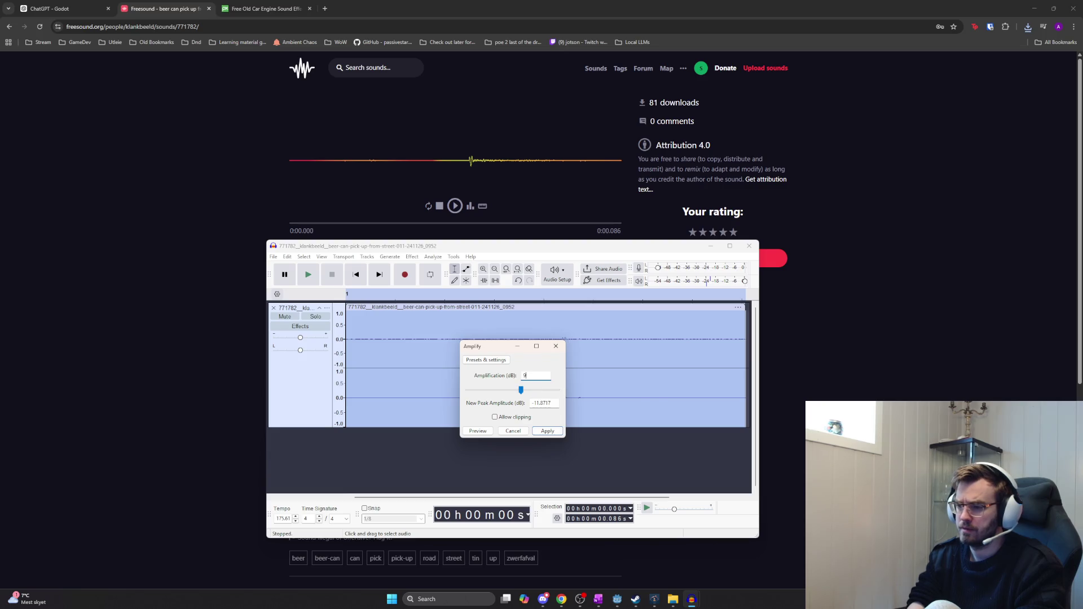
{"action": "key", "text": "Return"}
{"action": "key", "text": "space"}
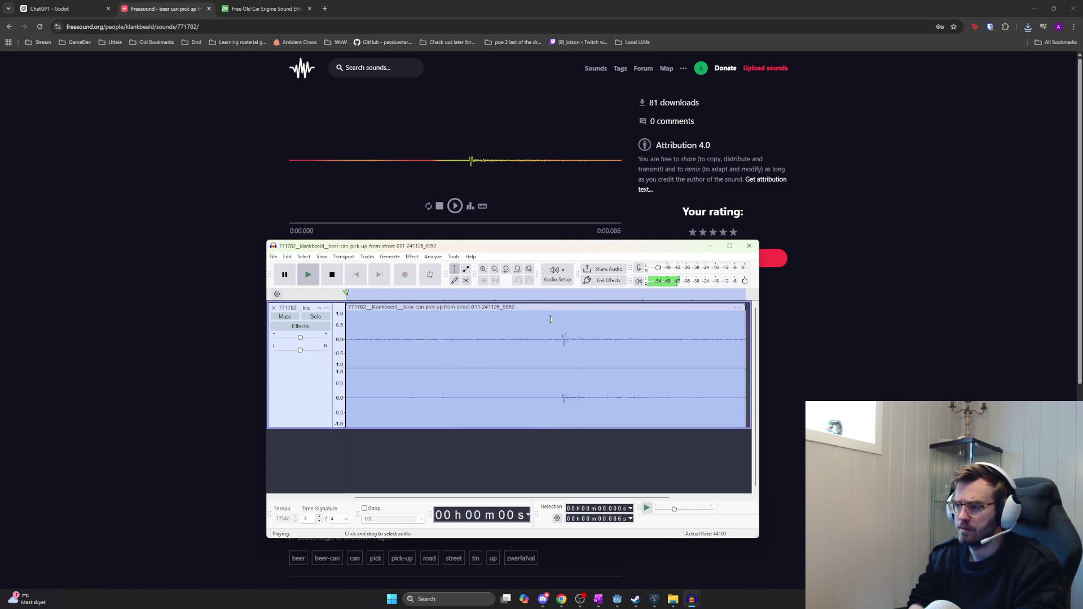
{"action": "key", "text": "space"}
{"action": "key", "text": "space"}
{"action": "key", "text": "space"}
{"action": "key", "text": "space"}
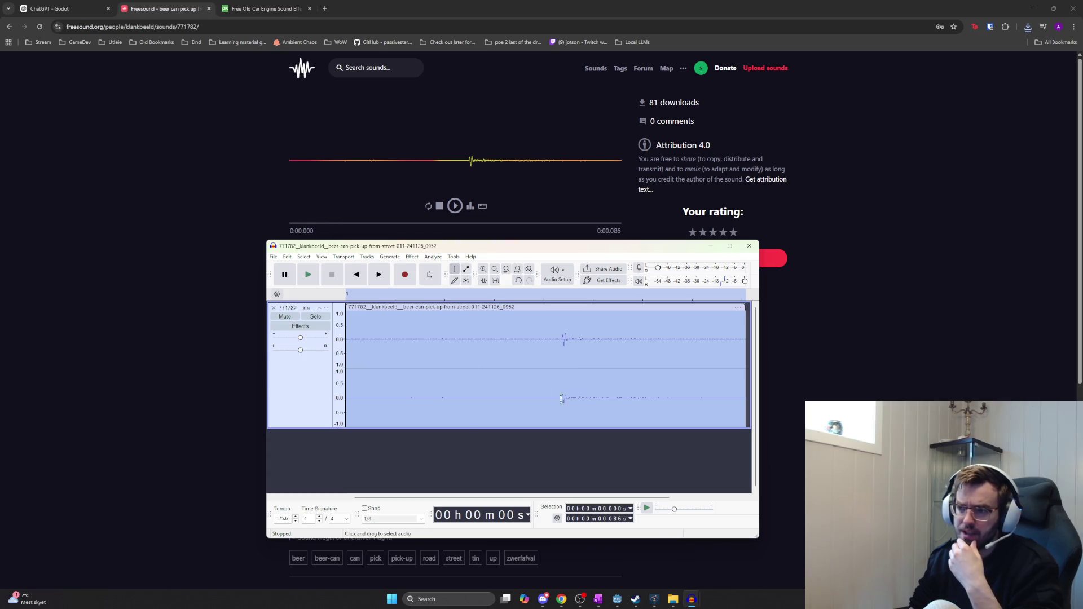
- Copy the beer can sound's Freesound attribution text and start a new Notepad note
{"action": "key", "text": "alt+Tab"}
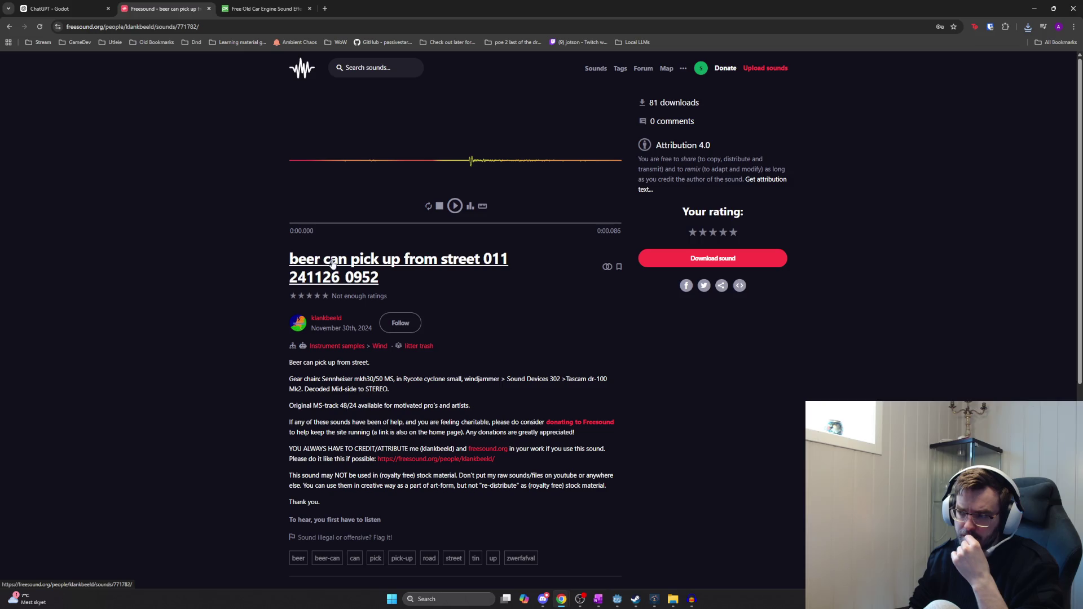
{"action": "left_click", "coordinate": [766, 180]}
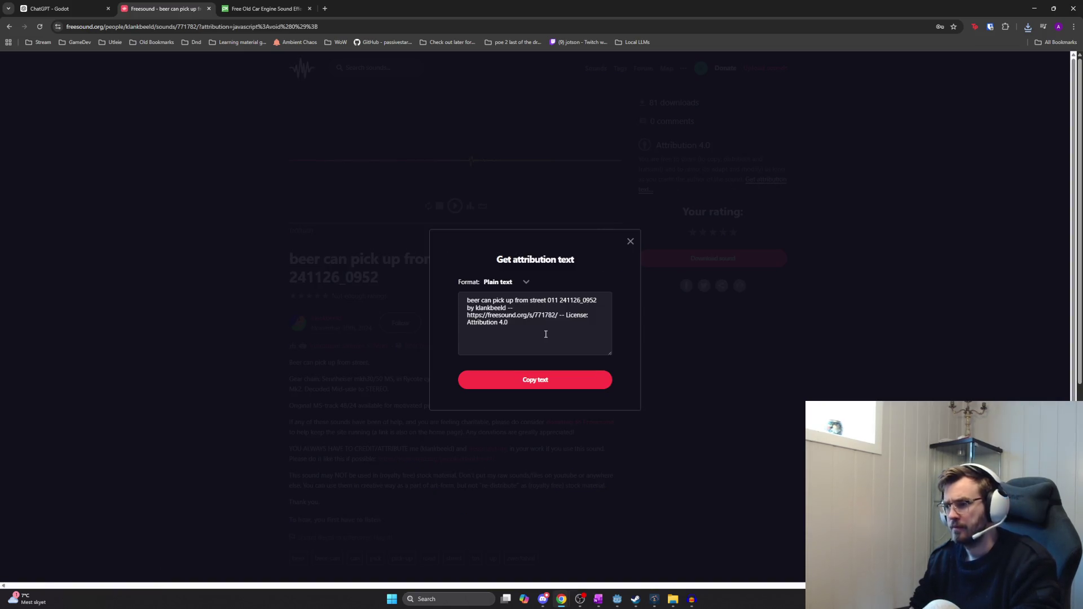
{"action": "left_click", "coordinate": [535, 380]}
{"action": "key", "text": "super"}
{"action": "type", "text": "notepad"}
{"action": "key", "text": "Return"}
{"action": "type", "text": "bber pickup"}
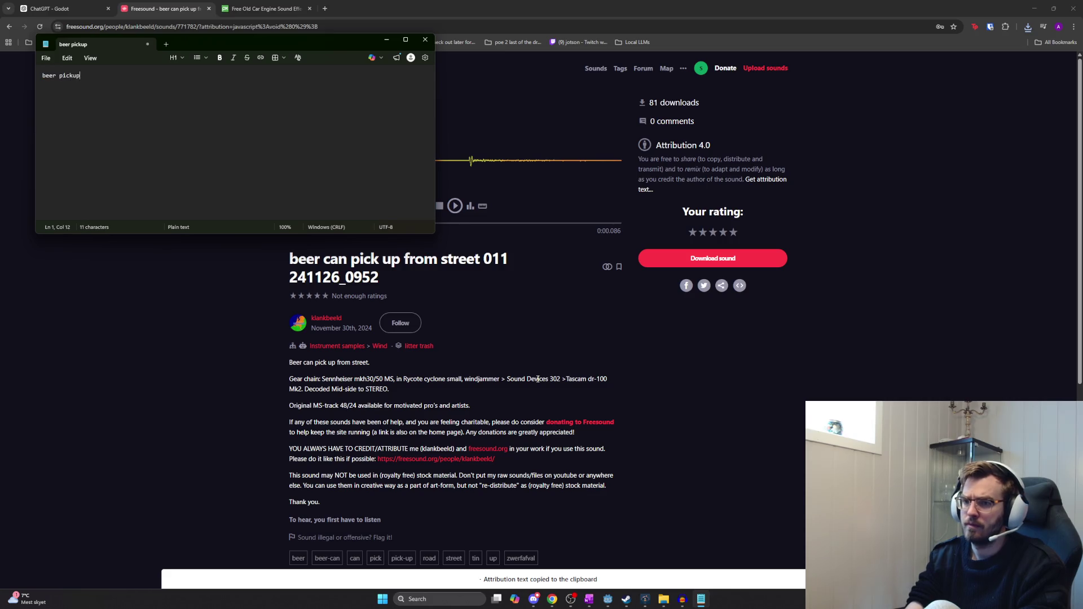
- Paste the attribution text into Notepad and delete the stray words before it
{"action": "key", "text": "ctrl+v"}
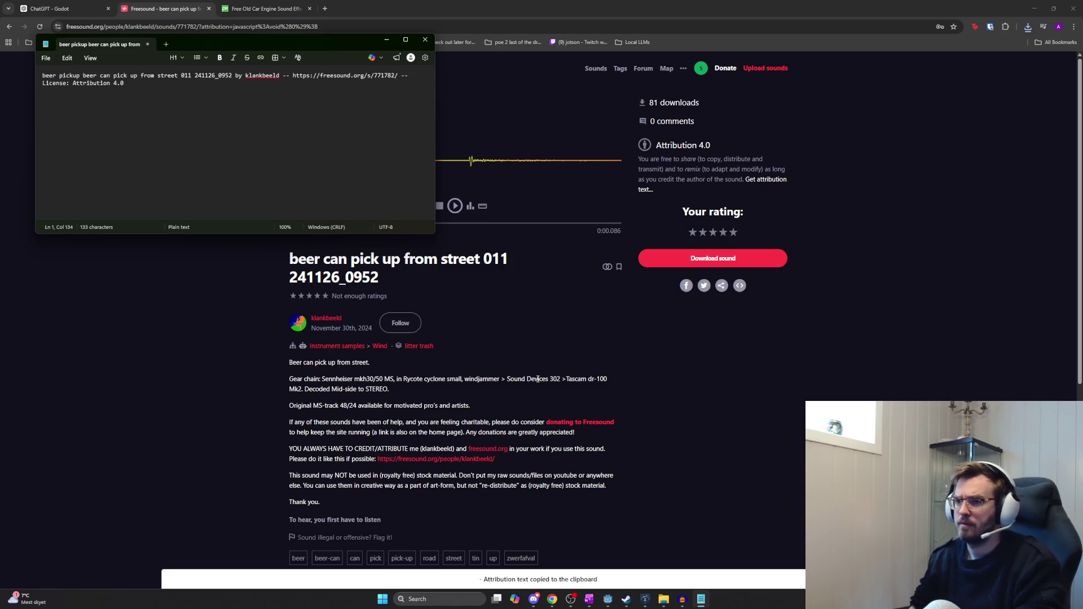
{"action": "left_click_drag", "start_coordinate": [83, 74], "coordinate": [48, 74]}
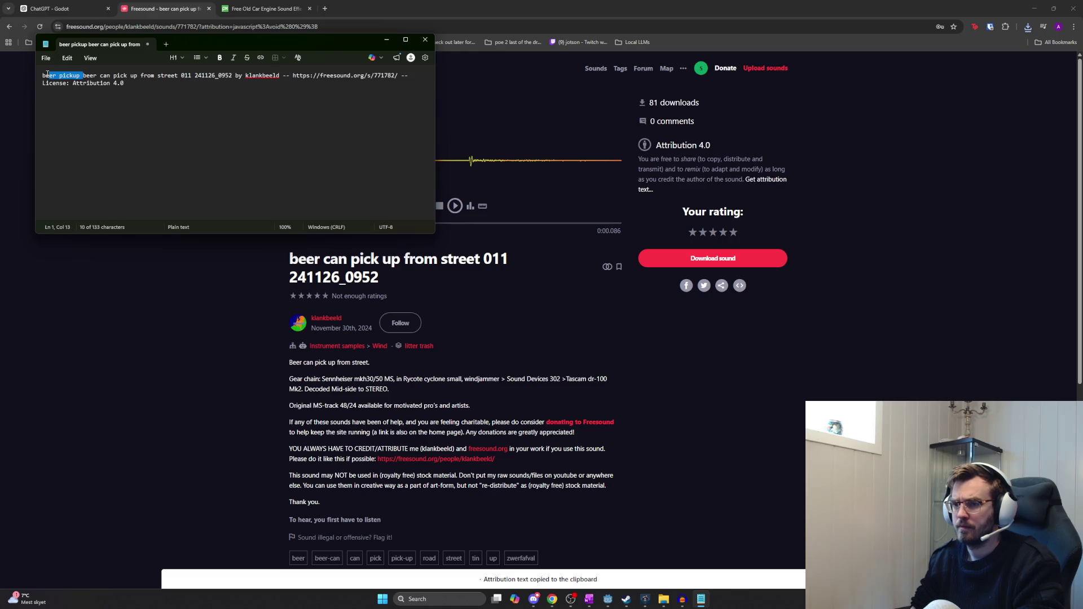
{"action": "key", "text": "shift+Home"}
{"action": "key", "text": "Delete"}
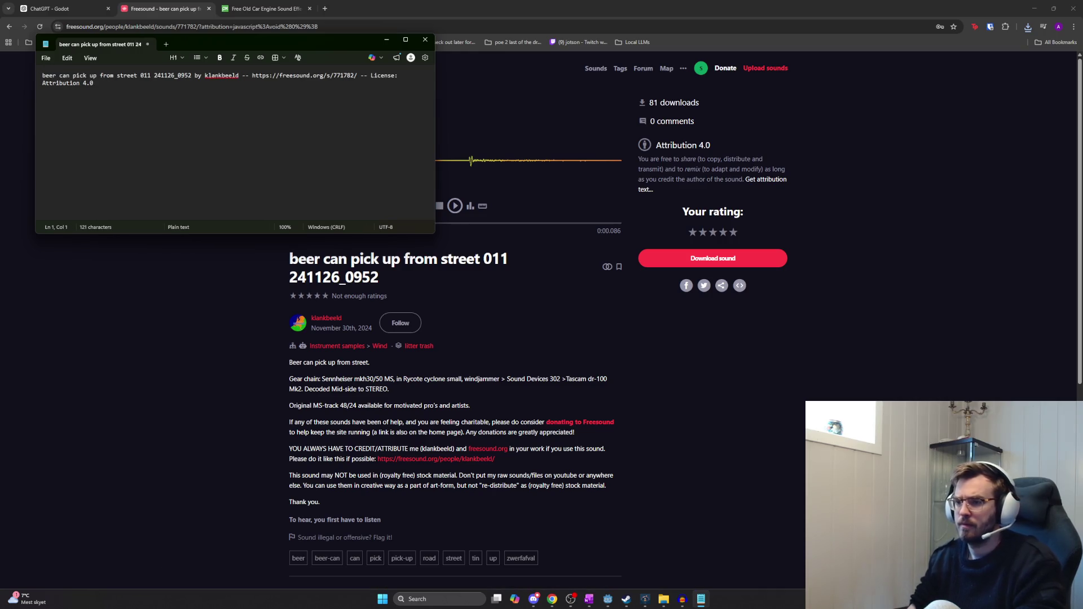
- Return to the Freesound 'pickup' search results
{"action": "left_click", "coordinate": [471, 206]}
{"action": "key", "text": "alt+Left"}
{"action": "scroll", "coordinate": [515, 419], "scroll_direction": "down", "scroll_amount": 1}
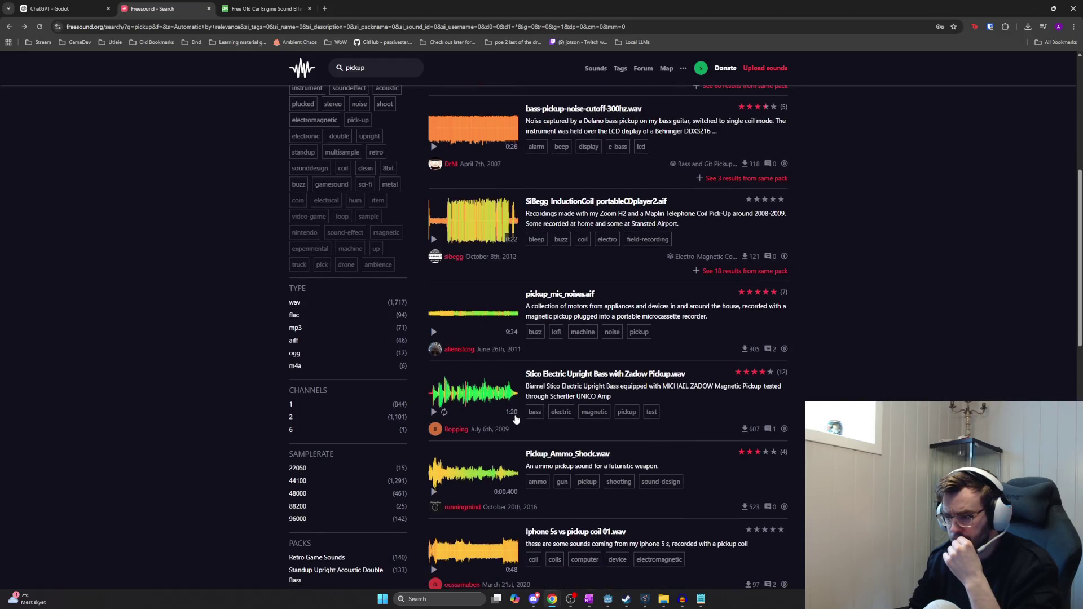
- Preview the Pickup_04.wav sound in the pickup results
{"action": "scroll", "coordinate": [515, 418], "scroll_direction": "down", "scroll_amount": 3}
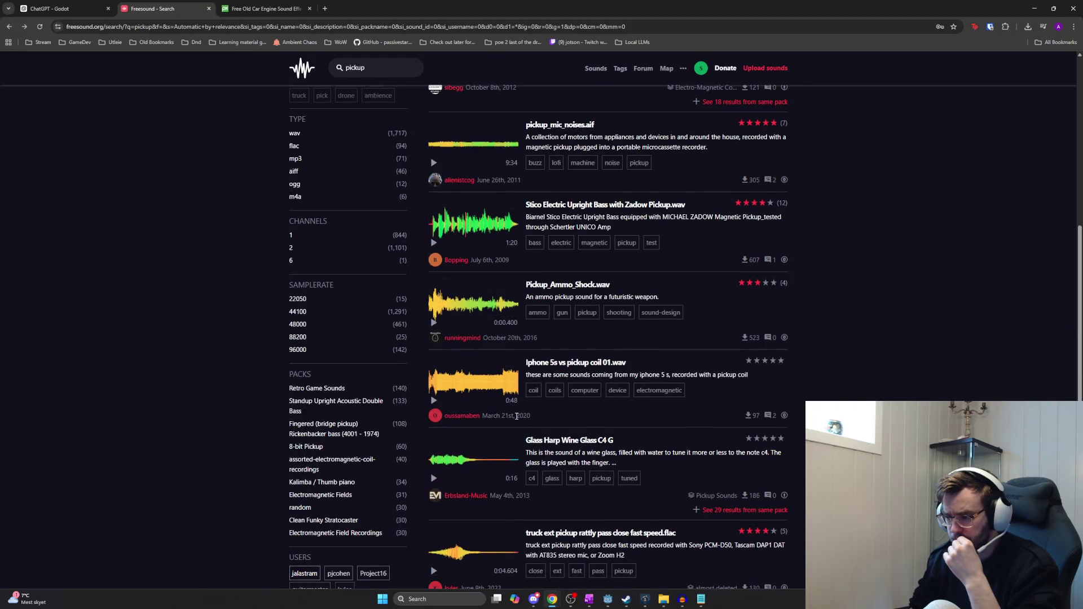
{"action": "scroll", "coordinate": [516, 416], "scroll_direction": "down", "scroll_amount": 5}
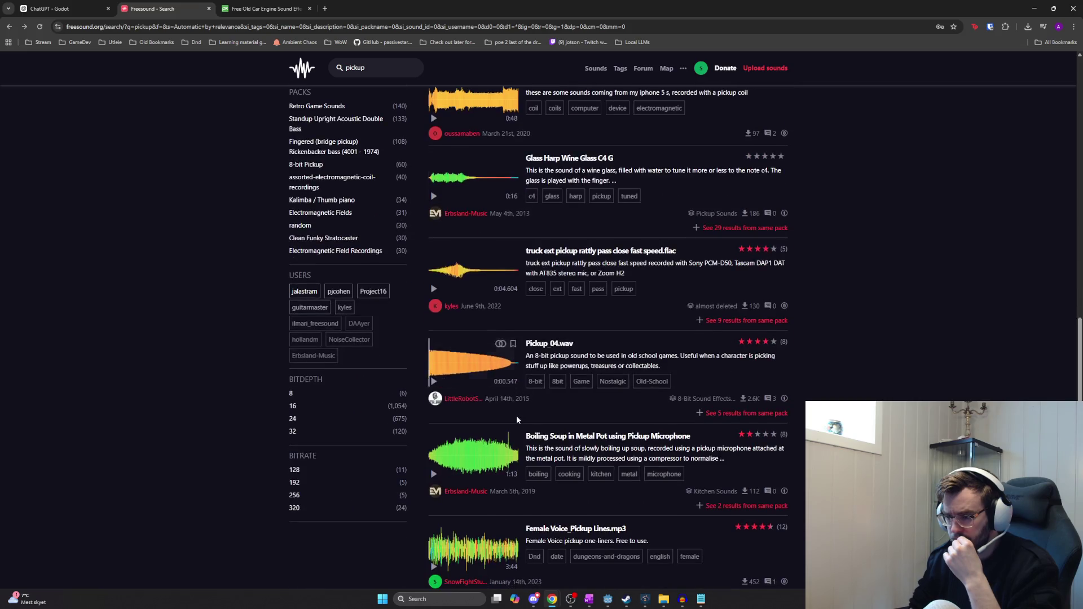
{"action": "scroll", "coordinate": [517, 416], "scroll_direction": "down", "scroll_amount": 4}
{"action": "scroll", "coordinate": [493, 326], "scroll_direction": "up", "scroll_amount": 1}
{"action": "scroll", "coordinate": [494, 326], "scroll_direction": "up", "scroll_amount": 1}
{"action": "left_click", "coordinate": [434, 269]}
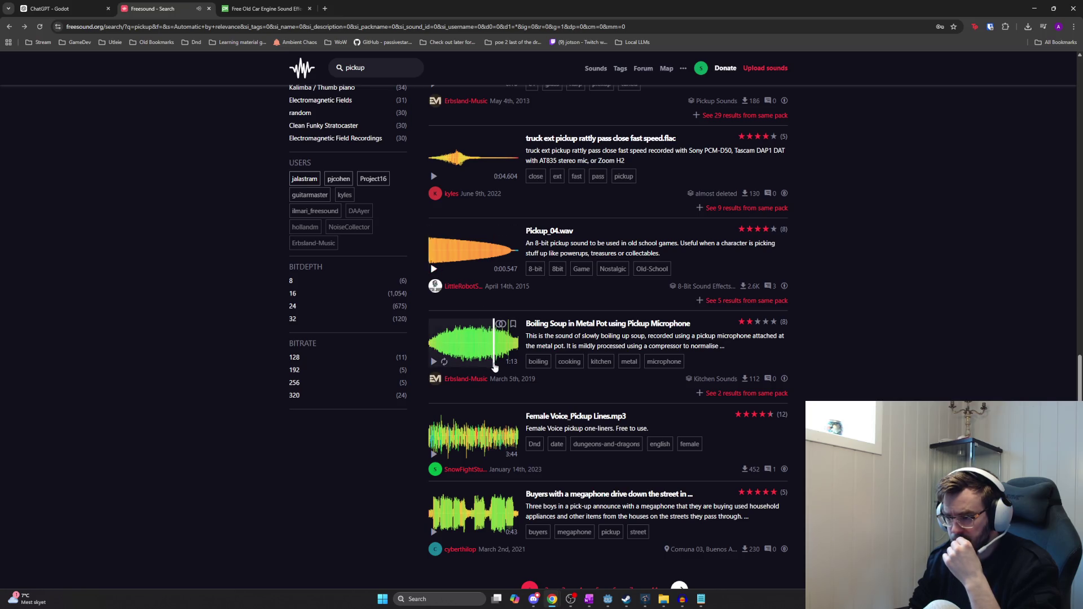
- Go to page 2 of the results and play item-pickup-v1.wav on loop
{"action": "scroll", "coordinate": [559, 412], "scroll_direction": "down", "scroll_amount": 3}
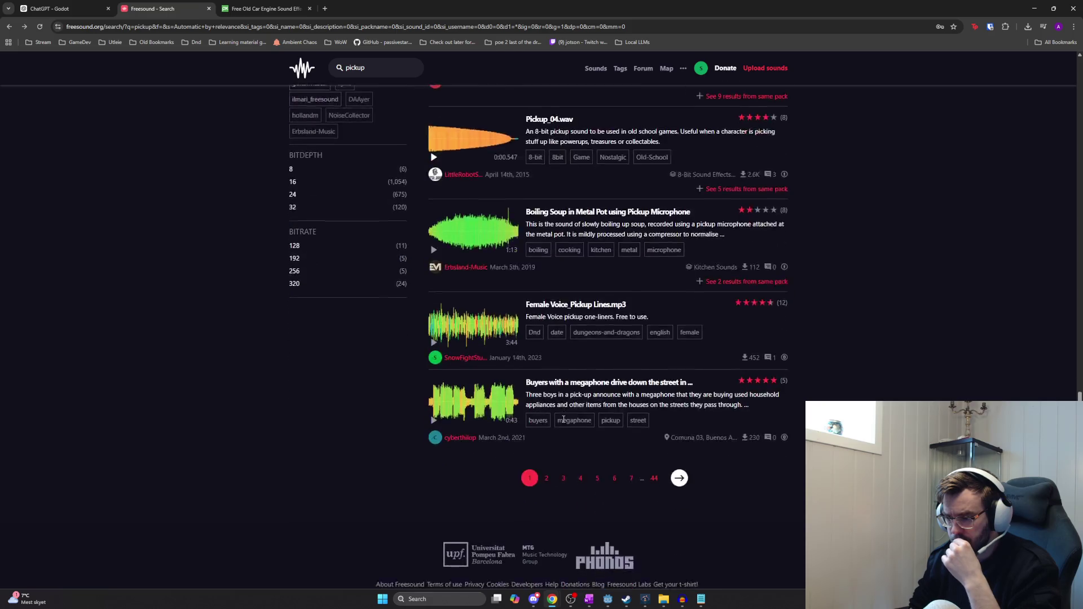
{"action": "left_click", "coordinate": [550, 441]}
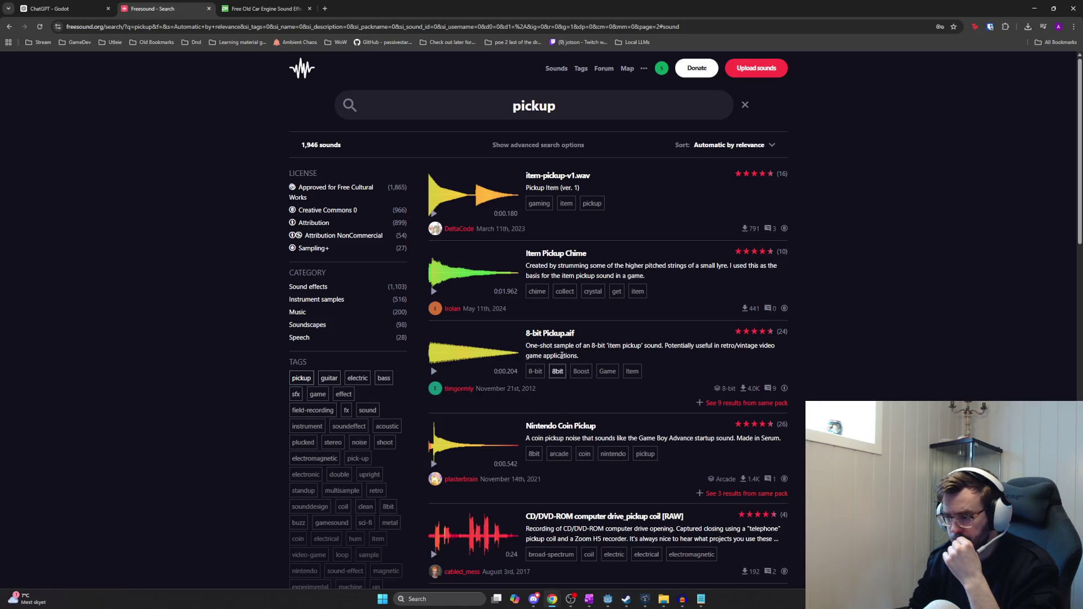
{"action": "left_click", "coordinate": [433, 214]}
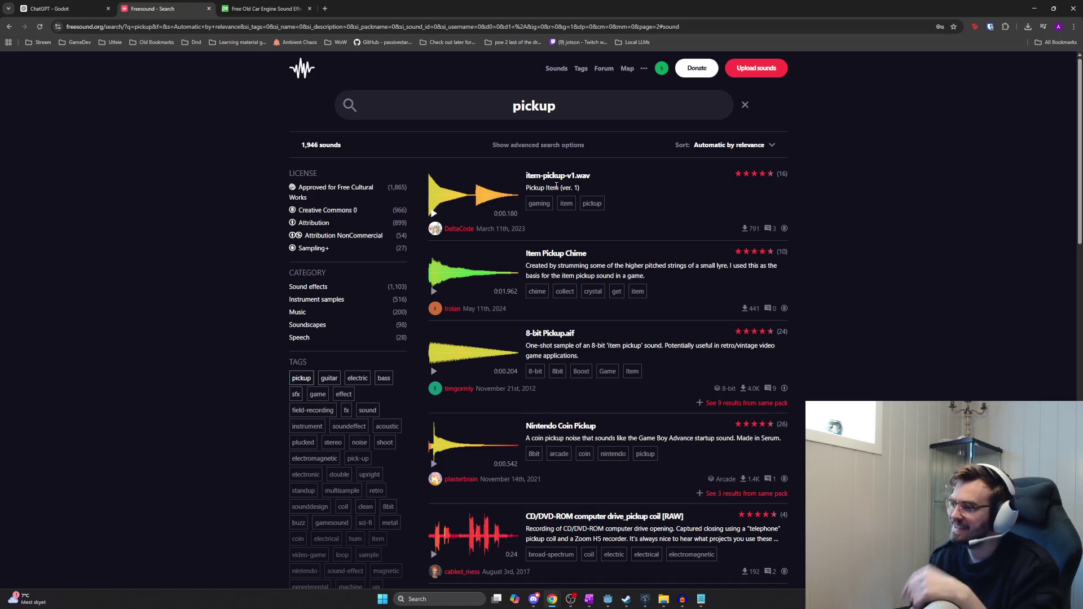
{"action": "left_click", "coordinate": [433, 215]}
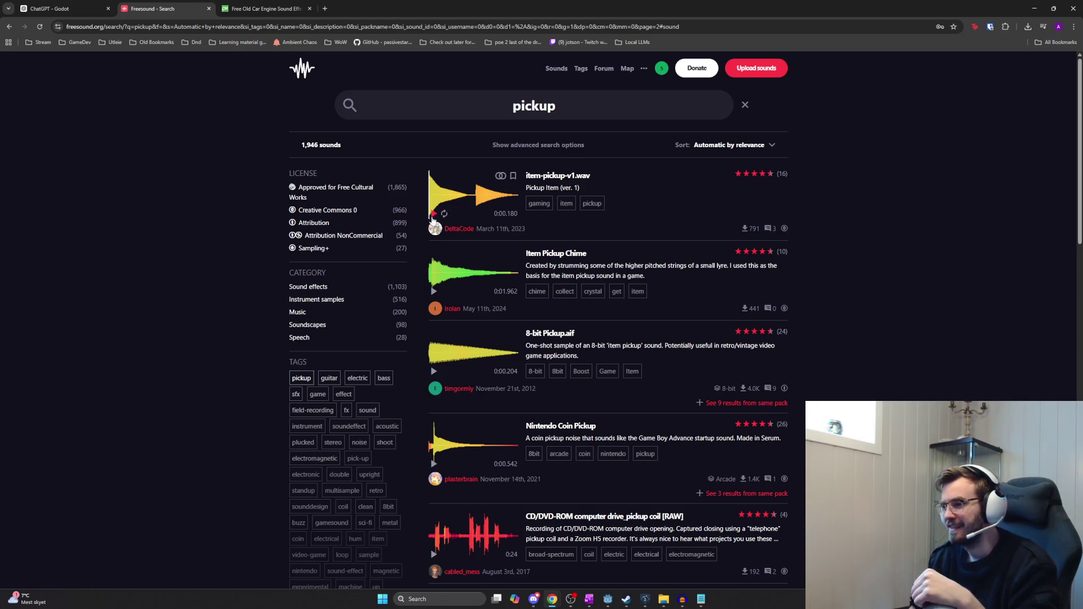
{"action": "left_click", "coordinate": [443, 216]}
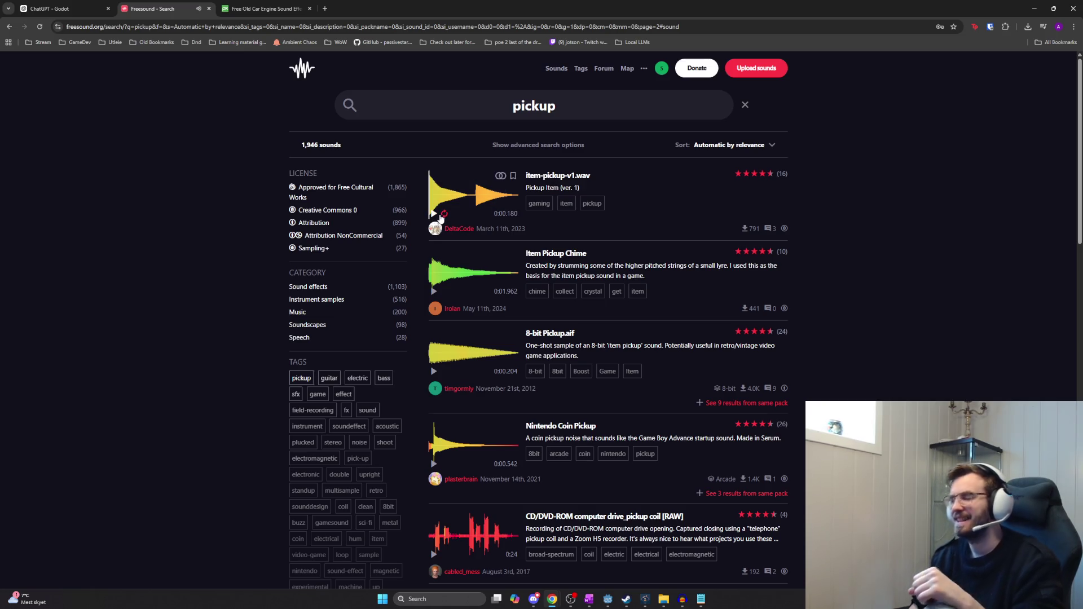
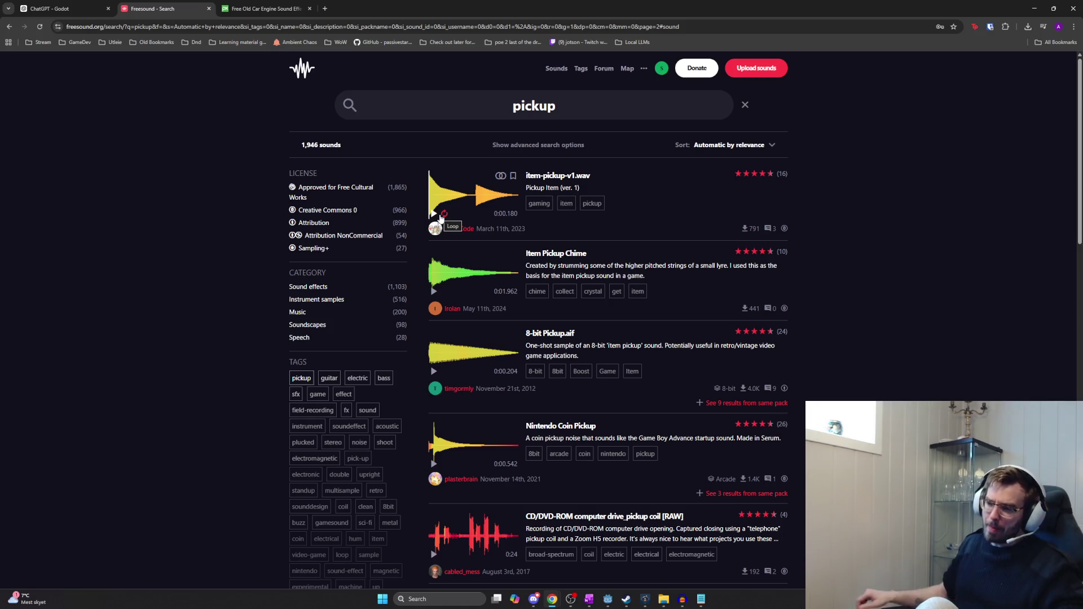
- Preview the Nintendo Coin Pickup, Item Pickup Chime and 8-bit Pickup sounds
{"action": "left_click", "coordinate": [437, 458]}
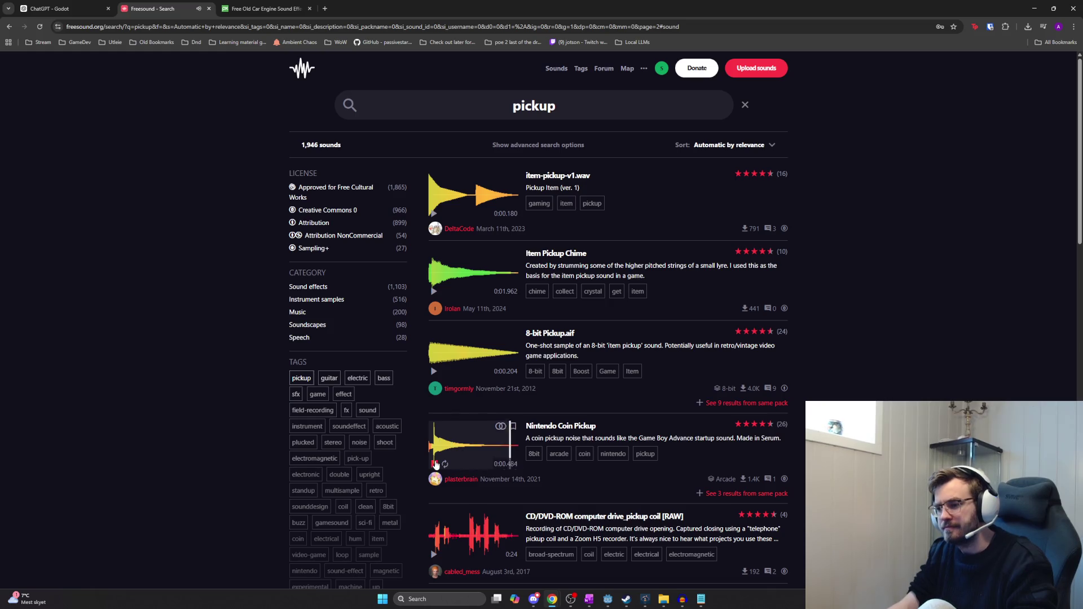
{"action": "left_click", "coordinate": [437, 458]}
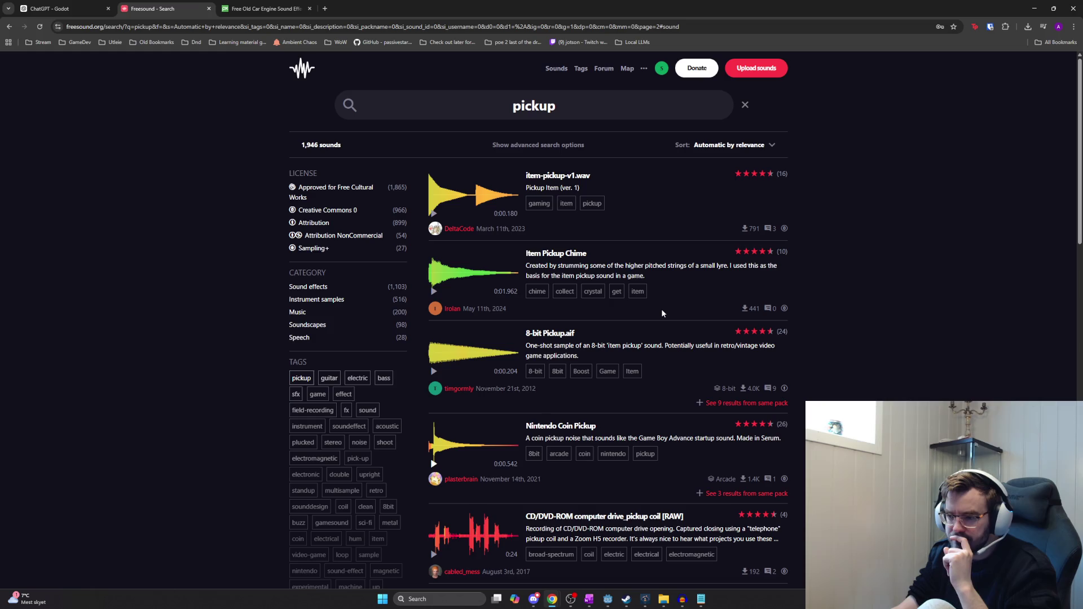
{"action": "left_click", "coordinate": [433, 465]}
{"action": "left_click", "coordinate": [433, 461]}
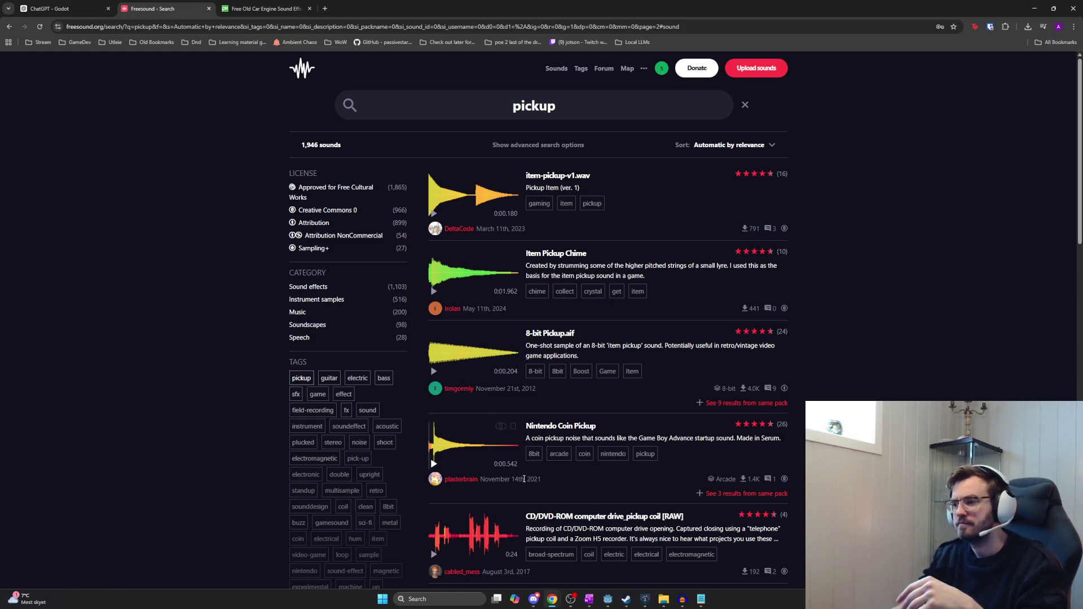
{"action": "left_click", "coordinate": [434, 292]}
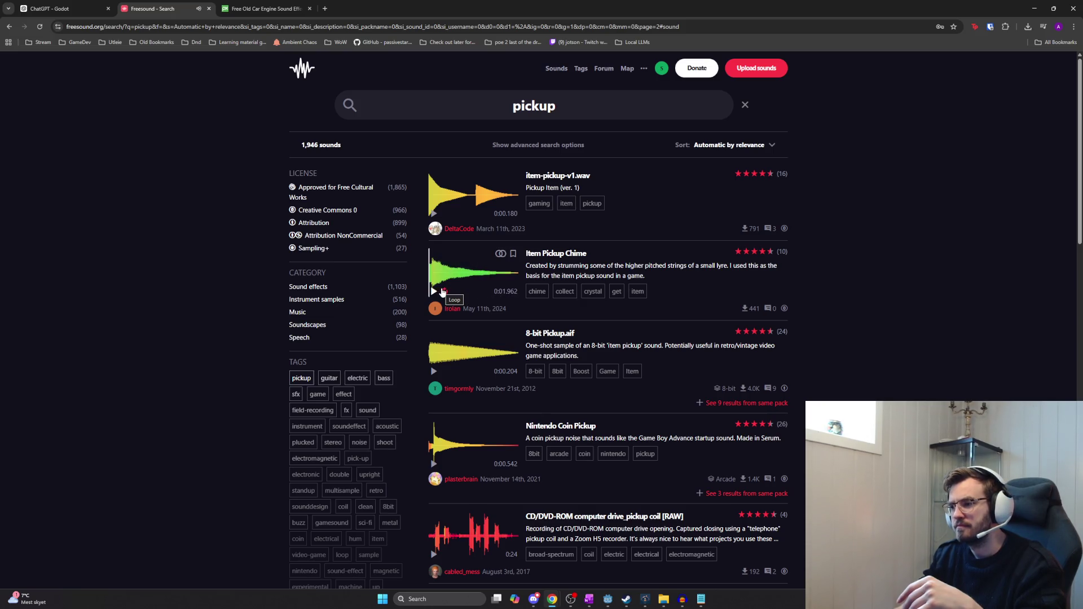
{"action": "left_click", "coordinate": [443, 291]}
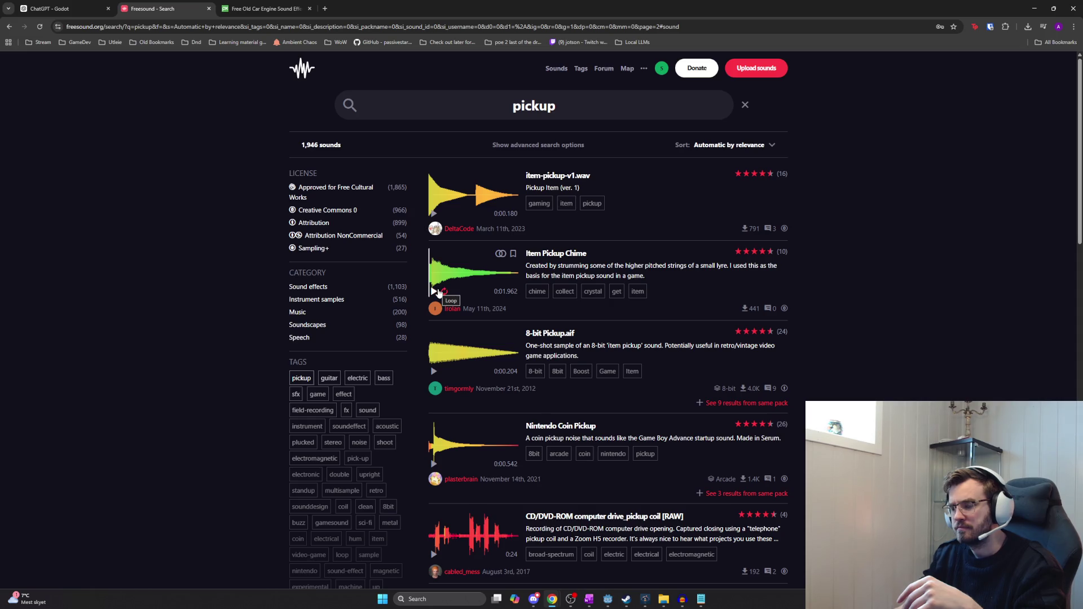
{"action": "left_click", "coordinate": [434, 371]}
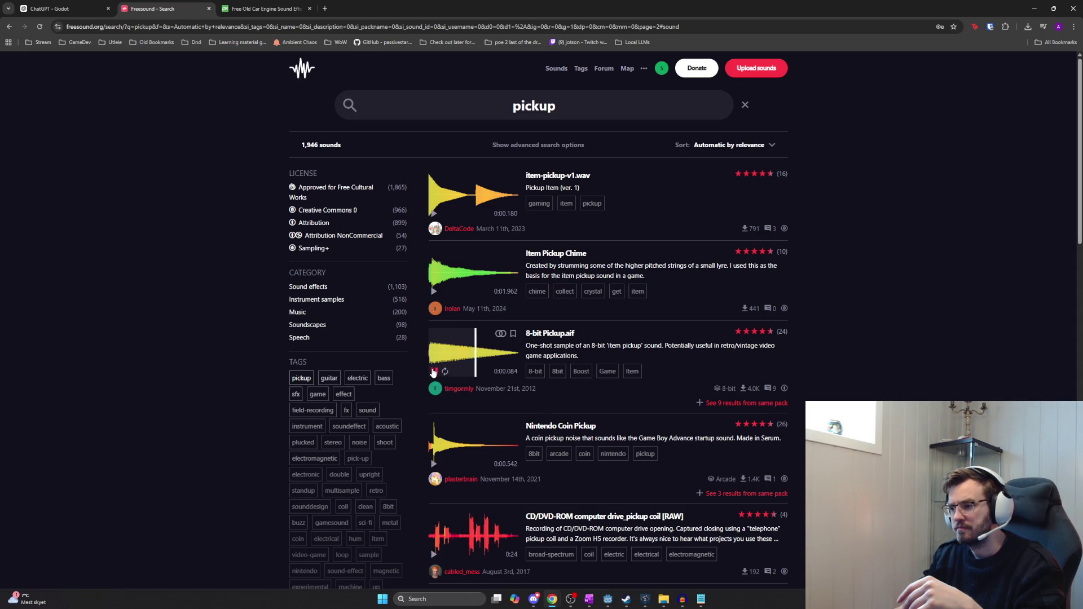
{"action": "left_click", "coordinate": [433, 464]}
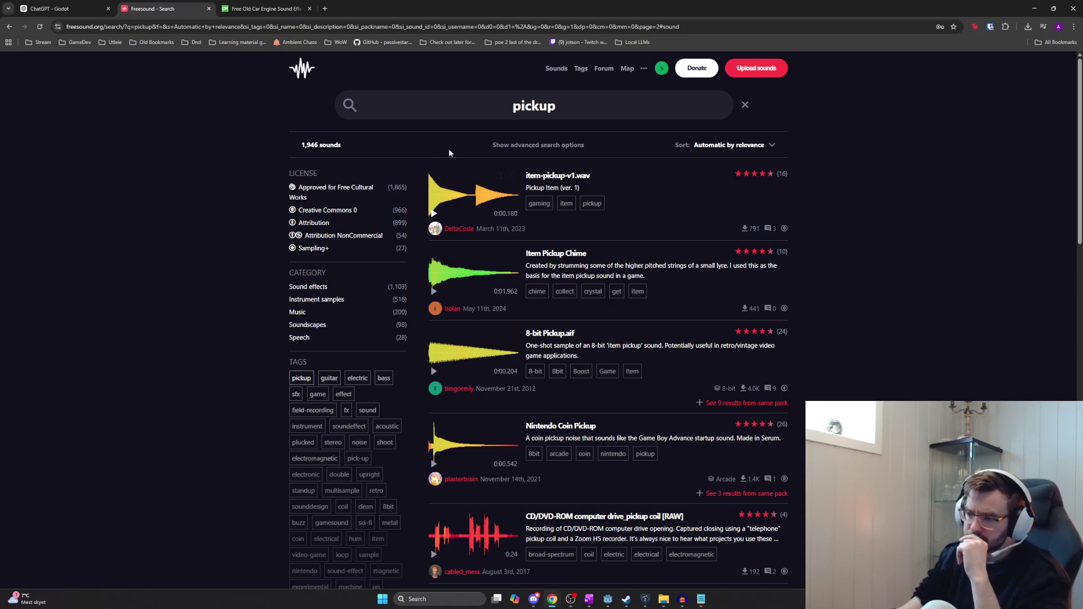
- Preview the Item Pickup sound several times, then open the list of its downloaders
{"action": "scroll", "coordinate": [488, 475], "scroll_direction": "down", "scroll_amount": 3}
{"action": "scroll", "coordinate": [489, 476], "scroll_direction": "down", "scroll_amount": 3}
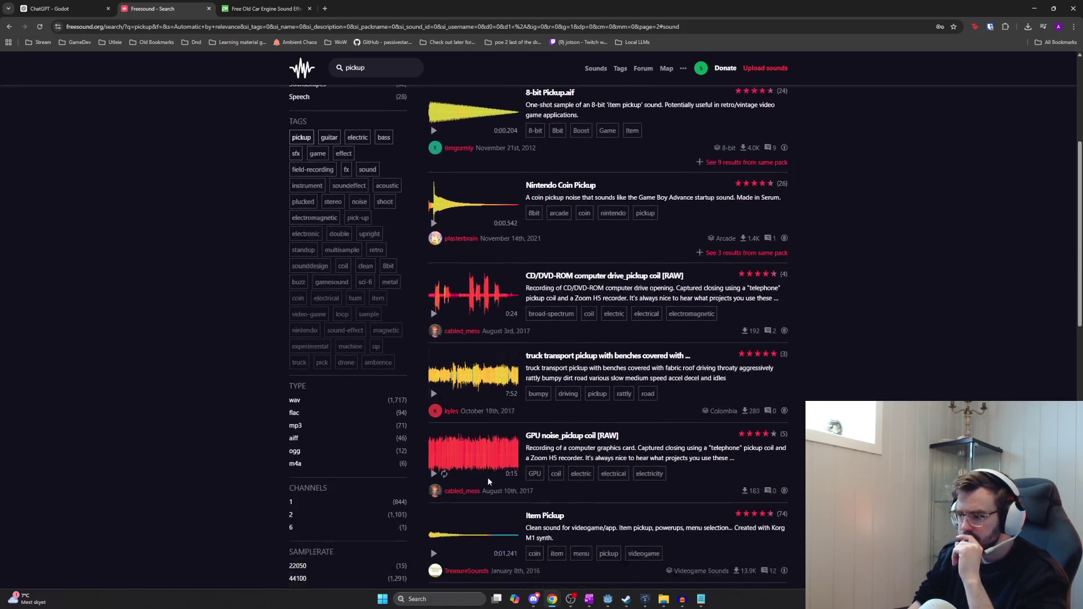
{"action": "left_click", "coordinate": [434, 456]}
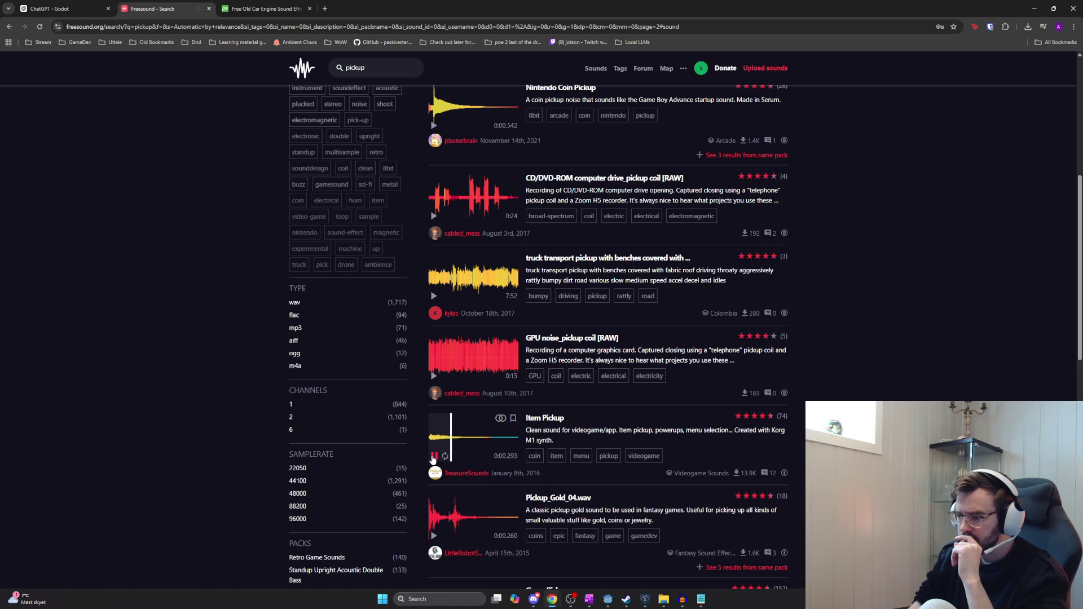
{"action": "left_click", "coordinate": [433, 456]}
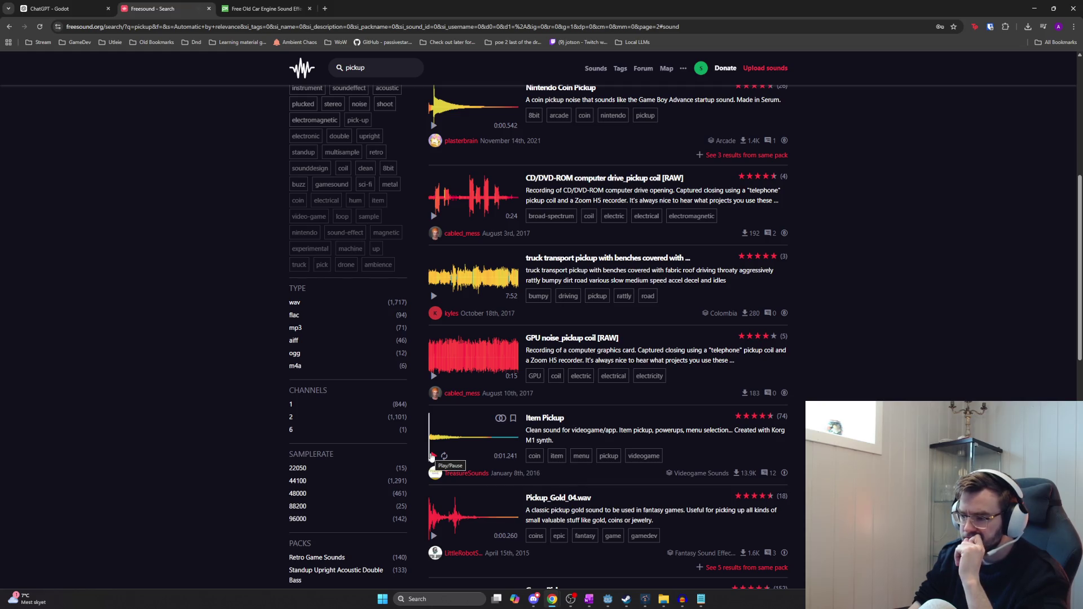
{"action": "left_click", "coordinate": [432, 456]}
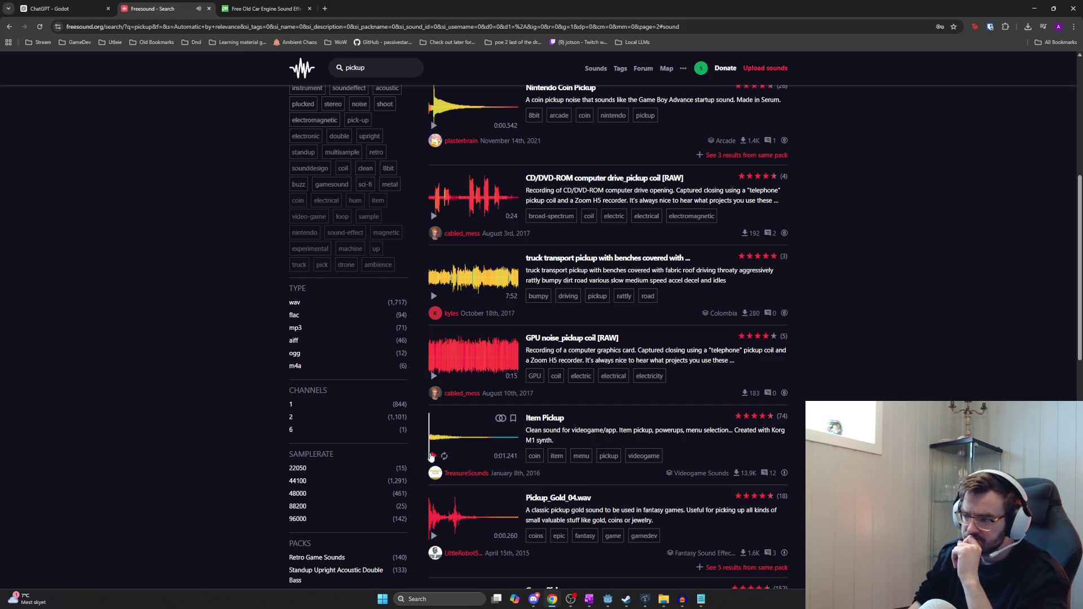
{"action": "left_click", "coordinate": [432, 456]}
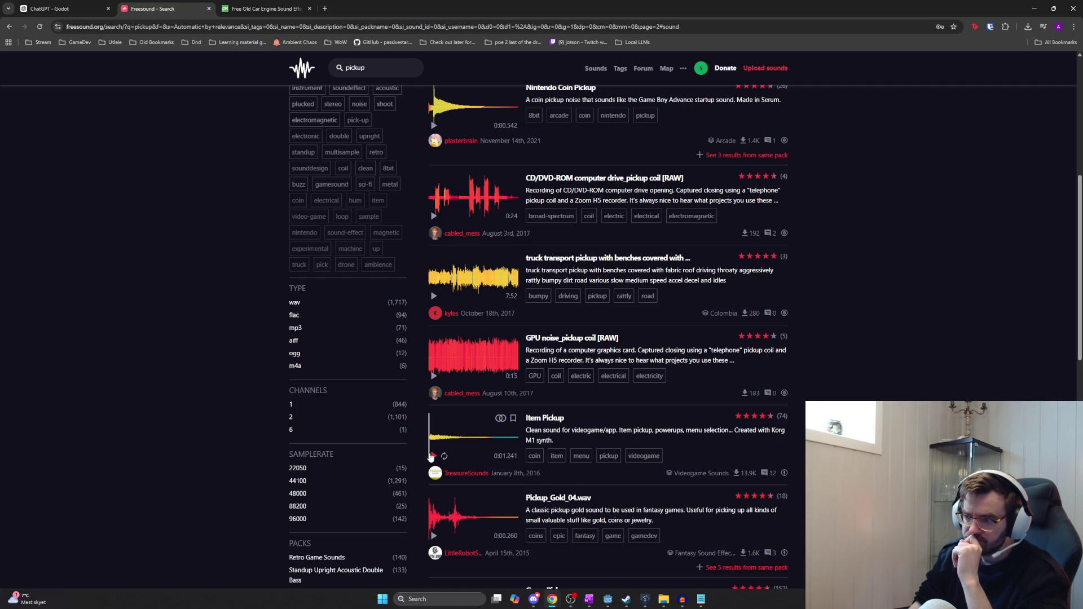
{"action": "left_click", "coordinate": [432, 456]}
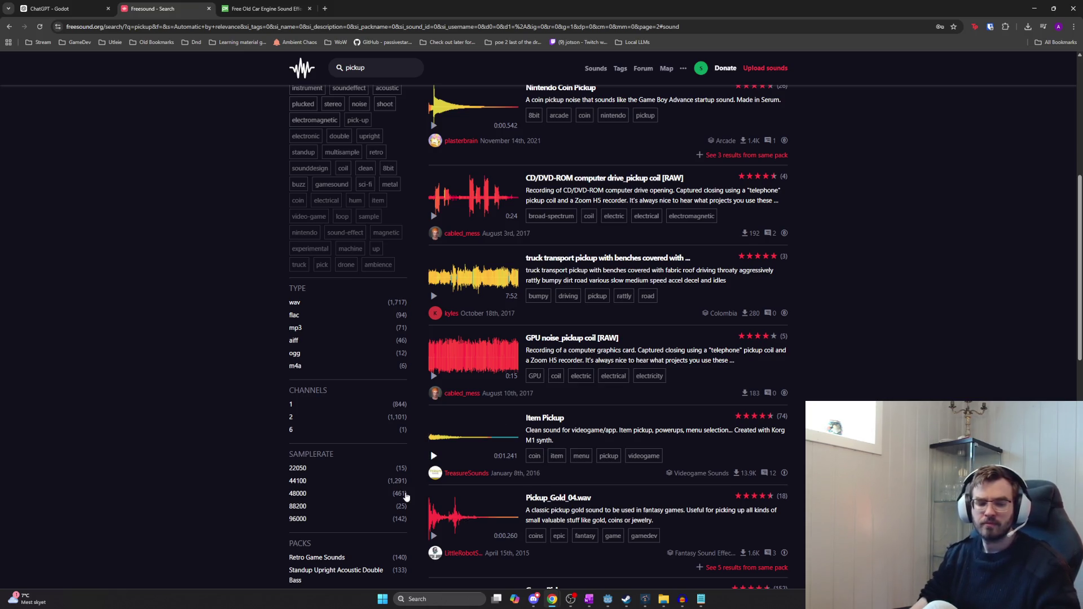
{"action": "left_click", "coordinate": [435, 456]}
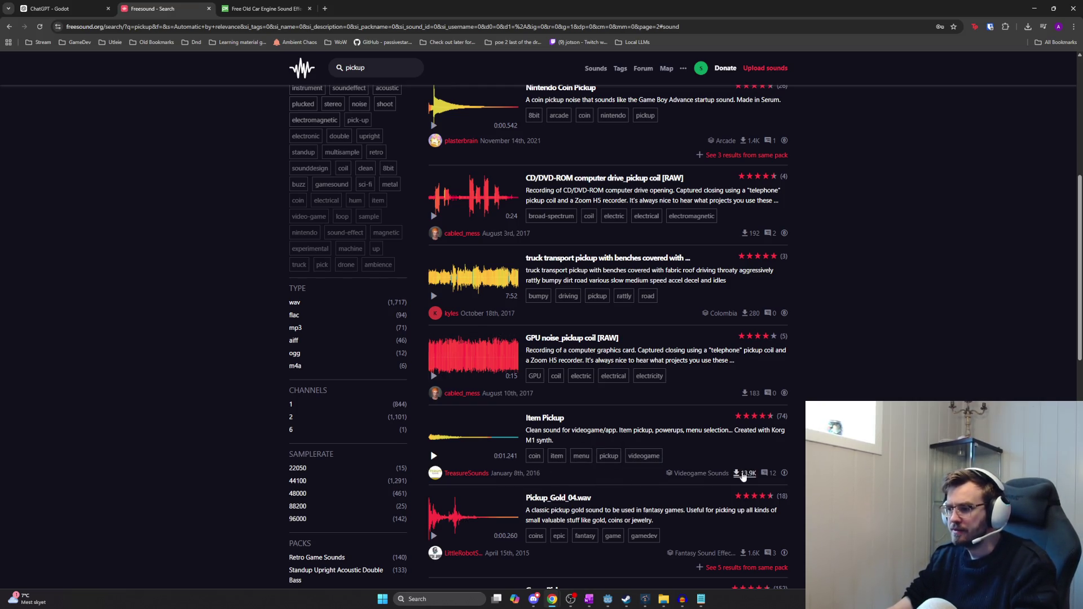
{"action": "left_click", "coordinate": [746, 473]}
- Open the Item Pickup sound page, preview it, and download it
{"action": "left_click", "coordinate": [584, 95]}
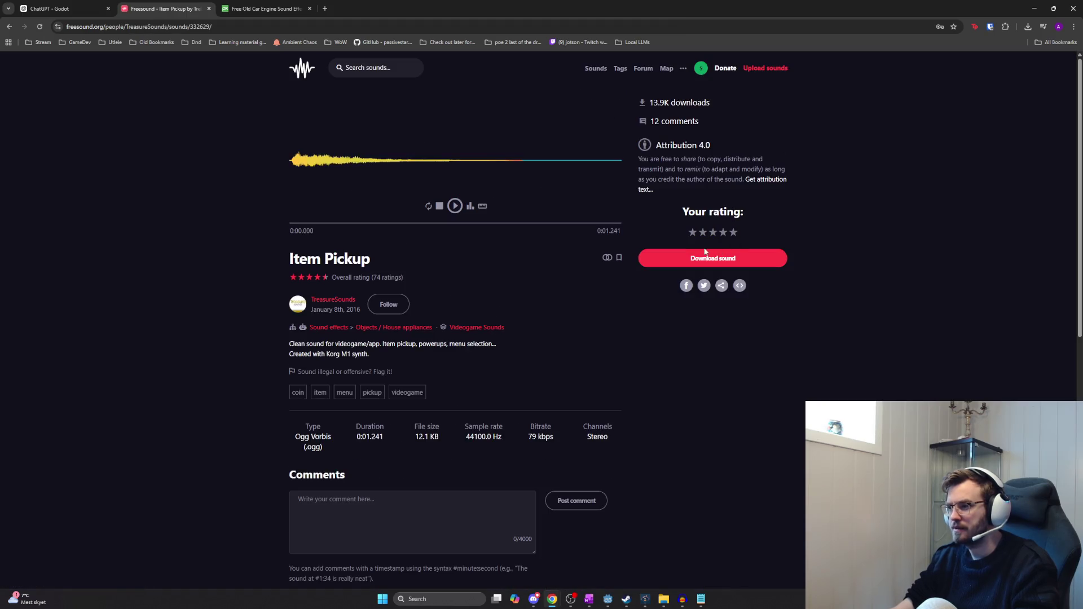
{"action": "left_click", "coordinate": [455, 206]}
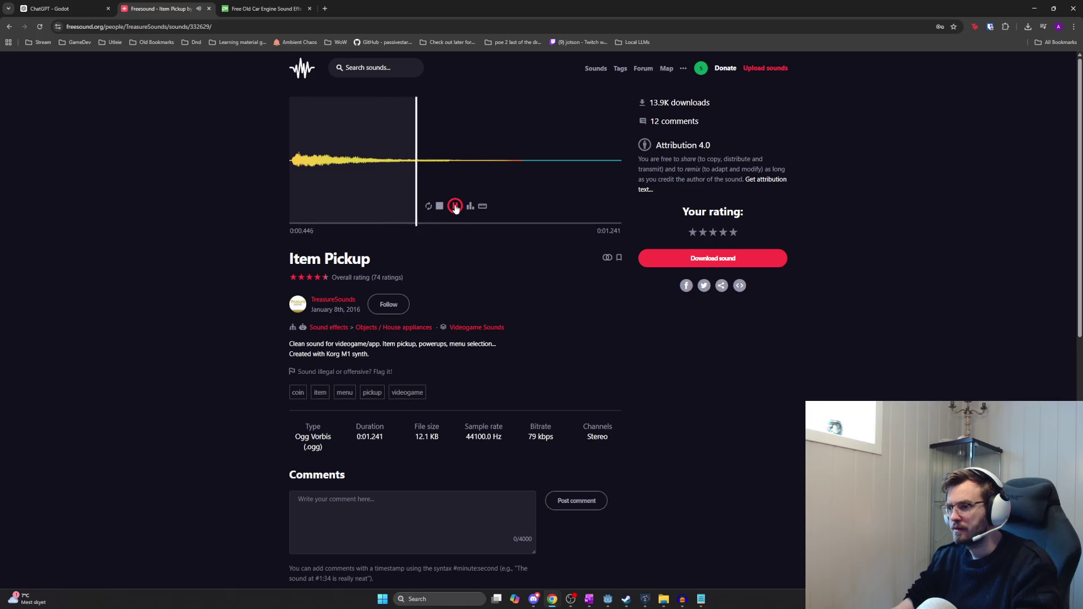
{"action": "left_click", "coordinate": [455, 208]}
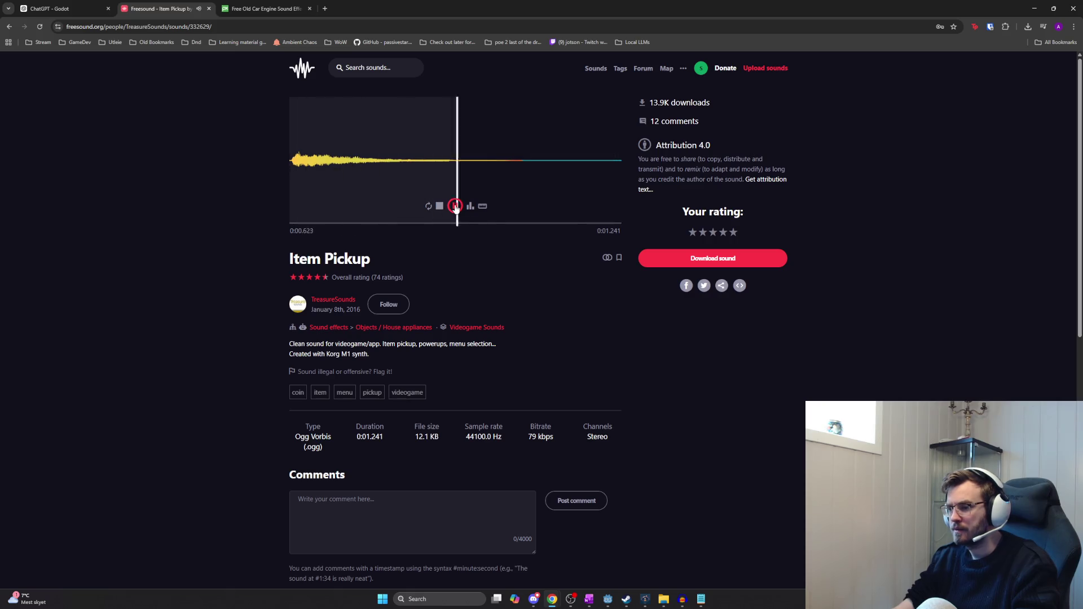
{"action": "left_click", "coordinate": [456, 208]}
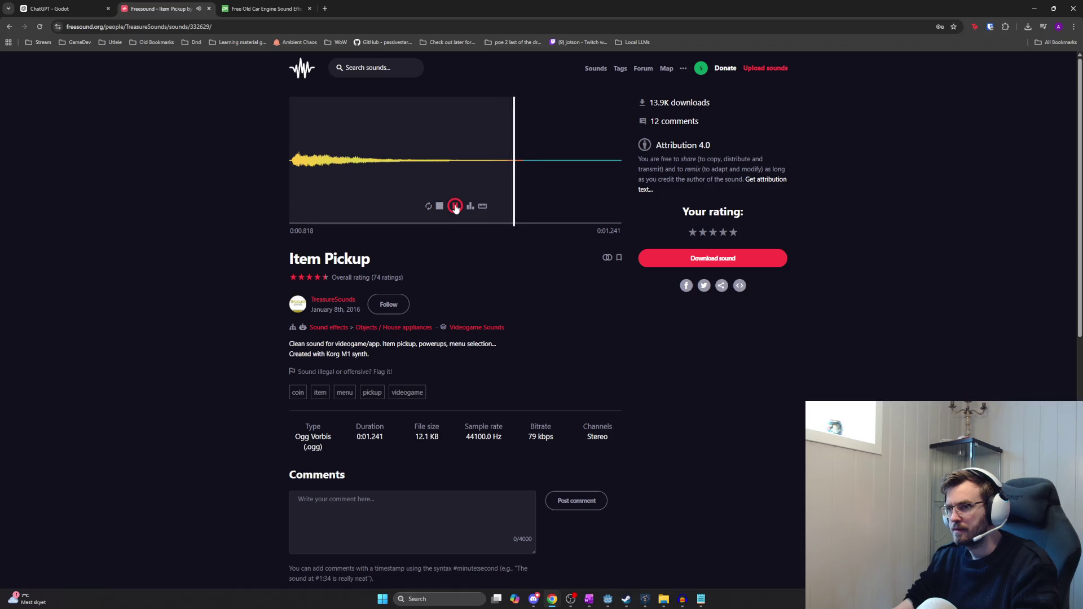
{"action": "left_click", "coordinate": [456, 207]}
{"action": "left_click", "coordinate": [696, 259]}
- Show the downloaded item-pickup .ogg file in its Downloads folder
{"action": "left_click", "coordinate": [934, 51]}
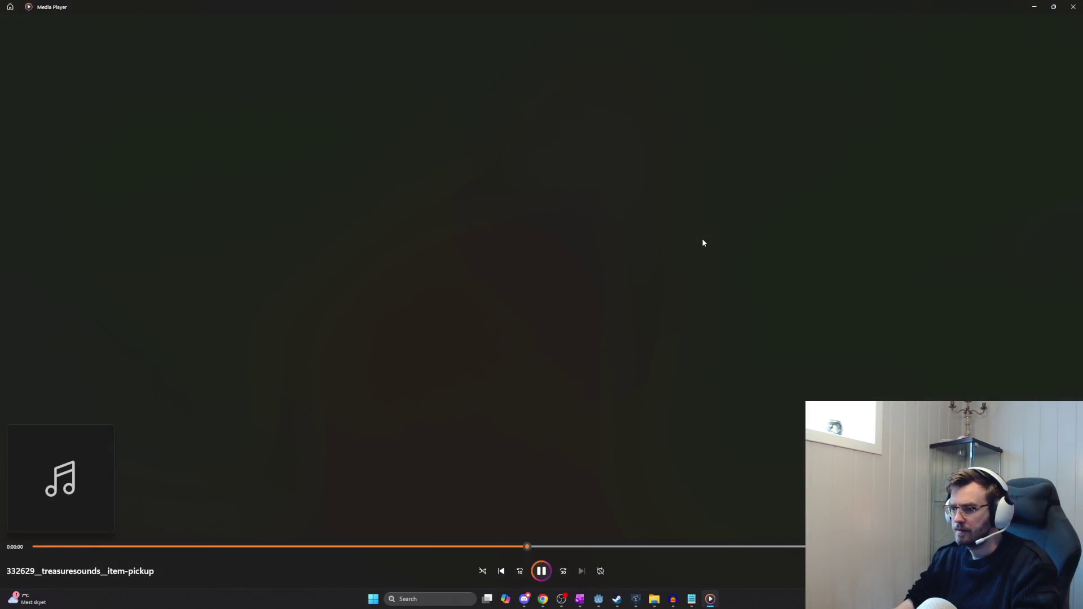
{"action": "left_click", "coordinate": [1073, 7]}
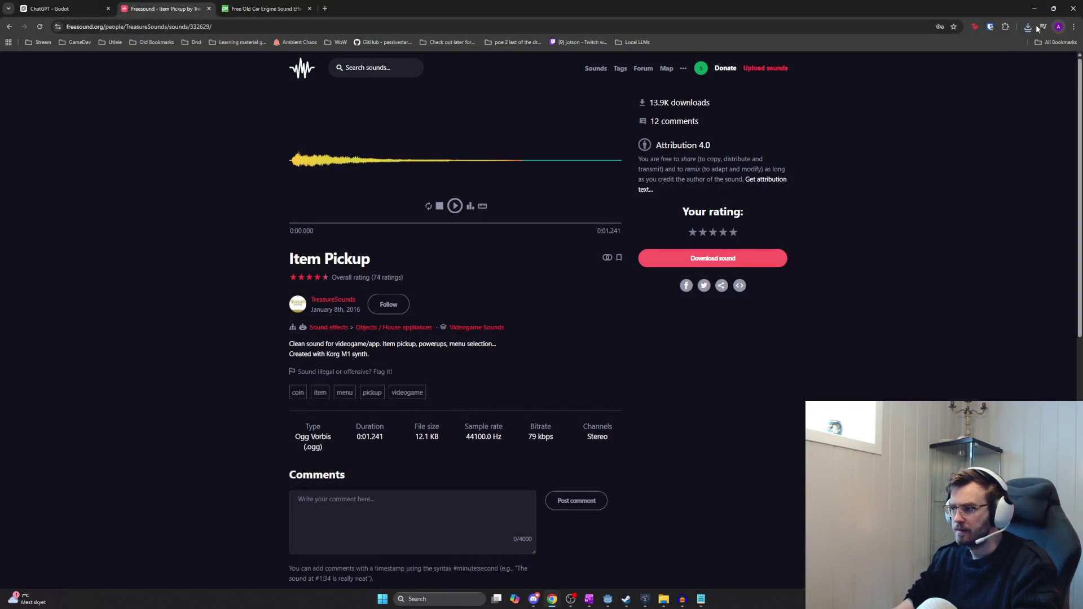
{"action": "left_click", "coordinate": [1028, 27]}
{"action": "right_click", "coordinate": [977, 69]}
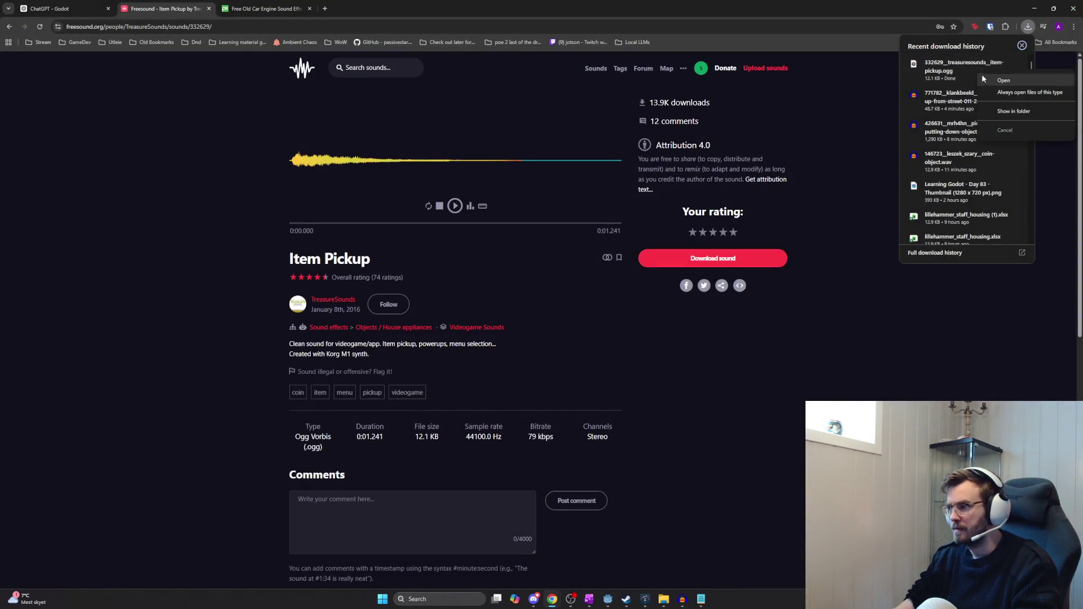
{"action": "left_click", "coordinate": [1010, 111]}
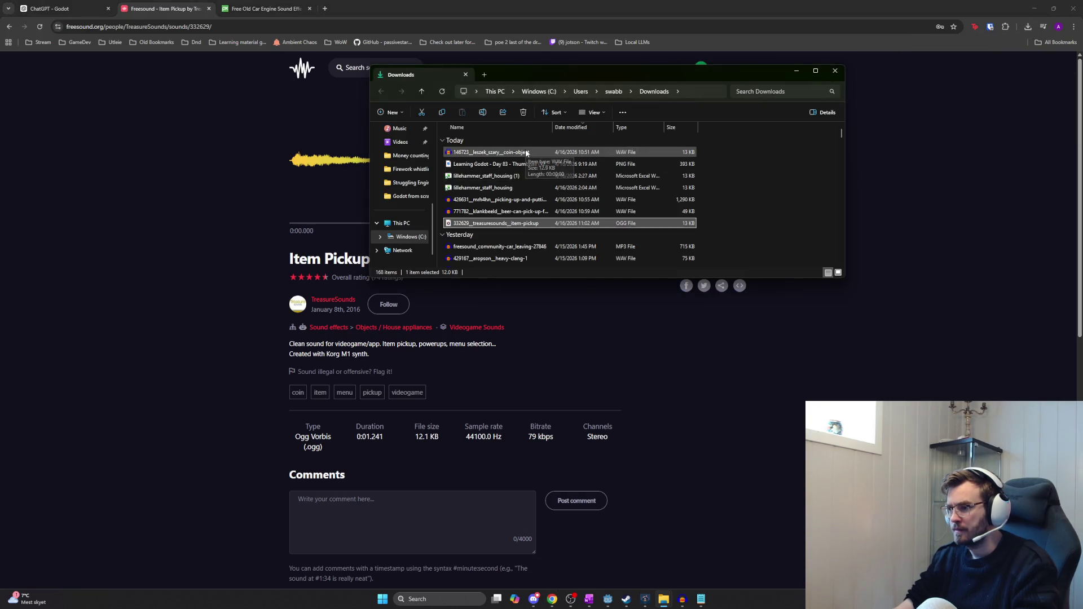
- Make Audacity the default app for .ogg files and open the item-pickup file in it
{"action": "right_click", "coordinate": [510, 225]}
{"action": "left_click", "coordinate": [580, 400]}
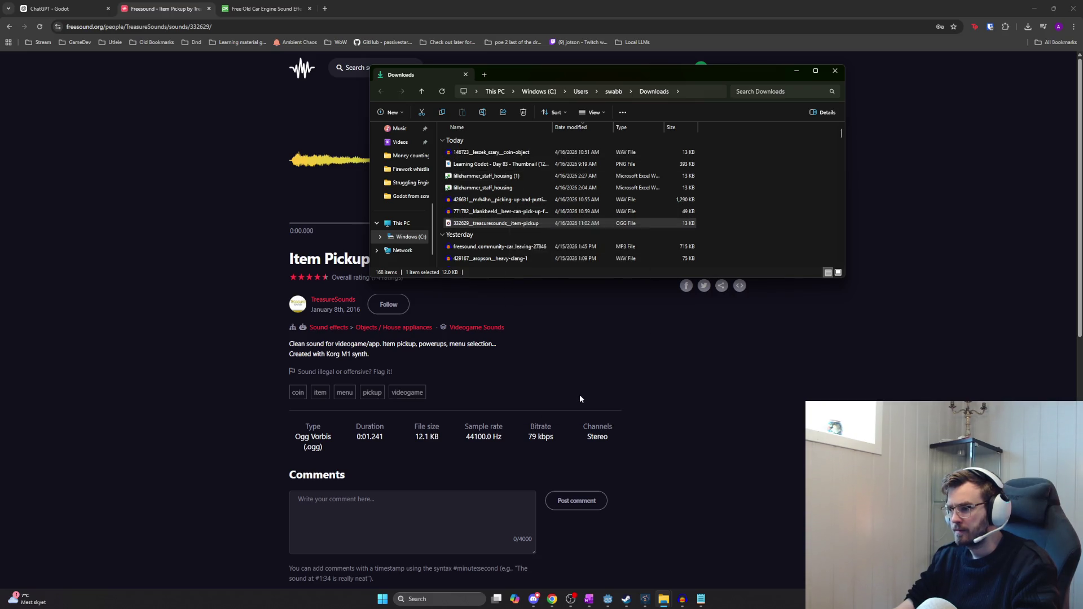
{"action": "left_click", "coordinate": [542, 438]}
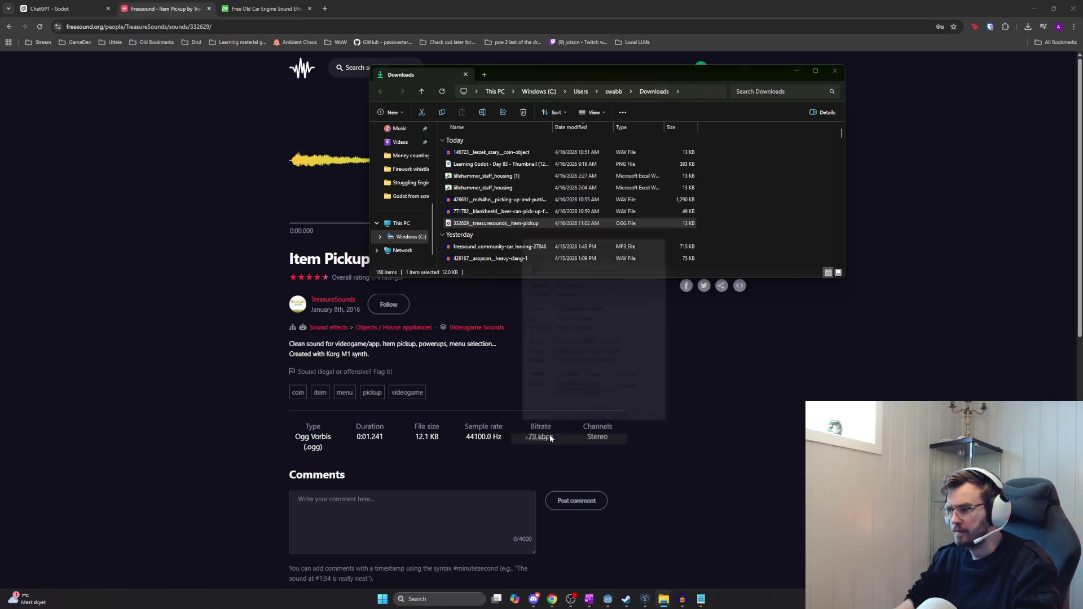
{"action": "left_click", "coordinate": [626, 293]}
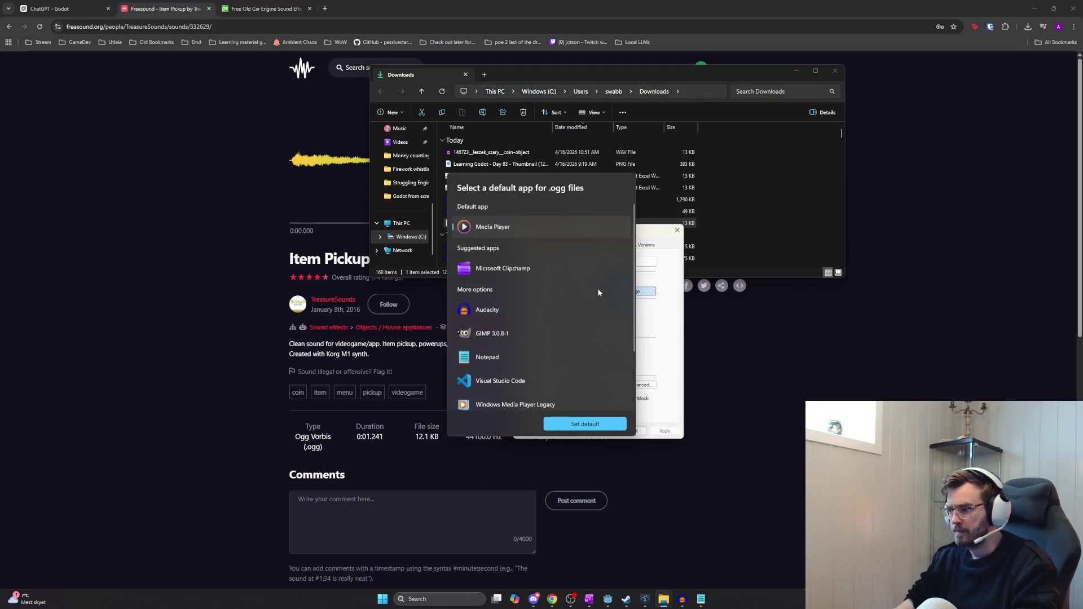
{"action": "left_click", "coordinate": [515, 322]}
{"action": "left_click", "coordinate": [585, 424]}
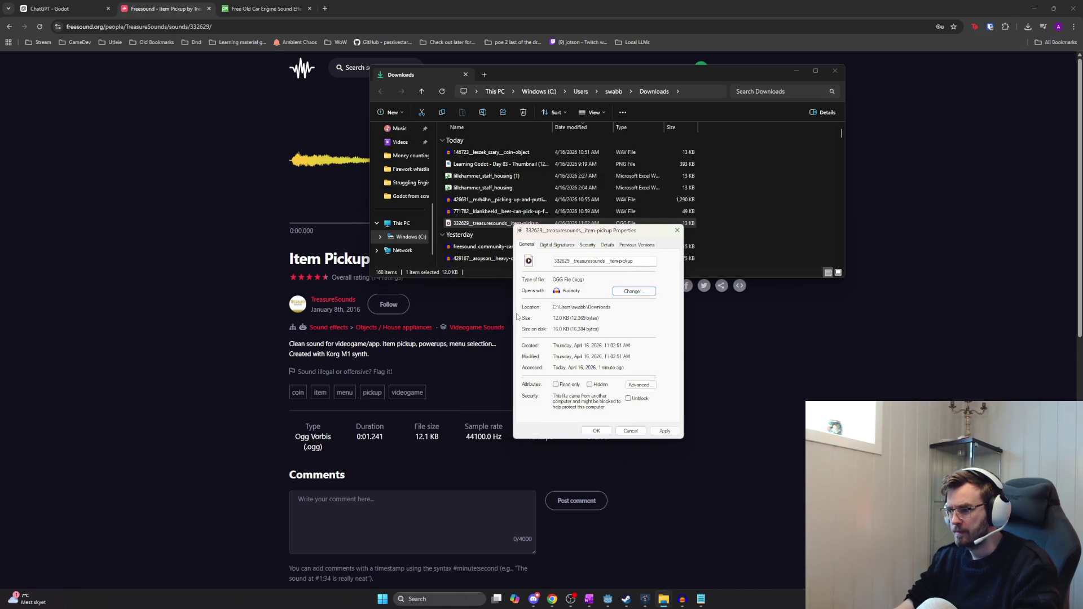
{"action": "left_click", "coordinate": [596, 430]}
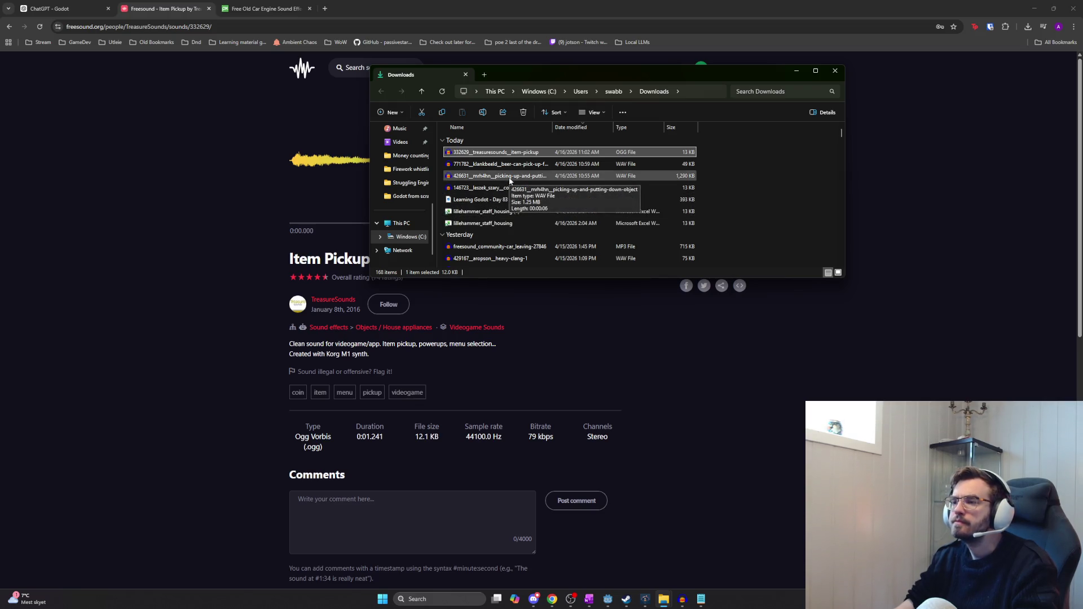
{"action": "double_click", "coordinate": [528, 153]}
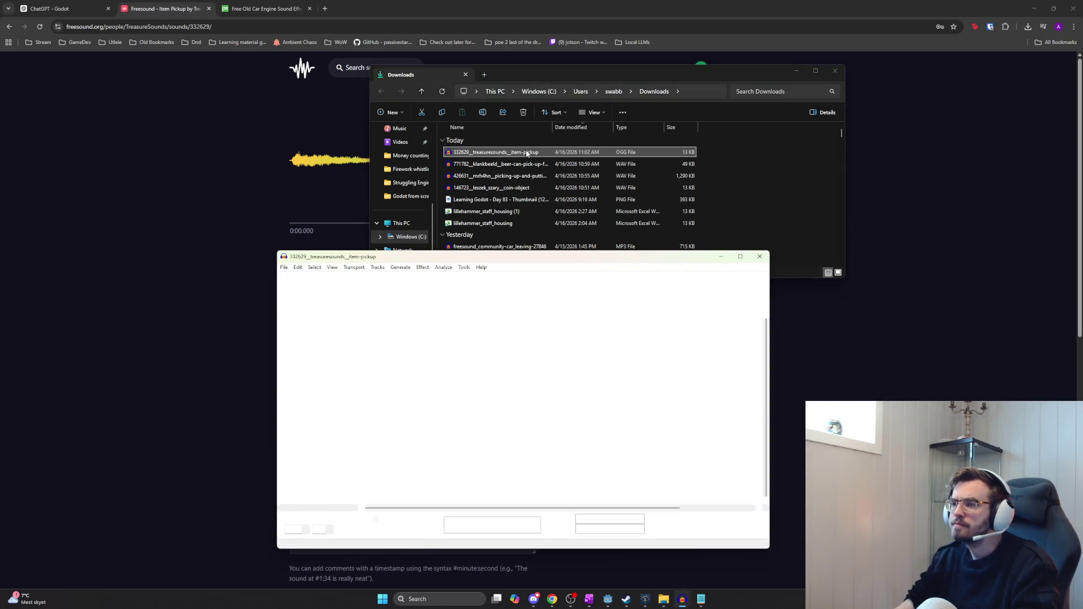
- Select the entire item-pickup clip, apply Amplify, and play back the louder result
{"action": "key", "text": "space"}
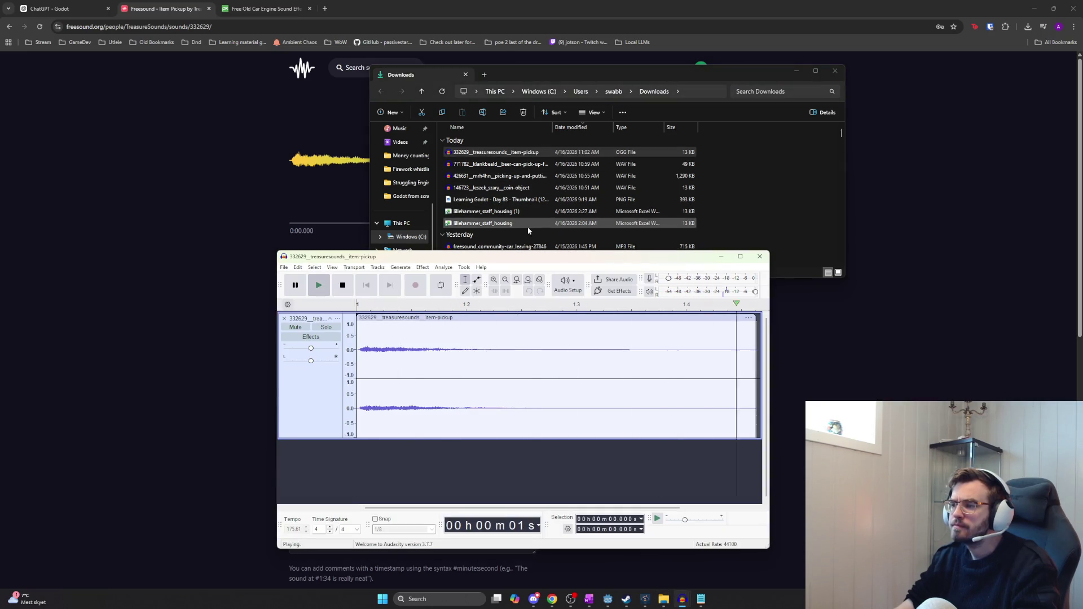
{"action": "key", "text": "ctrl+a"}
{"action": "left_click", "coordinate": [423, 267]}
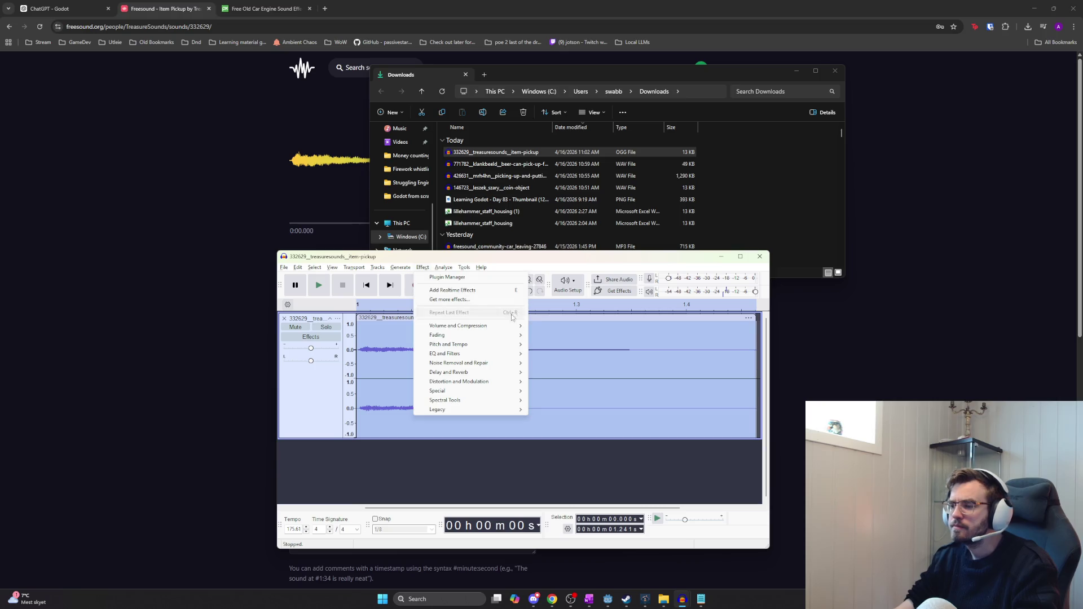
{"action": "mouse_move", "coordinate": [491, 326]}
{"action": "left_click", "coordinate": [553, 327]}
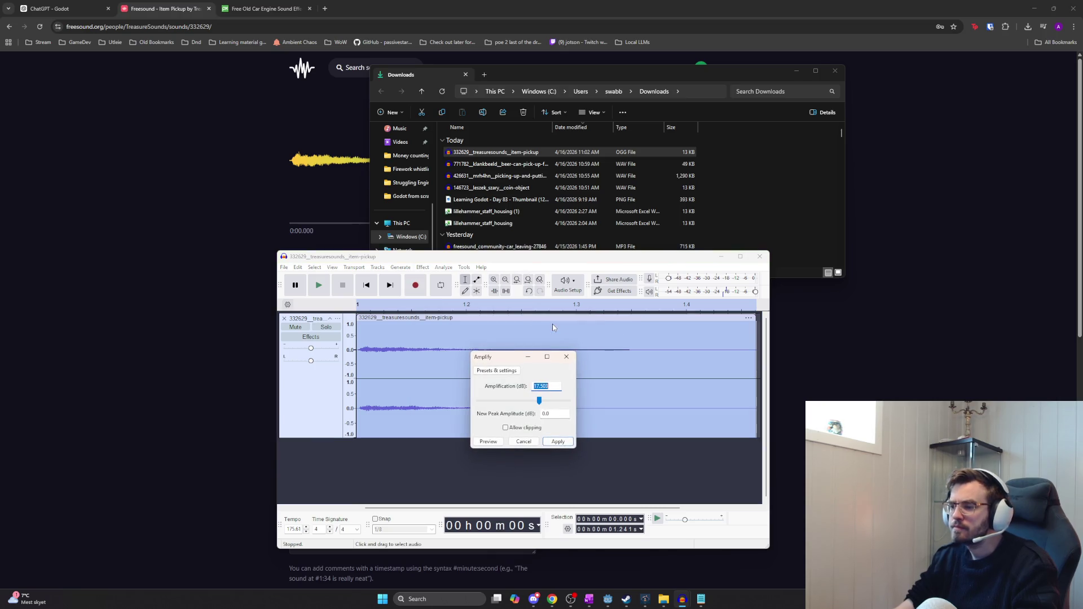
{"action": "key", "text": "Return"}
{"action": "key", "text": "space"}
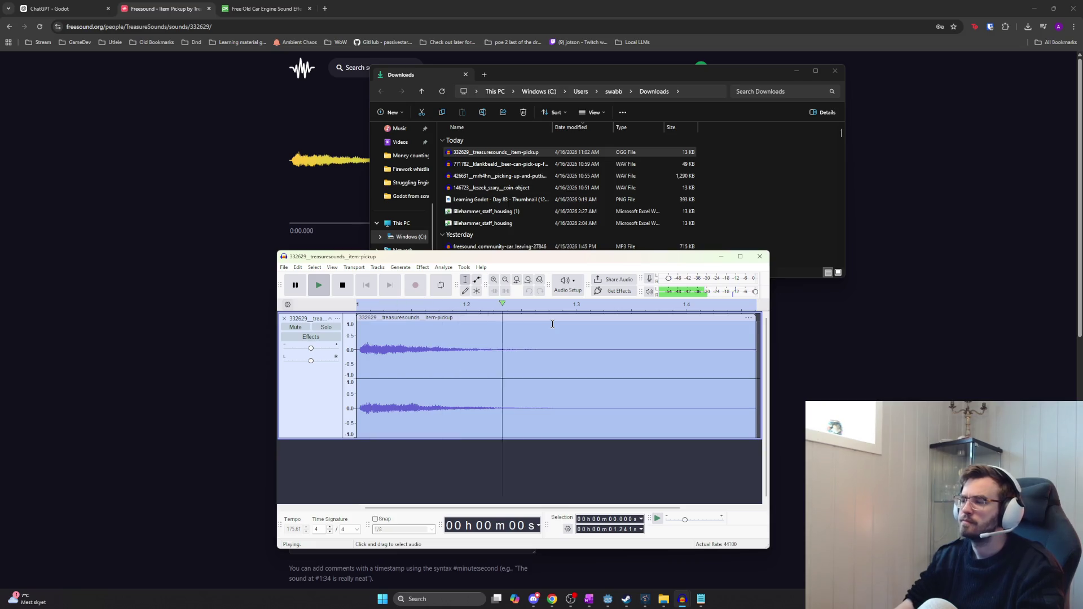
{"action": "left_click", "coordinate": [284, 266]}
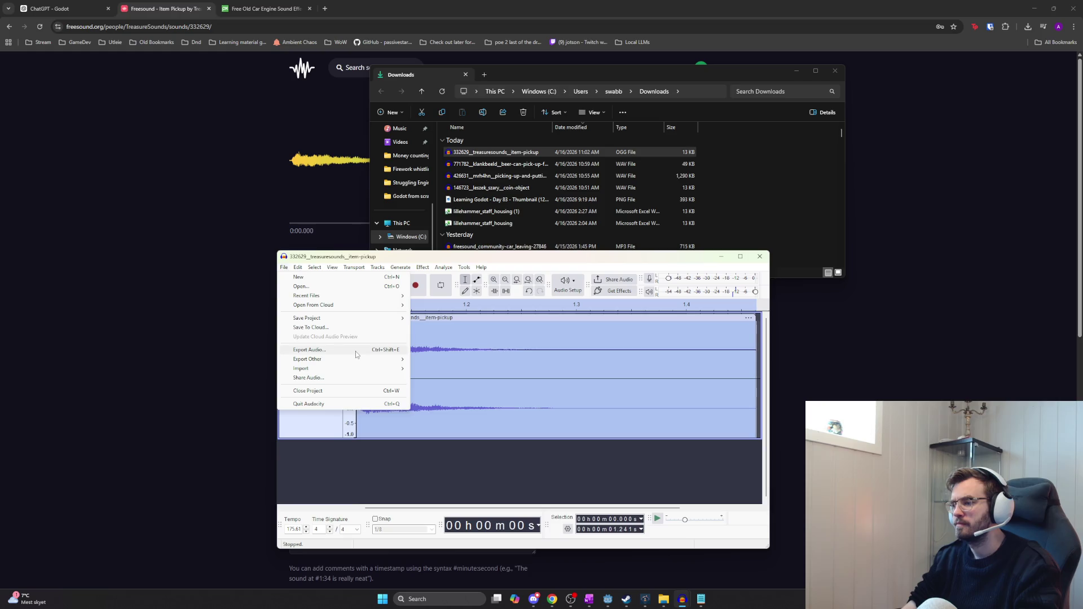
- Export audio to the computer, browsing to -12db sounds > Shop > Successful purchase
{"action": "left_click", "coordinate": [356, 351]}
{"action": "left_click", "coordinate": [552, 488]}
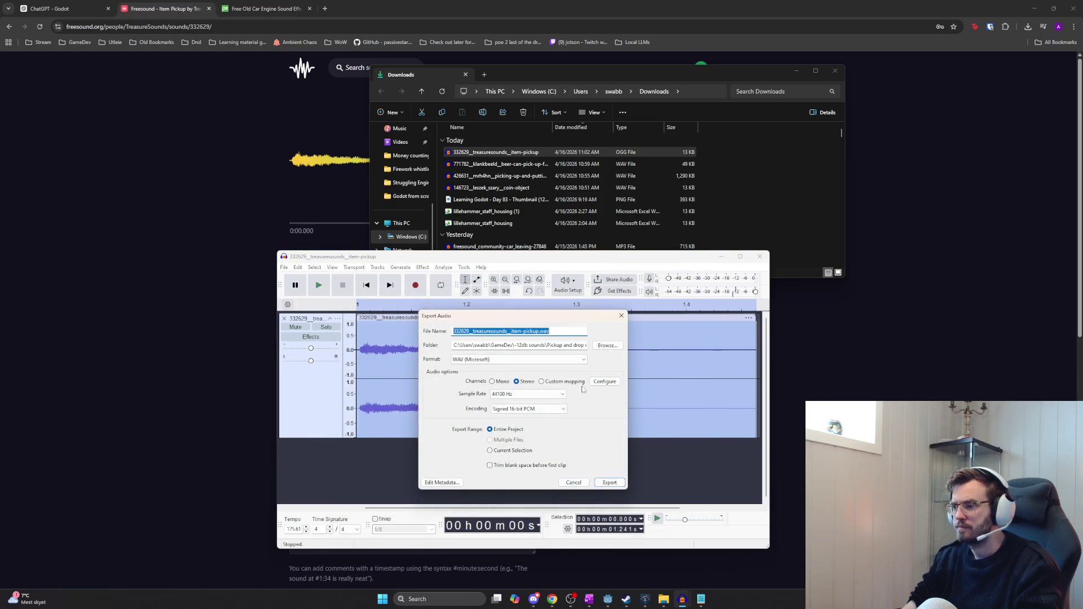
{"action": "left_click", "coordinate": [610, 346]}
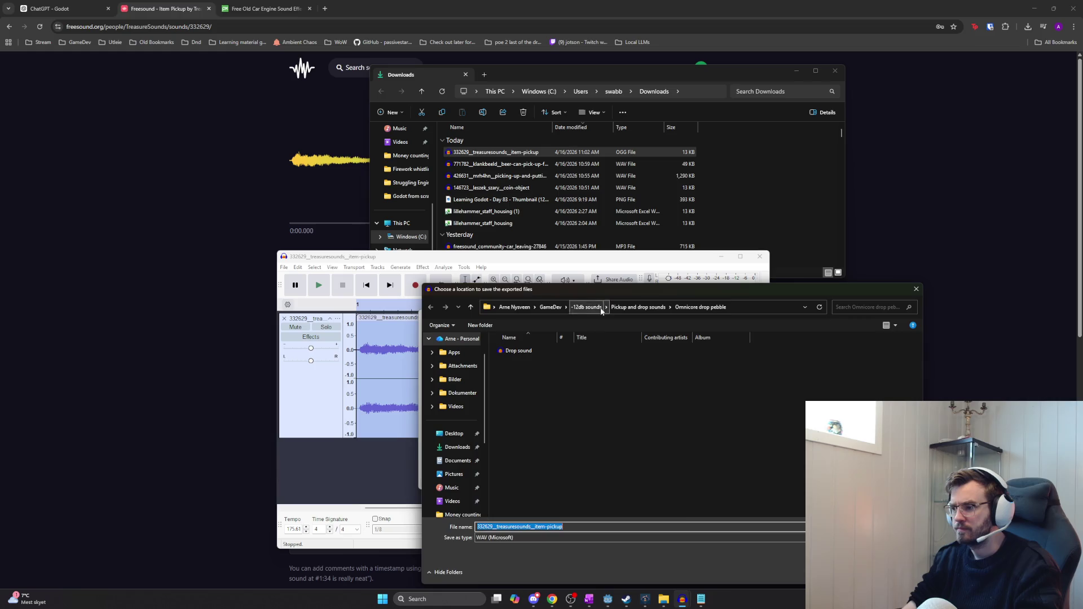
{"action": "left_click", "coordinate": [585, 307]}
{"action": "scroll", "coordinate": [561, 362], "scroll_direction": "down", "scroll_amount": 1}
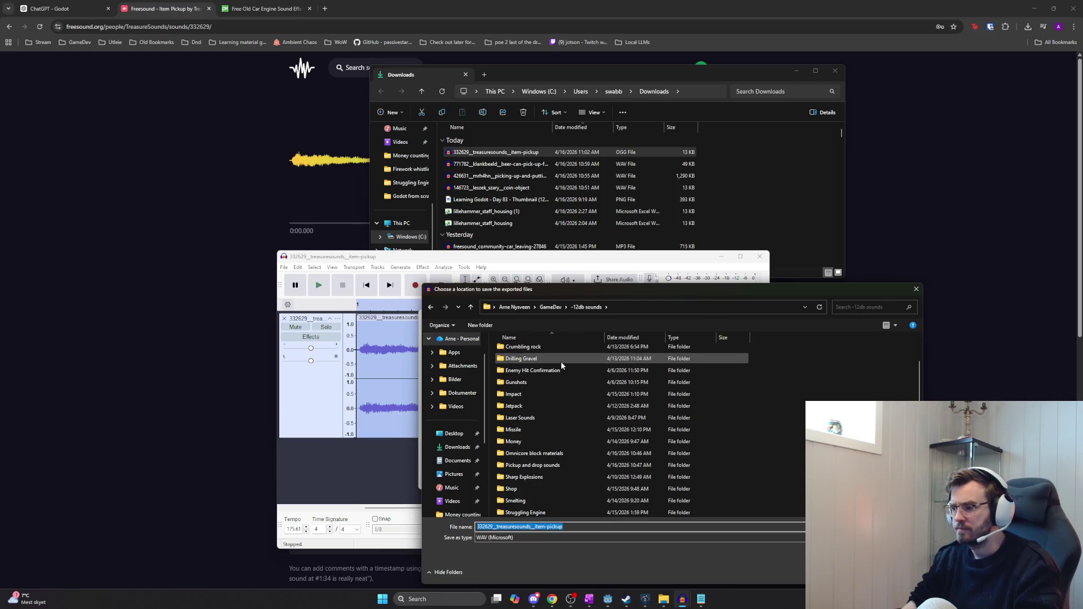
{"action": "double_click", "coordinate": [537, 489]}
{"action": "double_click", "coordinate": [528, 363]}
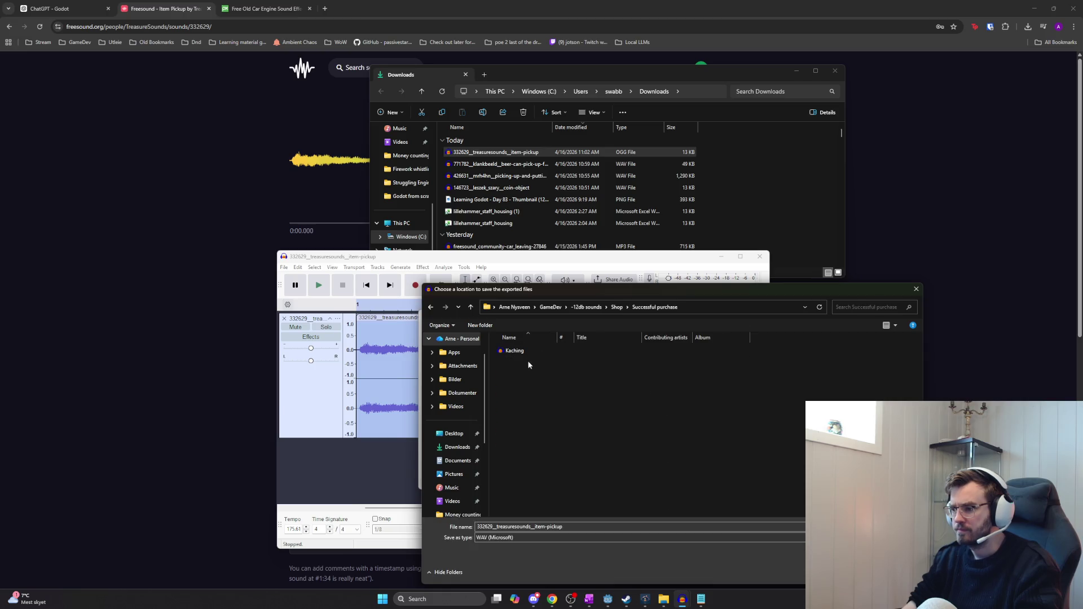
- Create a new folder named 'Confirmation sound' there and open it
{"action": "right_click", "coordinate": [529, 364]}
{"action": "mouse_move", "coordinate": [580, 467]}
{"action": "left_click", "coordinate": [652, 468]}
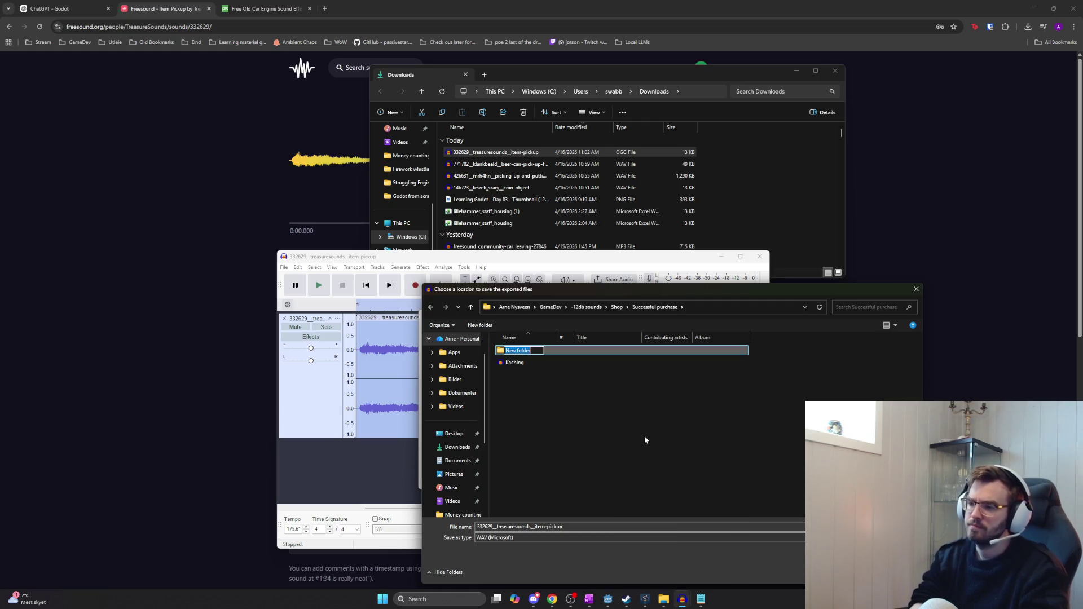
{"action": "type", "text": "Confirmation"}
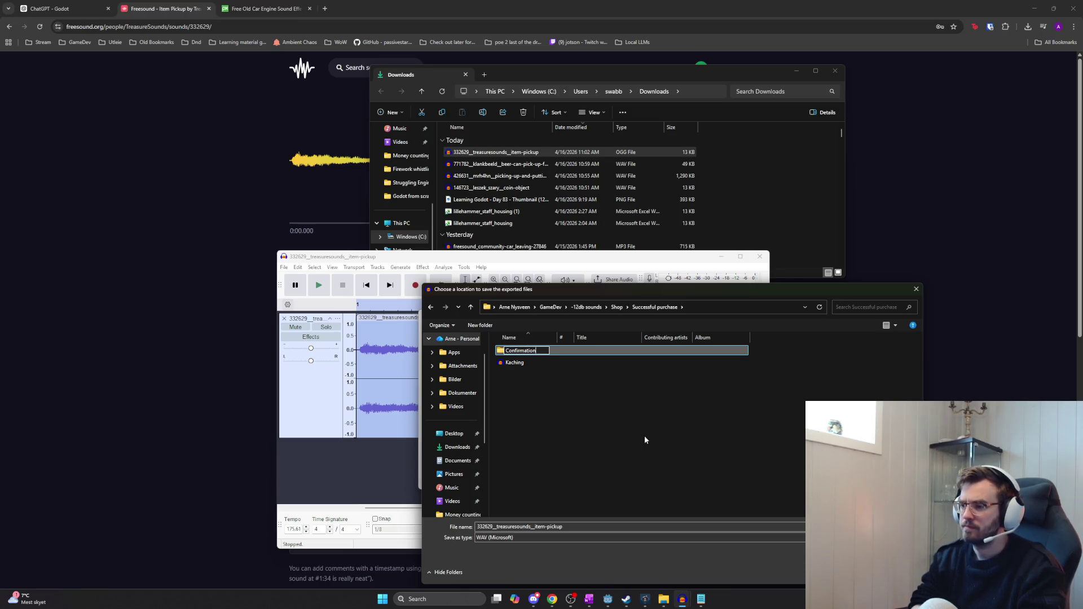
{"action": "type", "text": " sound"}
{"action": "key", "text": "Return"}
{"action": "key", "text": "Return"}
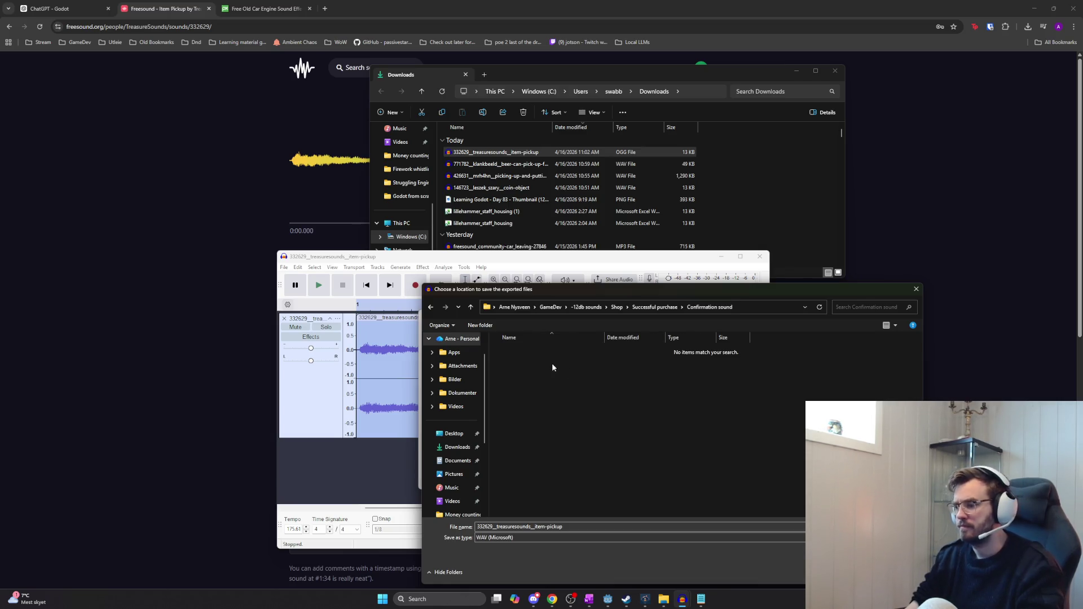
- Name the file 'Confirmation sound' and export it as WAV
{"action": "left_click", "coordinate": [569, 527]}
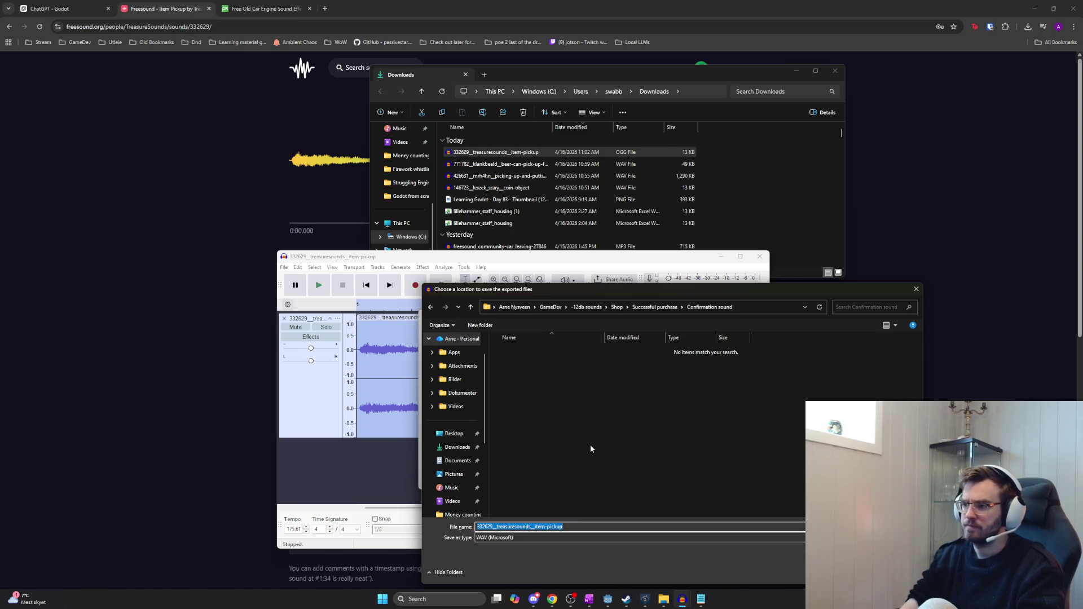
{"action": "type", "text": "Confirmation sound"}
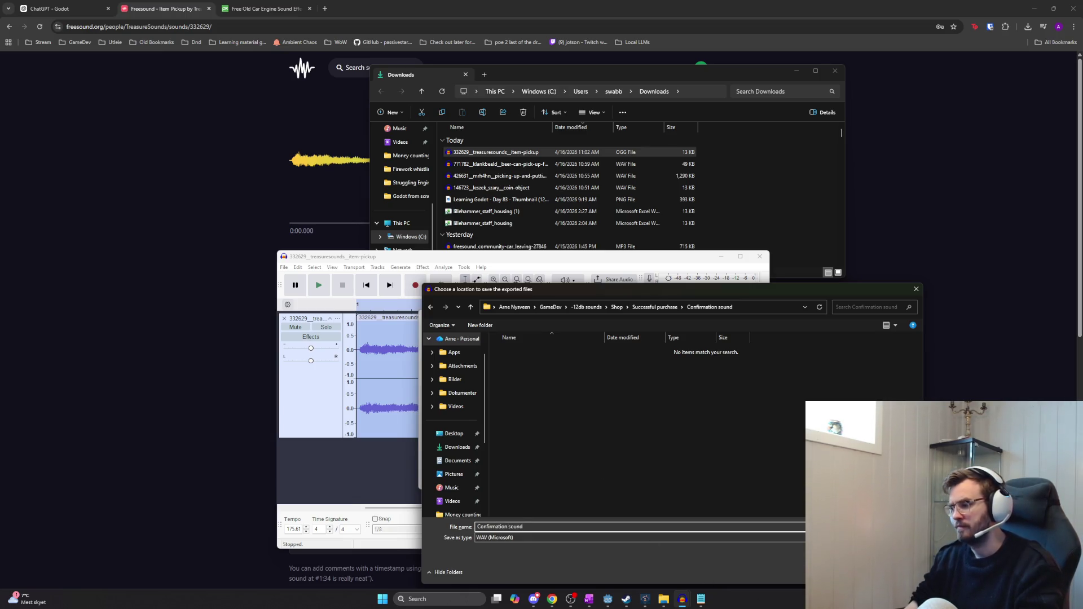
{"action": "key", "text": "Return"}
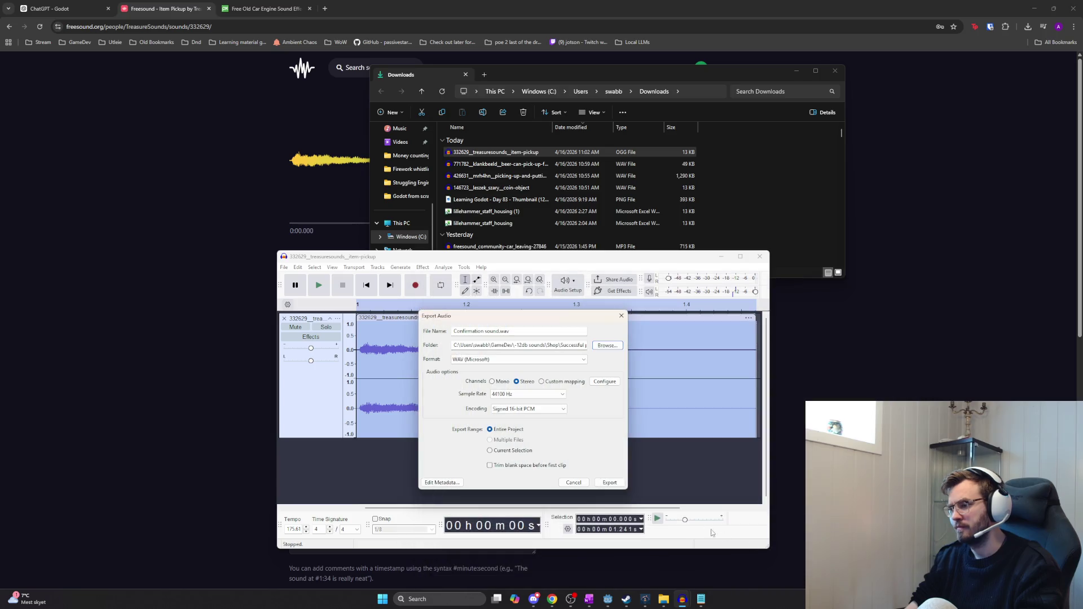
{"action": "left_click", "coordinate": [609, 483]}
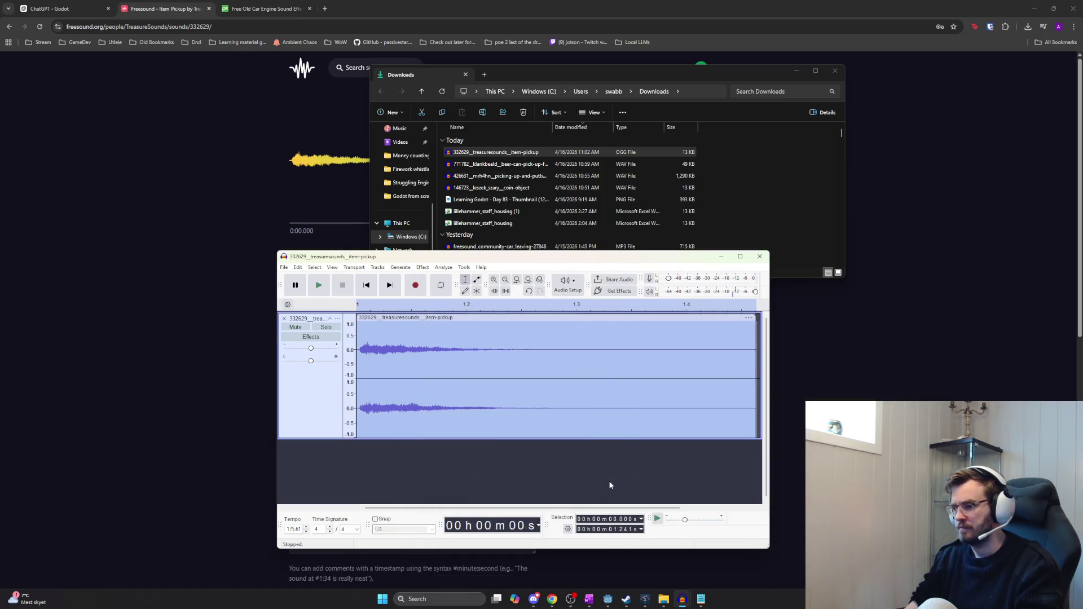
{"action": "key", "text": "super+e"}
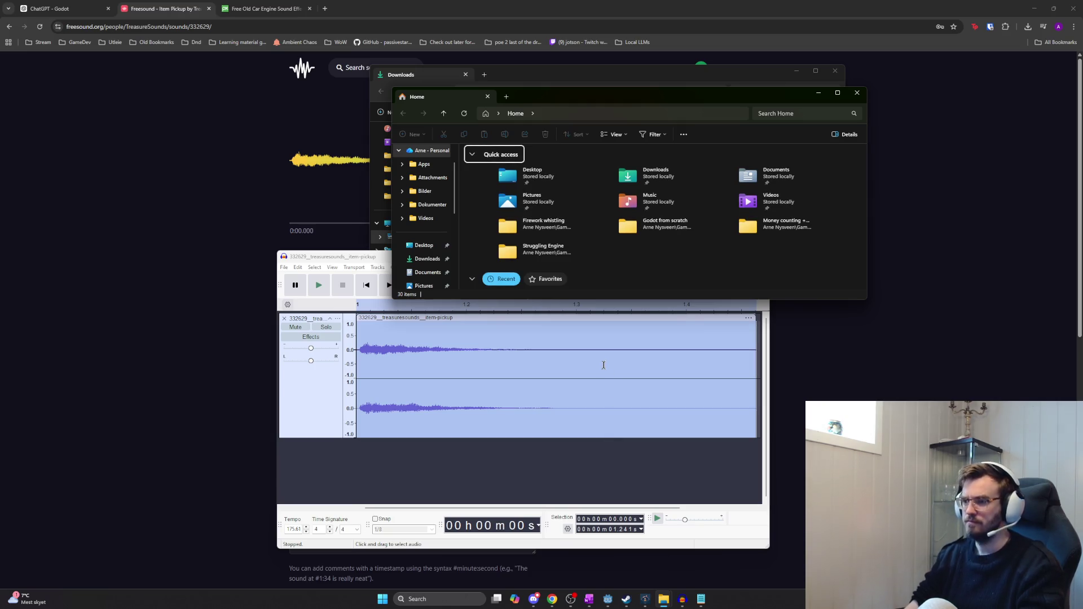
- Copy the Item Pickup sound's attribution text from its Freesound page
{"action": "left_click", "coordinate": [852, 375]}
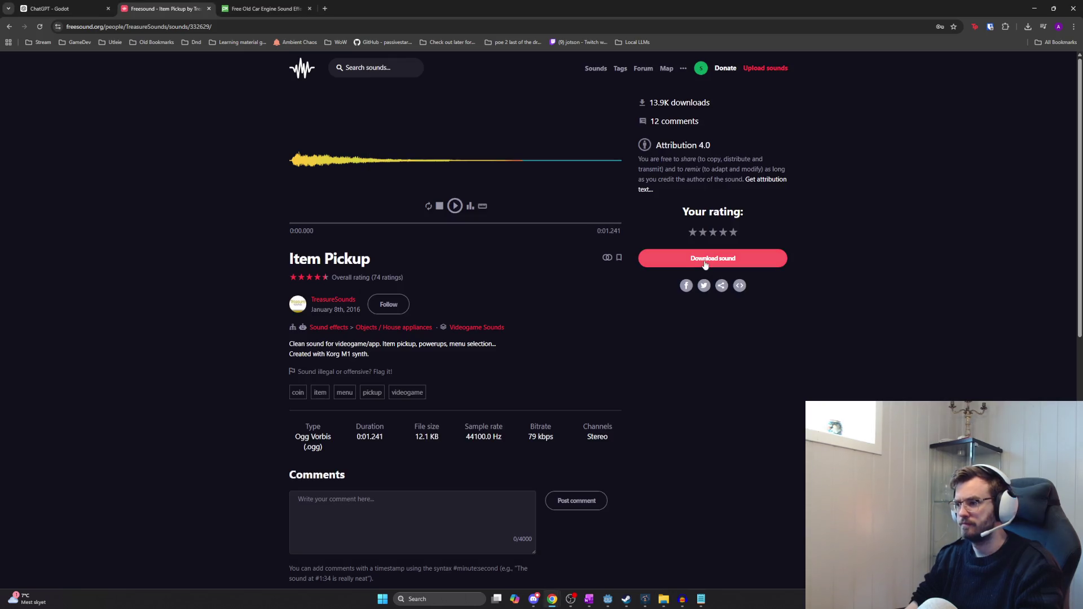
{"action": "left_click", "coordinate": [773, 182]}
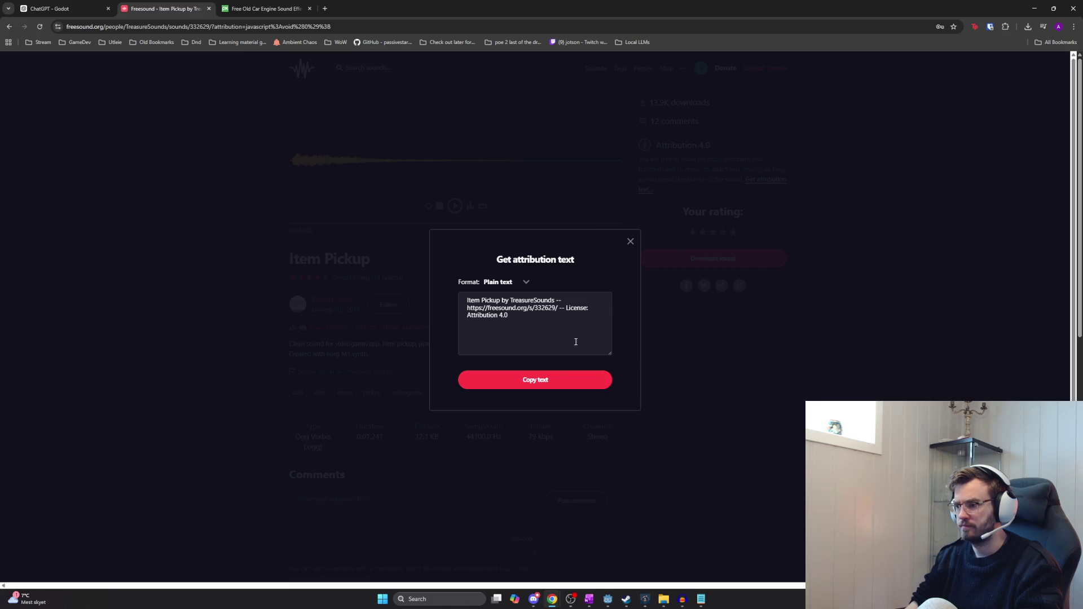
{"action": "left_click", "coordinate": [550, 380]}
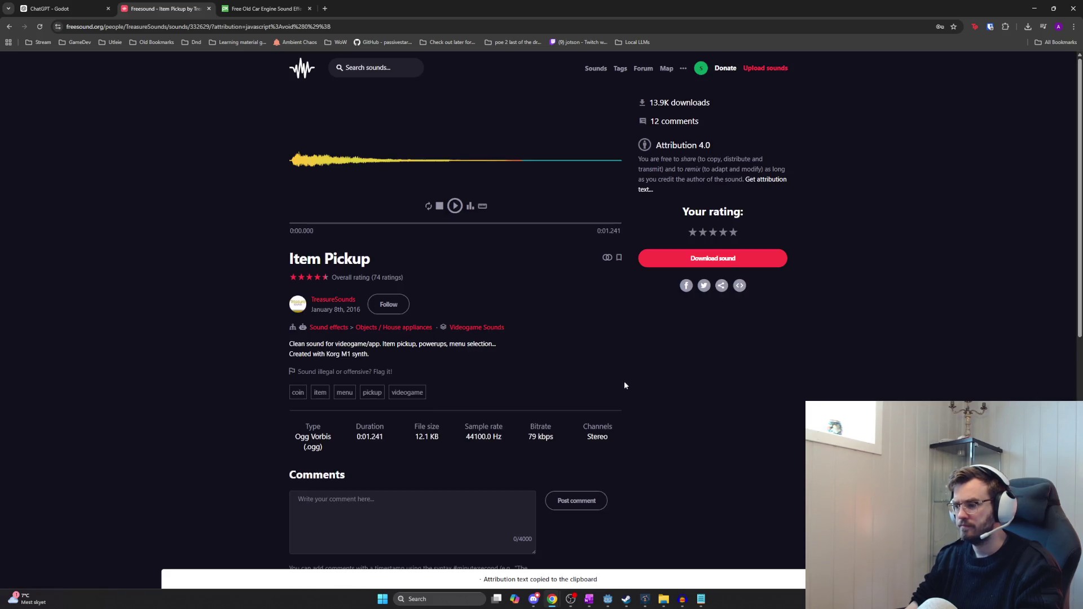
- Check the attribution notes in Notepad, then switch to the File Explorer window
{"action": "left_click", "coordinate": [707, 599]}
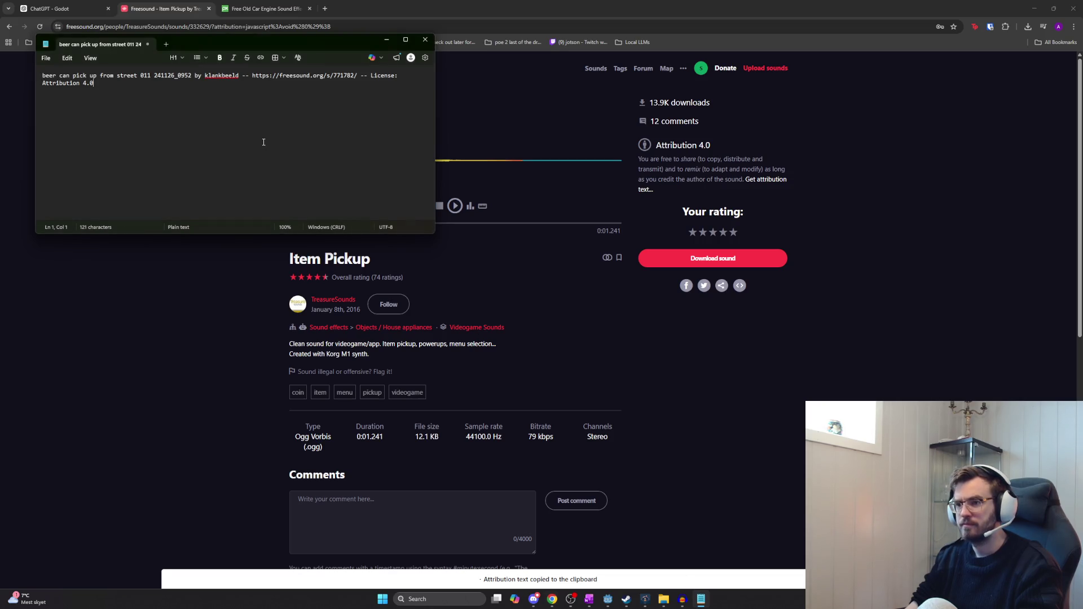
{"action": "key", "text": "ctrl+a"}
{"action": "left_click", "coordinate": [174, 48]}
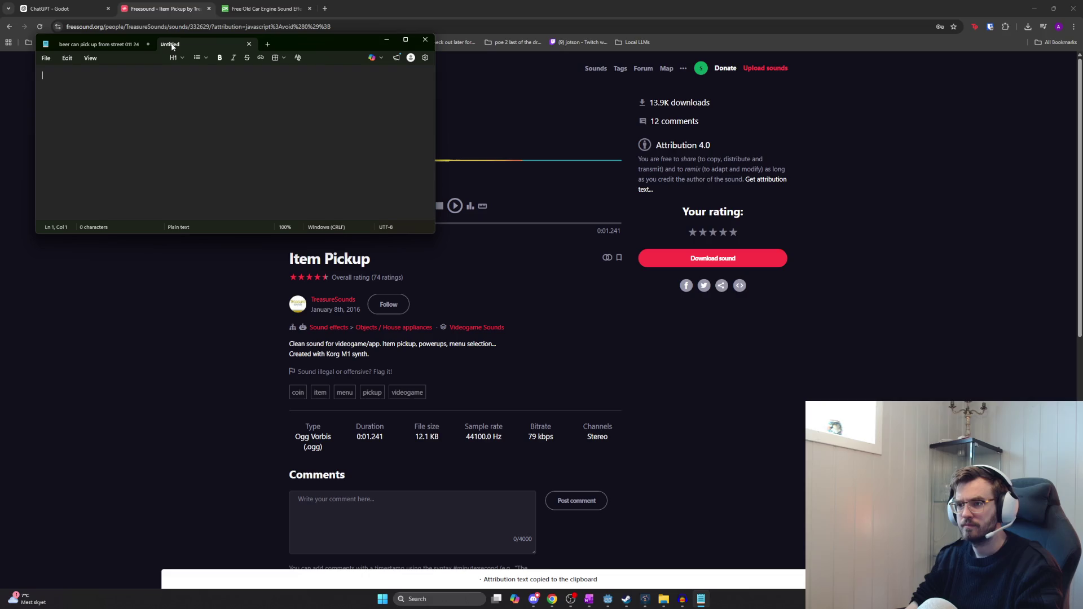
{"action": "left_click", "coordinate": [249, 44]}
{"action": "key", "text": "alt+Tab"}
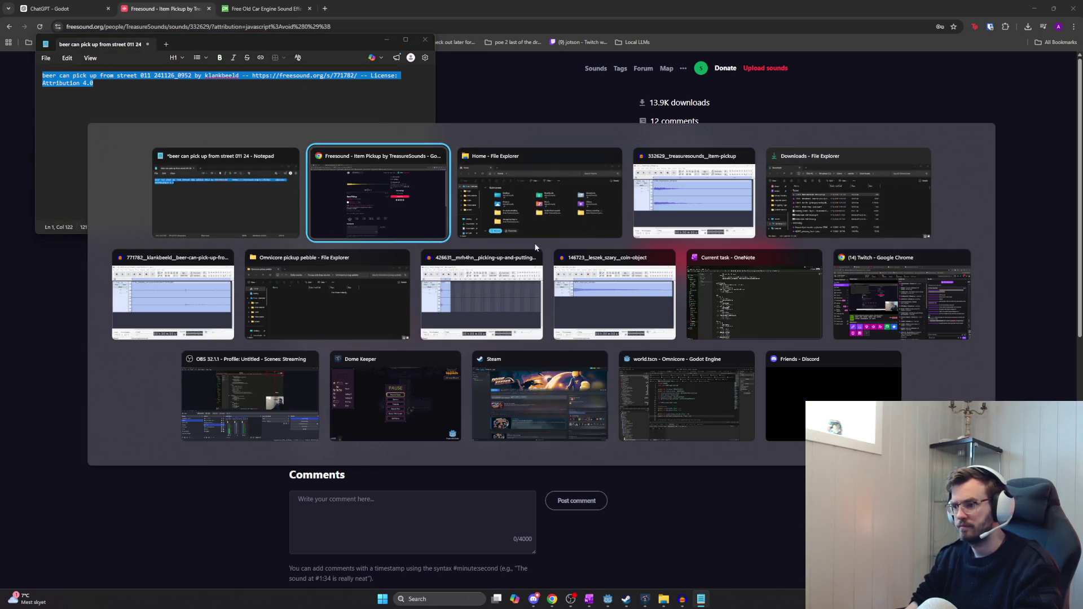
{"action": "key", "text": "Down"}
- In -12db sounds > Shop > Successful purchase > Confirmation sound, create text file 'Attribution Shop Confirmation'
{"action": "left_click", "coordinate": [506, 80]}
{"action": "scroll", "coordinate": [499, 218], "scroll_direction": "down", "scroll_amount": 2}
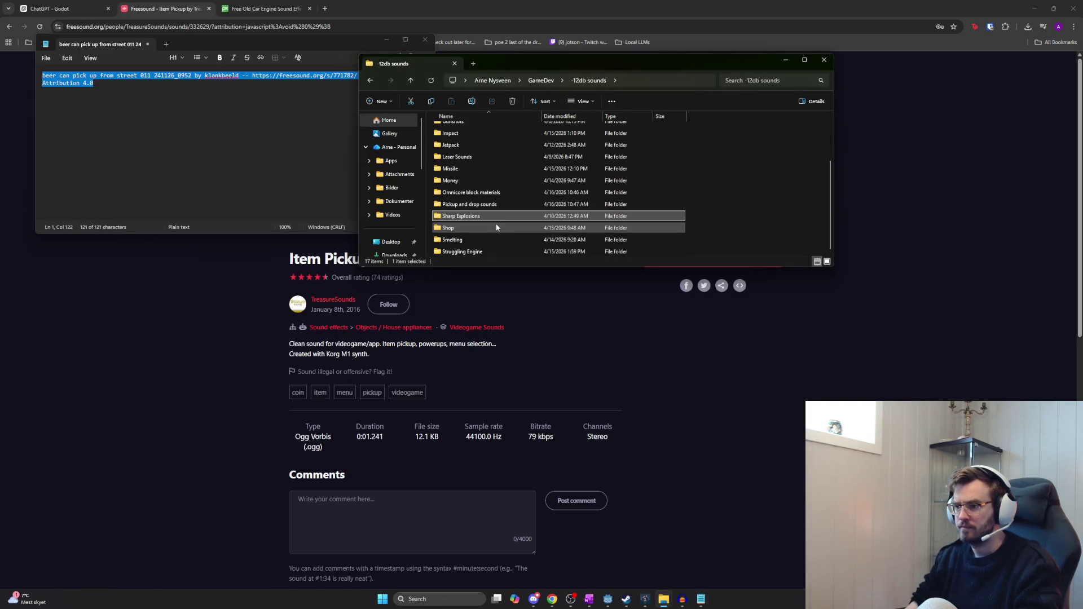
{"action": "double_click", "coordinate": [490, 228]}
{"action": "double_click", "coordinate": [474, 141]}
{"action": "double_click", "coordinate": [474, 129]}
{"action": "right_click", "coordinate": [473, 167]}
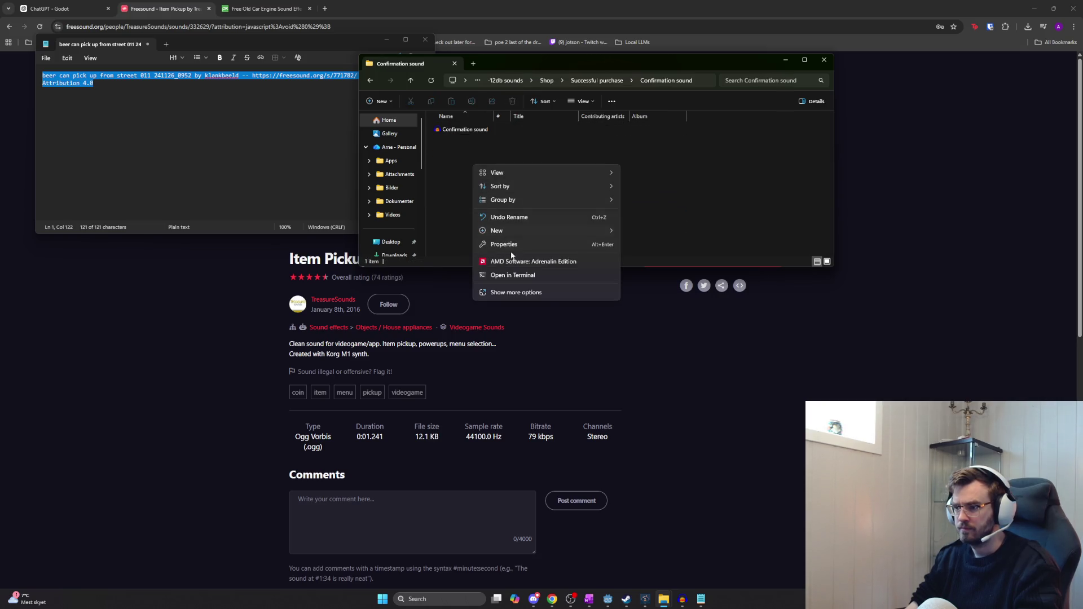
{"action": "mouse_move", "coordinate": [600, 230]}
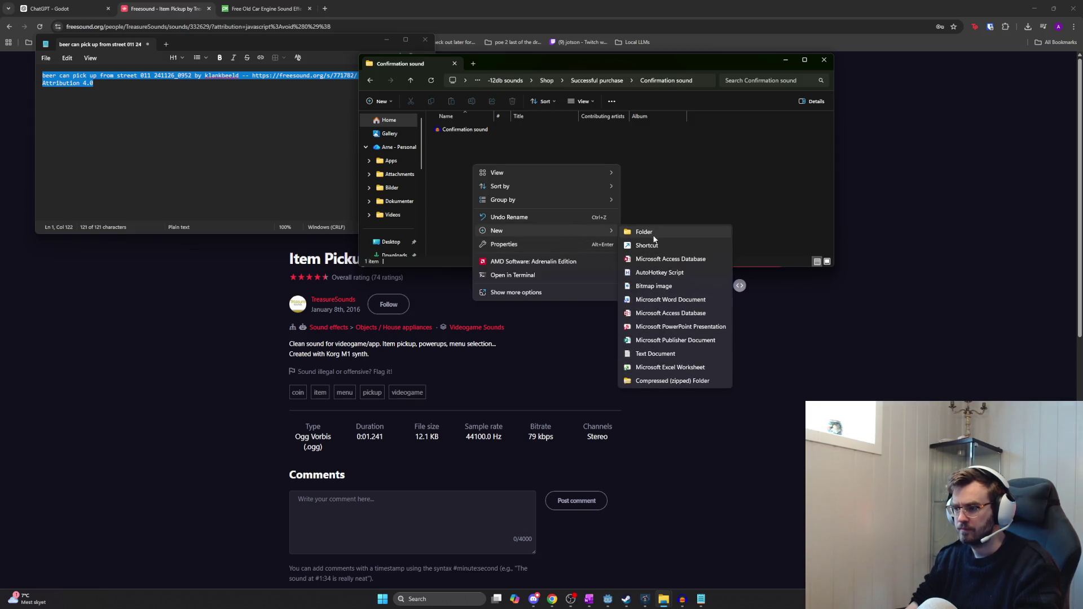
{"action": "left_click", "coordinate": [654, 354]}
{"action": "type", "text": "Attribution Shop Confirm"}
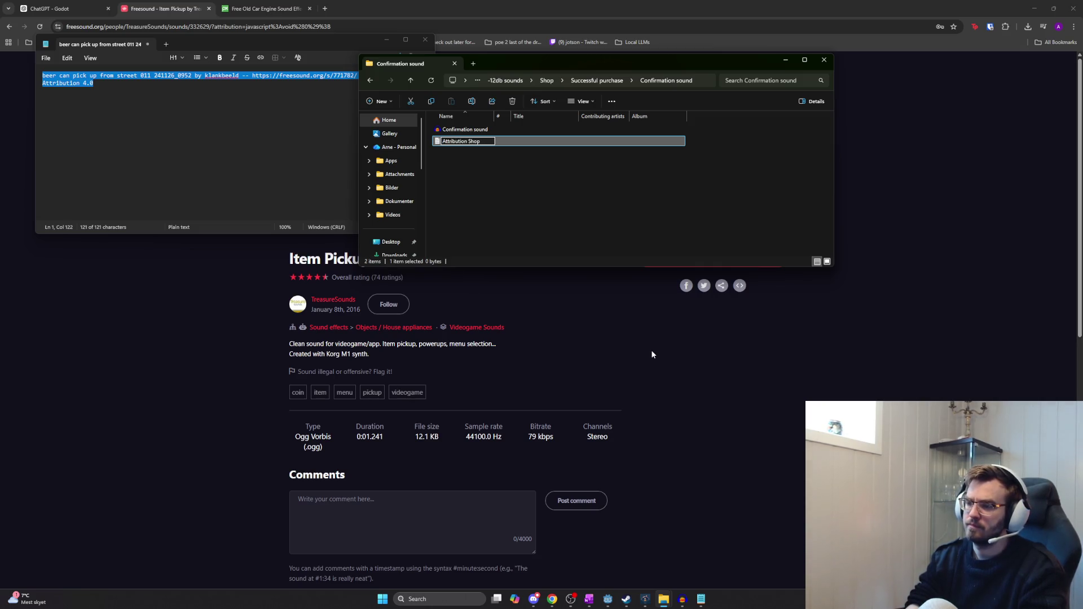
{"action": "type", "text": "ation"}
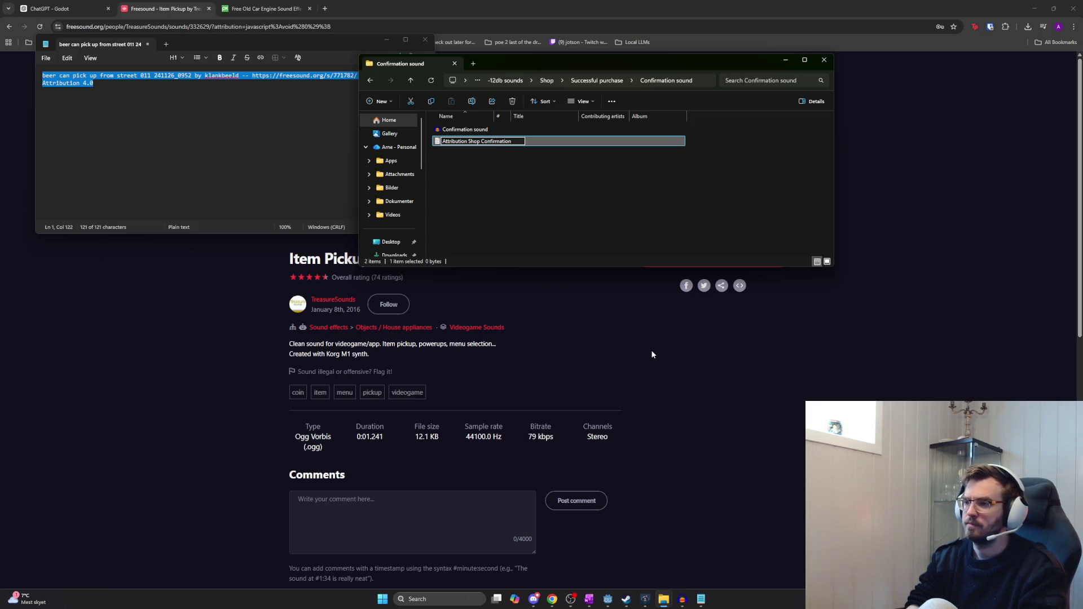
{"action": "key", "text": "Return"}
{"action": "key", "text": "Return"}
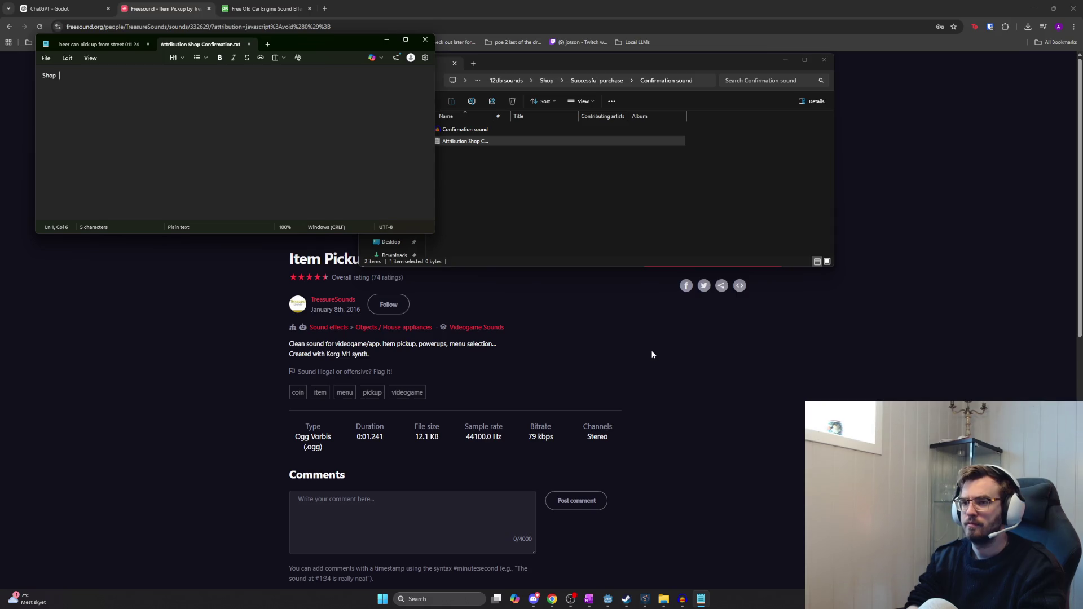
- Write the title 'Shop Item Bought' above the pasted Freesound credit, then close and save
{"action": "type", "text": "ss\\"}
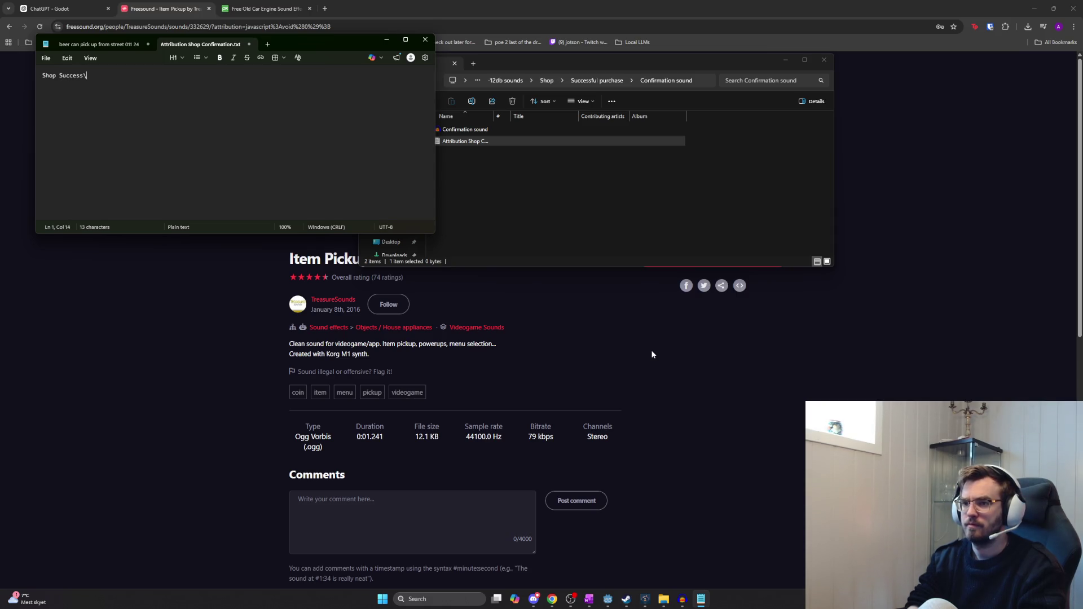
{"action": "key", "text": "BackSpace"}
{"action": "key", "text": "BackSpace"}
{"action": "key", "text": "BackSpace"}
{"action": "type", "text": "ucces"}
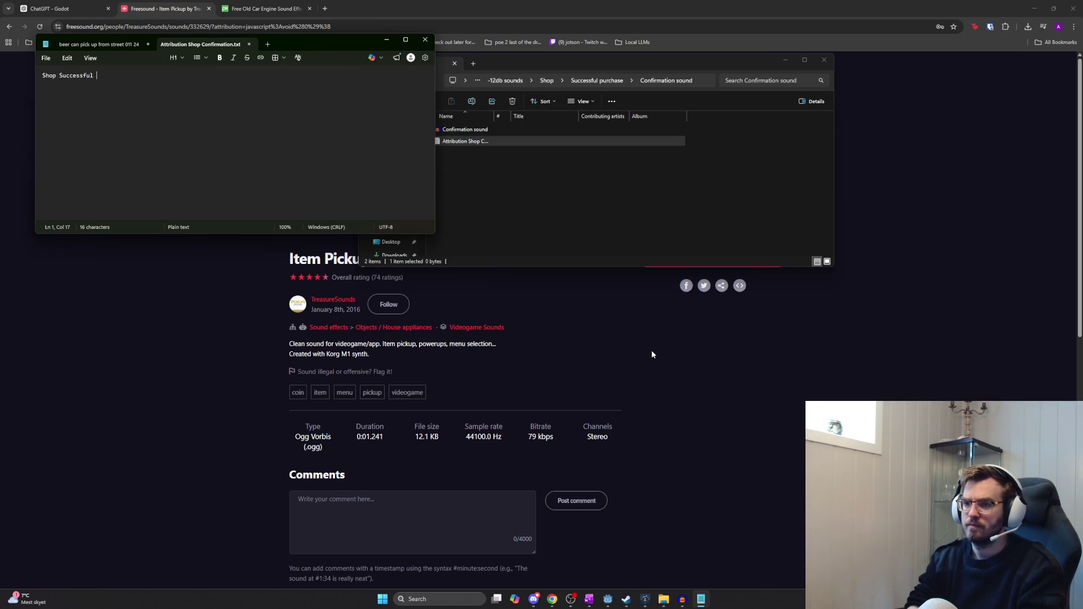
{"action": "key", "text": "ctrl+v"}
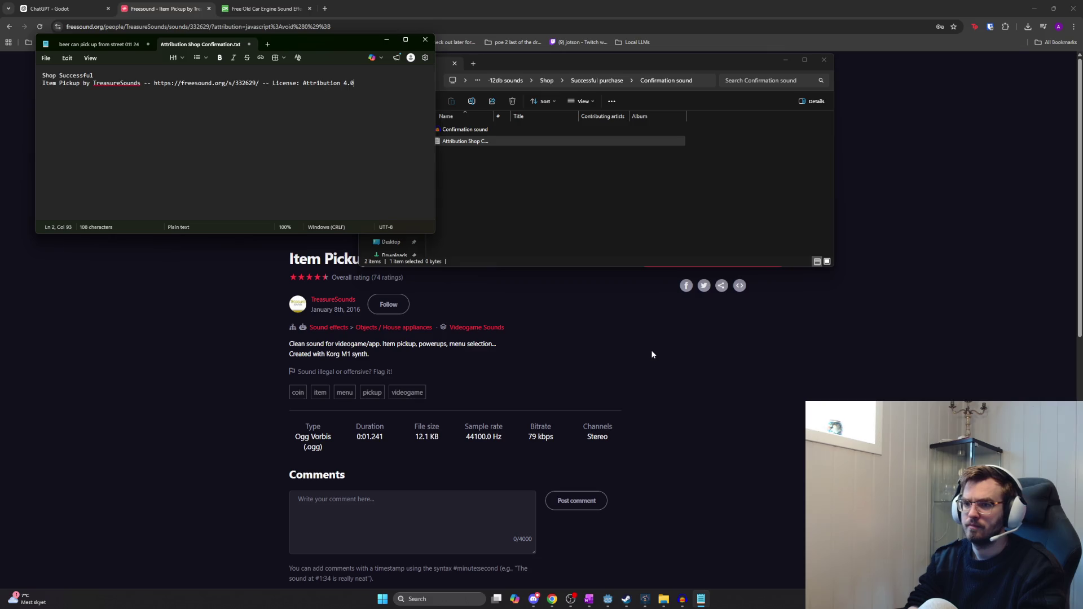
{"action": "key", "text": "Up"}
{"action": "key", "text": "BackSpace"}
{"action": "key", "text": "BackSpace"}
{"action": "key", "text": "BackSpace"}
{"action": "key", "text": "BackSpace"}
{"action": "key", "text": "BackSpace"}
{"action": "type", "text": "Item Bought"}
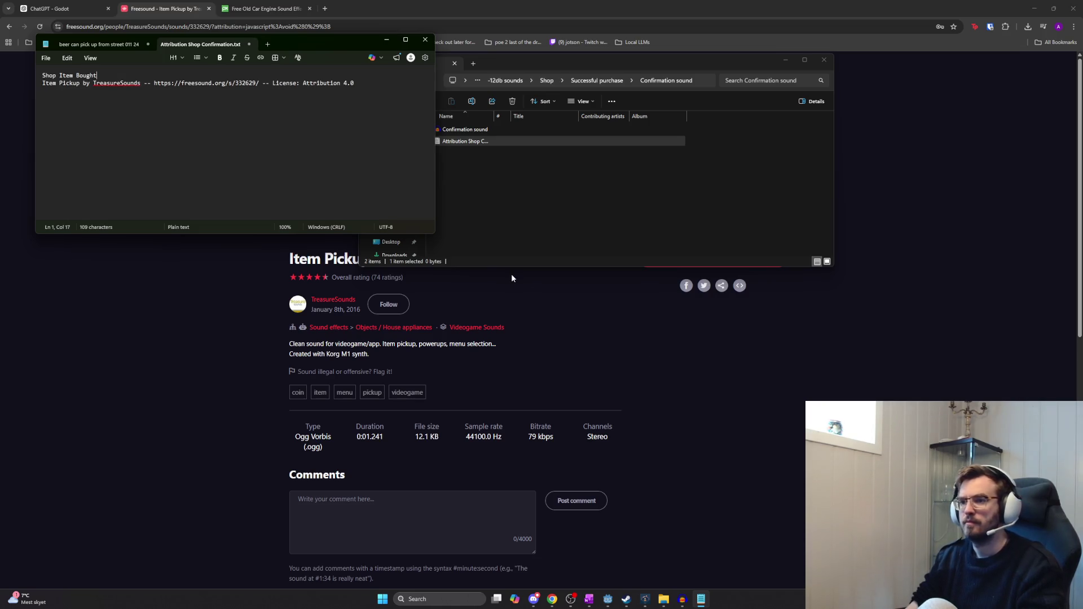
{"action": "right_click", "coordinate": [113, 85]}
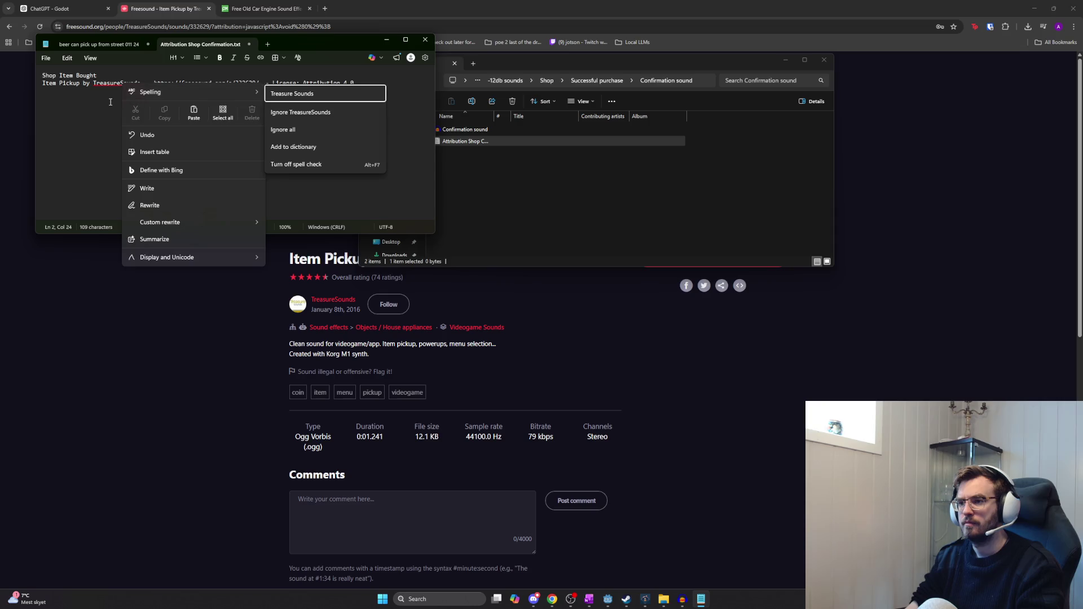
{"action": "key", "text": "Escape"}
{"action": "left_click", "coordinate": [425, 39]}
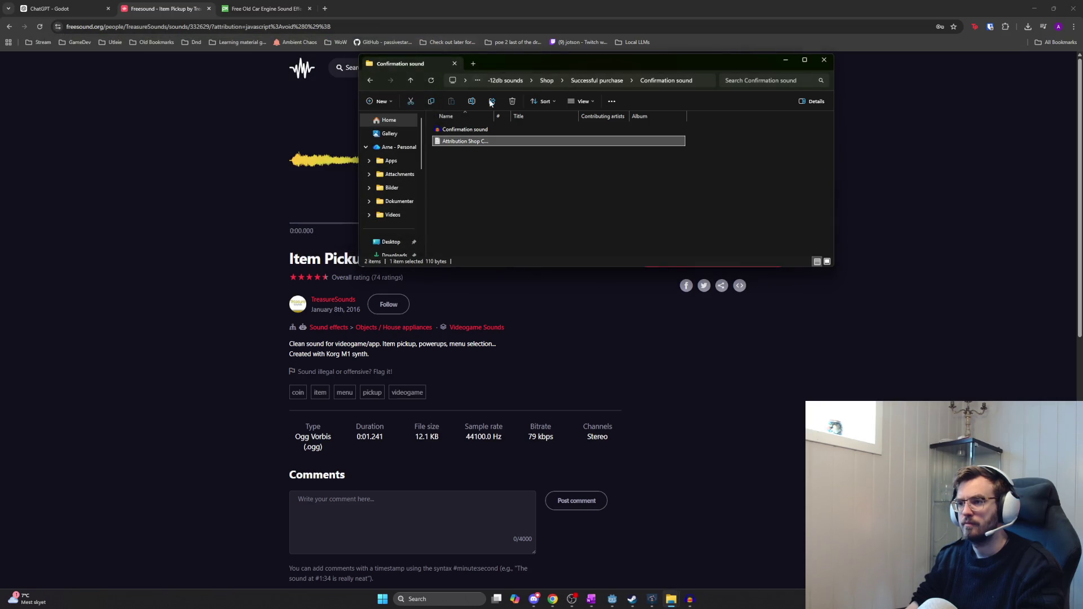
- Rename the Confirmation sound file to 'Item bought sound'
{"action": "left_click", "coordinate": [489, 129]}
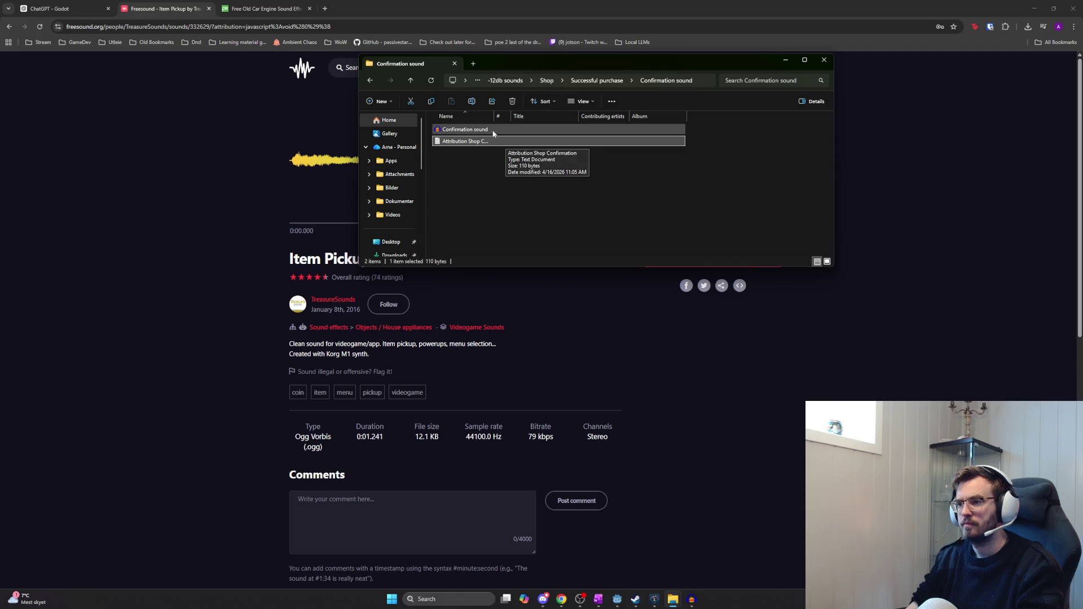
{"action": "left_click", "coordinate": [491, 129]}
{"action": "type", "text": "Item"}
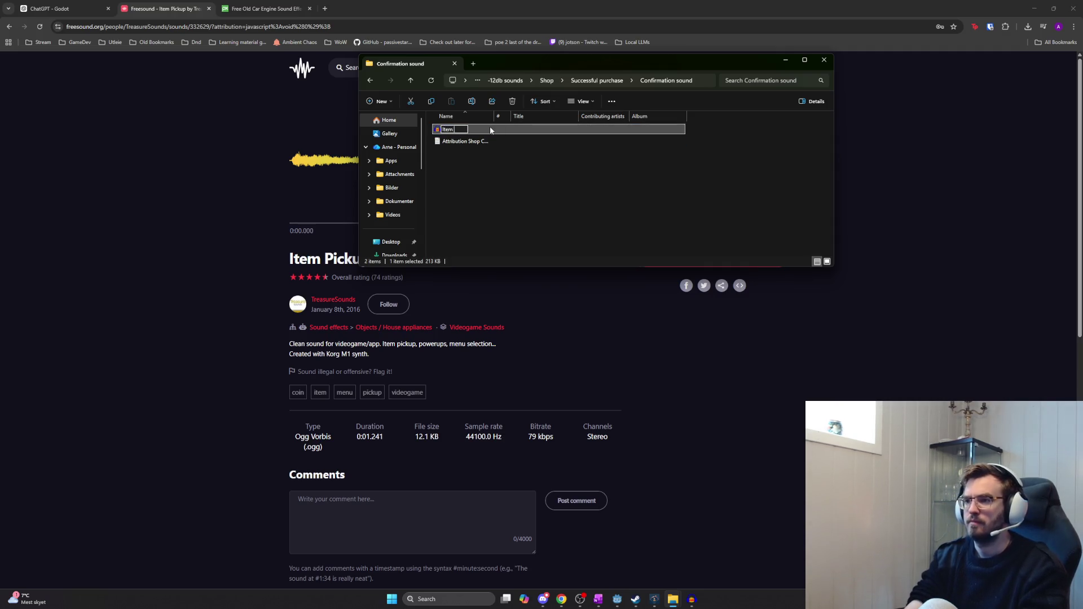
{"action": "type", "text": " bought sound"}
{"action": "key", "text": "Return"}
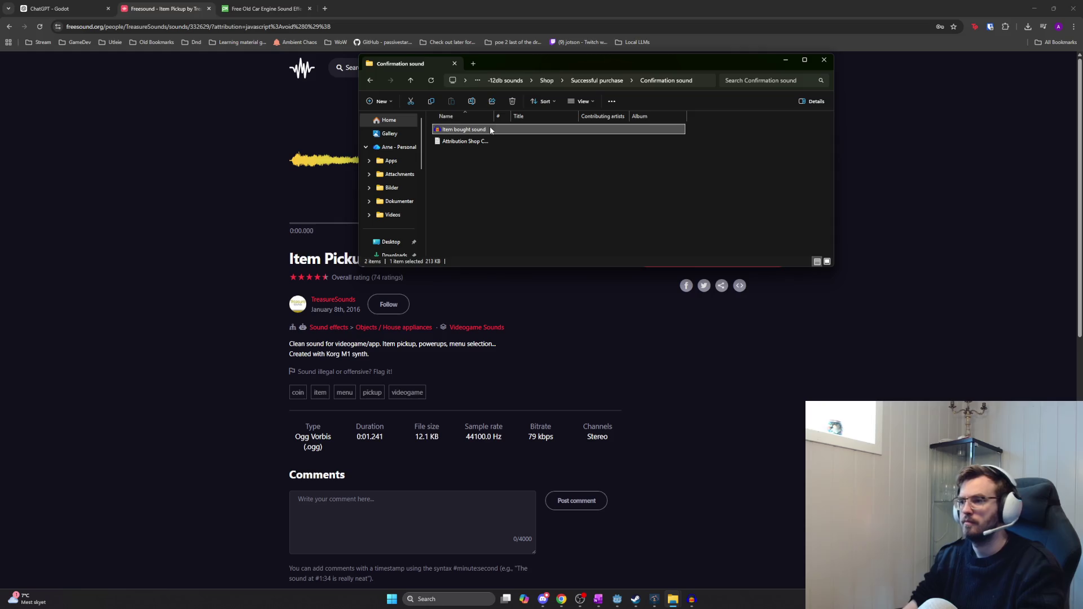
- Back in Successful purchase, rename the Confirmation sound folder to 'Item Bought Sound'
{"action": "left_click", "coordinate": [371, 81]}
{"action": "left_click", "coordinate": [488, 129]}
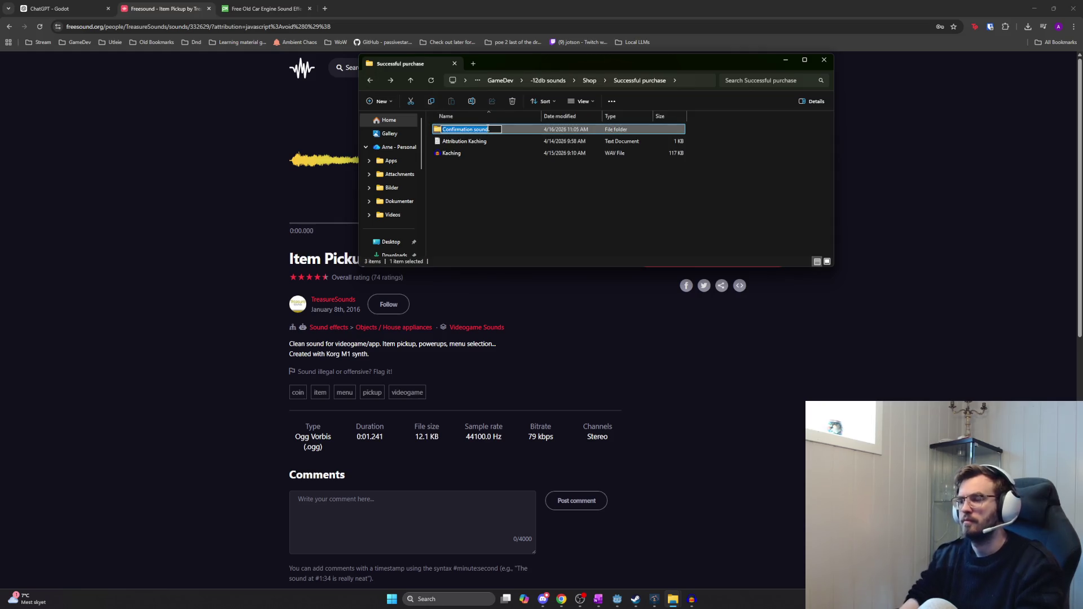
{"action": "left_click", "coordinate": [488, 129]}
{"action": "type", "text": "Item Bought Sound"}
{"action": "key", "text": "Return"}
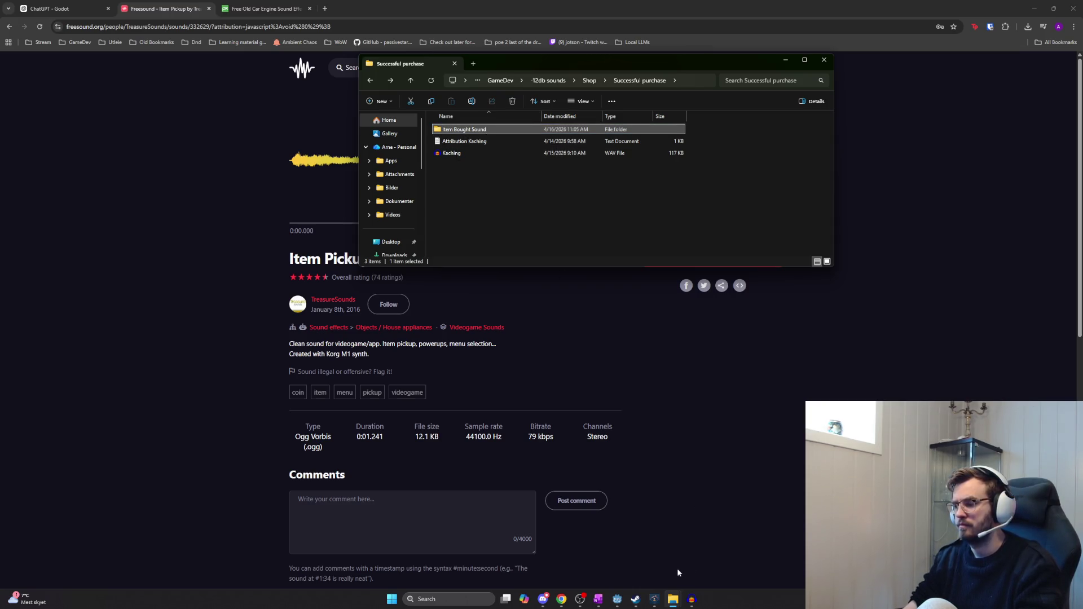
- In Godot's FileSystem, filter for 'shops' and open the Shops SFX folder
{"action": "left_click", "coordinate": [618, 599]}
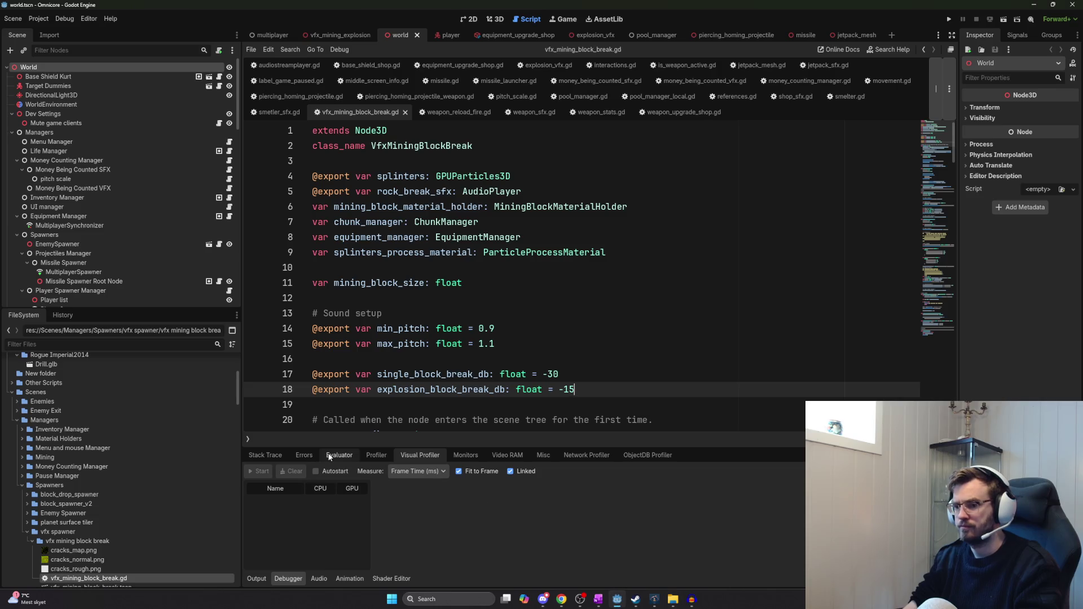
{"action": "left_click", "coordinate": [90, 345]}
{"action": "type", "text": "shop"}
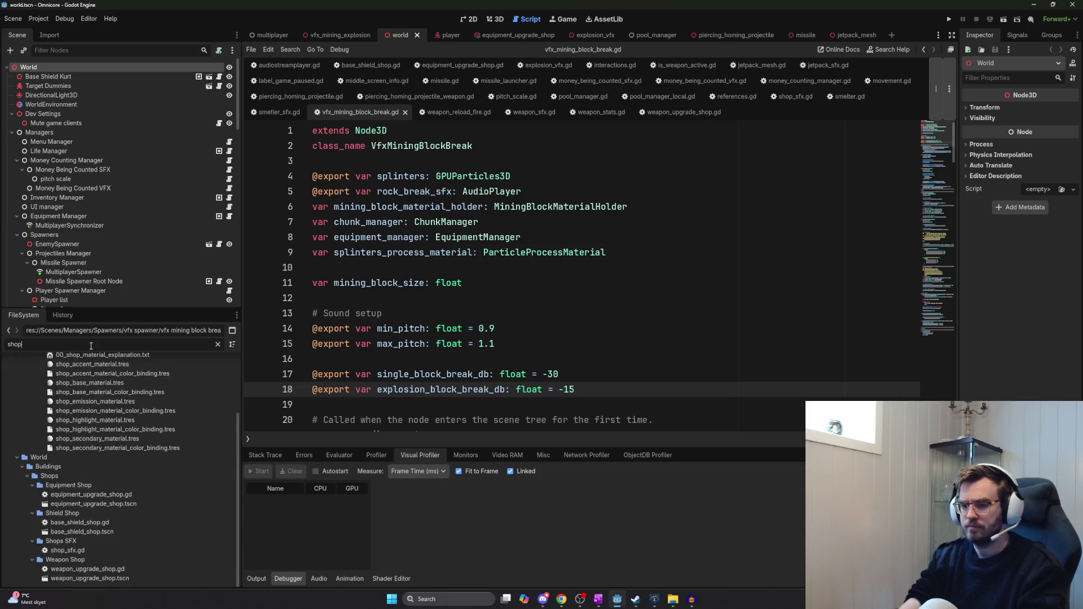
{"action": "type", "text": "s"}
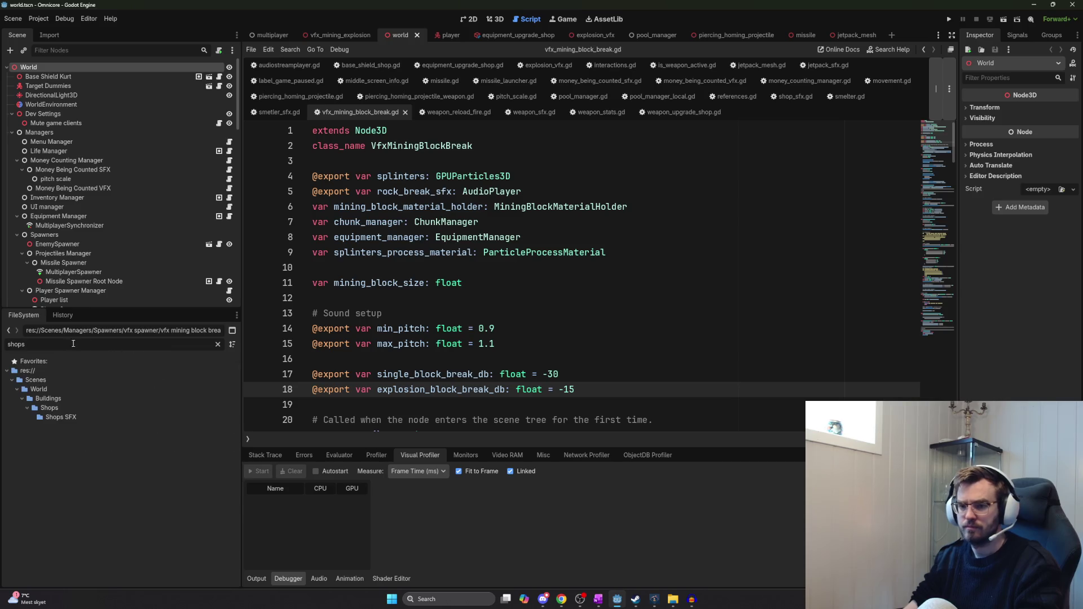
{"action": "left_click", "coordinate": [66, 418]}
{"action": "left_click", "coordinate": [218, 344]}
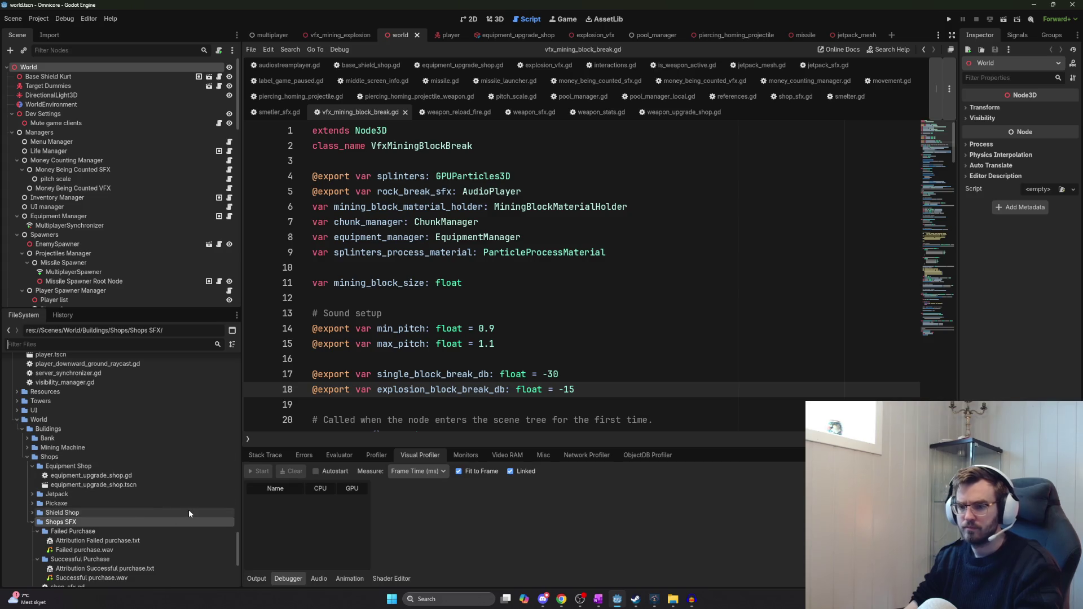
{"action": "scroll", "coordinate": [62, 560], "scroll_direction": "down", "scroll_amount": 1}
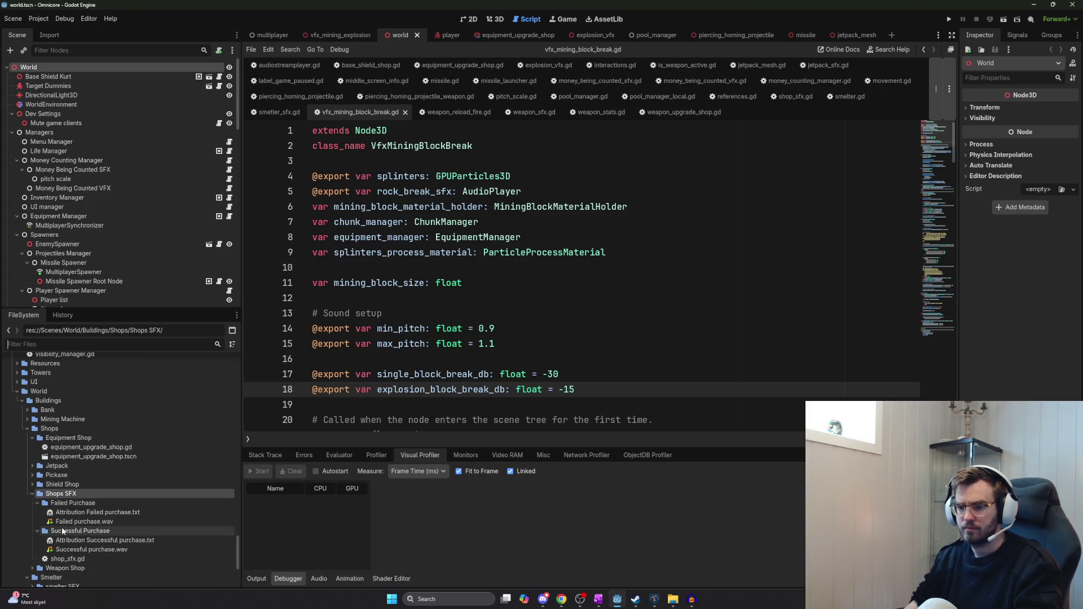
- In Explorer's Item Bought Sound folder, rename the sound file to 'Item bought sfx'
{"action": "key", "text": "alt+Tab"}
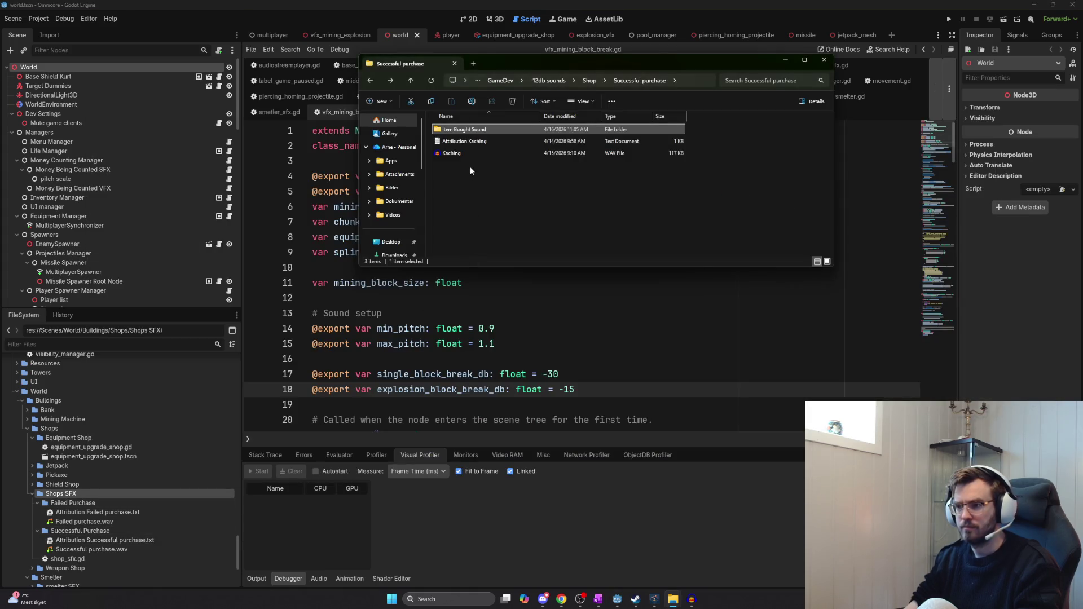
{"action": "double_click", "coordinate": [475, 131]}
{"action": "left_click", "coordinate": [474, 130]}
{"action": "left_click", "coordinate": [480, 131]}
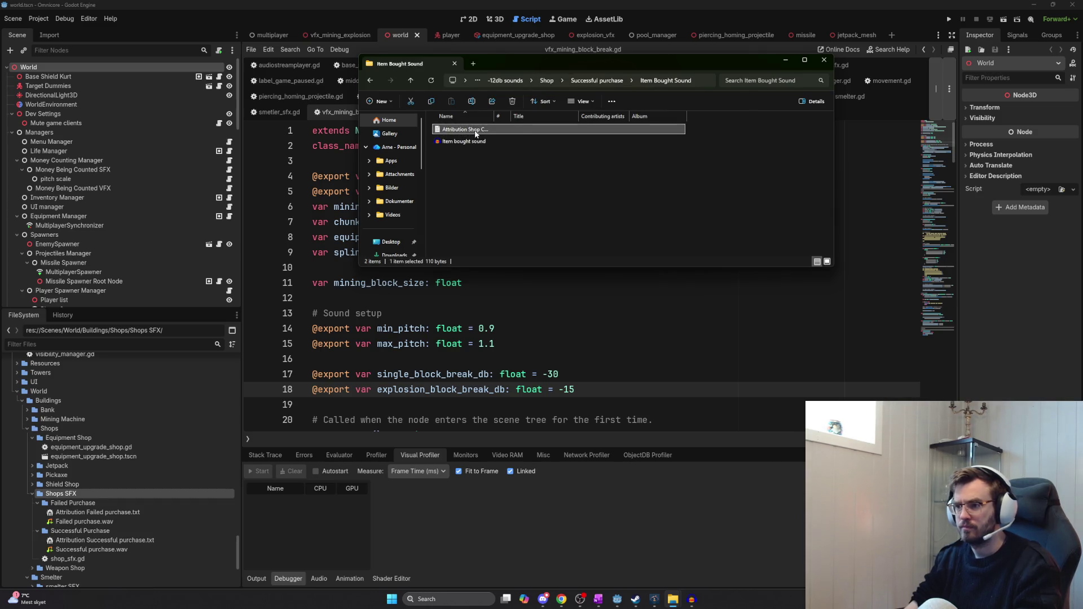
{"action": "left_click", "coordinate": [513, 132]}
{"action": "left_click", "coordinate": [480, 142]}
{"action": "left_click", "coordinate": [479, 142]}
{"action": "left_click", "coordinate": [489, 141]}
{"action": "key", "text": "BackSpace"}
{"action": "key", "text": "BackSpace"}
{"action": "key", "text": "BackSpace"}
{"action": "type", "text": "sfx"}
{"action": "key", "text": "Return"}
- Rename the attribution text file to 'Attribution Item bought sfx'
{"action": "left_click", "coordinate": [454, 128]}
{"action": "left_click", "coordinate": [453, 128]}
{"action": "left_click_drag", "start_coordinate": [469, 129], "coordinate": [548, 133]}
{"action": "type", "text": "Item bought sfx"}
{"action": "key", "text": "Return"}
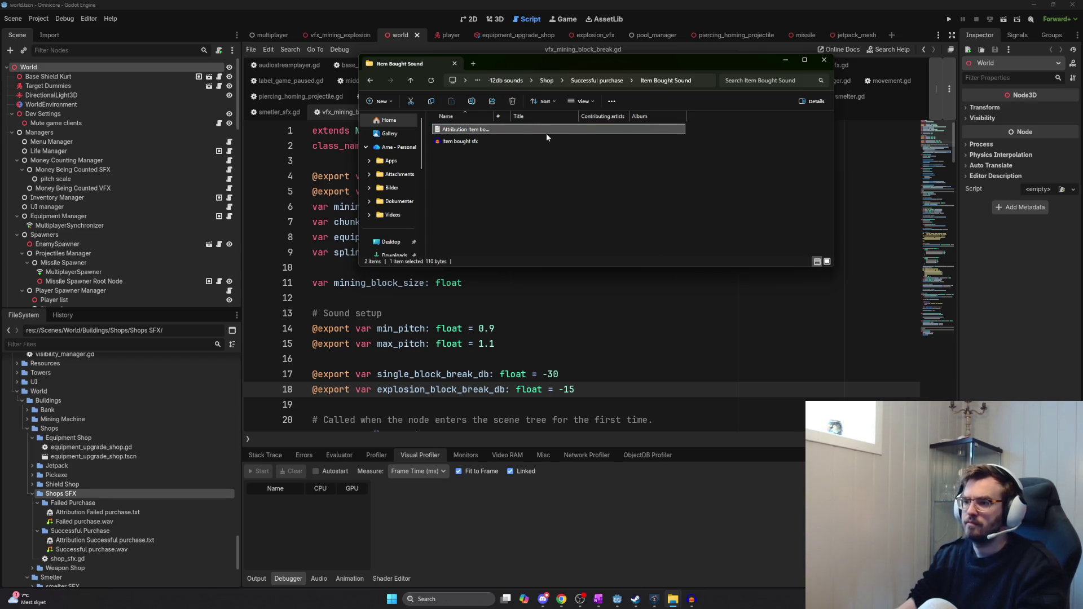
- Drag both files into Godot's Shops SFX Successful Purchase folder
{"action": "left_click", "coordinate": [473, 142], "text": "ctrl"}
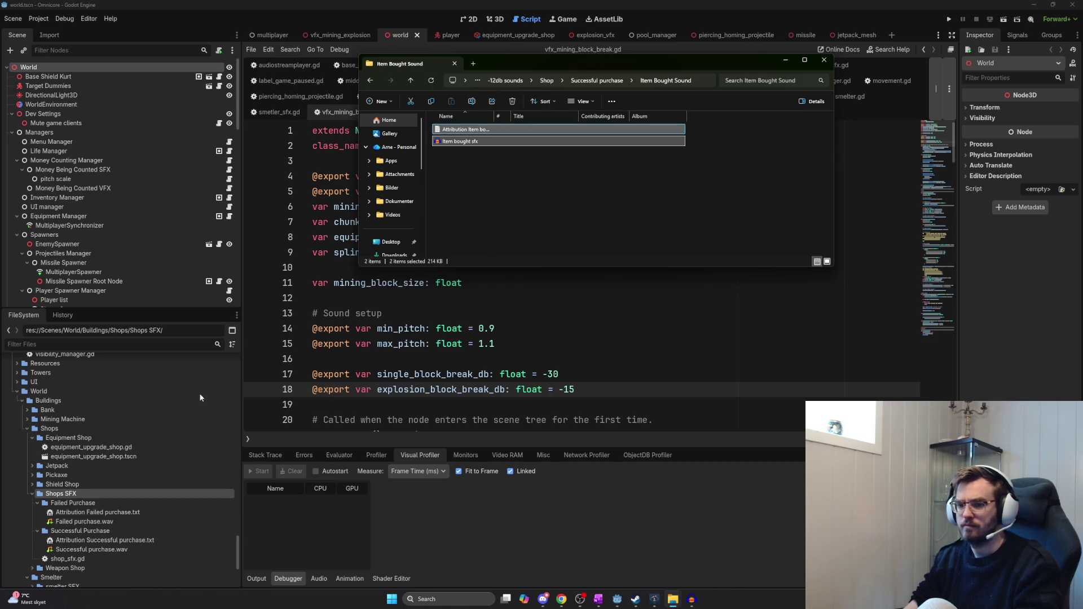
{"action": "left_click_drag", "start_coordinate": [200, 397], "coordinate": [58, 493]}
{"action": "left_click_drag", "start_coordinate": [72, 534], "coordinate": [72, 532]}
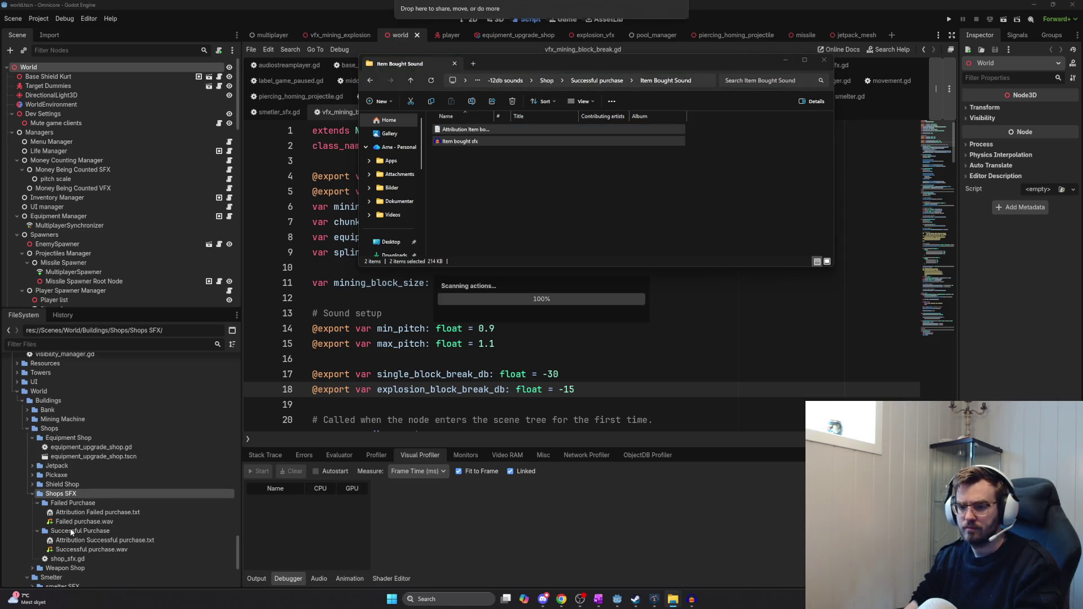
{"action": "left_click", "coordinate": [84, 559]}
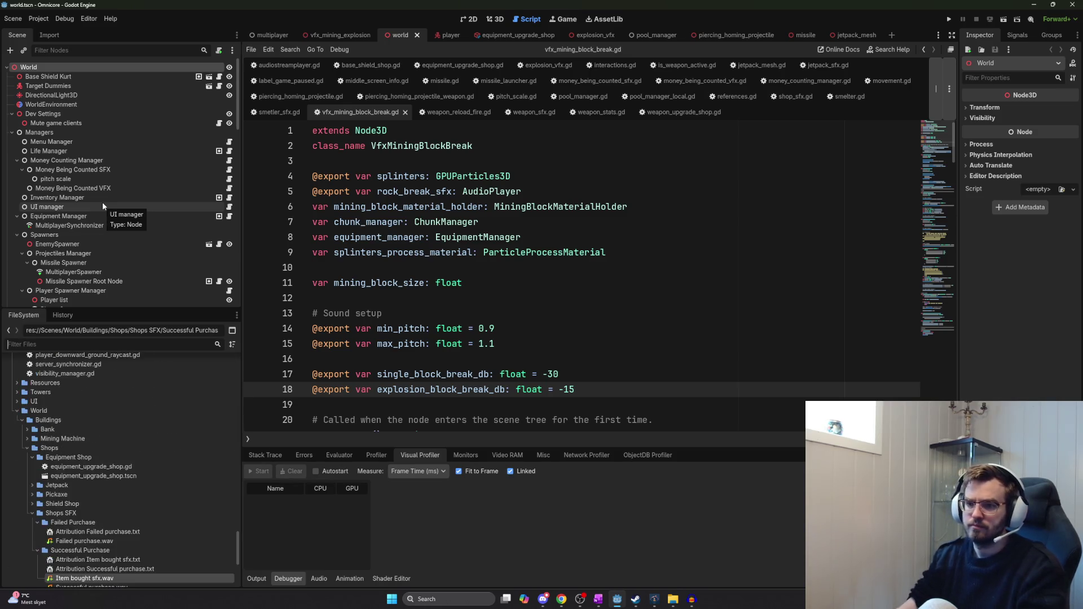
- Assign Item bought sfx.wav as the Shop SFX node's Successful Purchase sound and run the game
{"action": "type", "text": "shop sfx"}
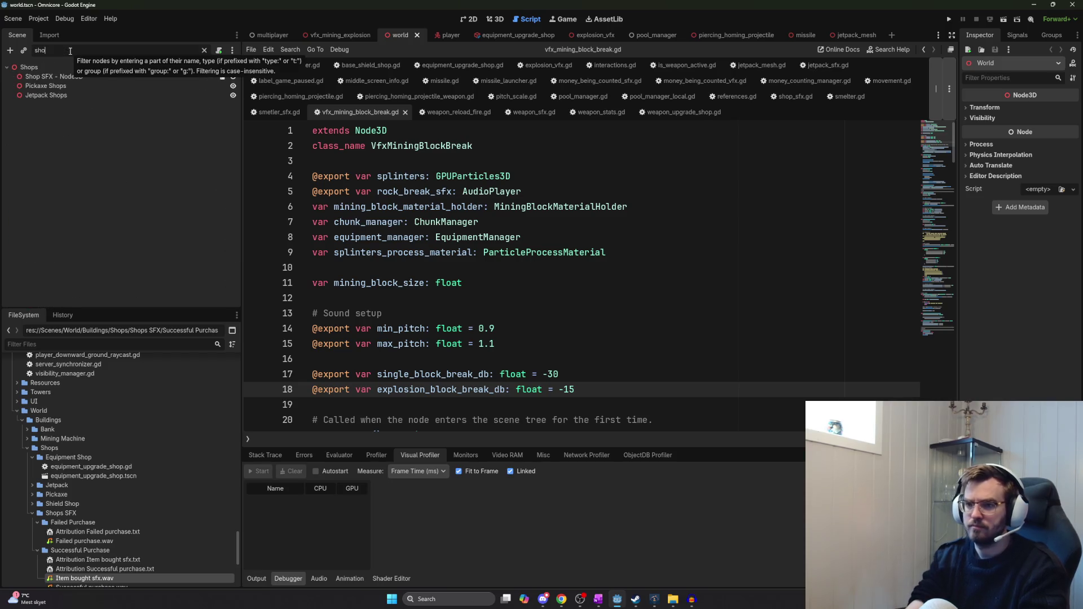
{"action": "left_click", "coordinate": [215, 66]}
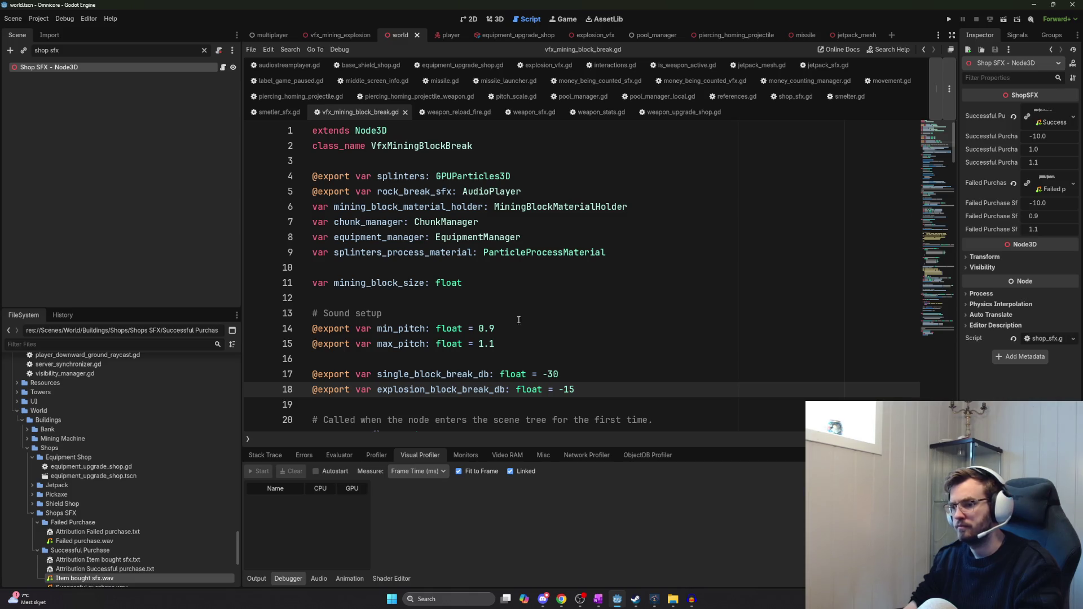
{"action": "mouse_move", "coordinate": [111, 578]}
{"action": "left_mouse_down"}
{"action": "mouse_move", "coordinate": [798, 266]}
{"action": "mouse_move", "coordinate": [1049, 120]}
{"action": "left_mouse_up"}
{"action": "key", "text": "F5"}
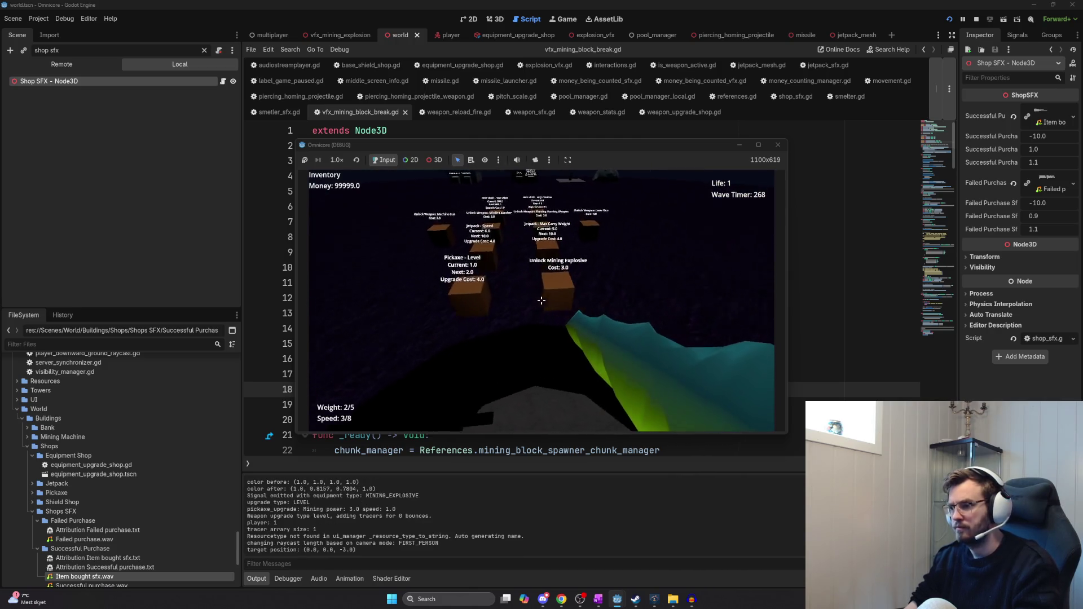
- Buy several pickaxe upgrades in the running game to hear the purchase sound
{"action": "key", "text": "w"}
{"action": "key", "text": "e"}
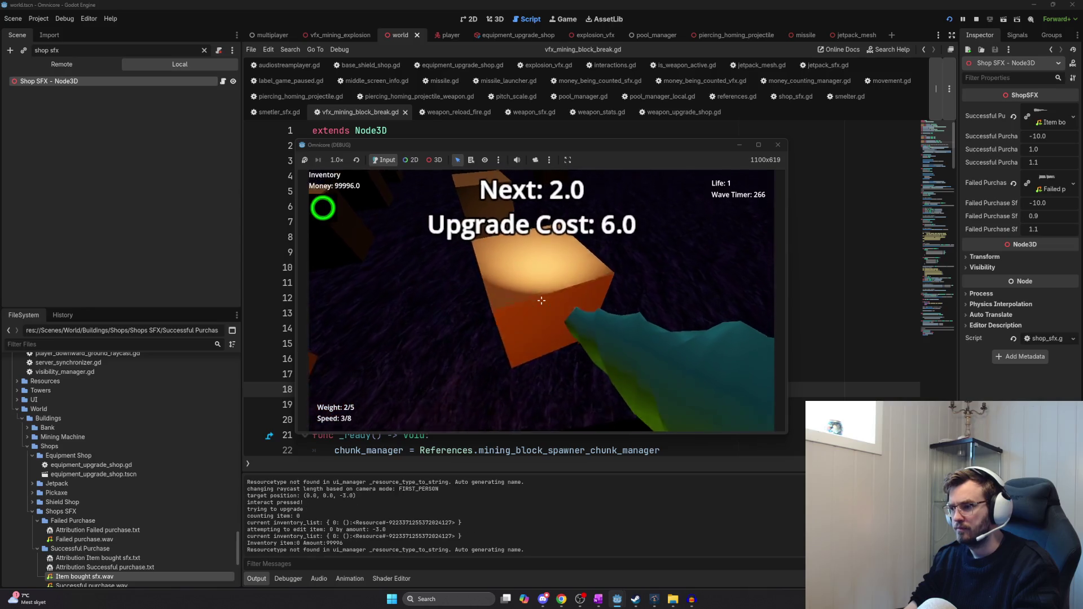
{"action": "key", "text": "e"}
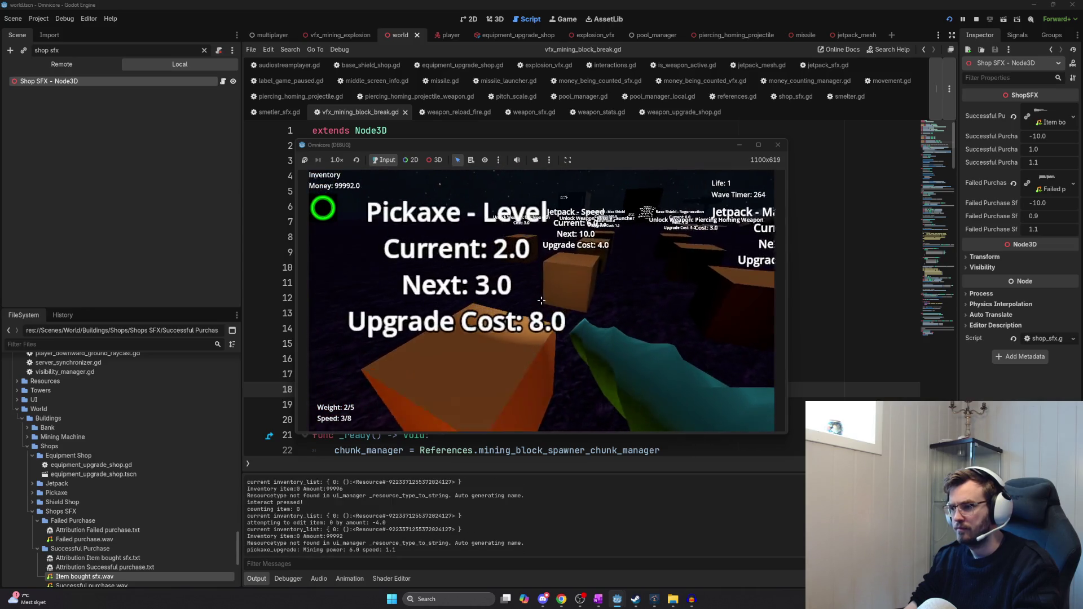
{"action": "key", "text": "e"}
{"action": "key", "text": "e"}
{"action": "key", "text": "e"}
{"action": "key", "text": "e"}
{"action": "key", "text": "e"}
{"action": "key", "text": "e"}
- Return to the block-break script, relaunch the game, buy more upgrades, and stop it
{"action": "left_click", "coordinate": [672, 292]}
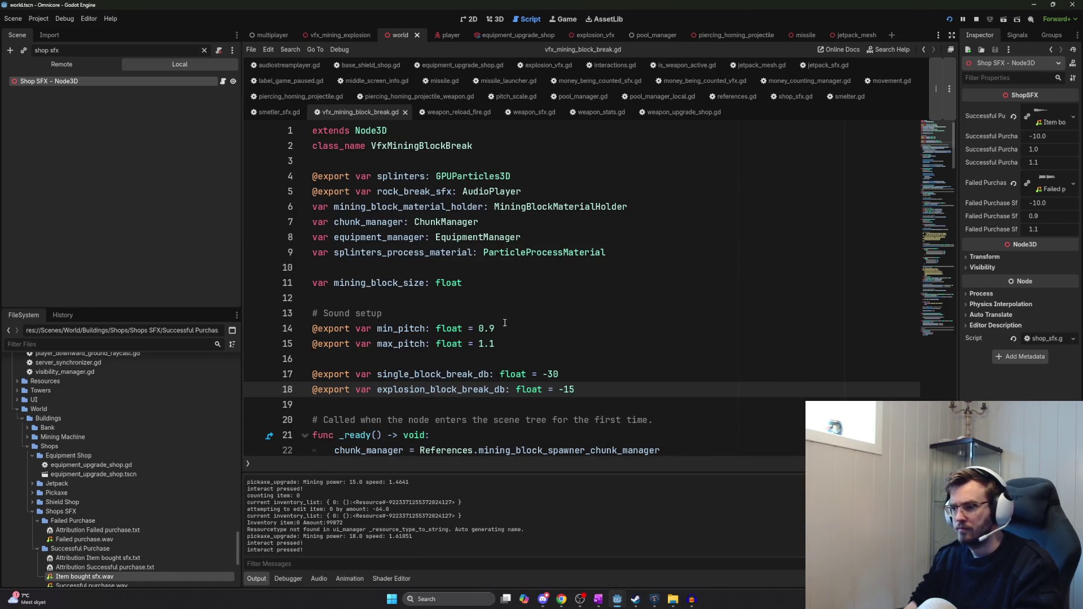
{"action": "left_click", "coordinate": [505, 326]}
{"action": "key", "text": "Down"}
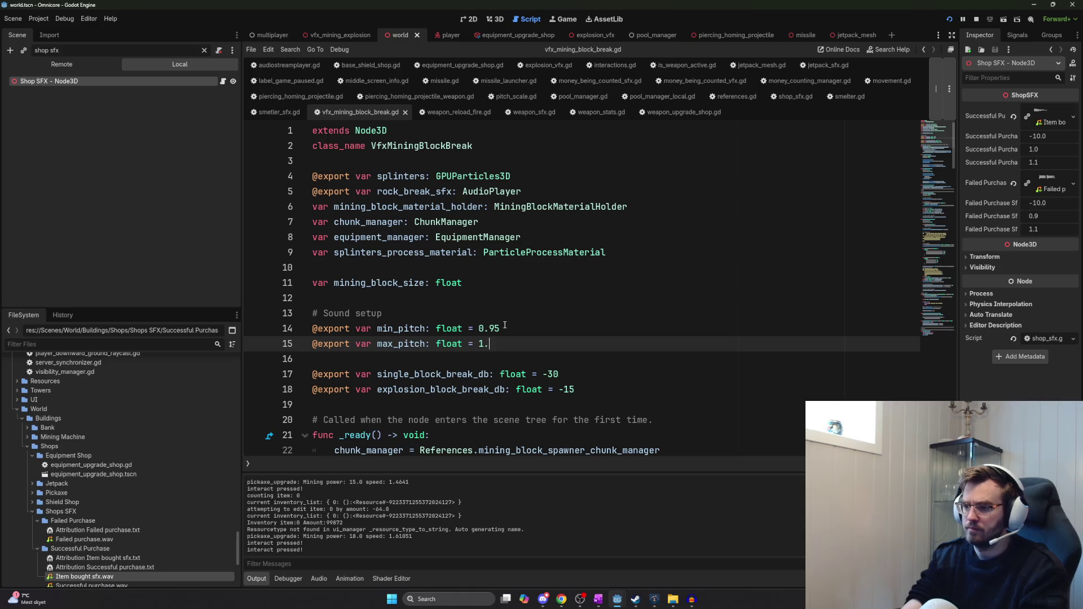
{"action": "key", "text": "F5"}
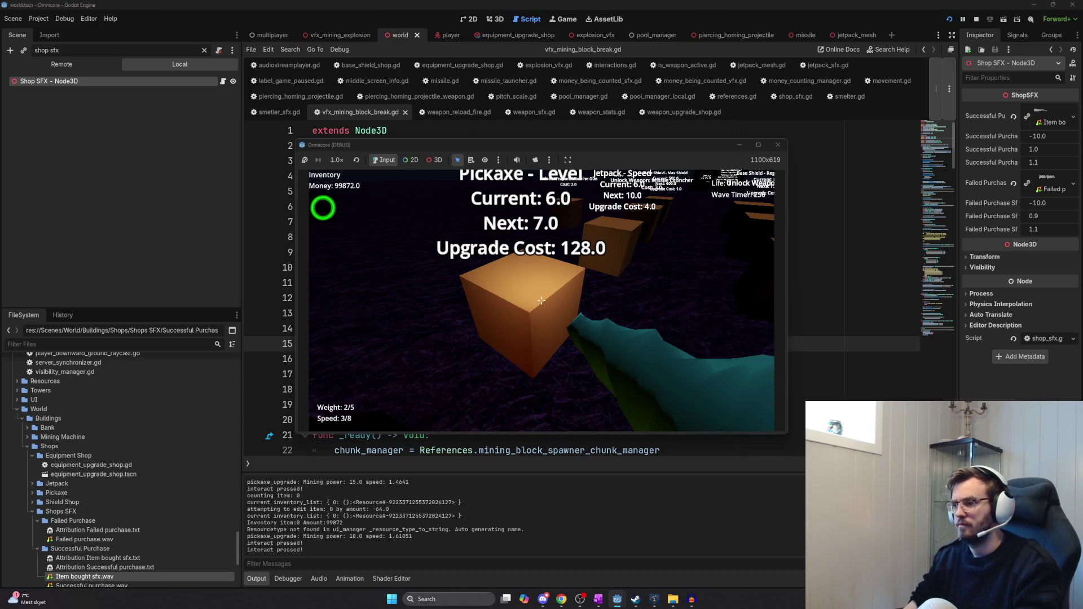
{"action": "key", "text": "e"}
{"action": "key", "text": "e"}
{"action": "key", "text": "e"}
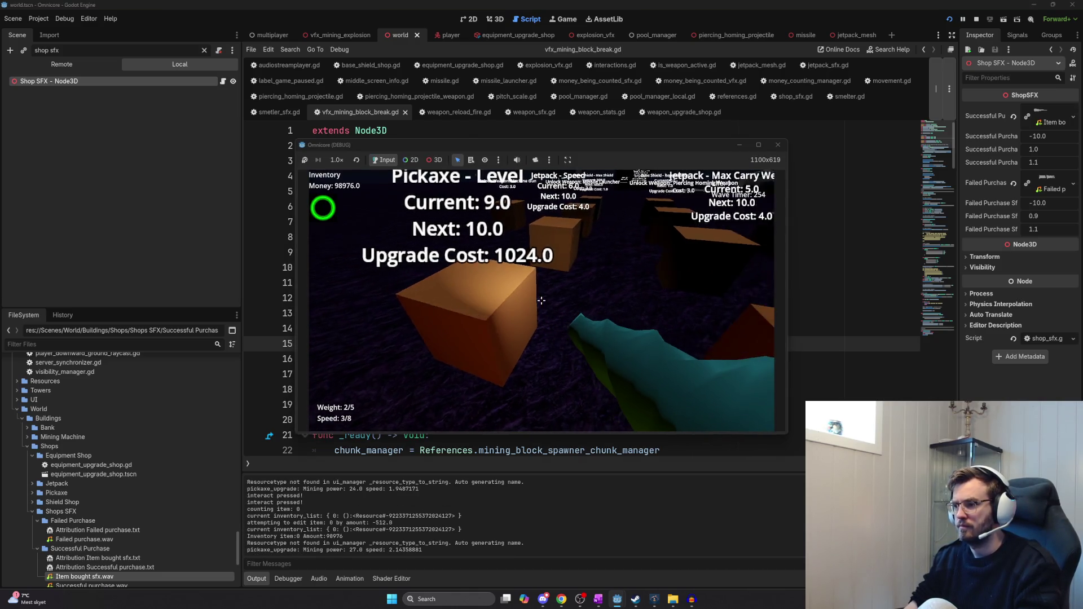
{"action": "key", "text": "F8"}
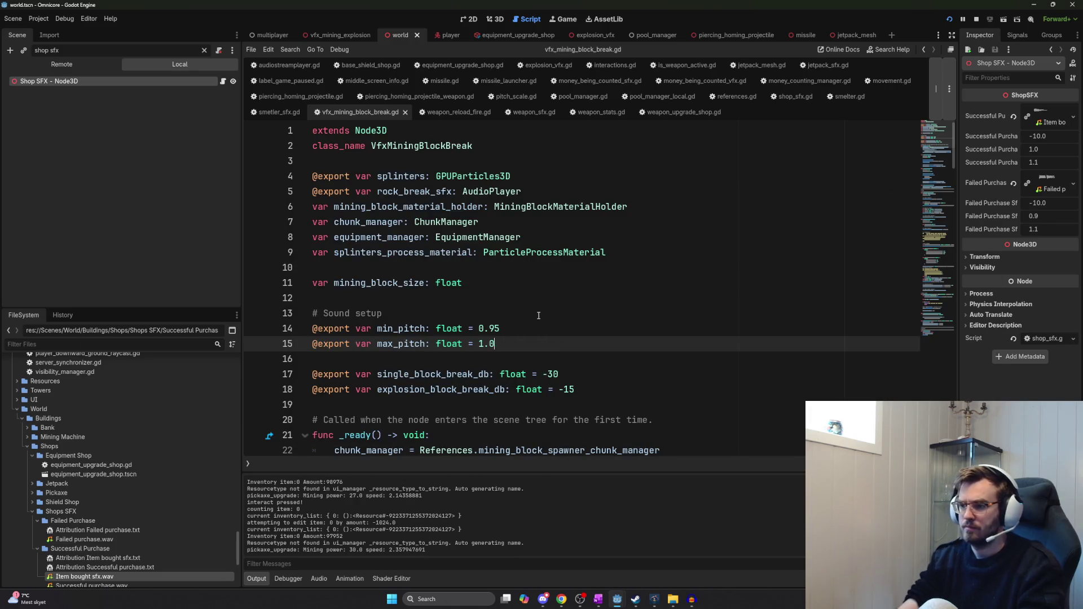
- Change min_pitch on line 14 to 1.0 and run the game to test upgrades
{"action": "key", "text": "Up"}
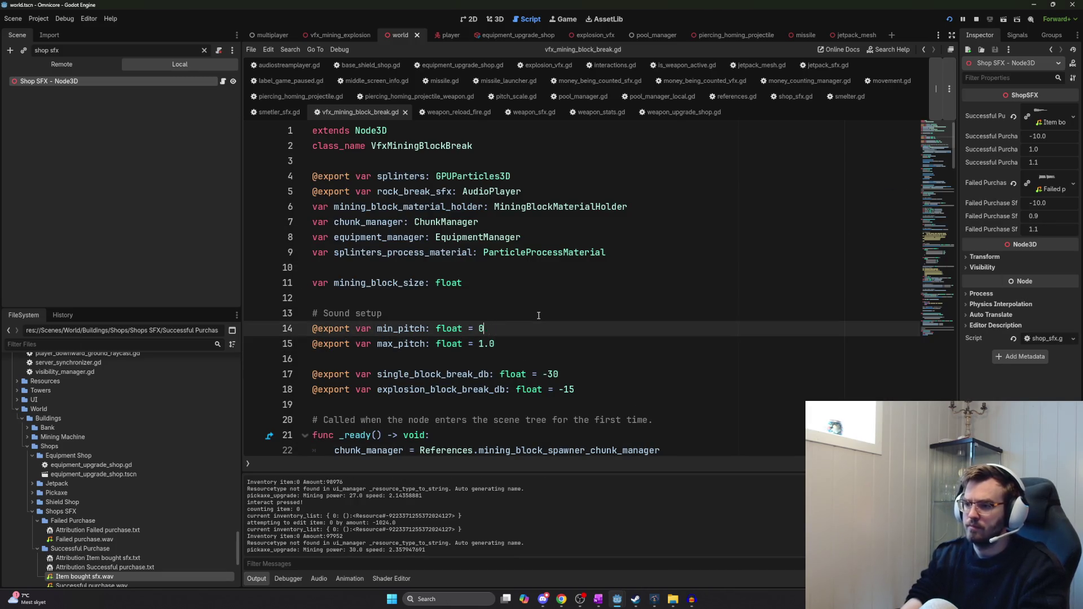
{"action": "type", "text": "0"}
{"action": "key", "text": "F5"}
{"action": "key", "text": "e"}
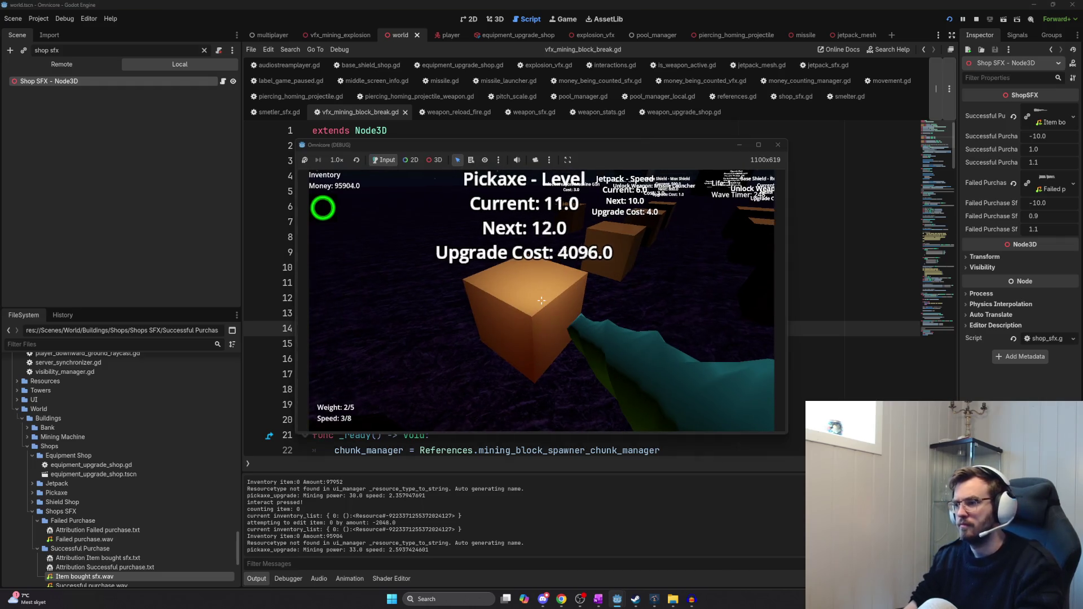
{"action": "key", "text": "e"}
{"action": "key", "text": "e"}
{"action": "key", "text": "e"}
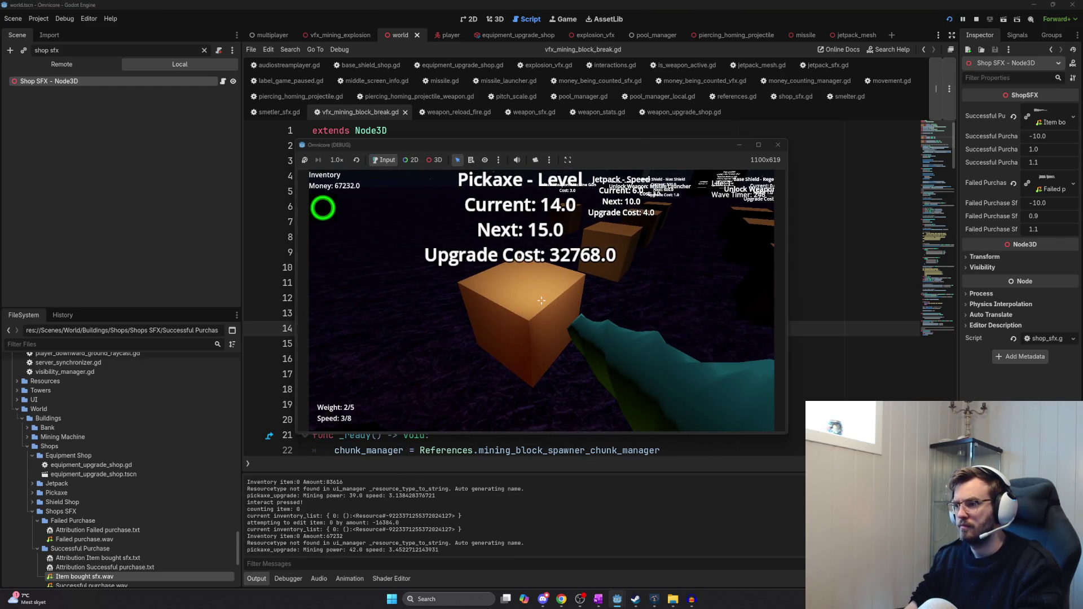
{"action": "key", "text": "F5"}
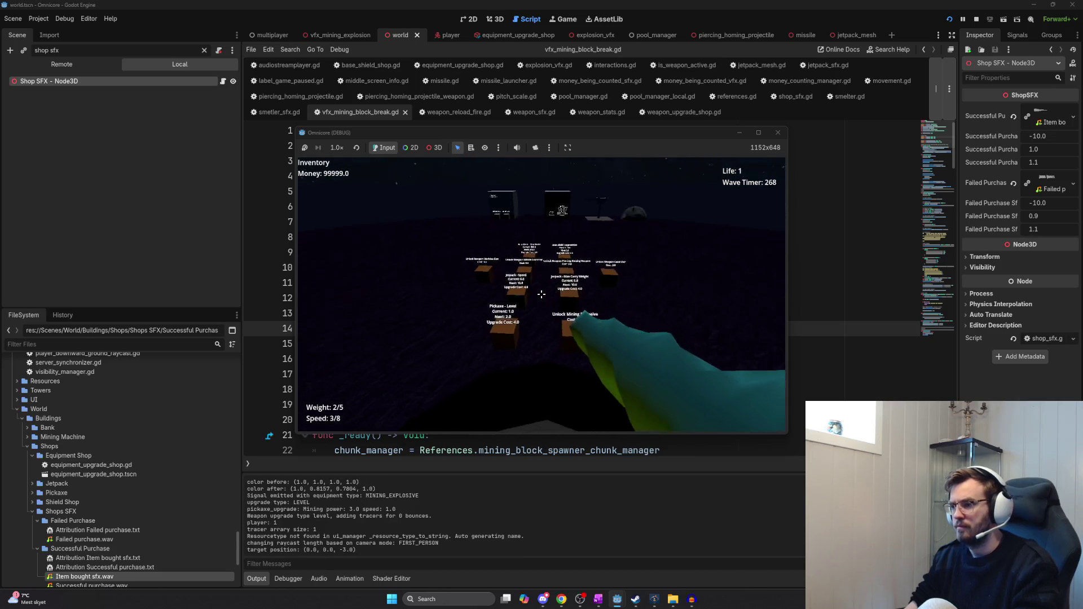
- Buy several more Pickaxe upgrades in the restarted game, then return to the script
{"action": "key", "text": "w"}
{"action": "key", "text": "e"}
{"action": "key", "text": "e"}
{"action": "key", "text": "e"}
{"action": "key", "text": "e"}
{"action": "key", "text": "e"}
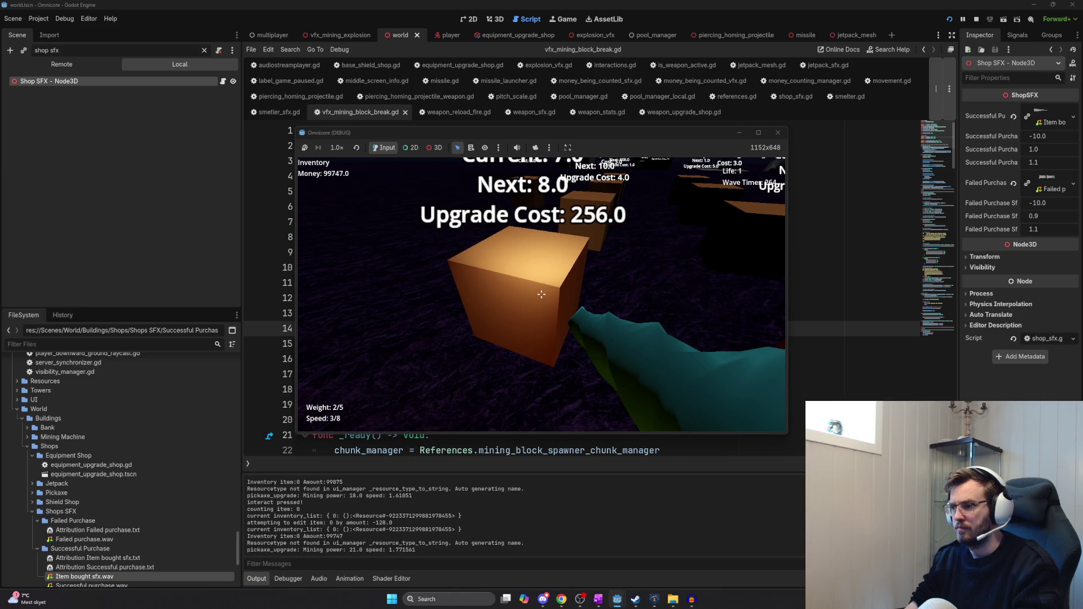
{"action": "key", "text": "e"}
{"action": "key", "text": "alt+Tab"}
{"action": "key", "text": "alt+Tab"}
{"action": "key", "text": "alt+Tab"}
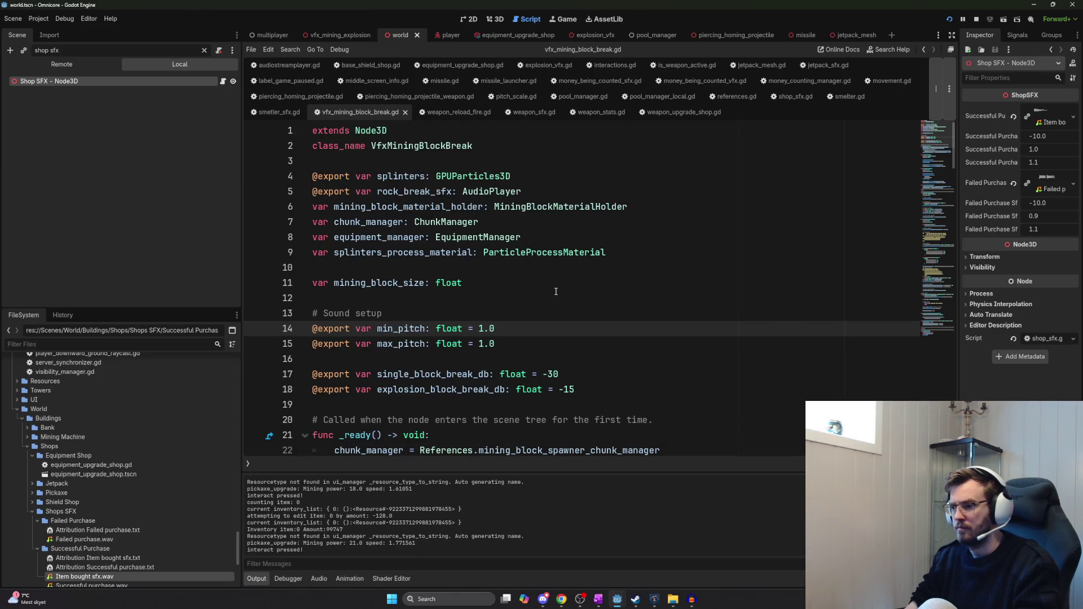
{"action": "scroll", "coordinate": [556, 291], "scroll_direction": "down", "scroll_amount": 2}
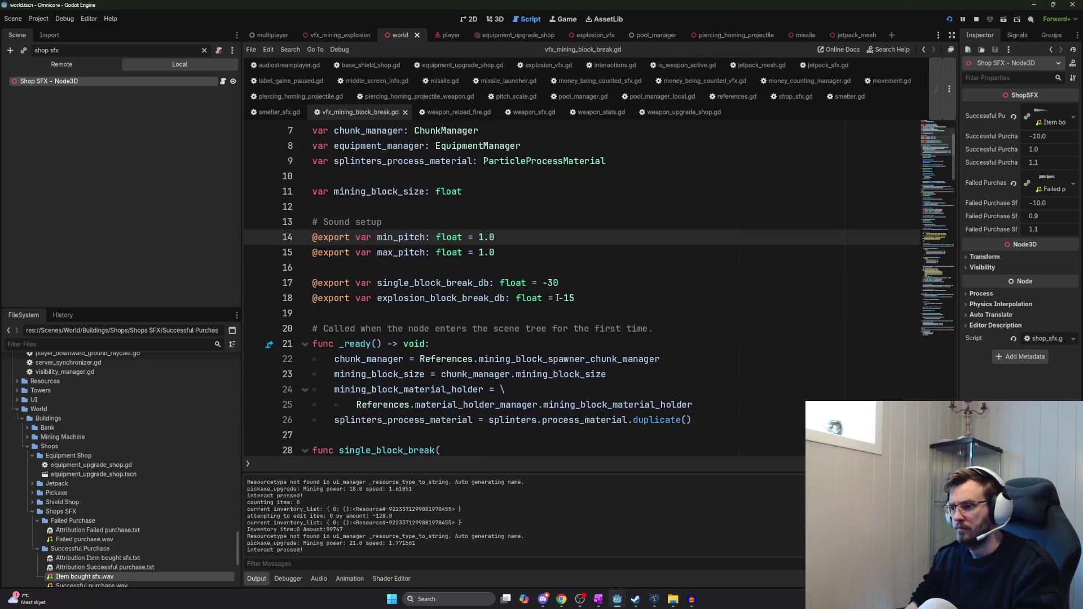
- Search the block-break script for 'succ' and scroll up to the pitch lines
{"action": "left_click", "coordinate": [564, 285]}
{"action": "key", "text": "ctrl+f"}
{"action": "type", "text": "succ"}
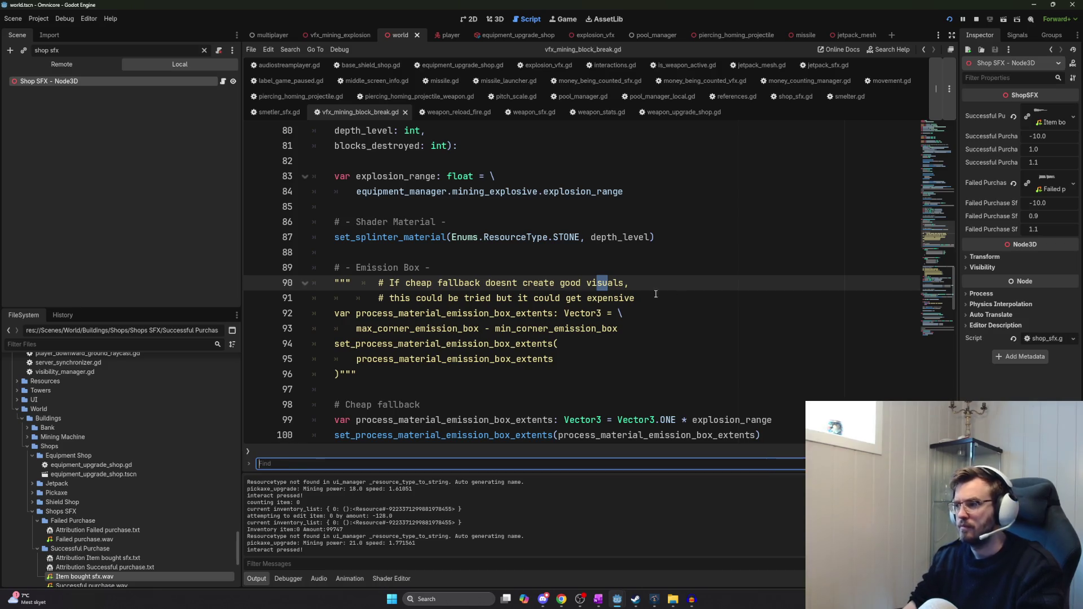
{"action": "scroll", "coordinate": [774, 278], "scroll_direction": "up", "scroll_amount": 10}
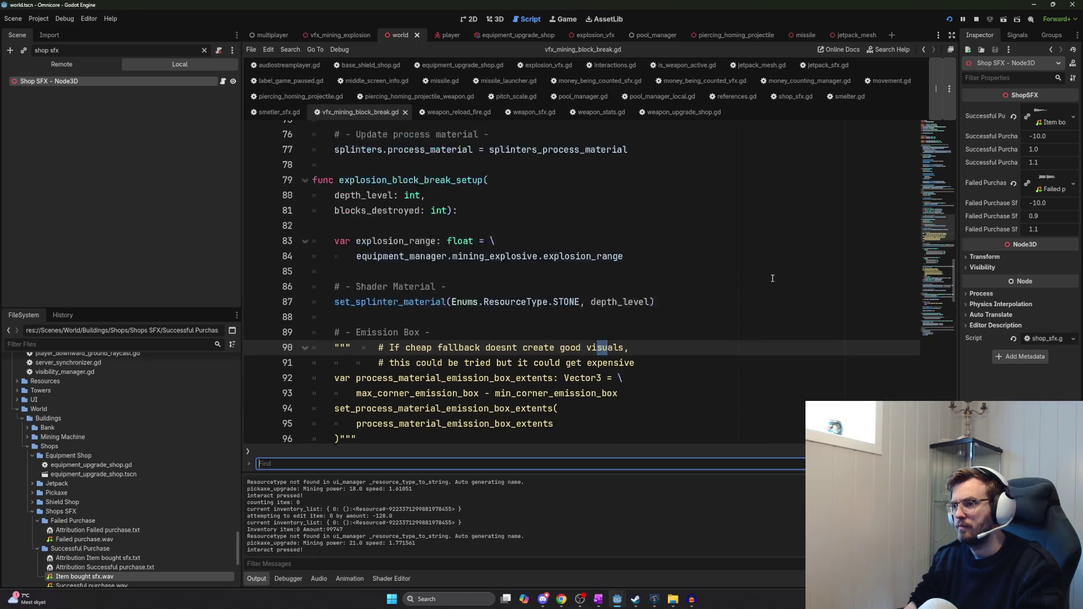
{"action": "scroll", "coordinate": [779, 292], "scroll_direction": "up", "scroll_amount": 12}
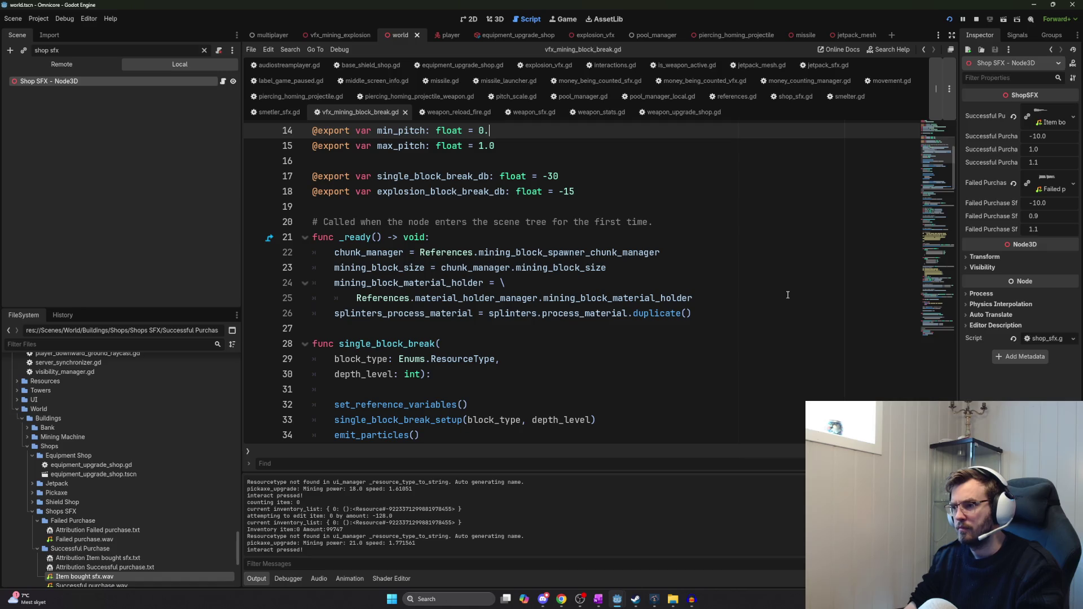
- Set min_pitch to 0.9 and max_pitch to 1.1, save, and open the Shop SFX script
{"action": "type", "text": "95"}
{"action": "key", "text": "Down"}
{"action": "type", "text": "5"}
{"action": "type", "text": "1"}
{"action": "key", "text": "Up"}
{"action": "key", "text": "Delete"}
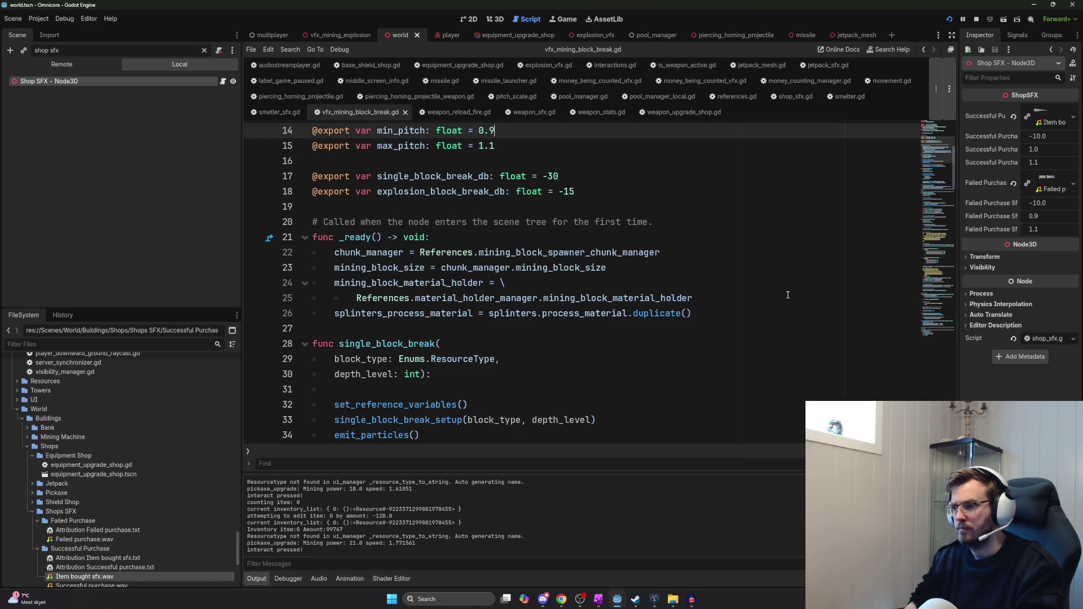
{"action": "type", "text": "5"}
{"action": "key", "text": "ctrl+s"}
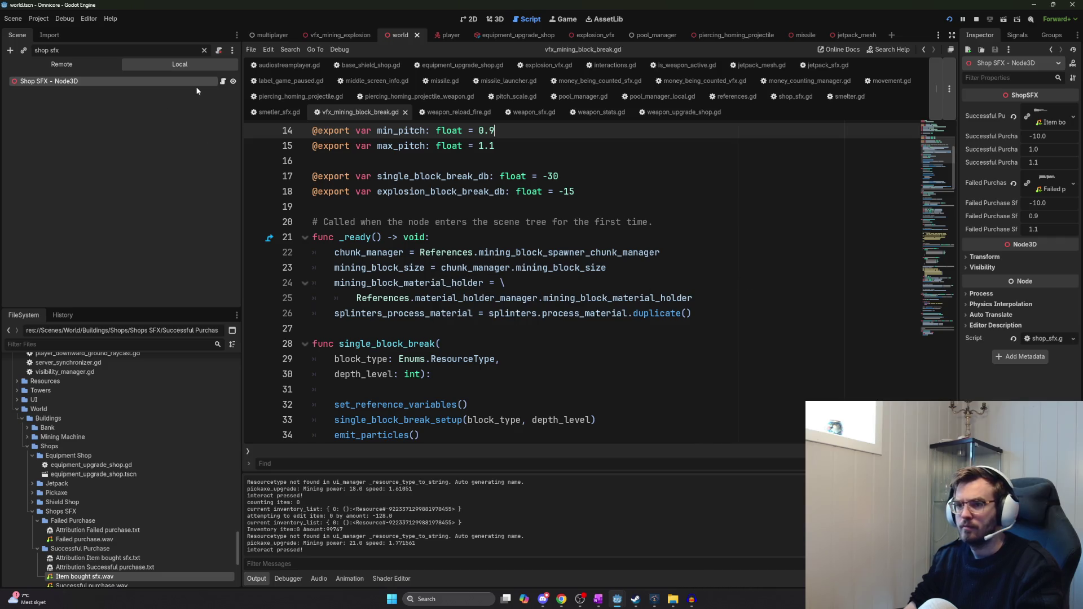
{"action": "left_click", "coordinate": [223, 81]}
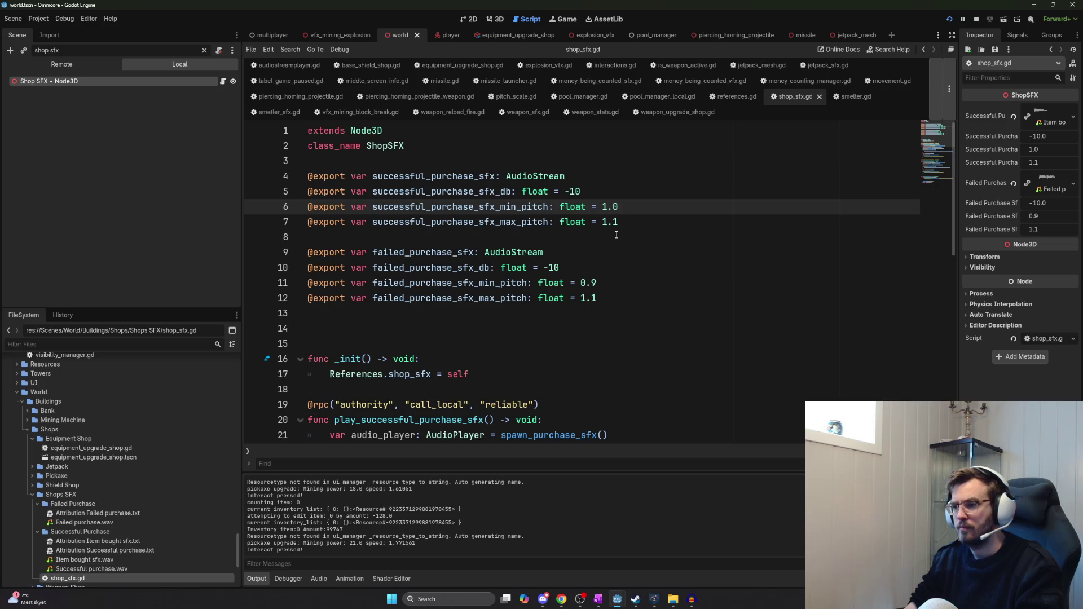
- Set successful_purchase_sfx_max_pitch to 1.0 in shop_sfx.gd, save, and launch the game
{"action": "left_click_drag", "start_coordinate": [626, 222], "coordinate": [615, 221]}
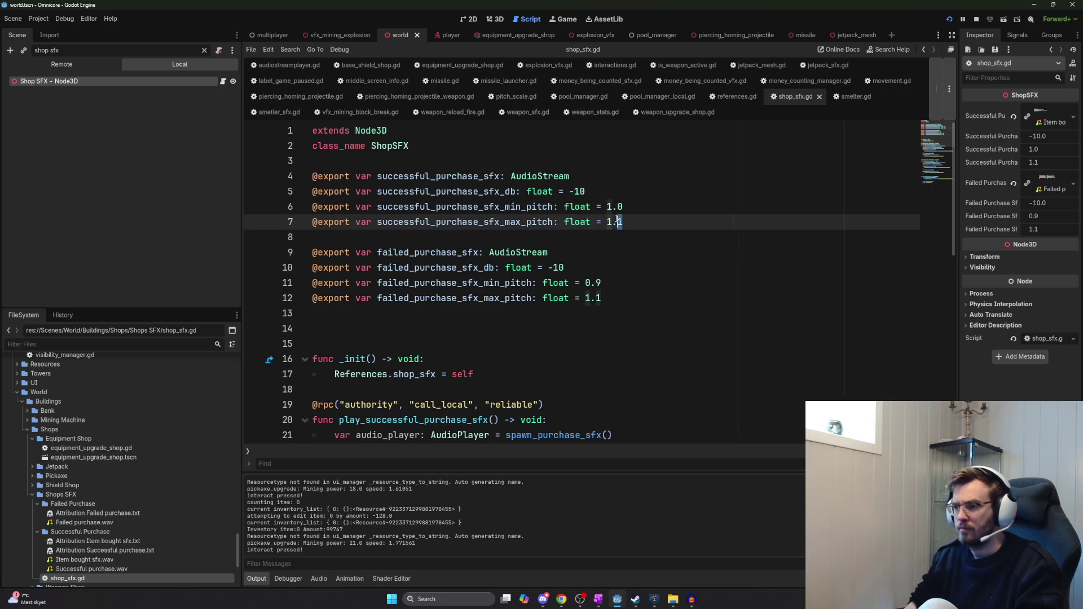
{"action": "key", "text": "ctrl+s"}
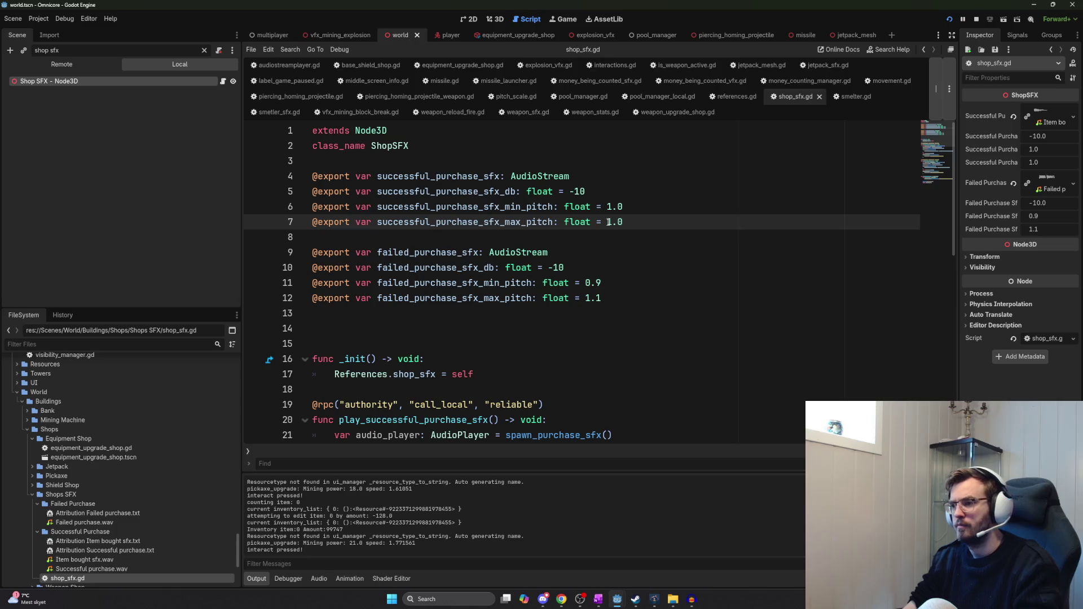
{"action": "key", "text": "F5"}
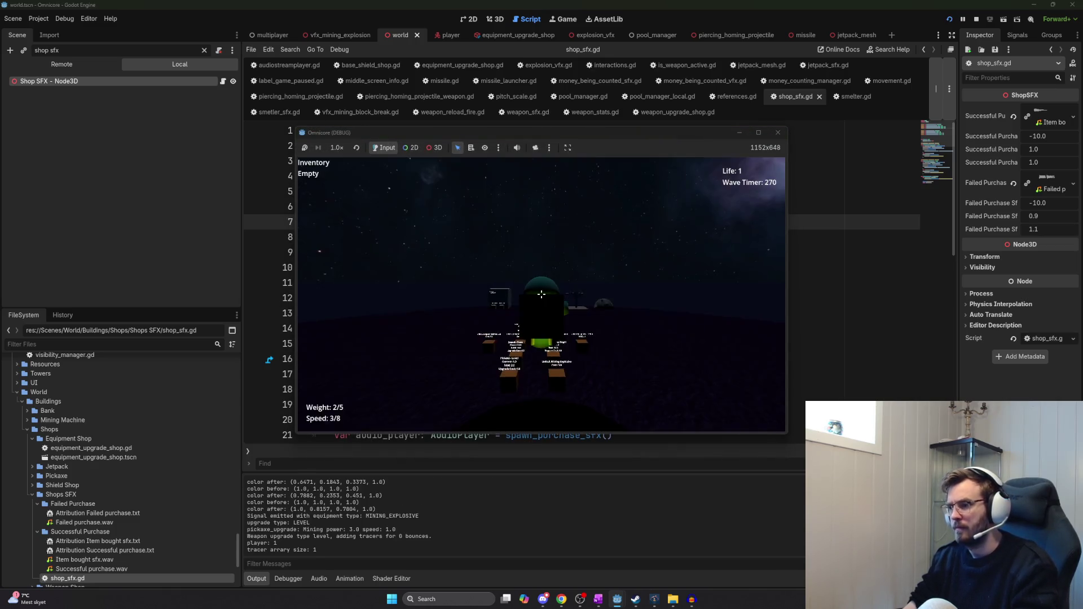
- Buy Mining Explosive and Pickaxe upgrades up to pickaxe level 8, then stop the game
{"action": "key", "text": "e"}
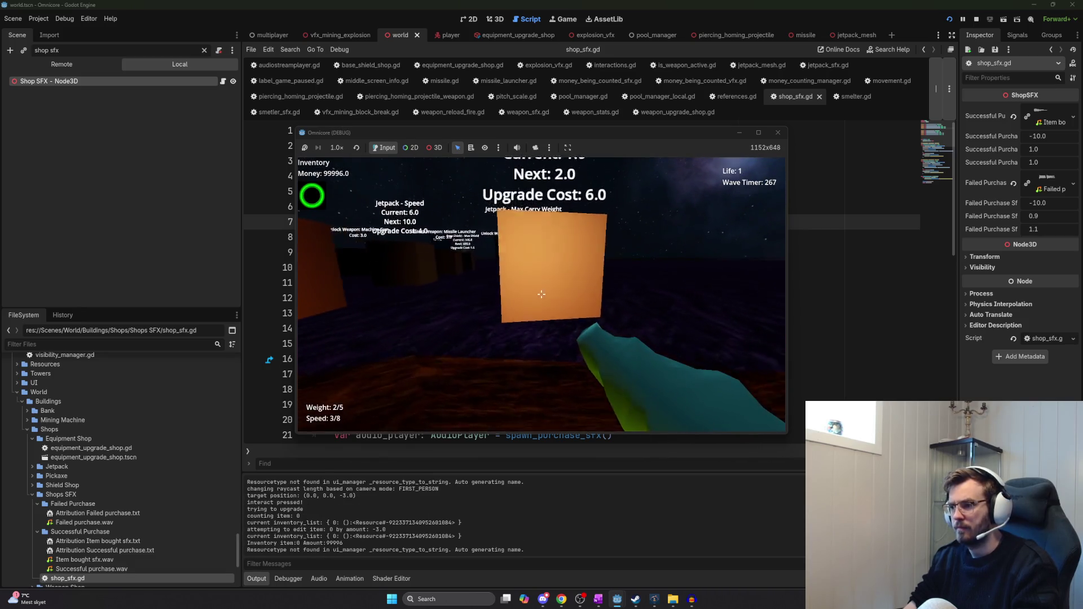
{"action": "key", "text": "e"}
{"action": "key", "text": "e"}
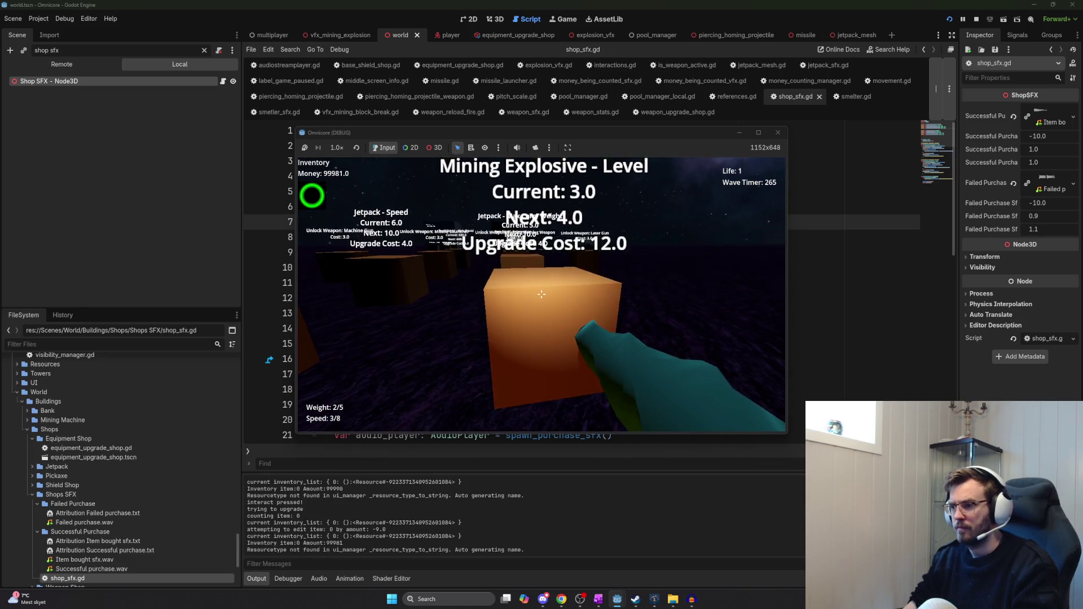
{"action": "key", "text": "e"}
{"action": "key", "text": "e"}
{"action": "key", "text": "e"}
{"action": "key", "text": "e"}
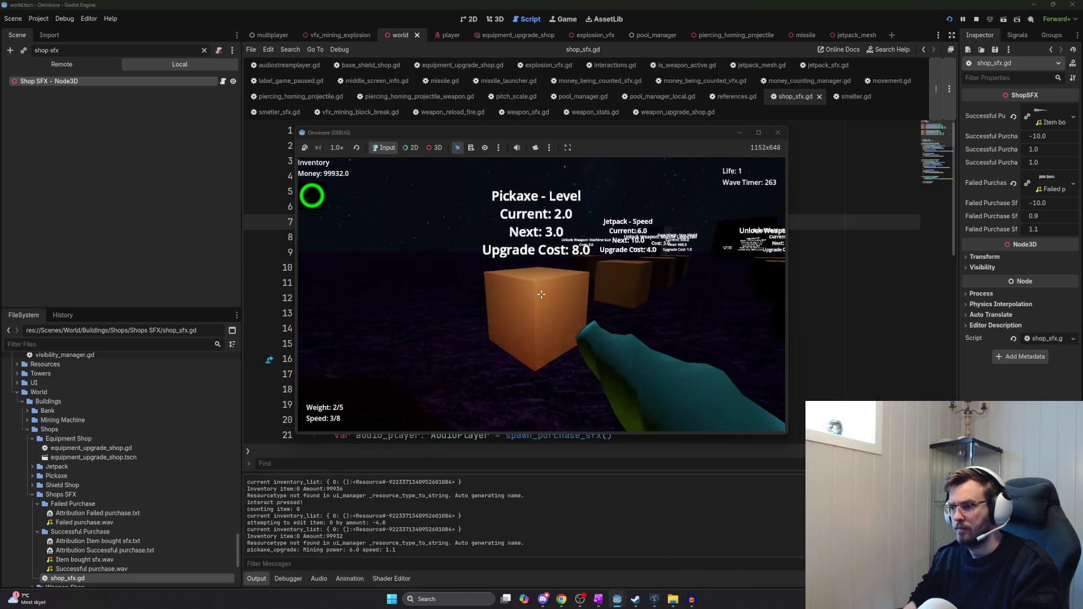
{"action": "key", "text": "e"}
{"action": "key", "text": "e"}
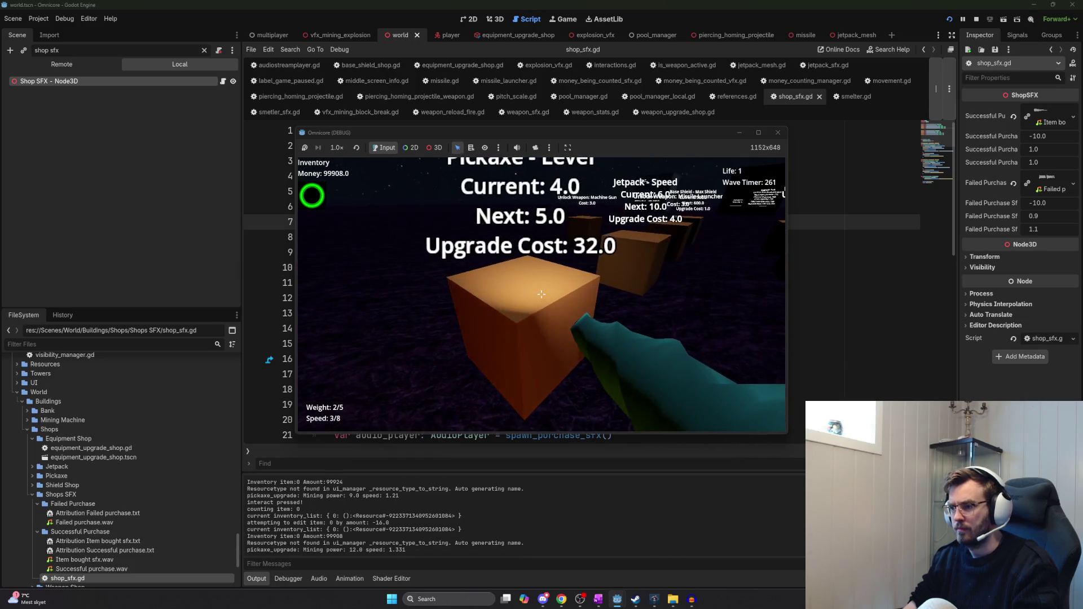
{"action": "key", "text": "e"}
{"action": "key", "text": "e"}
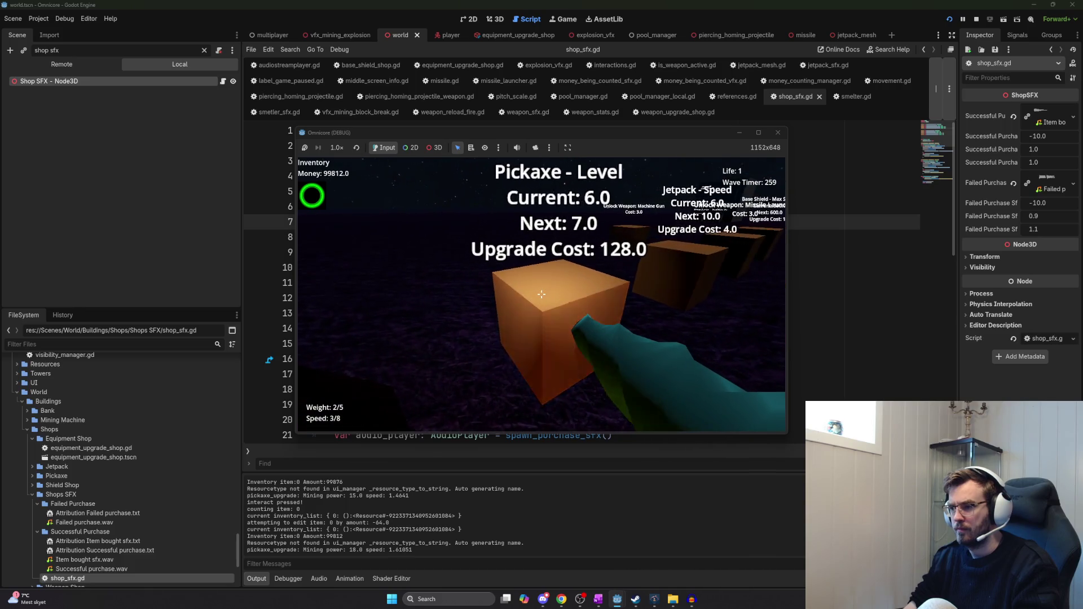
{"action": "key", "text": "e"}
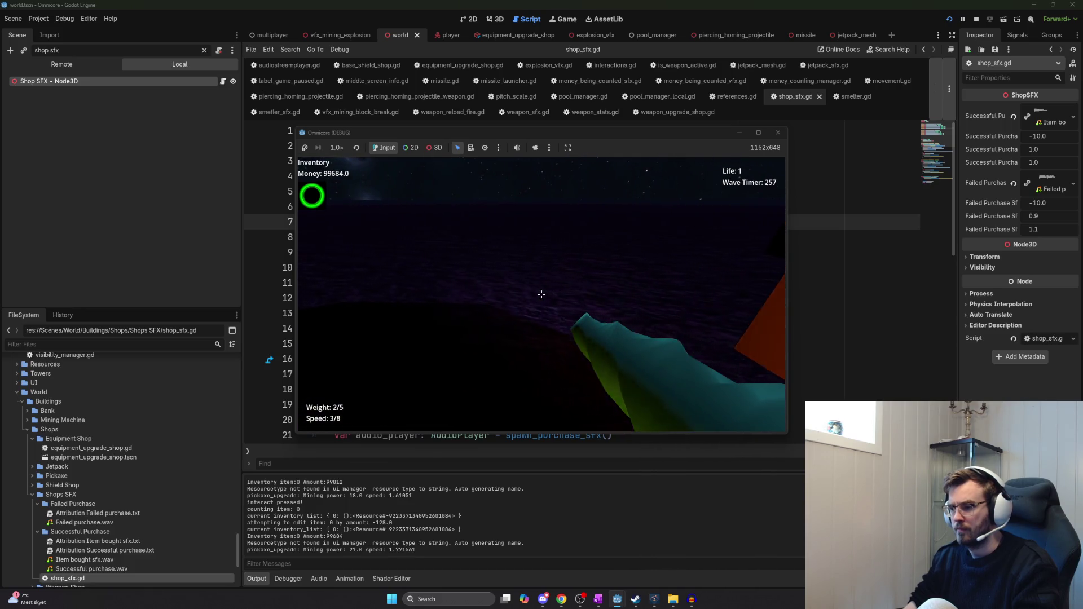
{"action": "key", "text": "e"}
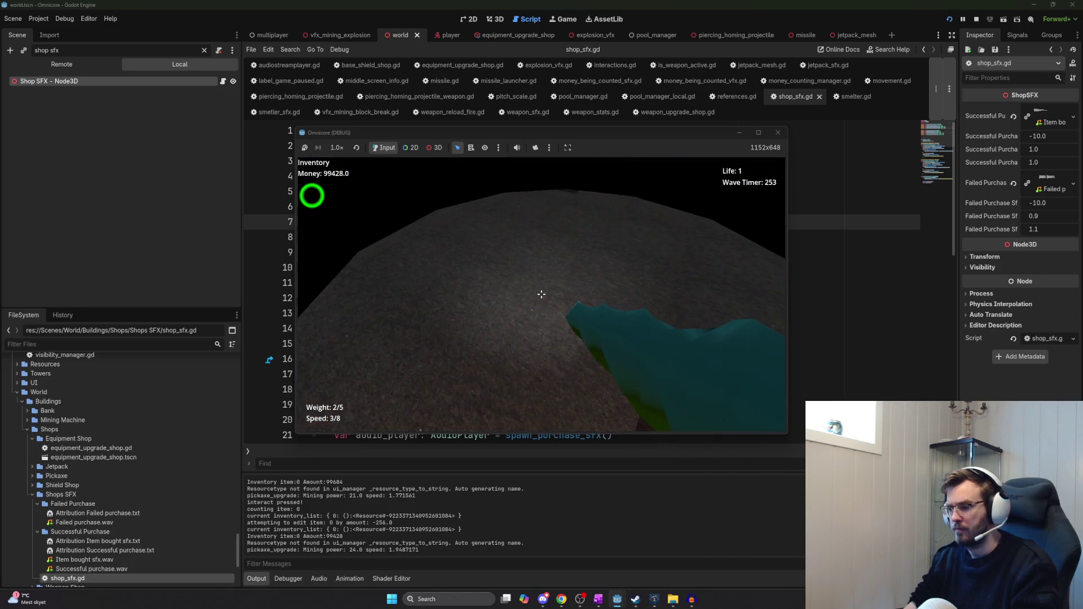
{"action": "key", "text": "F8"}
{"action": "left_click", "coordinate": [655, 600]}
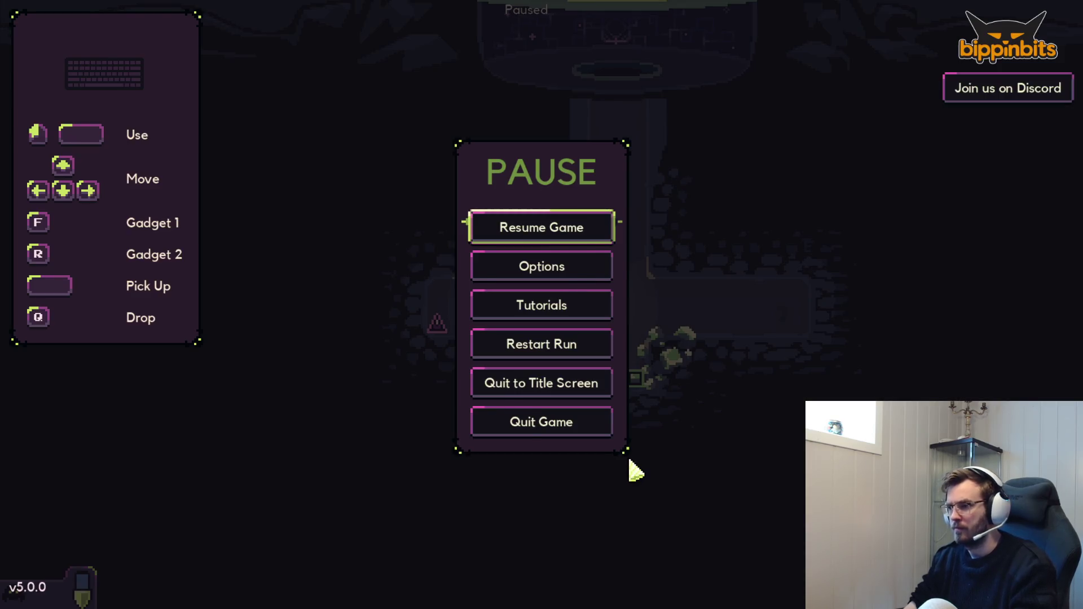
- Switch between windows and bring the Omnicore debug game window forward
{"action": "key", "text": "alt+Tab"}
{"action": "key", "text": "alt+Tab"}
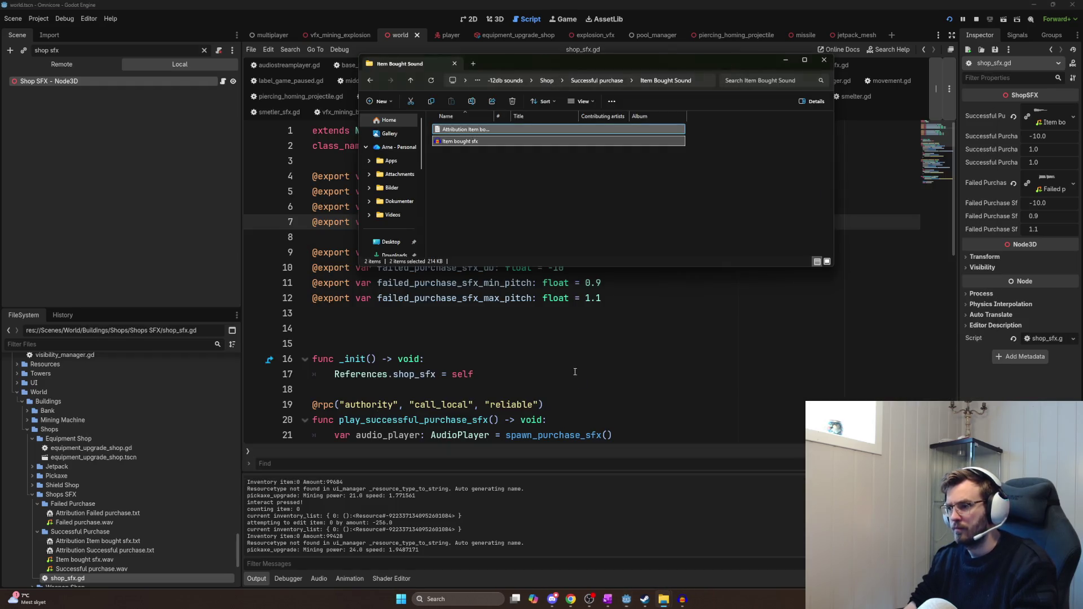
{"action": "key", "text": "alt+Tab"}
{"action": "key", "text": "alt+Tab"}
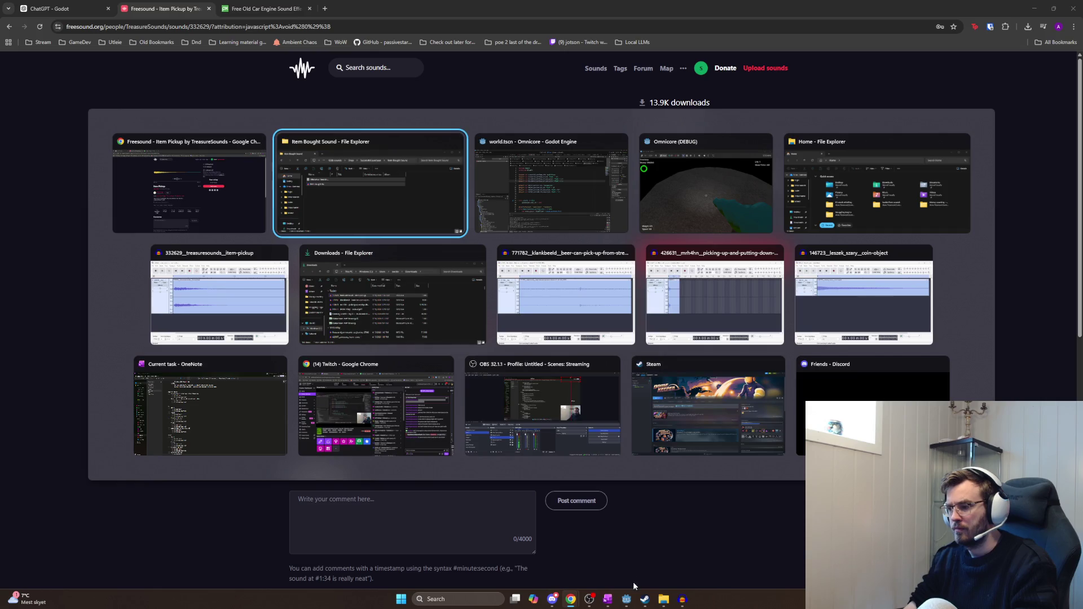
{"action": "key", "text": "Escape"}
{"action": "mouse_move", "coordinate": [627, 602]}
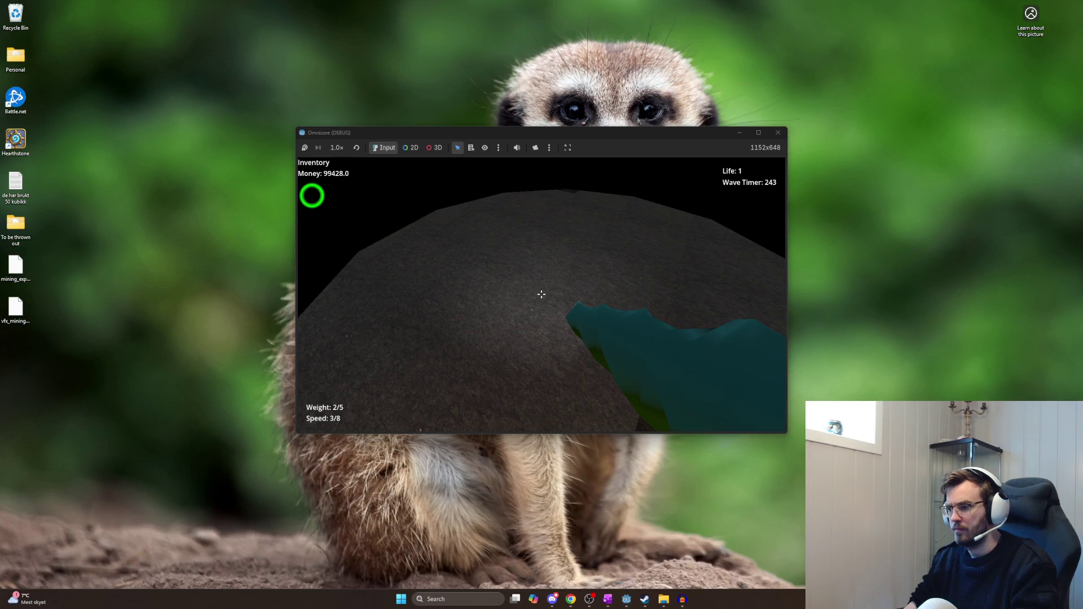
{"action": "left_click", "coordinate": [655, 560]}
- Walk to the debris pile and mine it away completely
{"action": "key", "text": "w"}
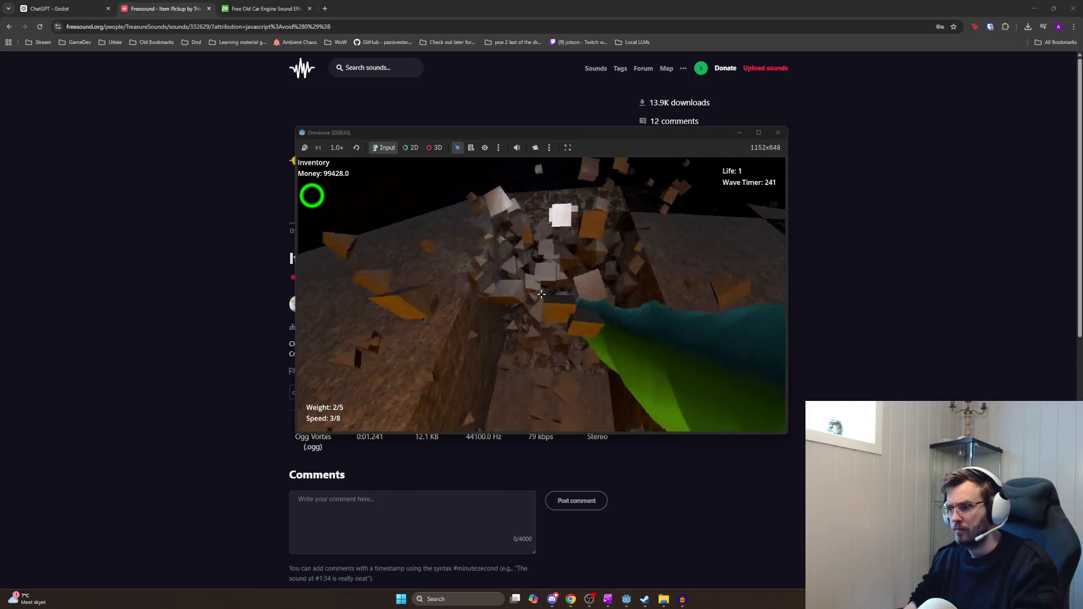
{"action": "left_click", "coordinate": [541, 294]}
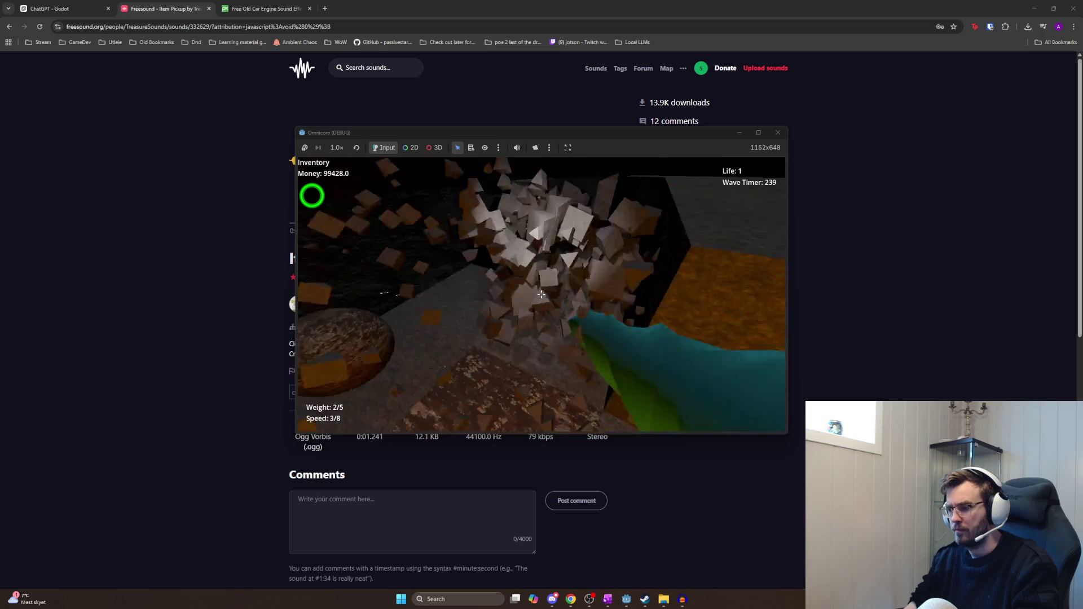
{"action": "left_click", "coordinate": [541, 294]}
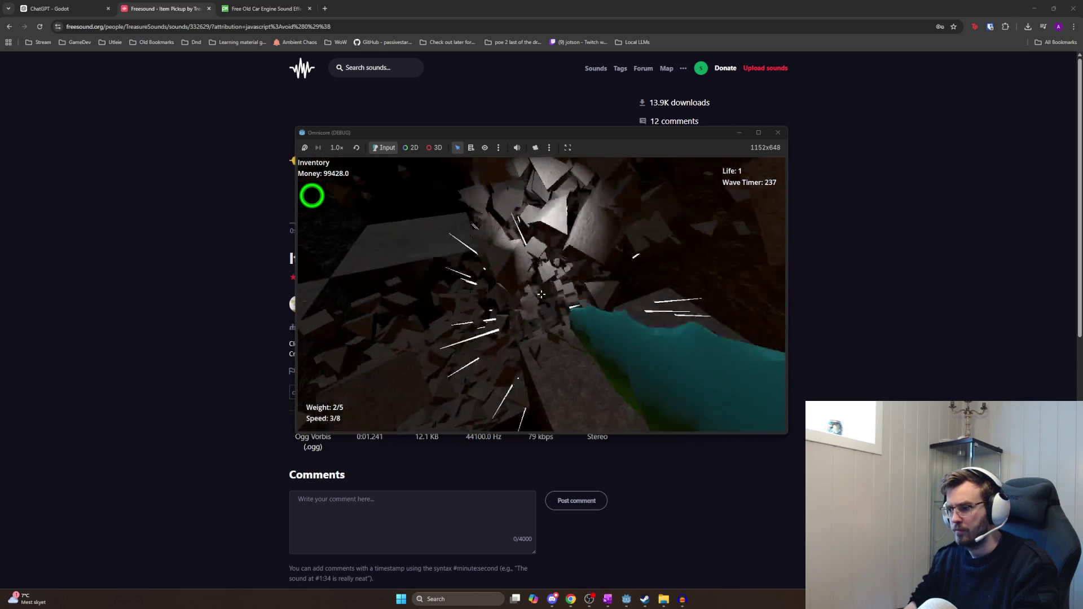
{"action": "left_click", "coordinate": [541, 294]}
{"action": "left_click", "coordinate": [542, 294]}
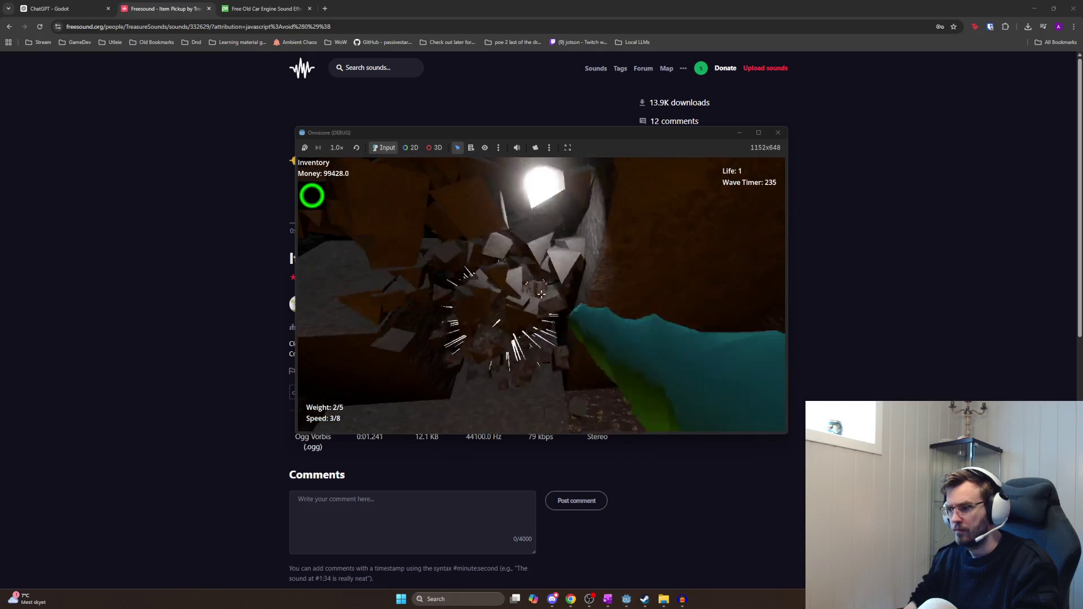
{"action": "left_click", "coordinate": [541, 294]}
{"action": "left_click", "coordinate": [541, 294]}
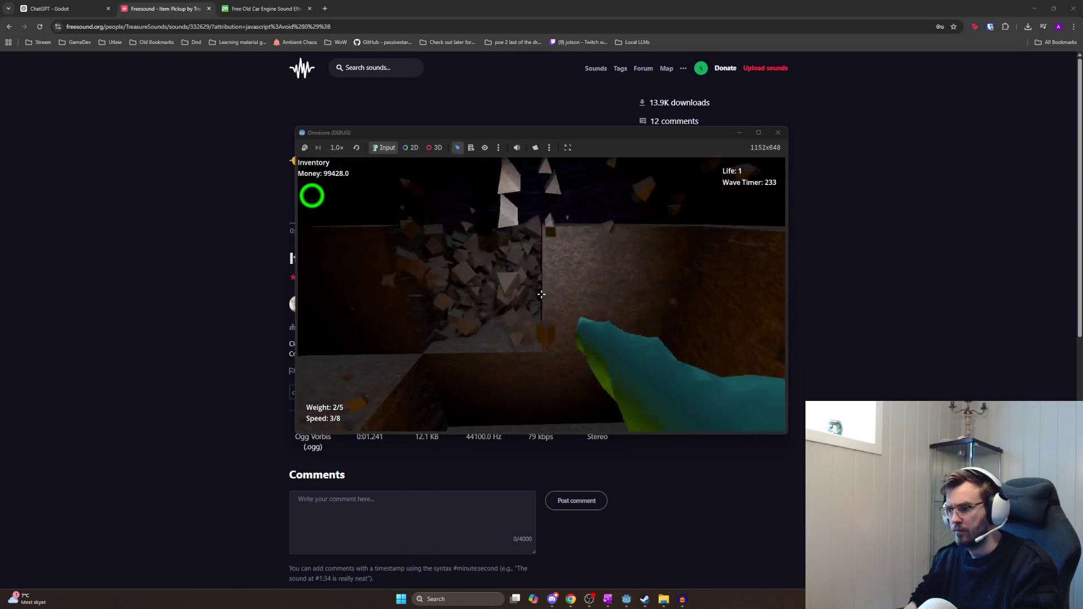
{"action": "left_click", "coordinate": [541, 294]}
- Buy Mining Explosive and Jetpack carry-weight and speed upgrades, then close the game
{"action": "key", "text": "w"}
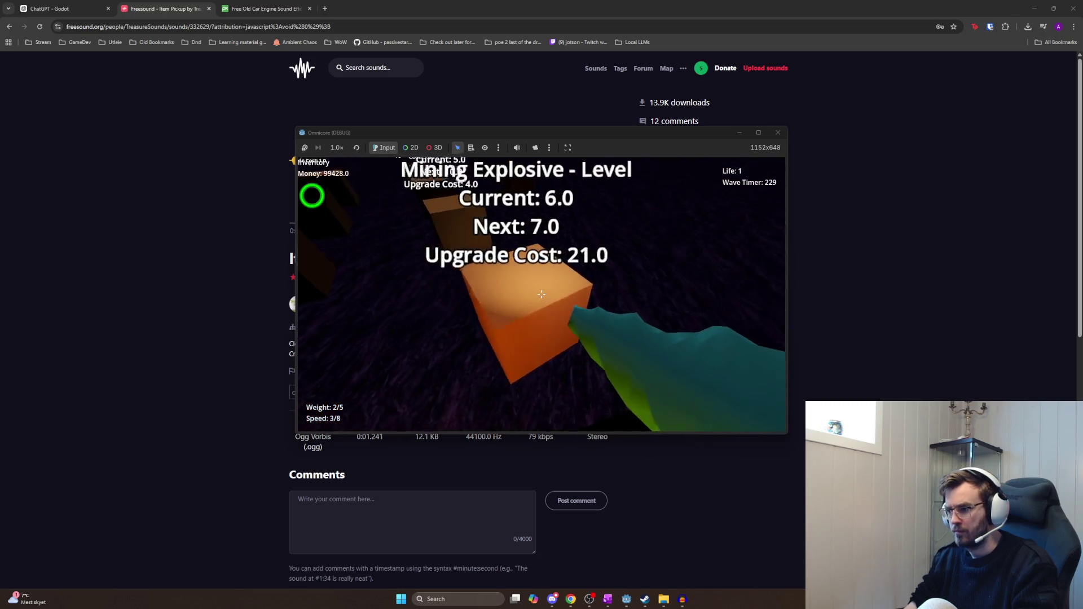
{"action": "left_click", "coordinate": [541, 294]}
{"action": "left_click", "coordinate": [541, 294]}
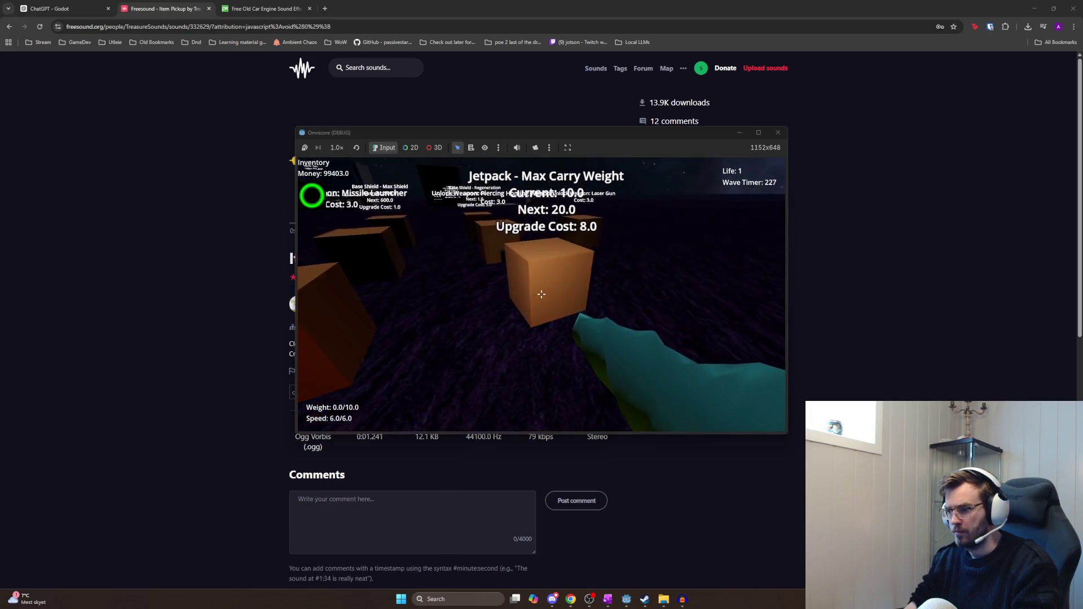
{"action": "left_click", "coordinate": [541, 294]}
{"action": "left_click", "coordinate": [541, 294]}
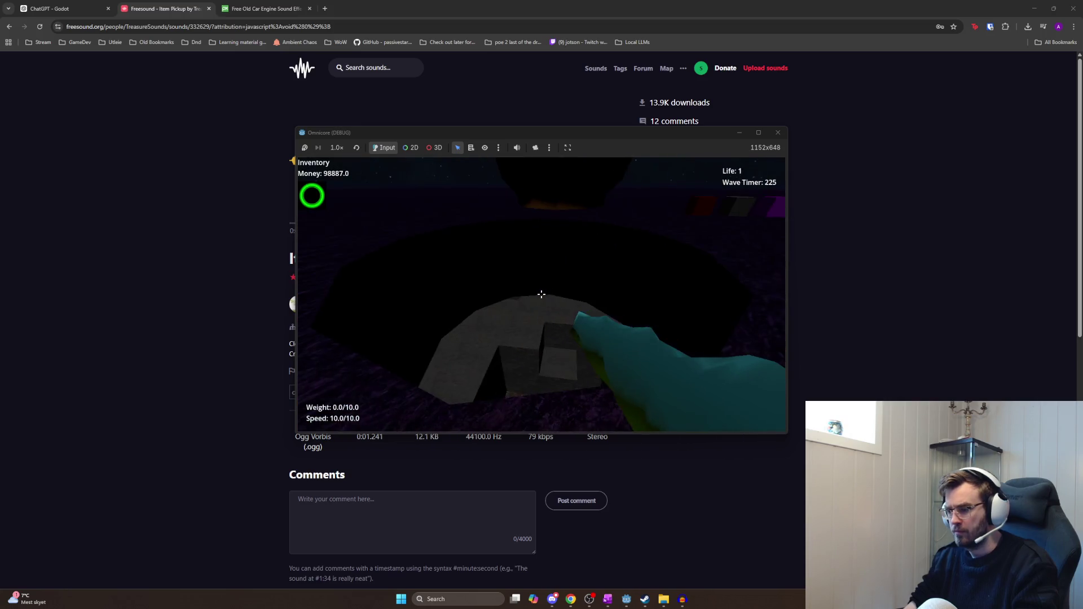
{"action": "left_click", "coordinate": [541, 294]}
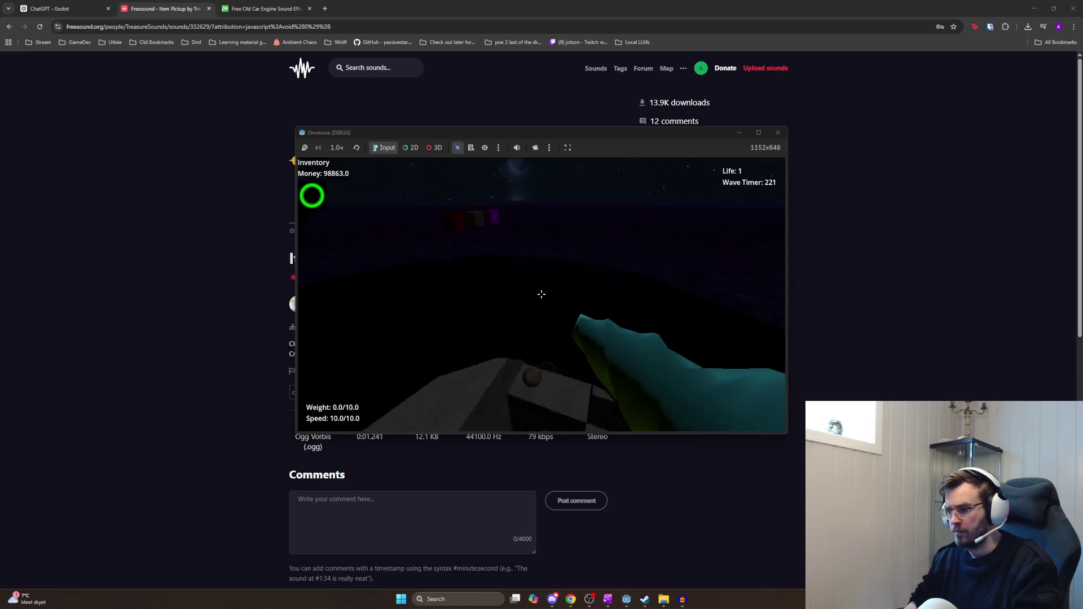
{"action": "key", "text": "Escape"}
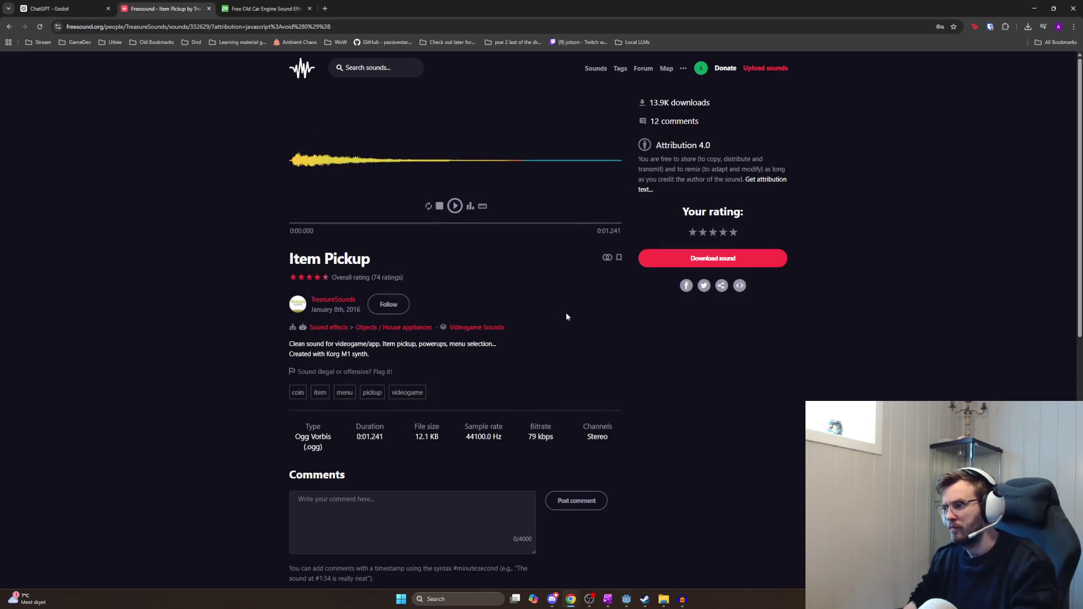
- Cycle through the open windows back to the Godot editor showing shop_sfx.gd
{"action": "key", "text": "alt+Tab"}
{"action": "key", "text": "alt+Tab"}
{"action": "key", "text": "alt+shift+Tab"}
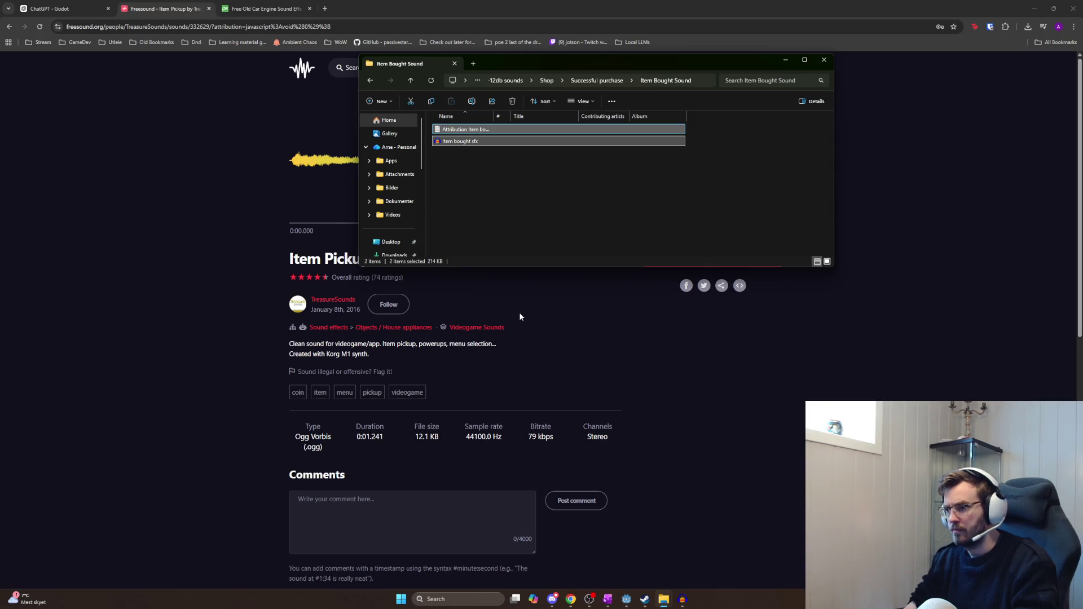
{"action": "key", "text": "alt+Tab"}
{"action": "key", "text": "alt+Tab"}
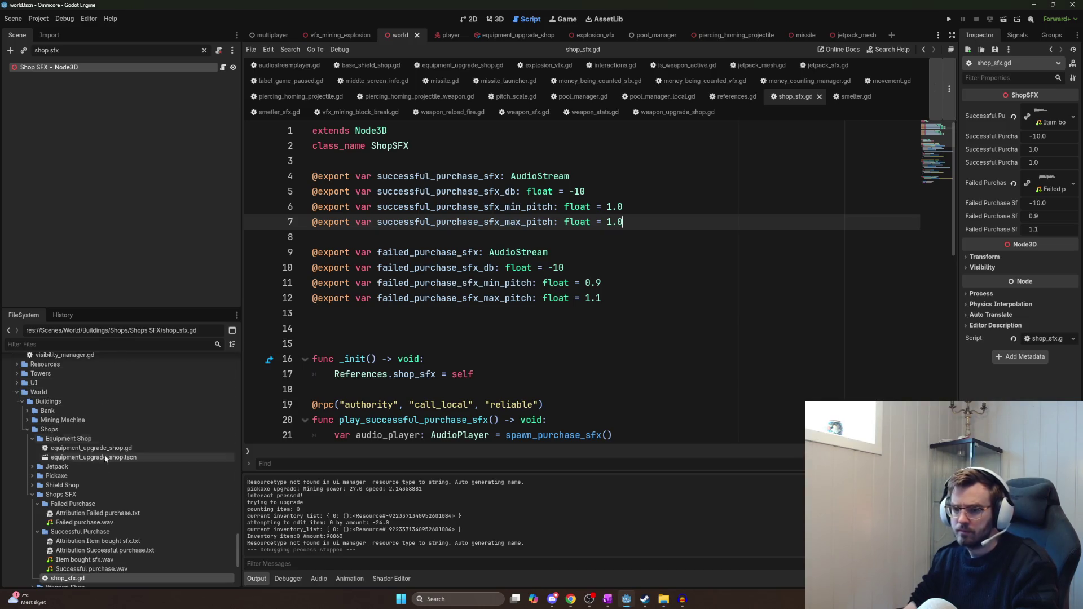
- Assign Successful purchase.wav to the Successful Purchase SFX slot, save the scene, and run
{"action": "mouse_move", "coordinate": [102, 570]}
{"action": "left_mouse_down"}
{"action": "mouse_move", "coordinate": [225, 451]}
{"action": "mouse_move", "coordinate": [1038, 164]}
{"action": "mouse_move", "coordinate": [1044, 125]}
{"action": "left_mouse_up"}
{"action": "key", "text": "ctrl+s"}
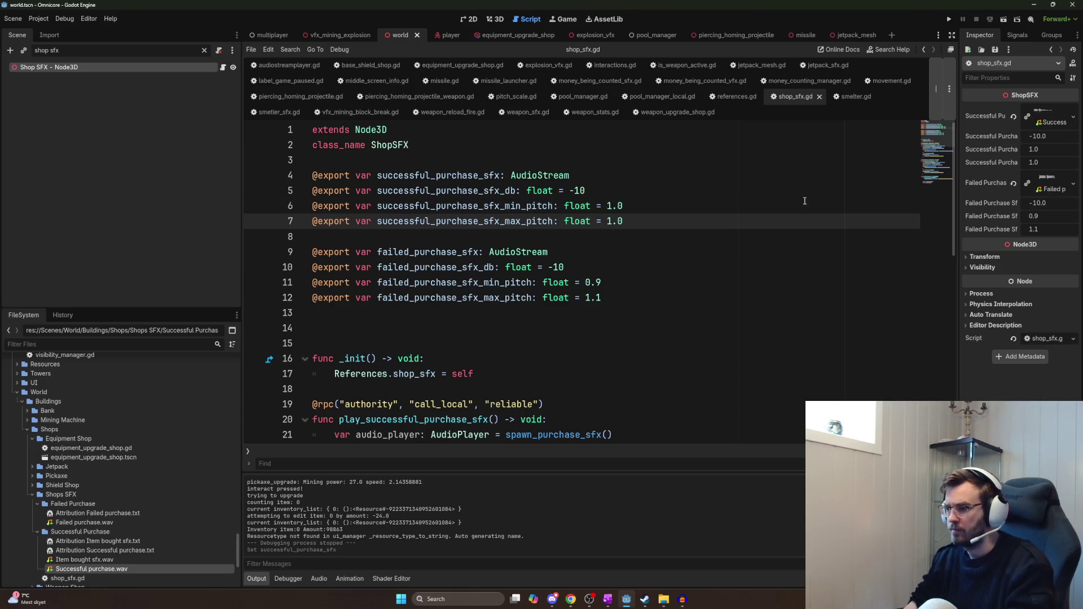
{"action": "key", "text": "F5"}
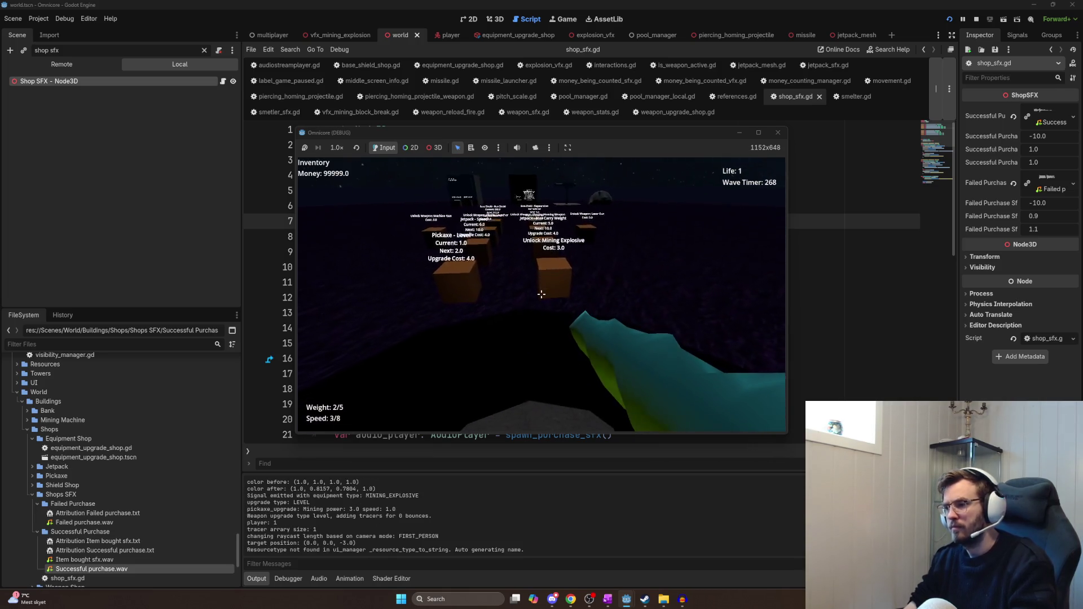
- Buy a Mining Explosive upgrade and two Pickaxe upgrades, then stop the game
{"action": "key", "text": "w"}
{"action": "key", "text": "e"}
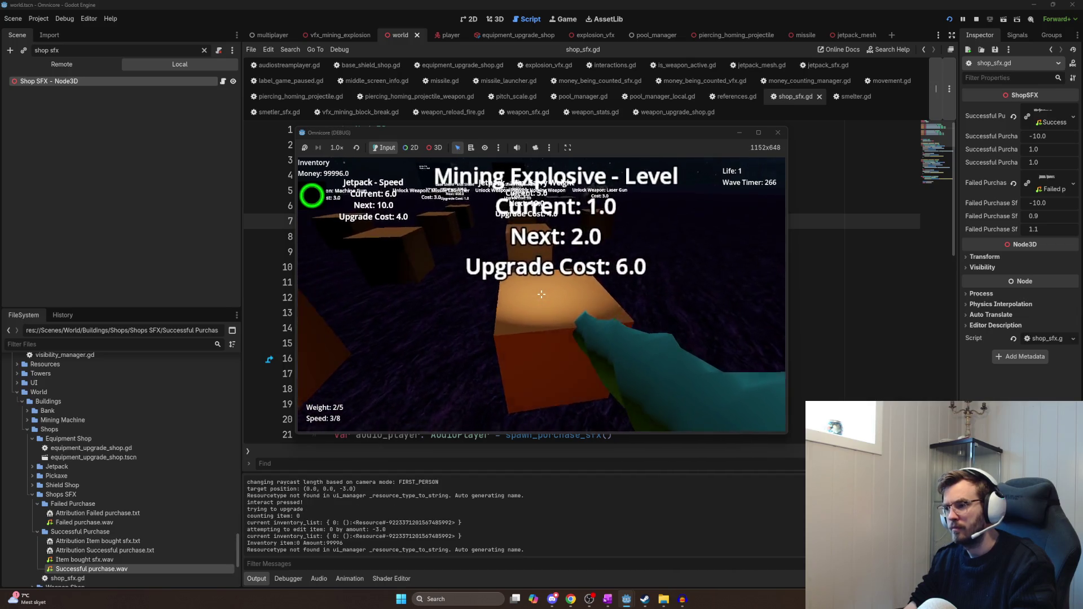
{"action": "key", "text": "e"}
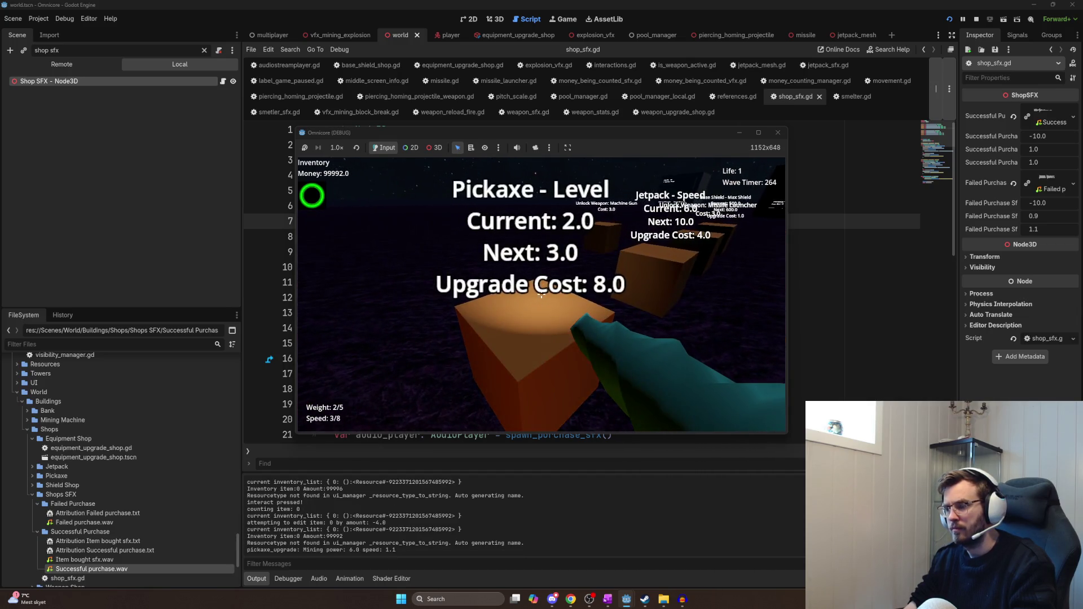
{"action": "key", "text": "e"}
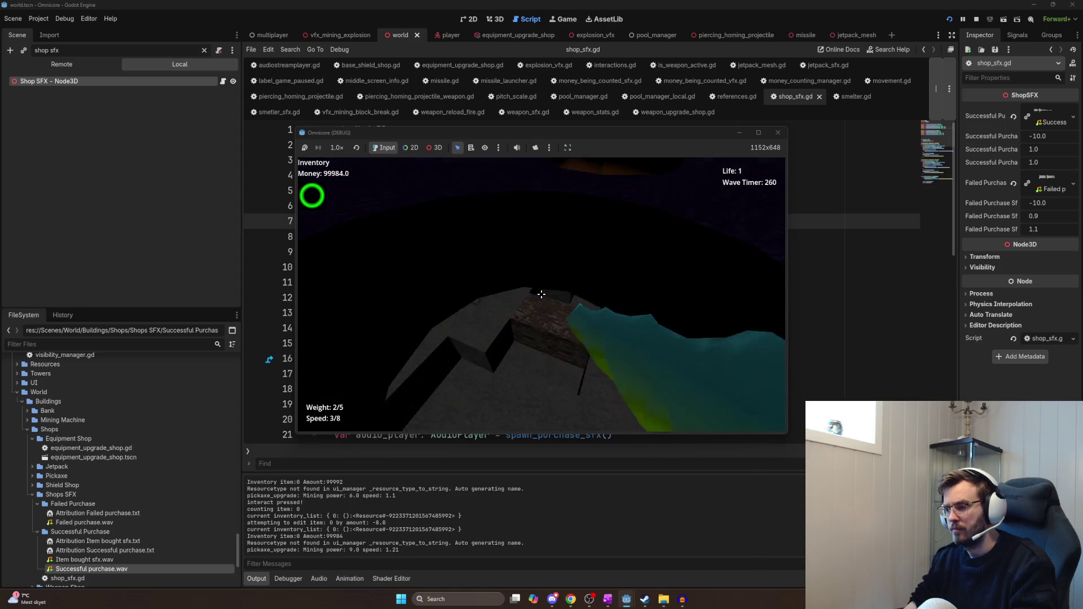
{"action": "key", "text": "w"}
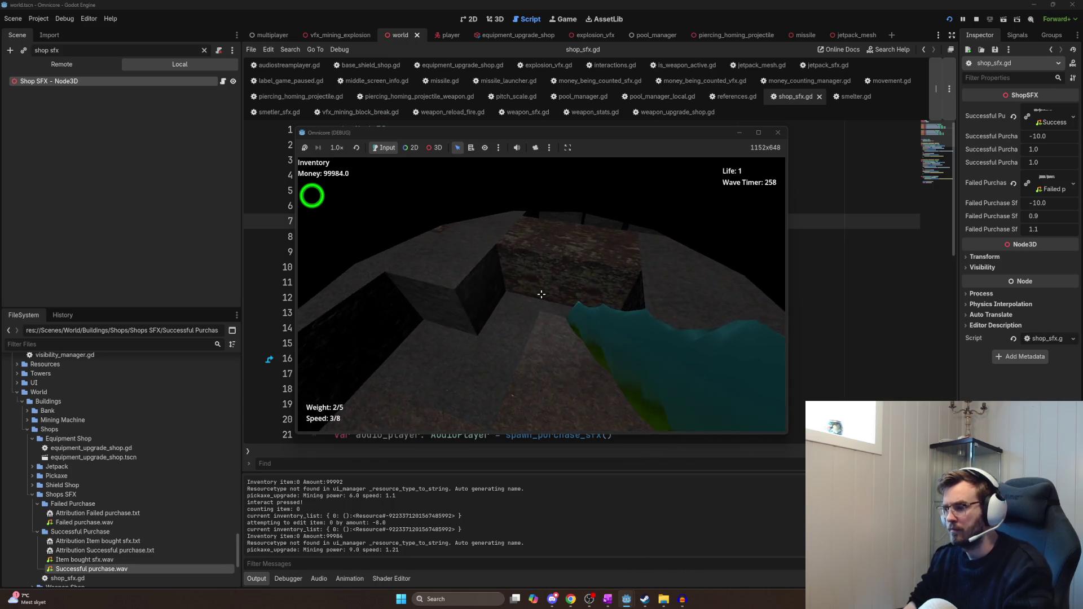
{"action": "key", "text": "F8"}
{"action": "key", "text": "alt+Tab"}
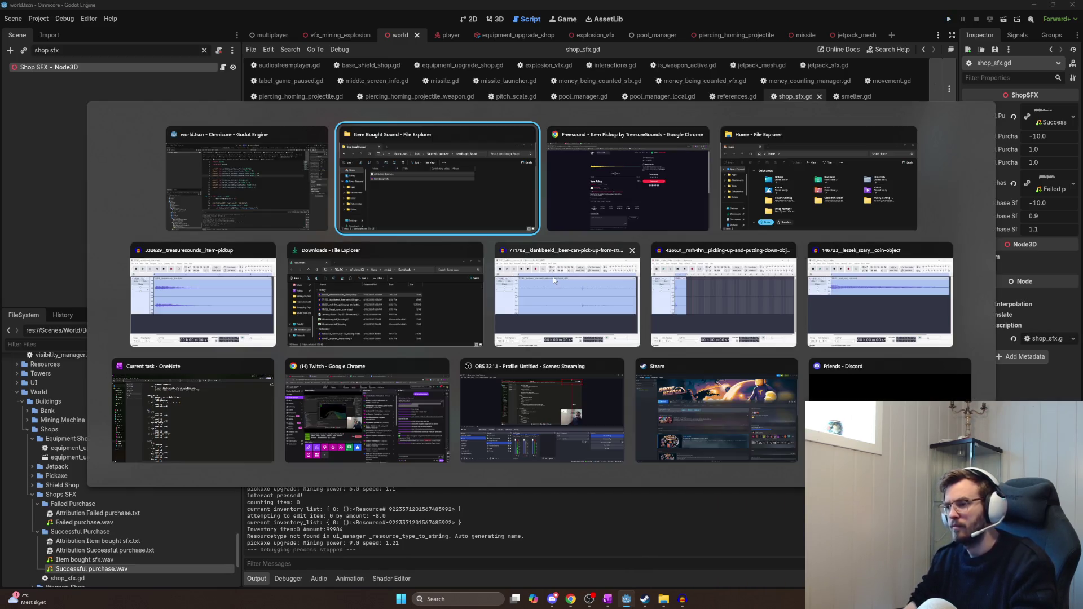
- Go up to Pickup and drop sounds, open Omnicore pickup pebble, then show Audacity's coin-object clip
{"action": "left_click", "coordinate": [524, 207]}
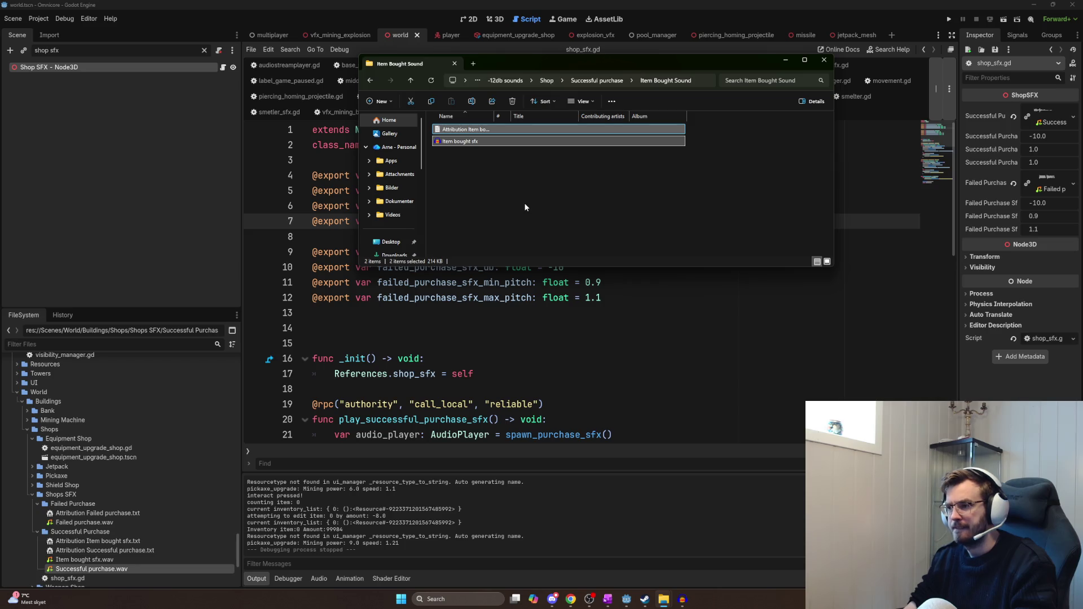
{"action": "left_click", "coordinate": [525, 207]}
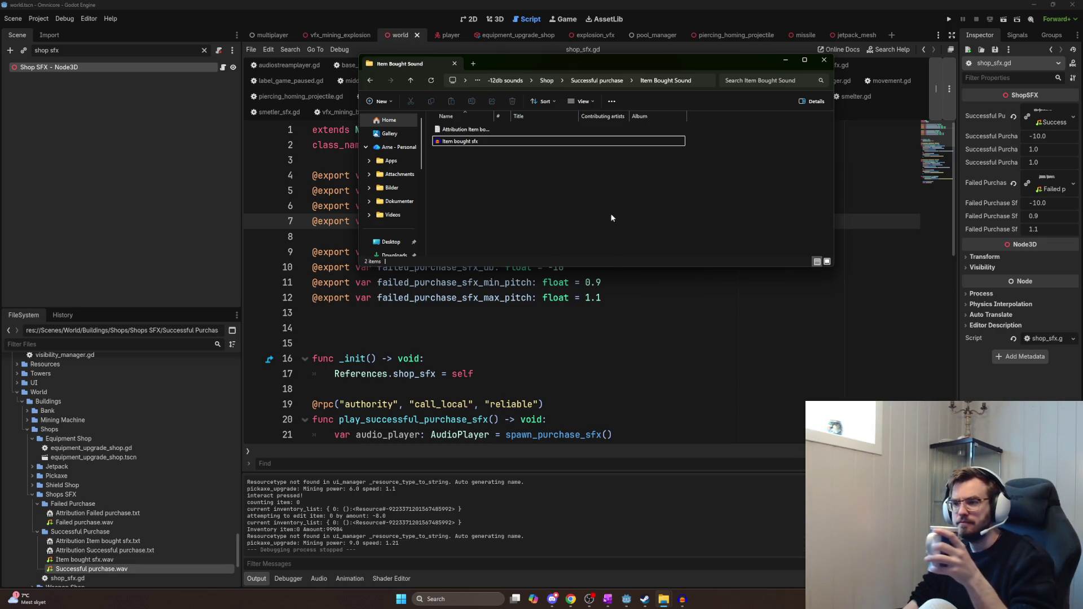
{"action": "key", "text": "alt+Up"}
{"action": "key", "text": "alt+Up"}
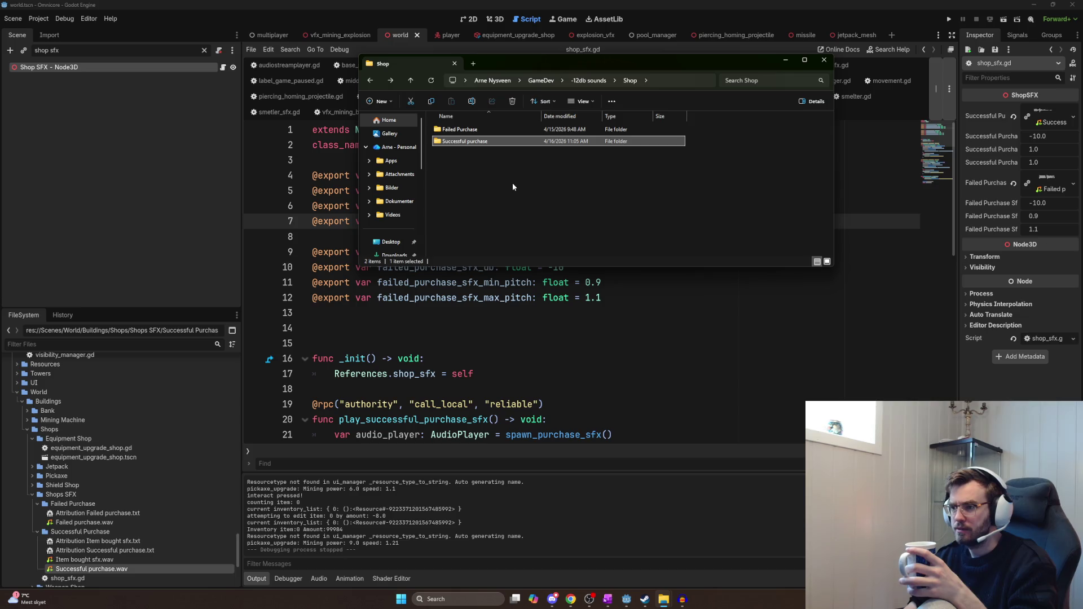
{"action": "key", "text": "alt+Up"}
{"action": "scroll", "coordinate": [541, 227], "scroll_direction": "down", "scroll_amount": 1}
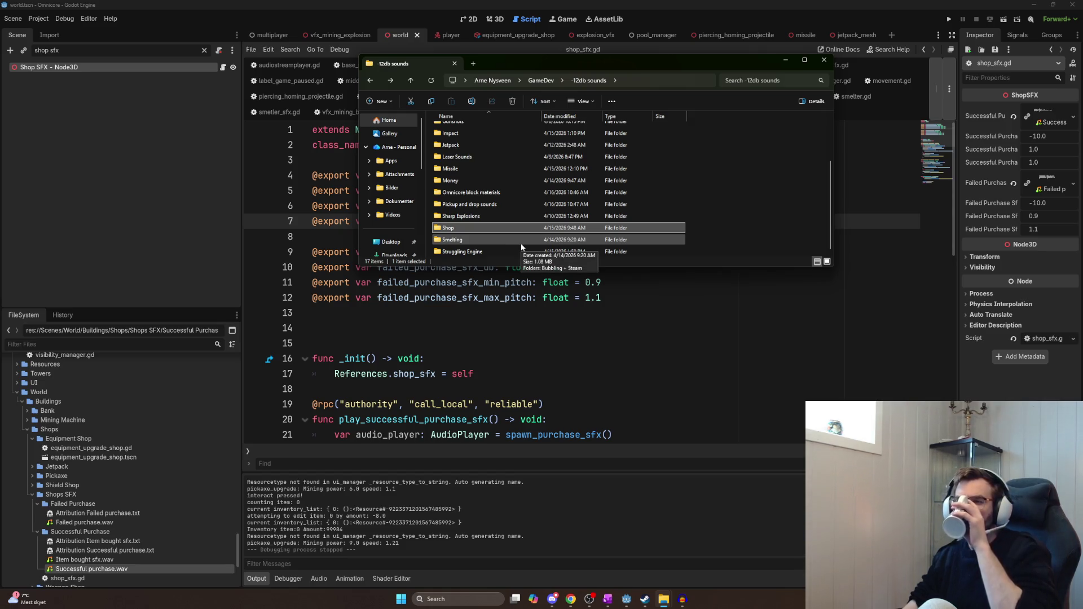
{"action": "double_click", "coordinate": [510, 204]}
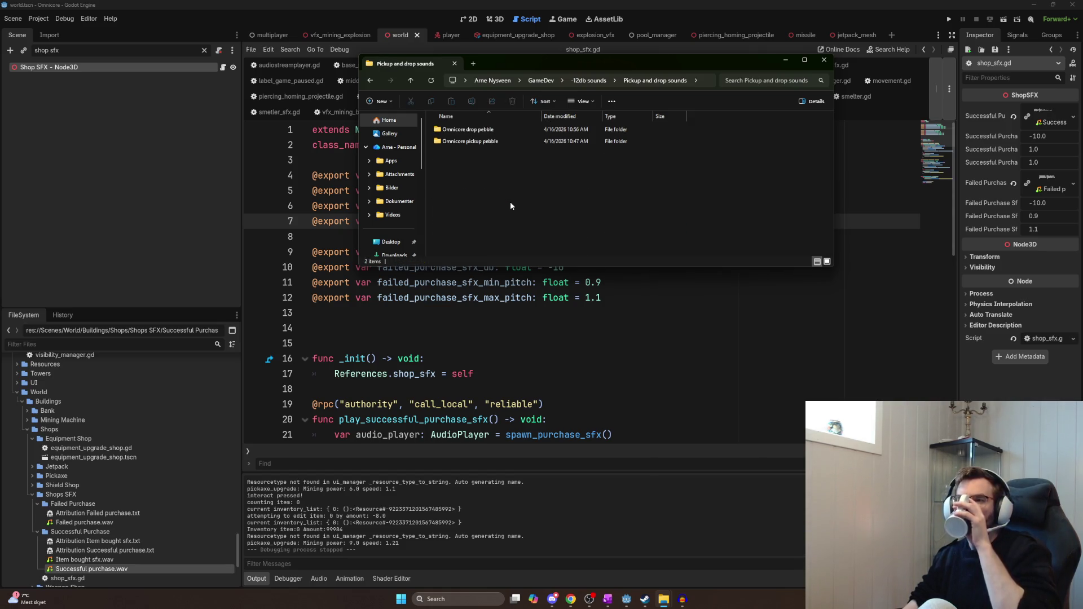
{"action": "double_click", "coordinate": [478, 142]}
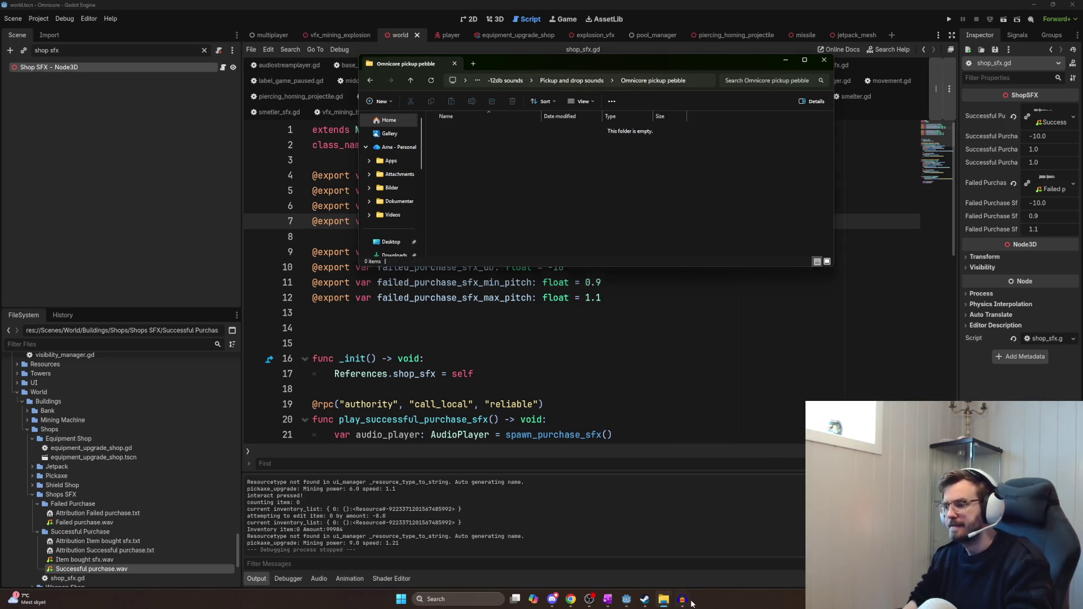
{"action": "mouse_move", "coordinate": [684, 601]}
{"action": "left_click", "coordinate": [557, 543]}
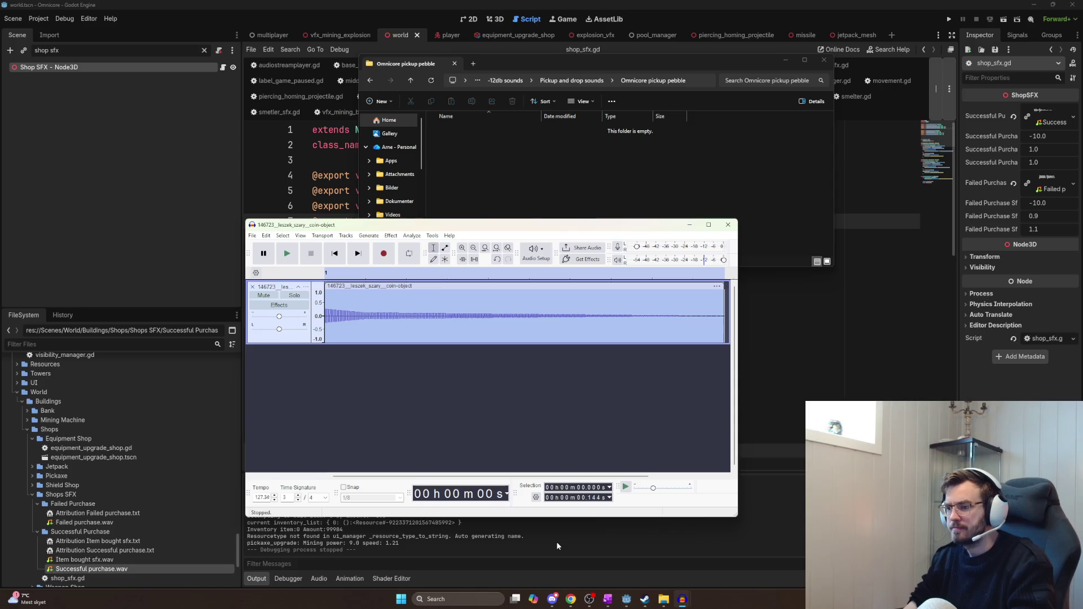
- Play the coin-object clip, then close it without saving
{"action": "key", "text": "space"}
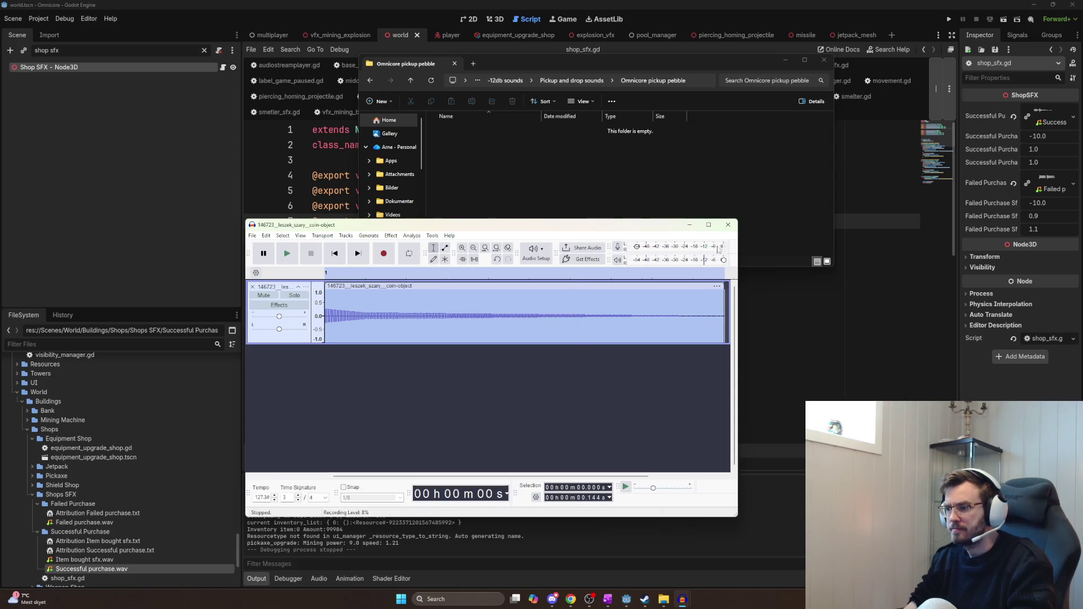
{"action": "left_click", "coordinate": [727, 226]}
{"action": "left_click", "coordinate": [509, 371]}
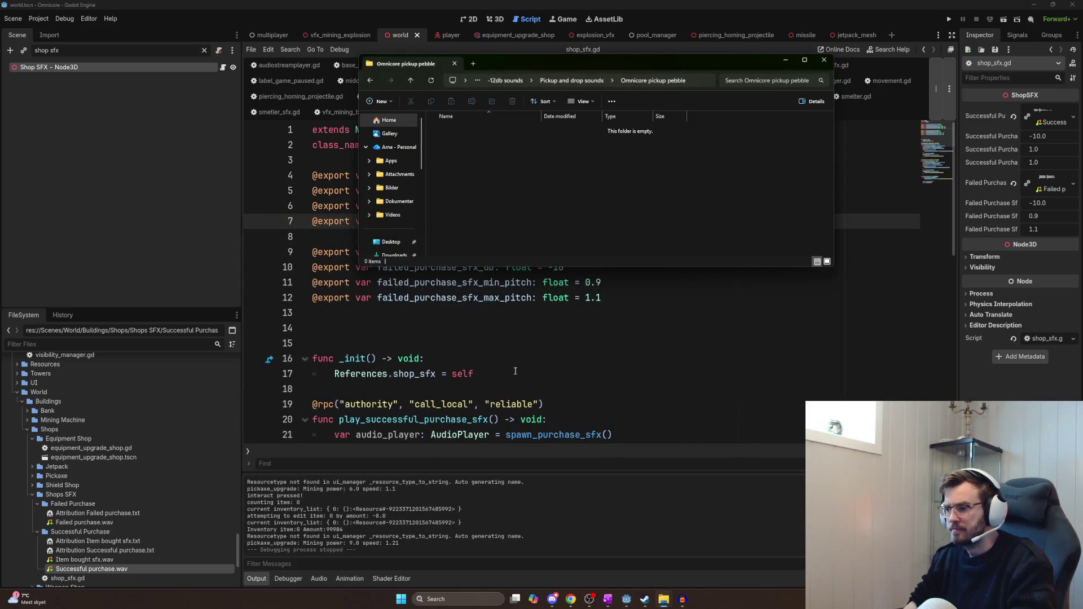
- Play the picking-up-object clip, then close its project without saving
{"action": "mouse_move", "coordinate": [681, 599]}
{"action": "left_click", "coordinate": [629, 546]}
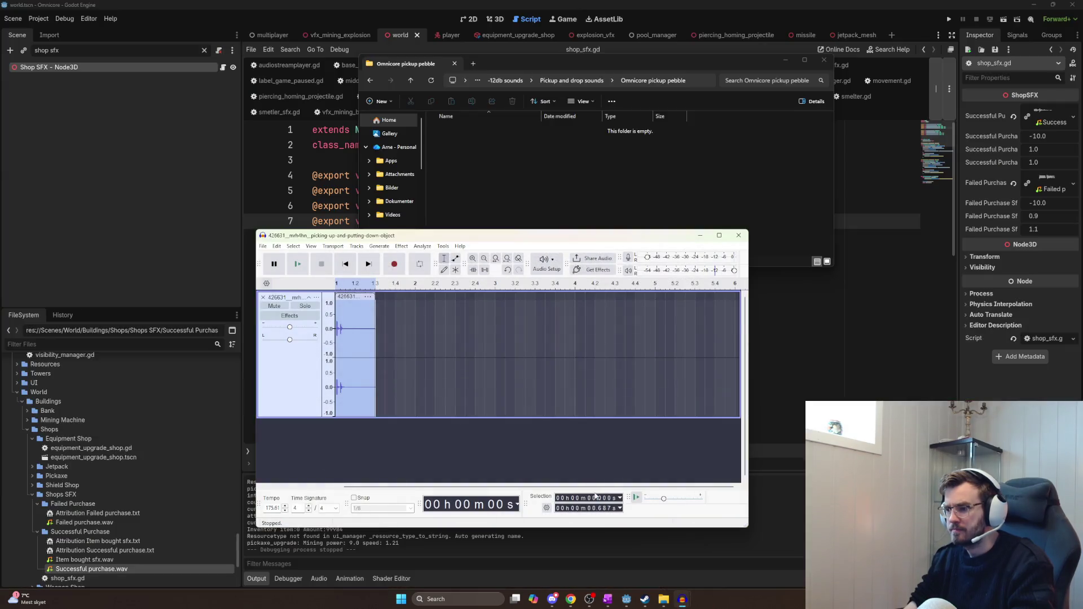
{"action": "key", "text": "space"}
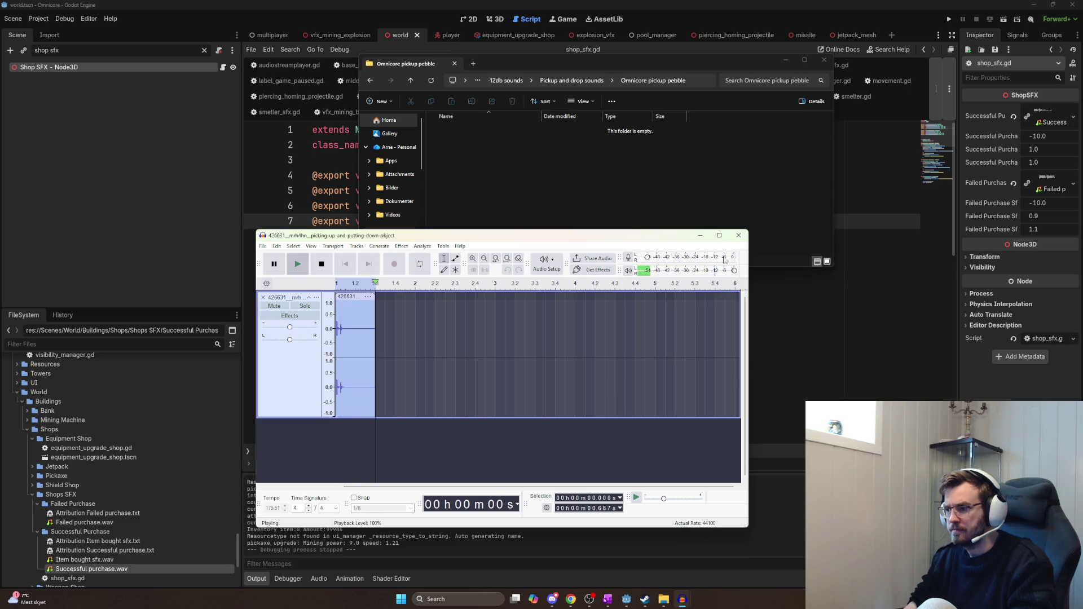
{"action": "left_click", "coordinate": [738, 235]}
{"action": "left_click", "coordinate": [522, 382]}
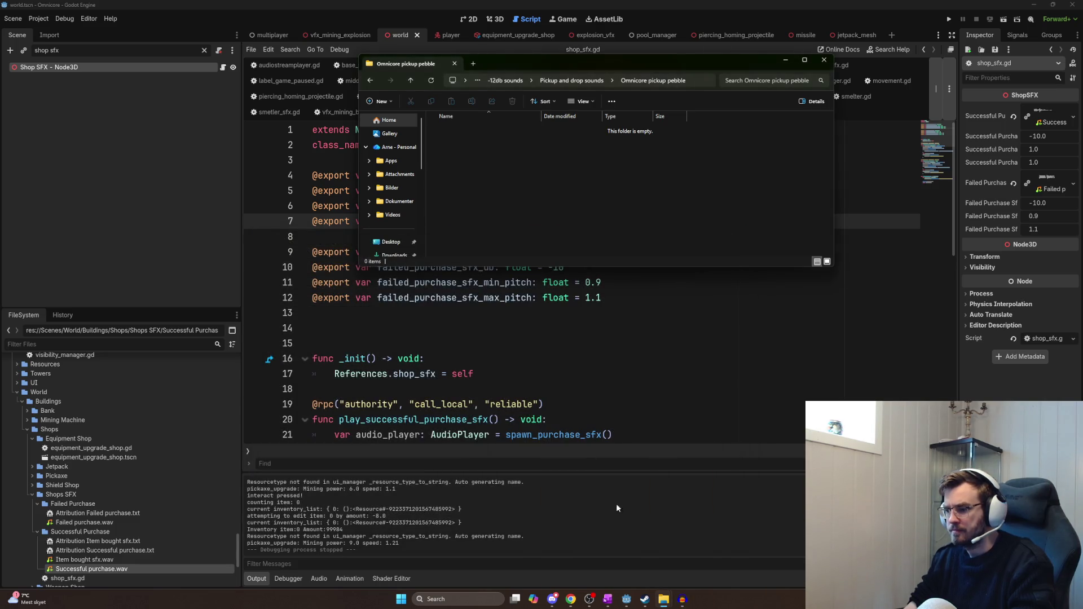
- Play the beer-can pick-up sound, then the treasuresounds item-pickup sound
{"action": "mouse_move", "coordinate": [682, 599]}
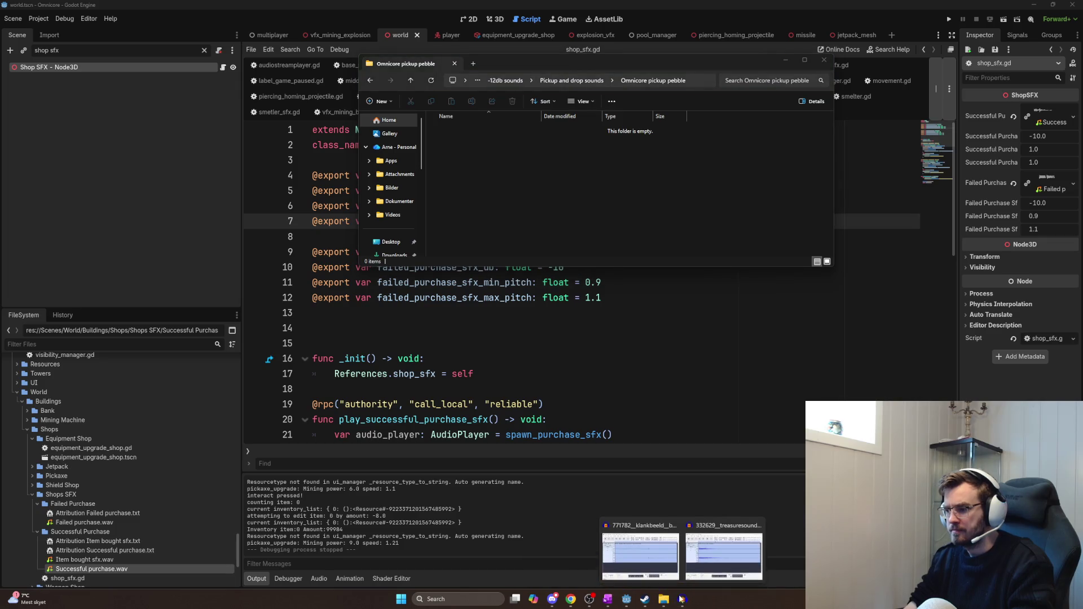
{"action": "left_click", "coordinate": [664, 550]}
{"action": "key", "text": "space"}
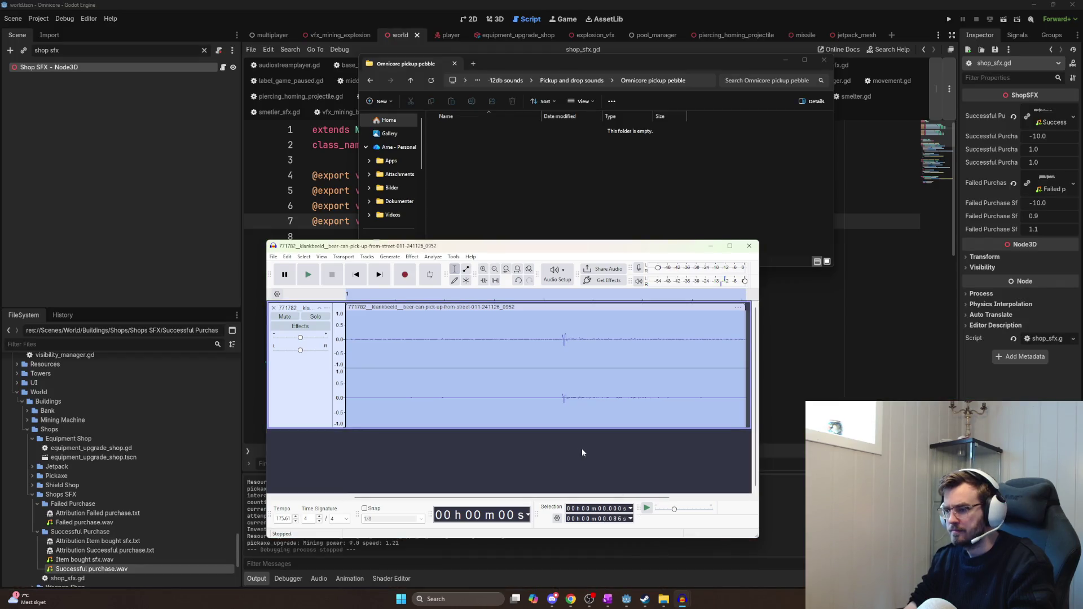
{"action": "mouse_move", "coordinate": [682, 599]}
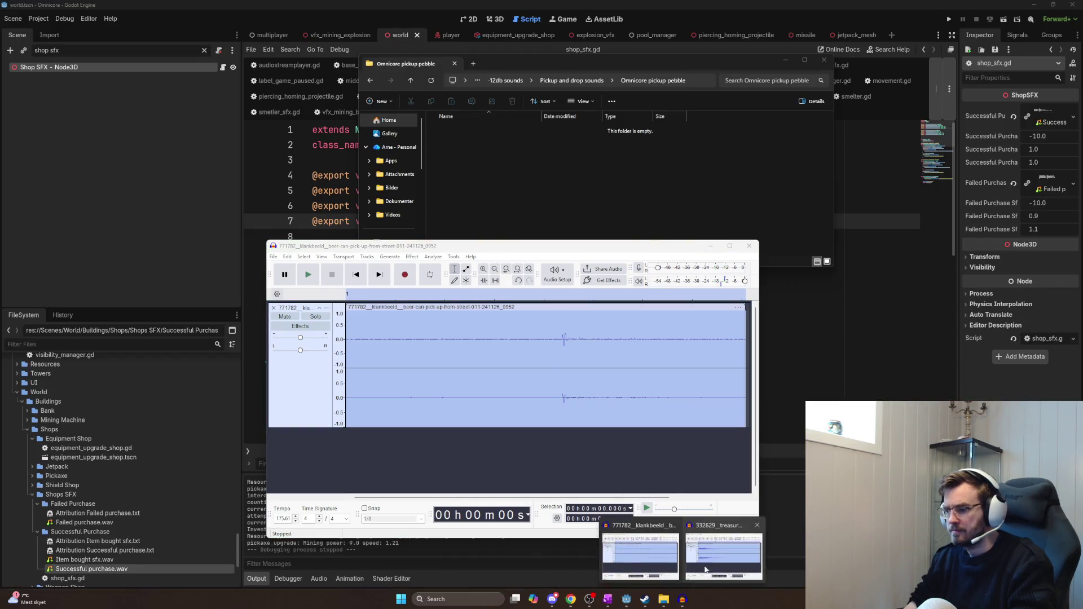
{"action": "left_click", "coordinate": [706, 556]}
{"action": "key", "text": "space"}
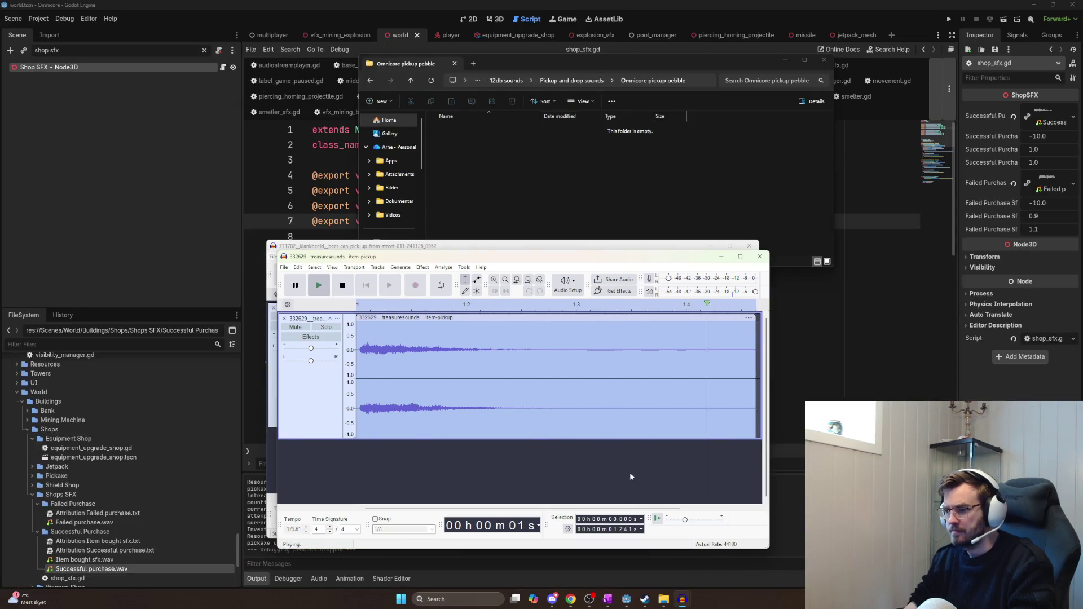
- Paste the item-pickup sound as a second track in the beer-can project and play both
{"action": "left_click_drag", "start_coordinate": [503, 259], "coordinate": [757, 322]}
{"action": "left_click", "coordinate": [474, 422]}
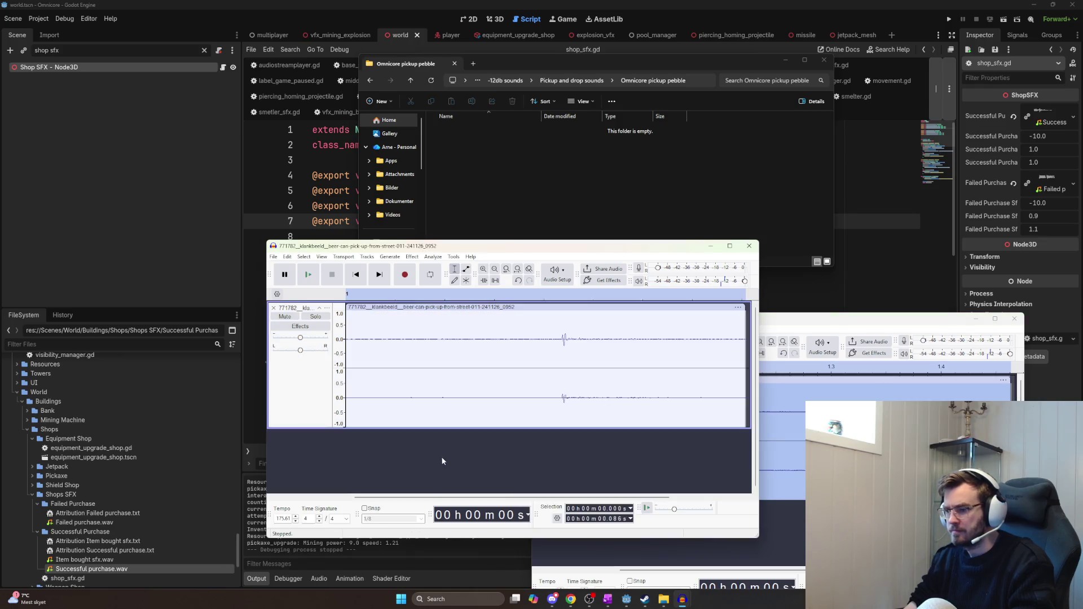
{"action": "key", "text": "ctrl+v"}
{"action": "left_click", "coordinate": [572, 468]}
{"action": "key", "text": "space"}
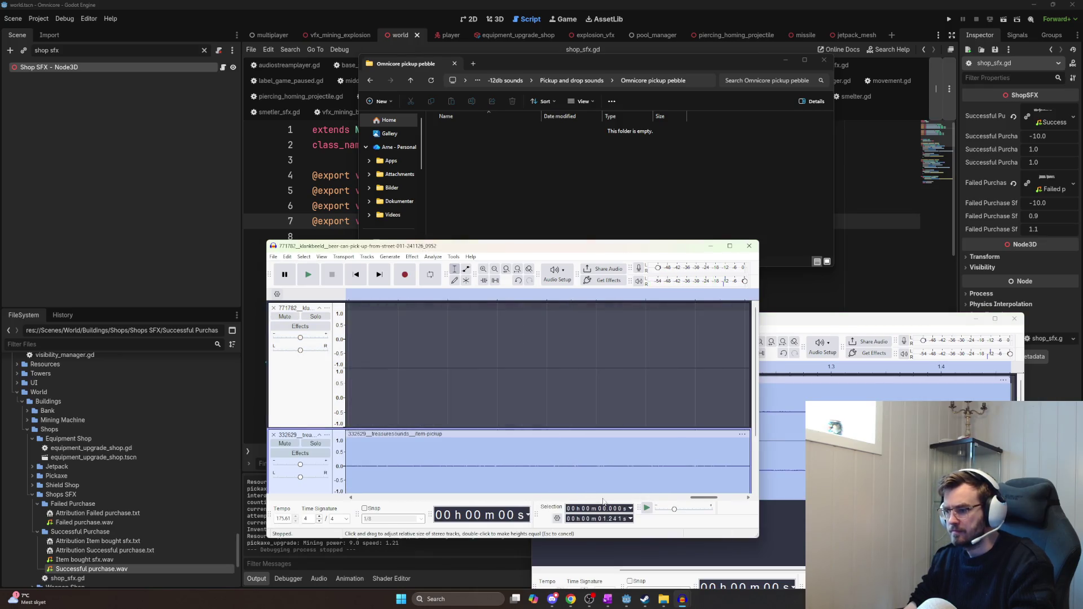
{"action": "left_click_drag", "start_coordinate": [593, 498], "coordinate": [444, 500]}
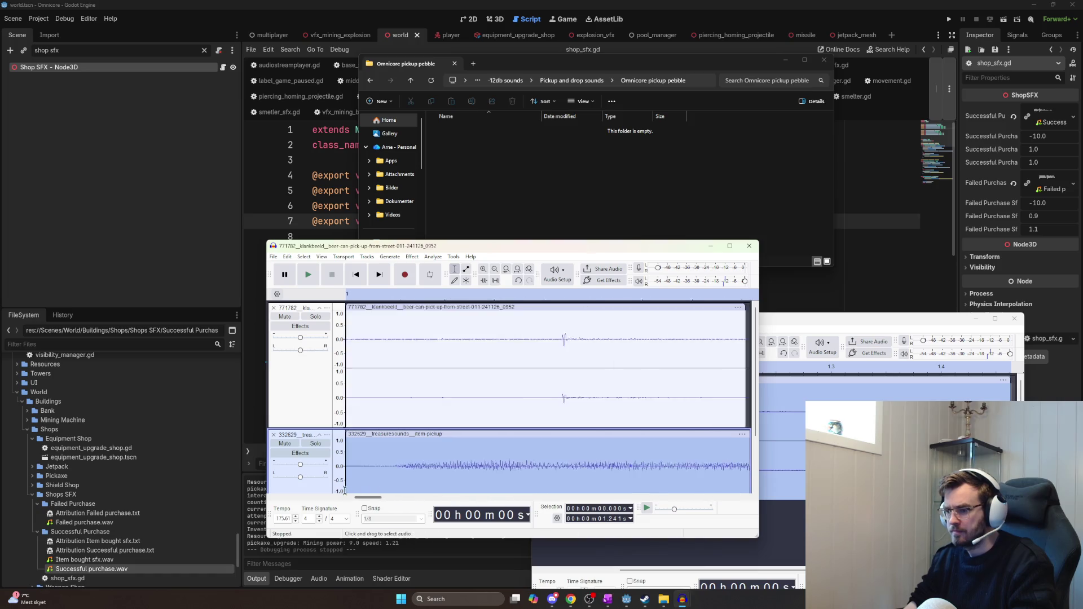
{"action": "scroll", "coordinate": [478, 486], "scroll_direction": "down", "scroll_amount": 2}
- Select the whole item-pickup clip and open Effect > Pitch and Tempo > Change Tempo
{"action": "left_click", "coordinate": [503, 456]}
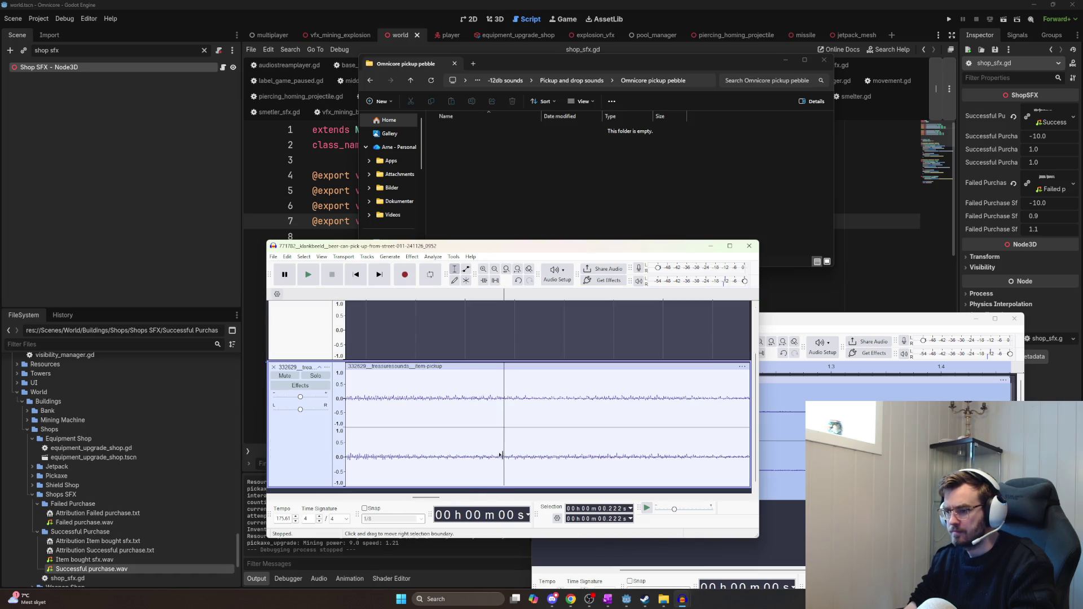
{"action": "left_click", "coordinate": [449, 373]}
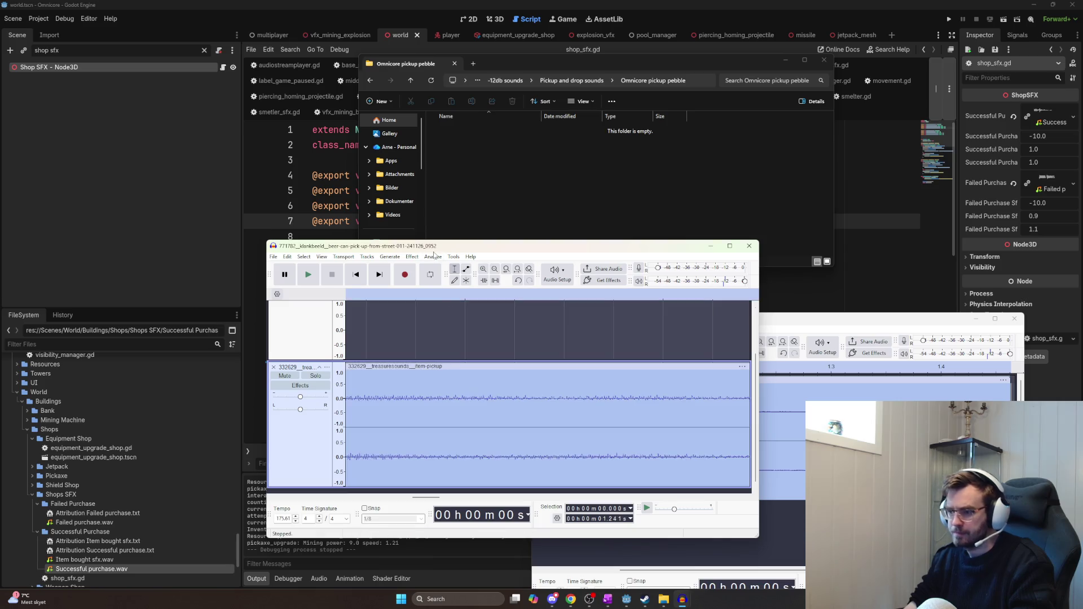
{"action": "left_click", "coordinate": [413, 257]}
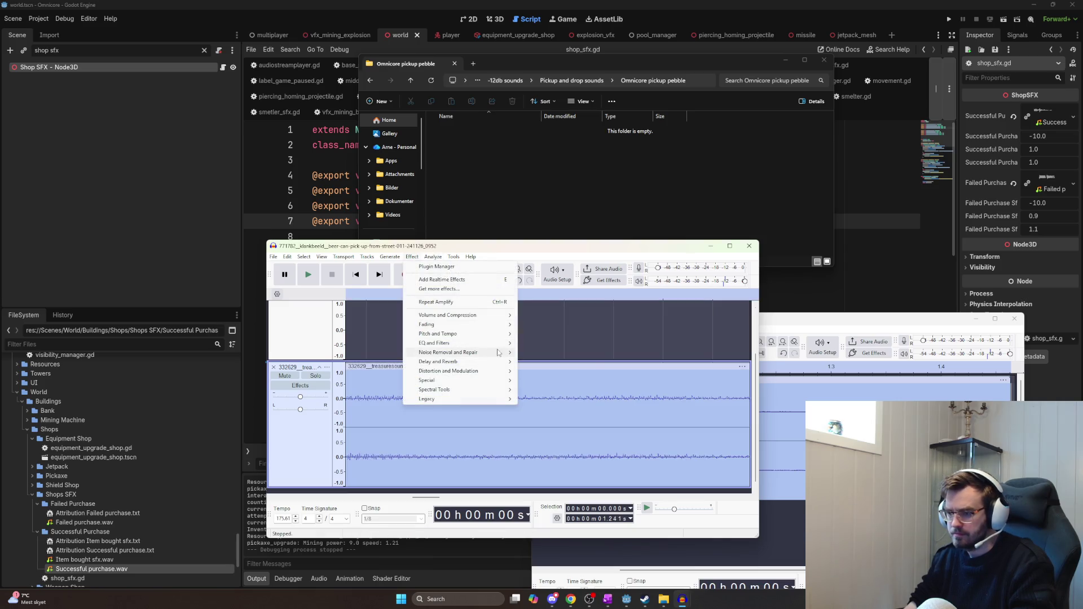
{"action": "mouse_move", "coordinate": [497, 353]}
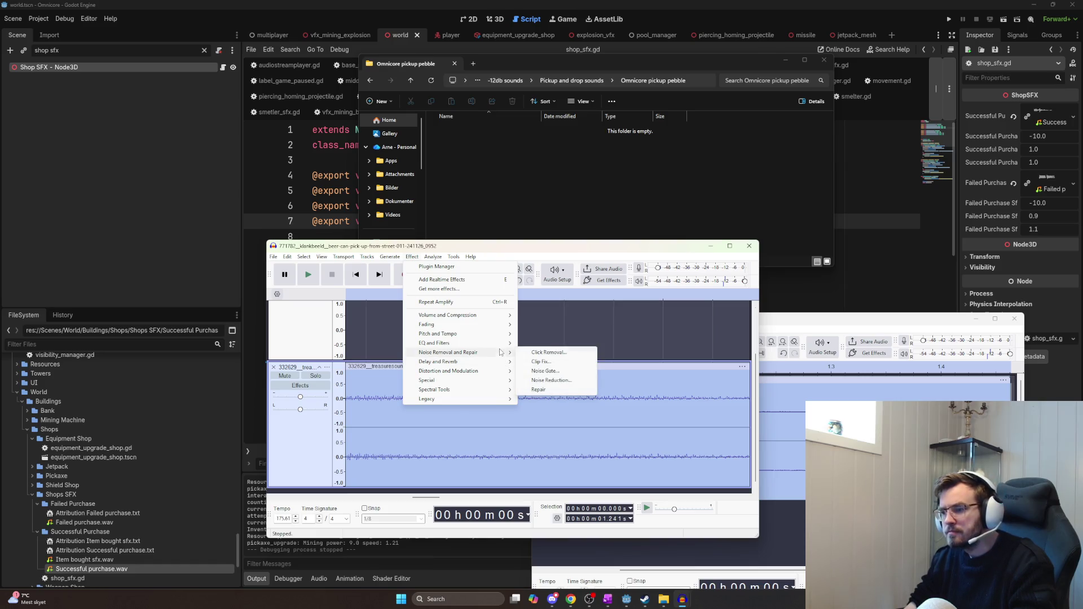
{"action": "mouse_move", "coordinate": [518, 336]}
{"action": "left_click", "coordinate": [551, 353]}
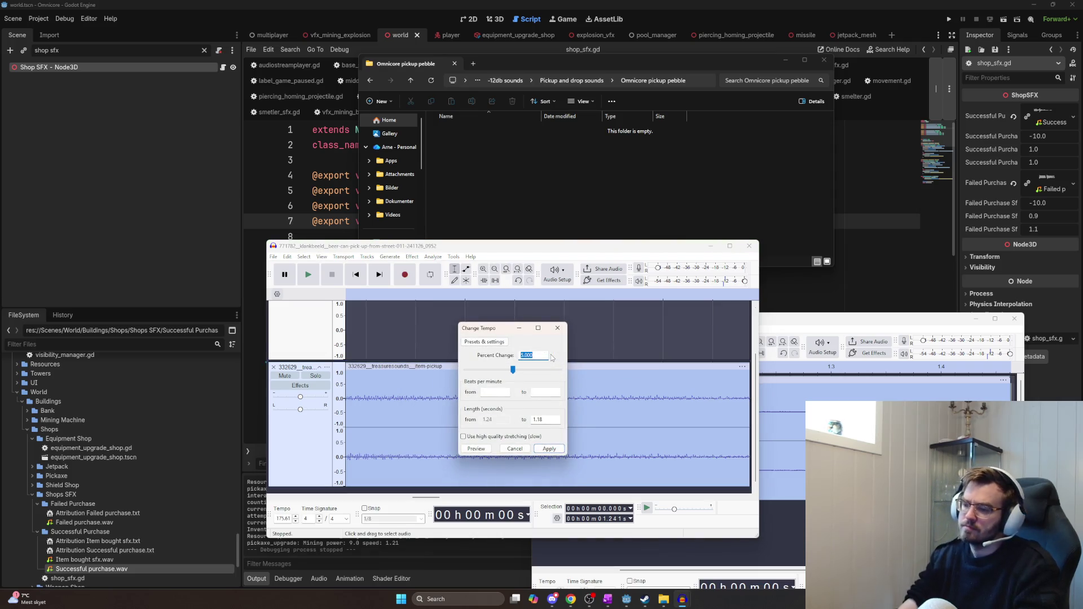
- Apply a -90% tempo change to the item-pickup clip and play the result
{"action": "left_click_drag", "start_coordinate": [513, 370], "coordinate": [496, 368]}
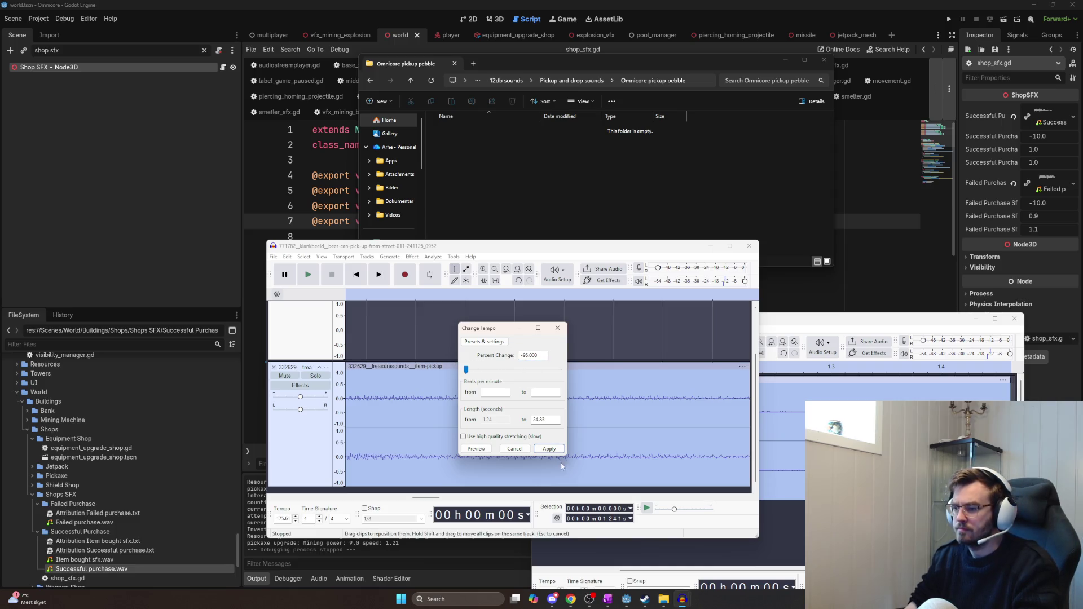
{"action": "left_click", "coordinate": [547, 449]}
{"action": "key", "text": "space"}
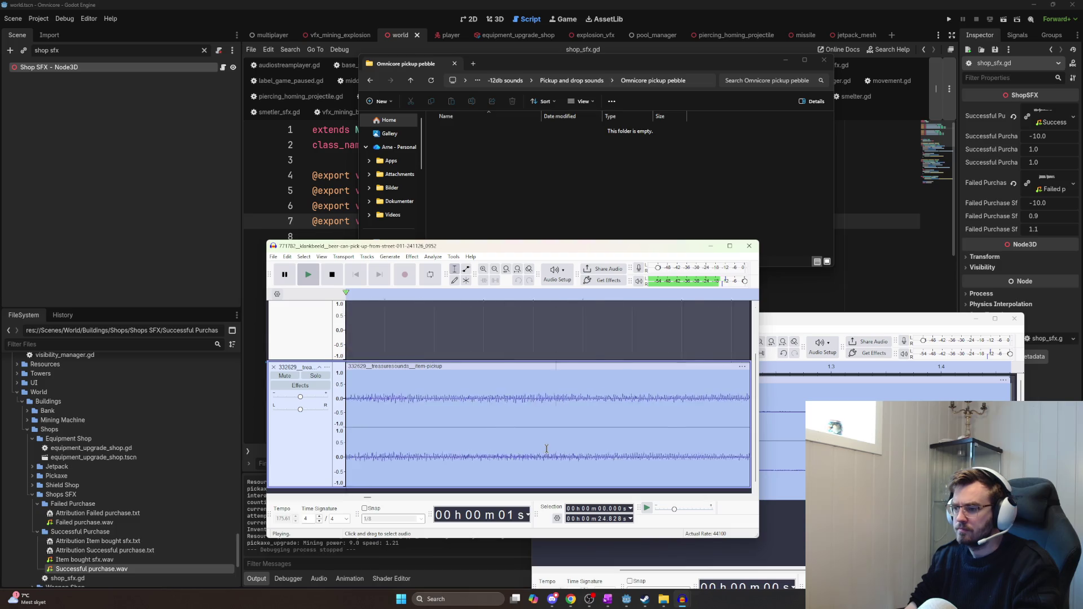
{"action": "key", "text": "space"}
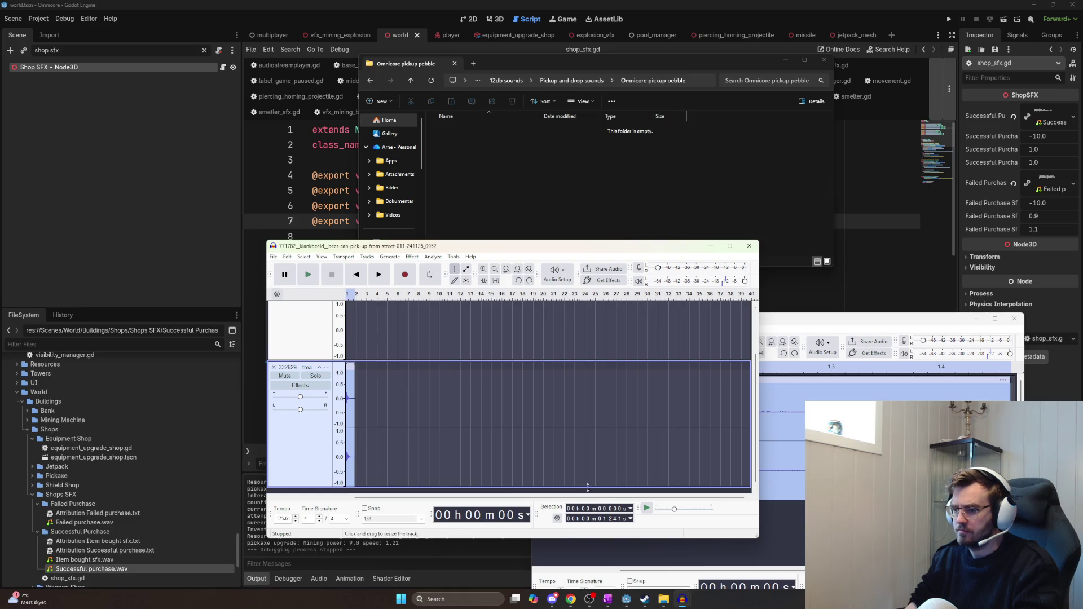
{"action": "key", "text": "space"}
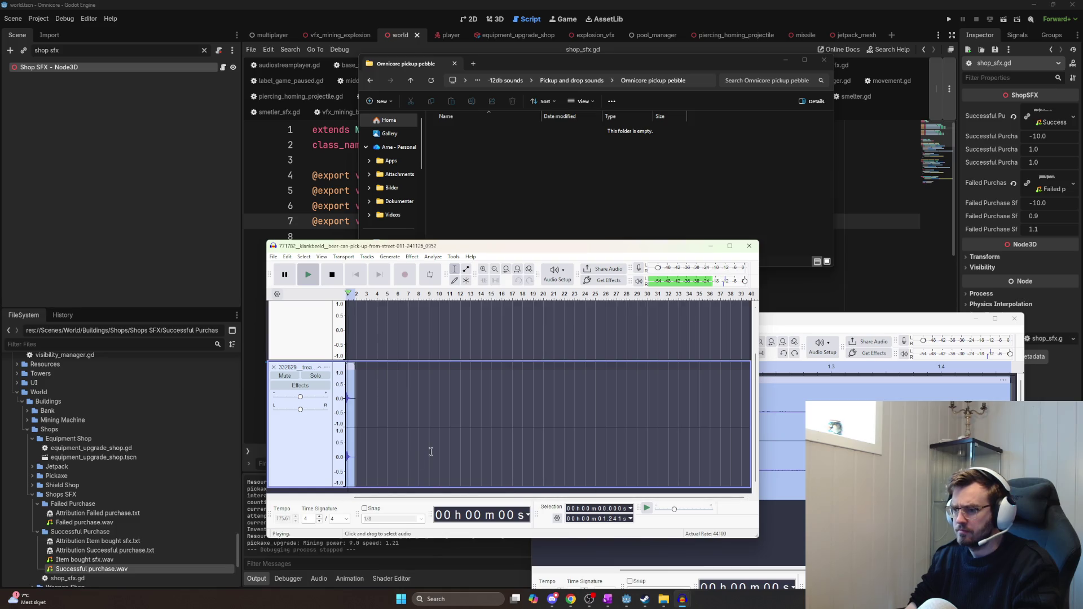
- Shift the item-pickup clip slightly later, to about 0.086 s, and listen again
{"action": "scroll", "coordinate": [403, 426], "scroll_direction": "up", "scroll_amount": 3}
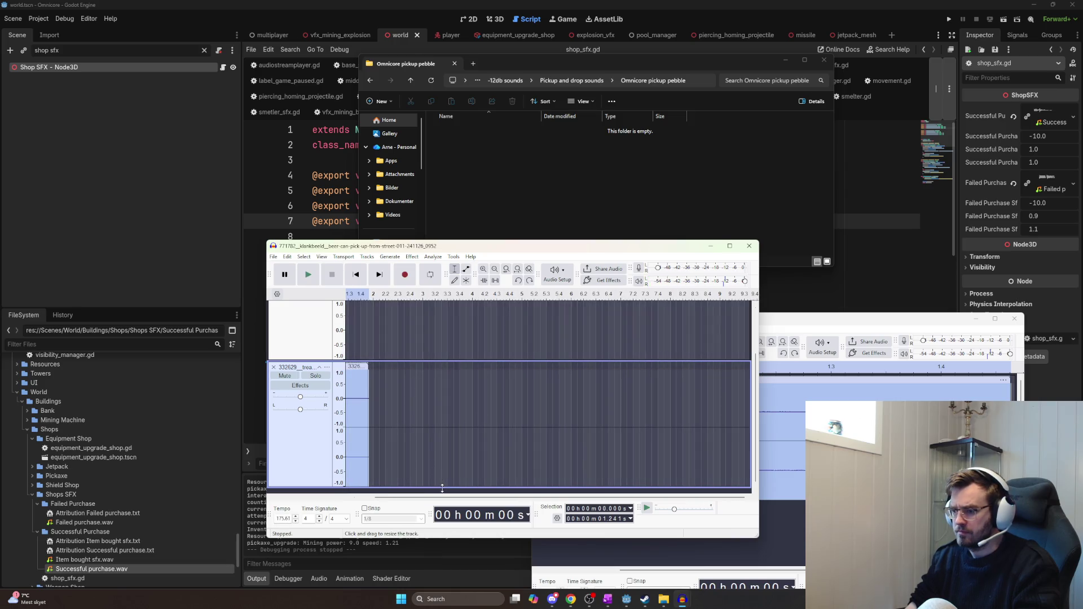
{"action": "left_click_drag", "start_coordinate": [427, 498], "coordinate": [406, 498]}
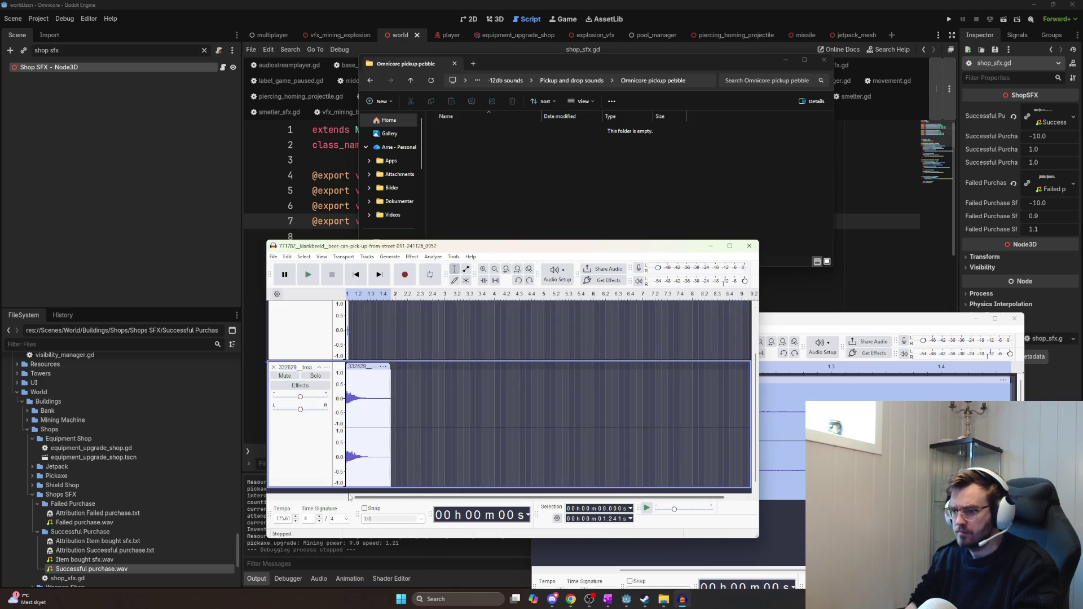
{"action": "left_click_drag", "start_coordinate": [366, 368], "coordinate": [368, 368]}
{"action": "key", "text": "space"}
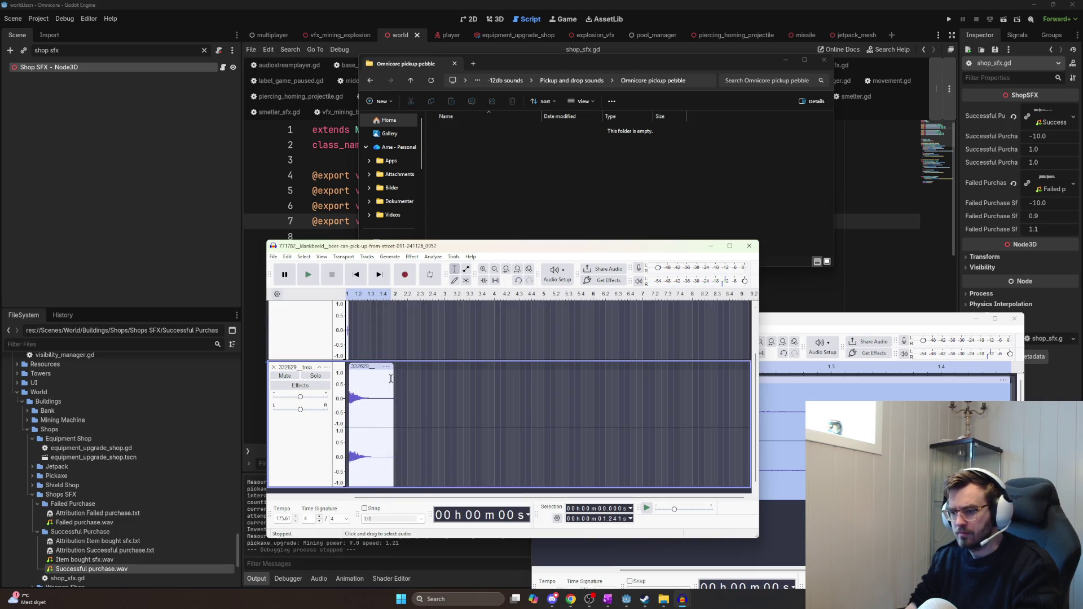
{"action": "left_click", "coordinate": [362, 395]}
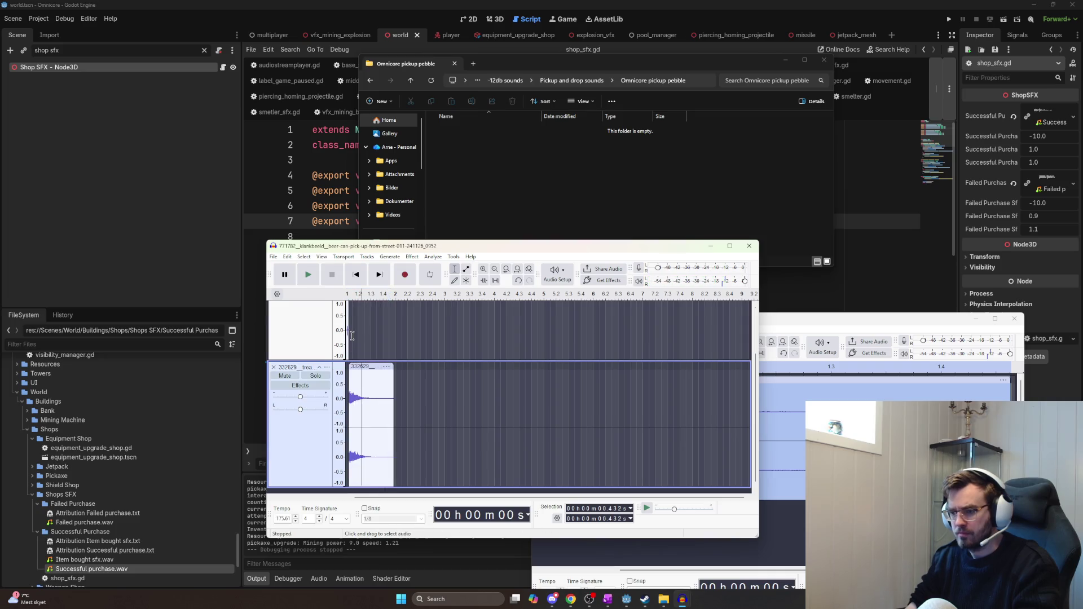
{"action": "left_click_drag", "start_coordinate": [358, 336], "coordinate": [346, 339]}
{"action": "scroll", "coordinate": [346, 339], "scroll_direction": "up", "scroll_amount": 1}
{"action": "key", "text": "space"}
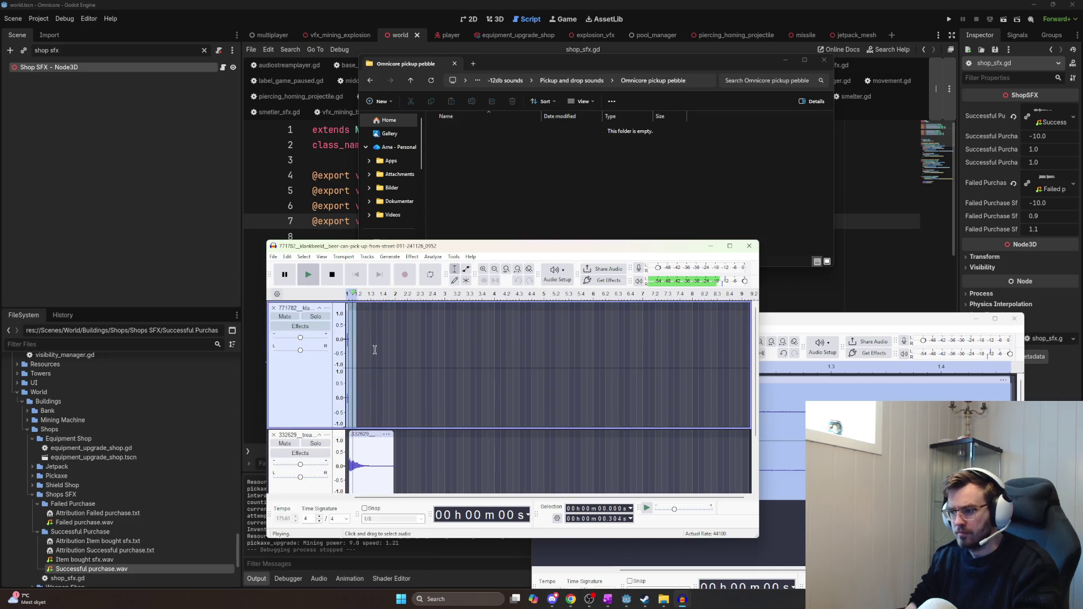
- Mute track 2 to hear the beer-can alone, unmute, play both, and select the clip
{"action": "left_click", "coordinate": [285, 443]}
{"action": "scroll", "coordinate": [300, 441], "scroll_direction": "down", "scroll_amount": 2}
{"action": "key", "text": "space"}
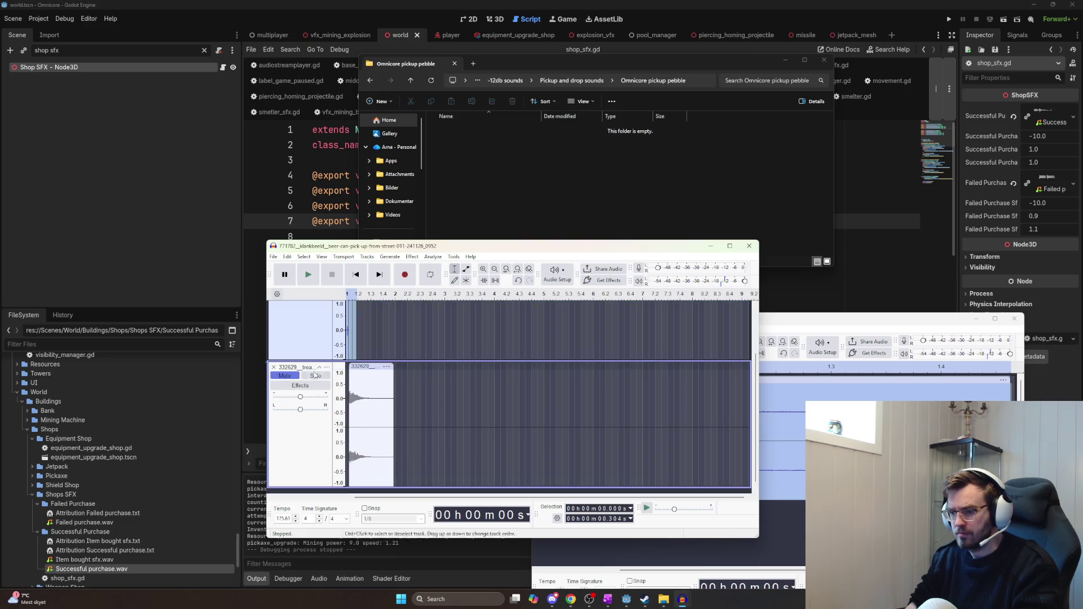
{"action": "scroll", "coordinate": [316, 361], "scroll_direction": "up", "scroll_amount": 2}
{"action": "left_click", "coordinate": [293, 444]}
{"action": "scroll", "coordinate": [293, 444], "scroll_direction": "down", "scroll_amount": 2}
{"action": "scroll", "coordinate": [293, 444], "scroll_direction": "up", "scroll_amount": 1}
{"action": "key", "text": "space"}
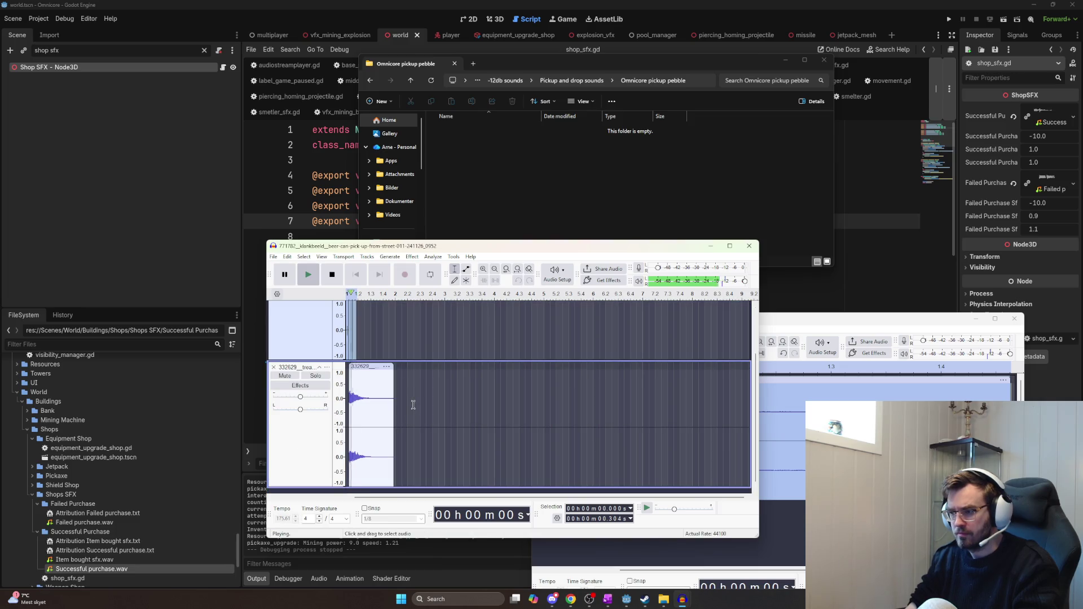
{"action": "double_click", "coordinate": [361, 395]}
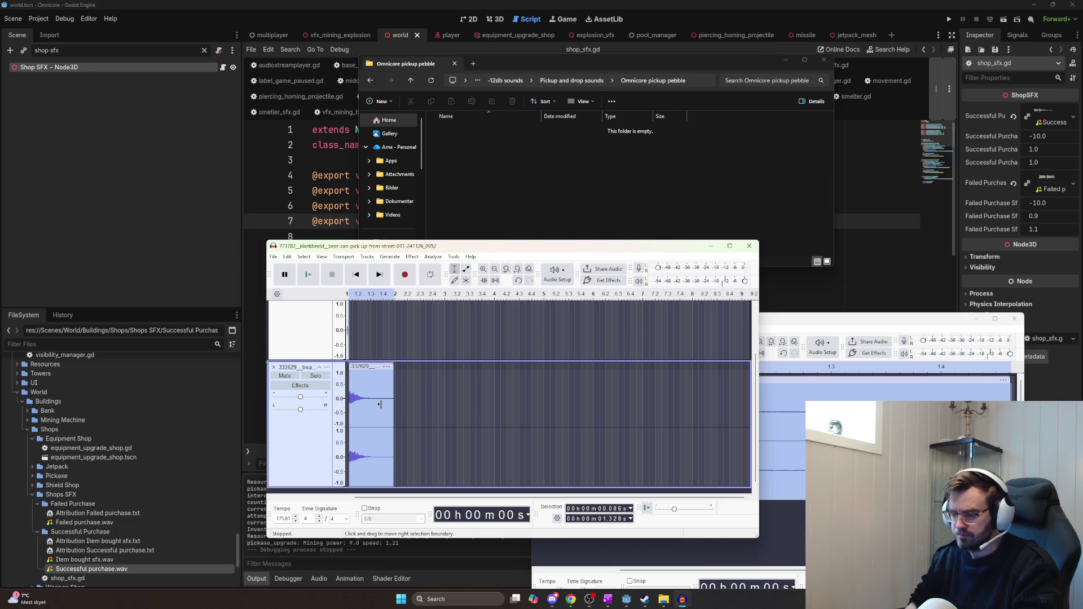
- Amplify the lower pickup clip by -10 dB and play it back
{"action": "left_click", "coordinate": [412, 256]}
{"action": "mouse_move", "coordinate": [477, 315]}
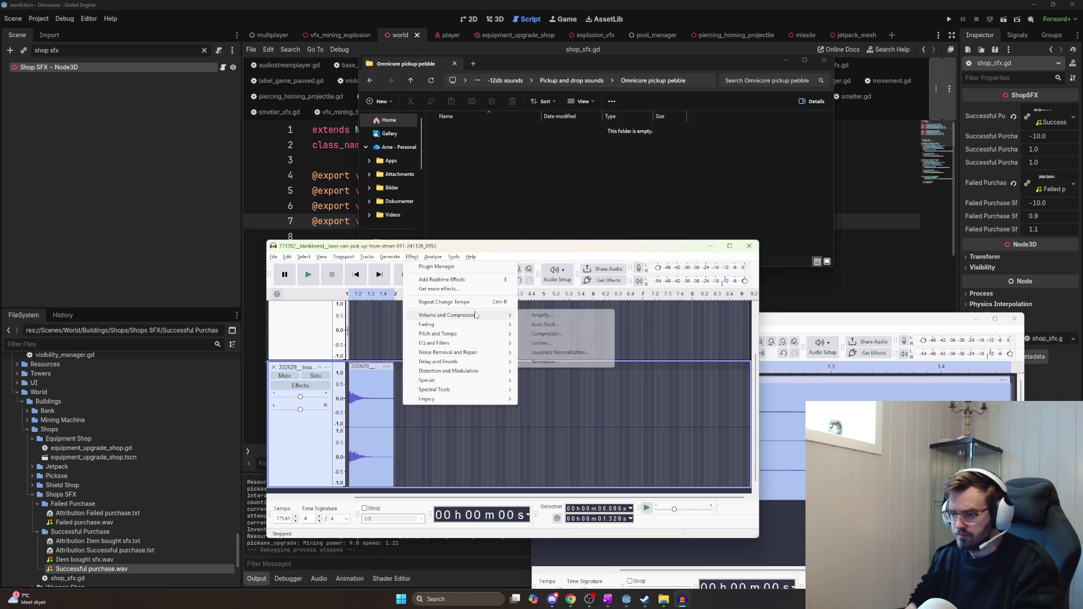
{"action": "left_click", "coordinate": [530, 316]}
{"action": "type", "text": "-10"}
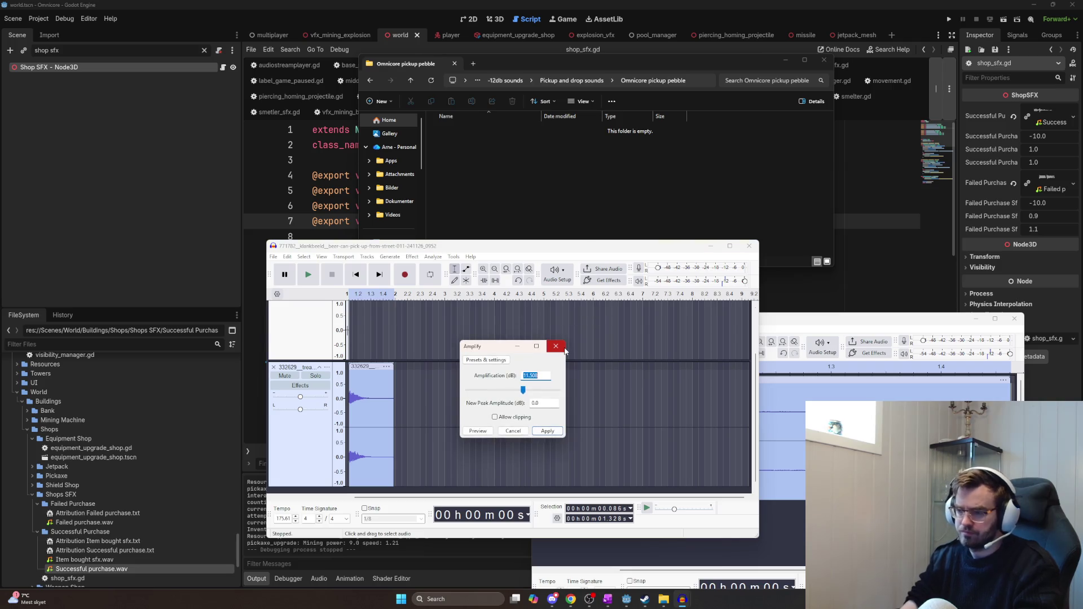
{"action": "key", "text": "Return"}
{"action": "key", "text": "space"}
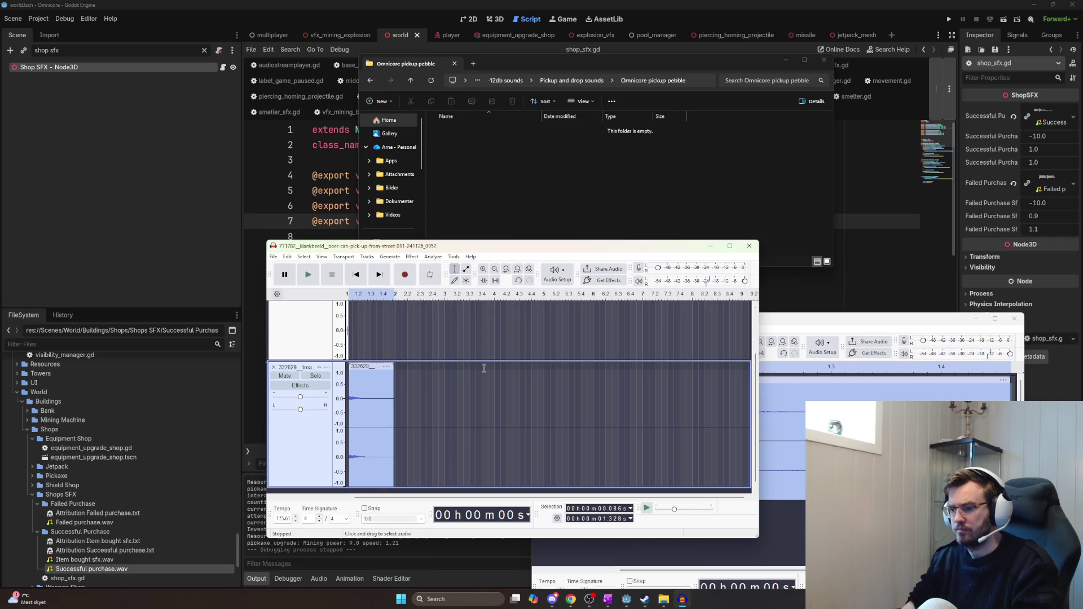
- Shift the lower clip slightly later and play both tracks together
{"action": "key", "text": "ctrl+a"}
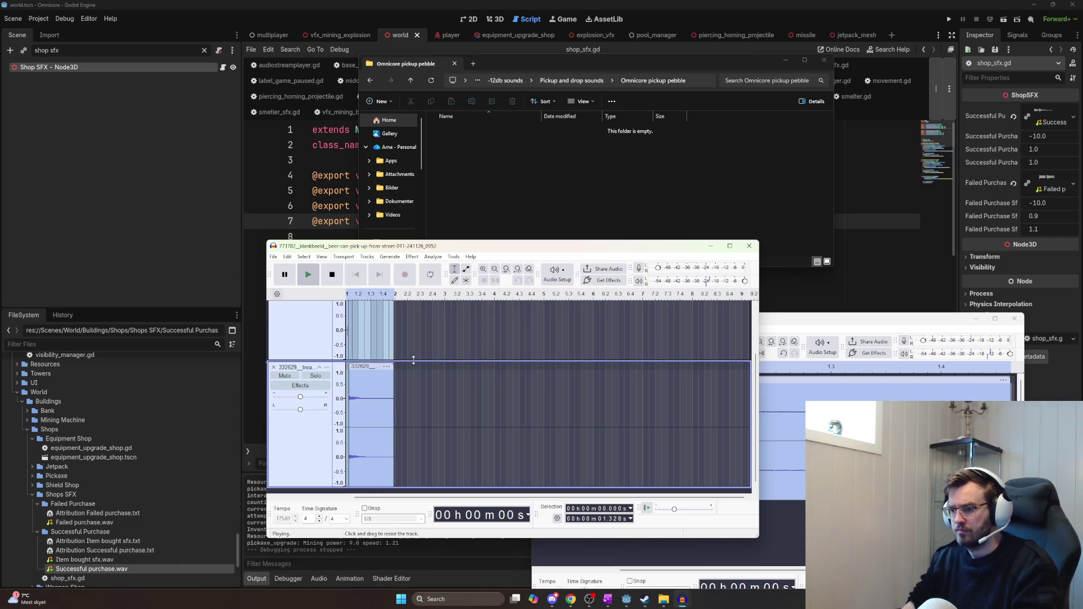
{"action": "left_click_drag", "start_coordinate": [370, 395], "coordinate": [378, 366]}
{"action": "key", "text": "ctrl+a"}
{"action": "key", "text": "space"}
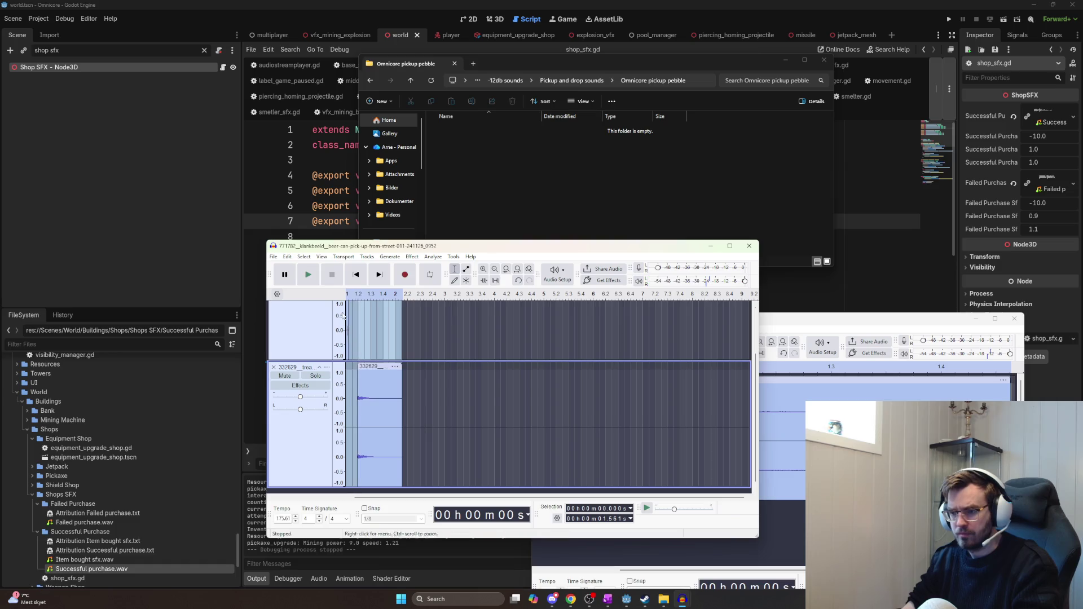
{"action": "scroll", "coordinate": [338, 338], "scroll_direction": "up", "scroll_amount": 3}
{"action": "key", "text": "space"}
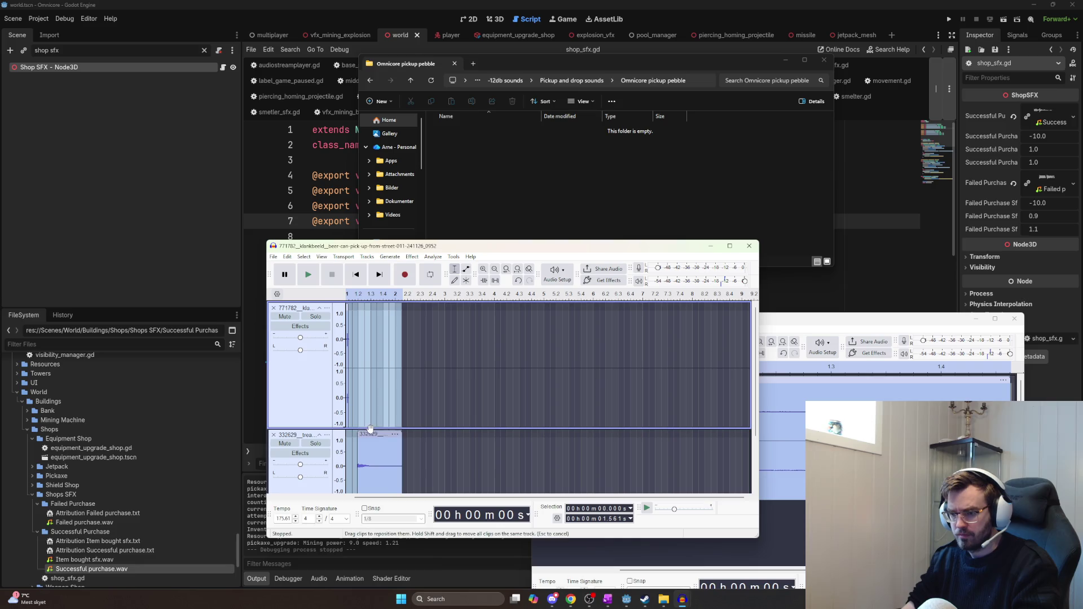
- Move the lower clip to the timeline start and preview both tracks
{"action": "left_click_drag", "start_coordinate": [371, 434], "coordinate": [377, 431]}
{"action": "scroll", "coordinate": [377, 432], "scroll_direction": "down", "scroll_amount": 3}
{"action": "left_click", "coordinate": [434, 440]}
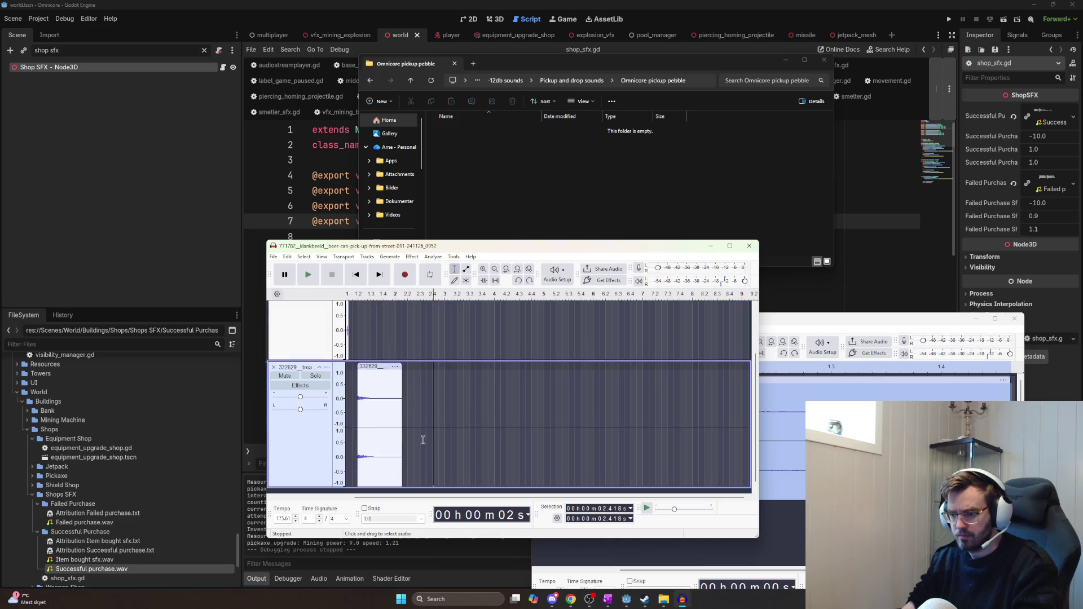
{"action": "left_click_drag", "start_coordinate": [376, 378], "coordinate": [366, 379]}
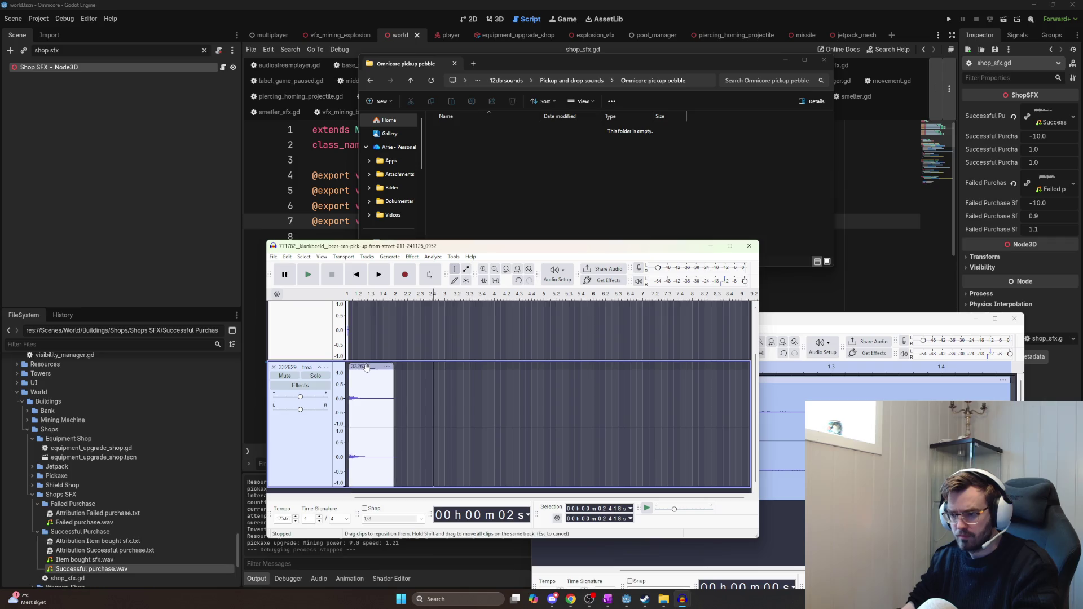
{"action": "key", "text": "ctrl+a"}
{"action": "key", "text": "space"}
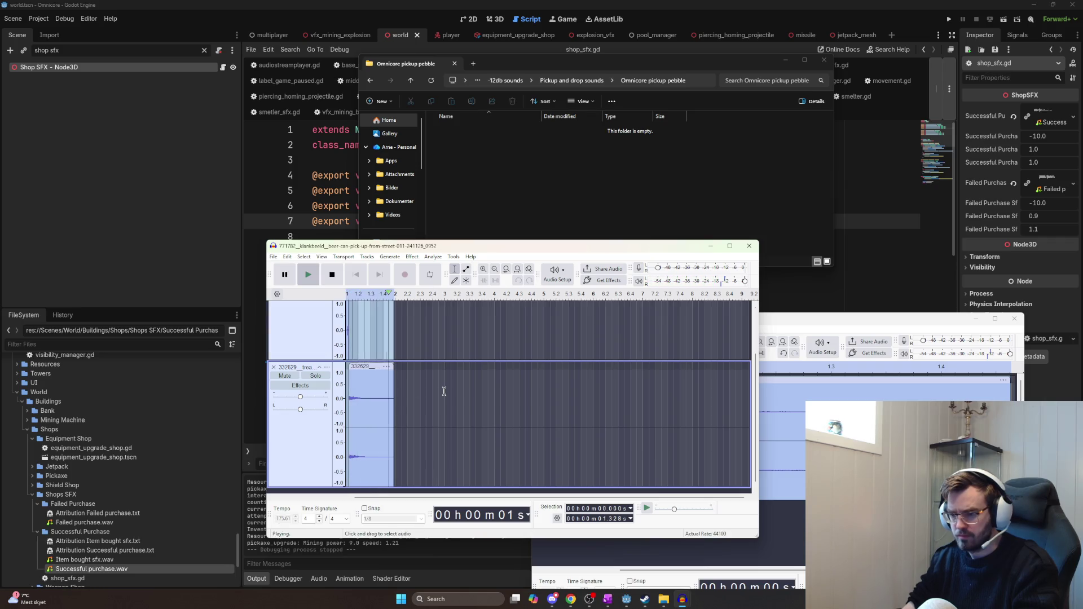
{"action": "key", "text": "space"}
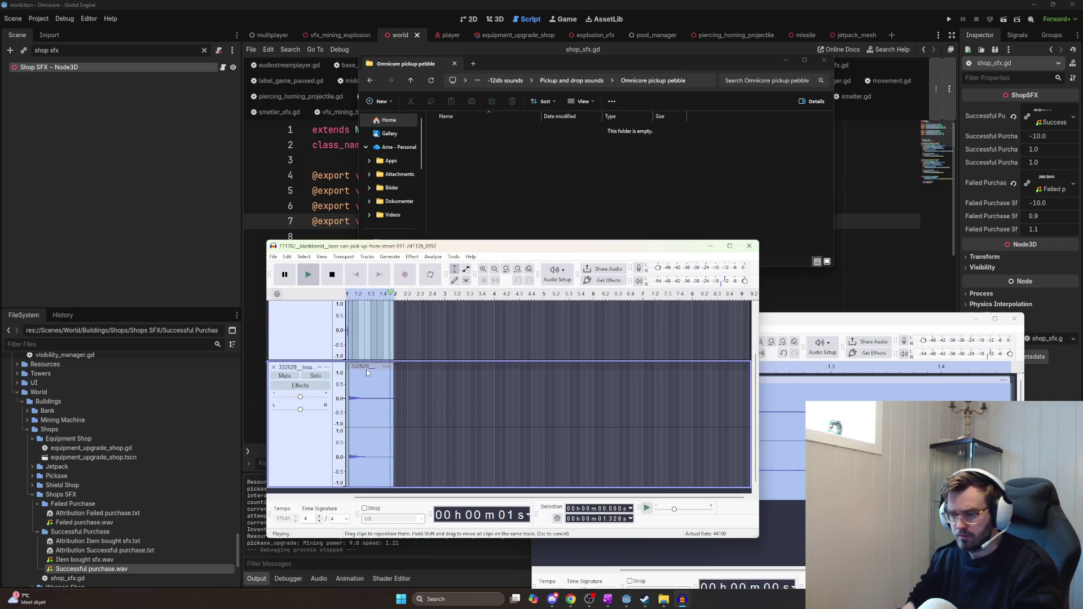
- Rename the lower clip 'item pickup', realign it to the track start, and replay
{"action": "left_click", "coordinate": [371, 365]}
{"action": "type", "text": "item pickup"}
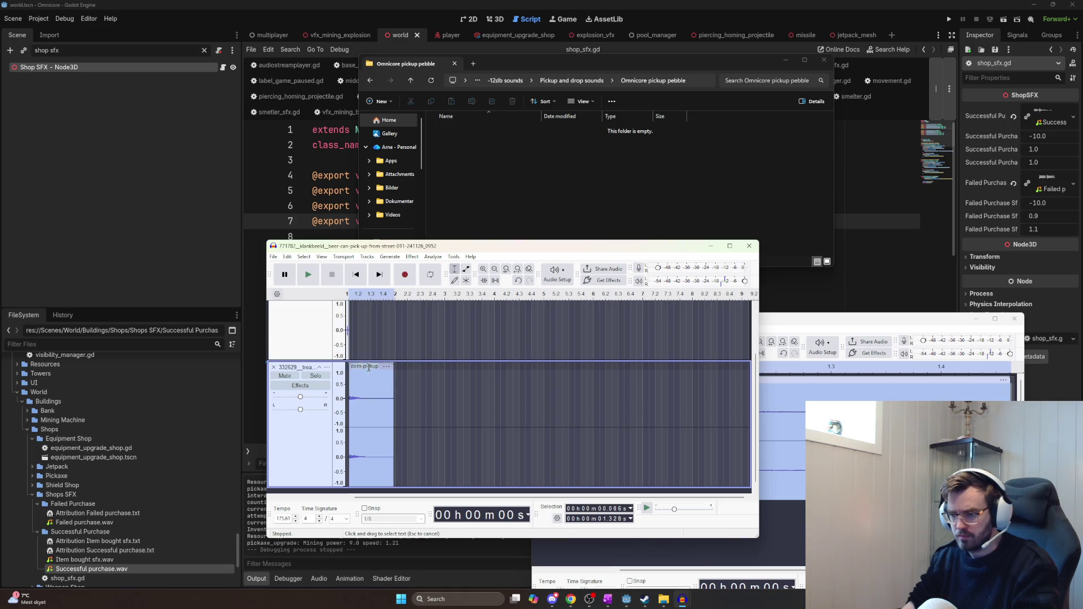
{"action": "left_click", "coordinate": [423, 395]}
{"action": "left_click_drag", "start_coordinate": [370, 366], "coordinate": [367, 366]}
{"action": "key", "text": "ctrl+a"}
{"action": "key", "text": "space"}
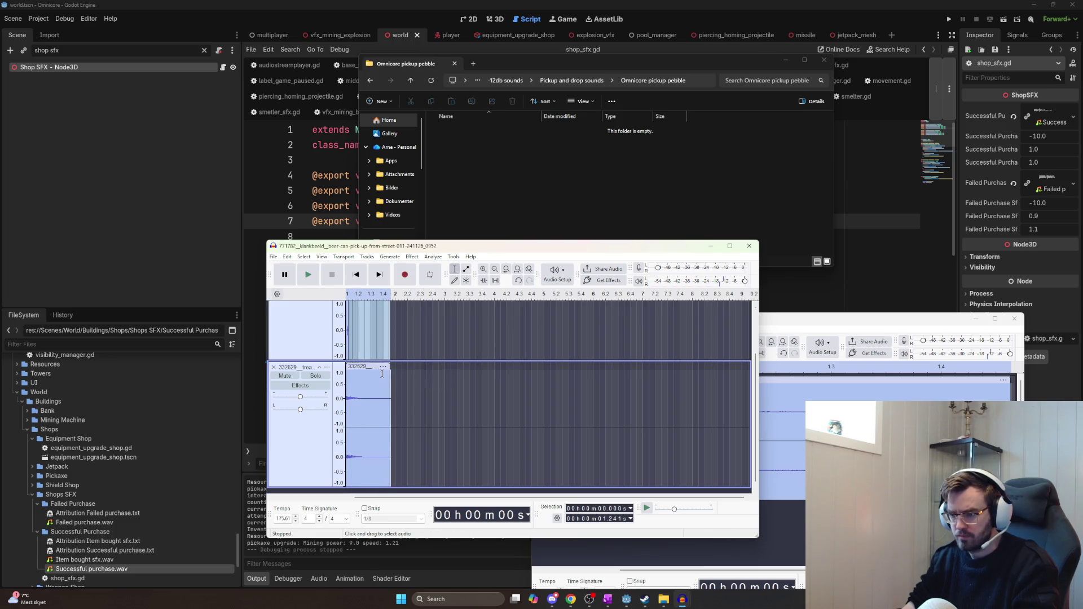
{"action": "scroll", "coordinate": [408, 455], "scroll_direction": "up", "scroll_amount": 2, "text": "ctrl"}
- Nudge the item-pickup clip to about 0.049 s, play the mix, then select the clip
{"action": "left_click_drag", "start_coordinate": [453, 496], "coordinate": [374, 495]}
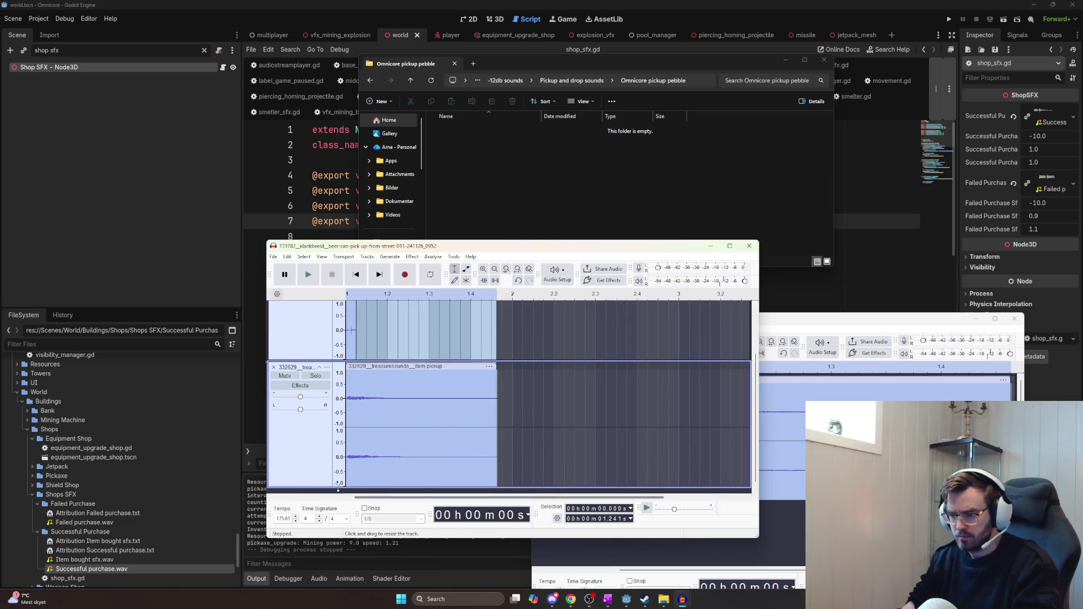
{"action": "left_click_drag", "start_coordinate": [389, 366], "coordinate": [395, 368]}
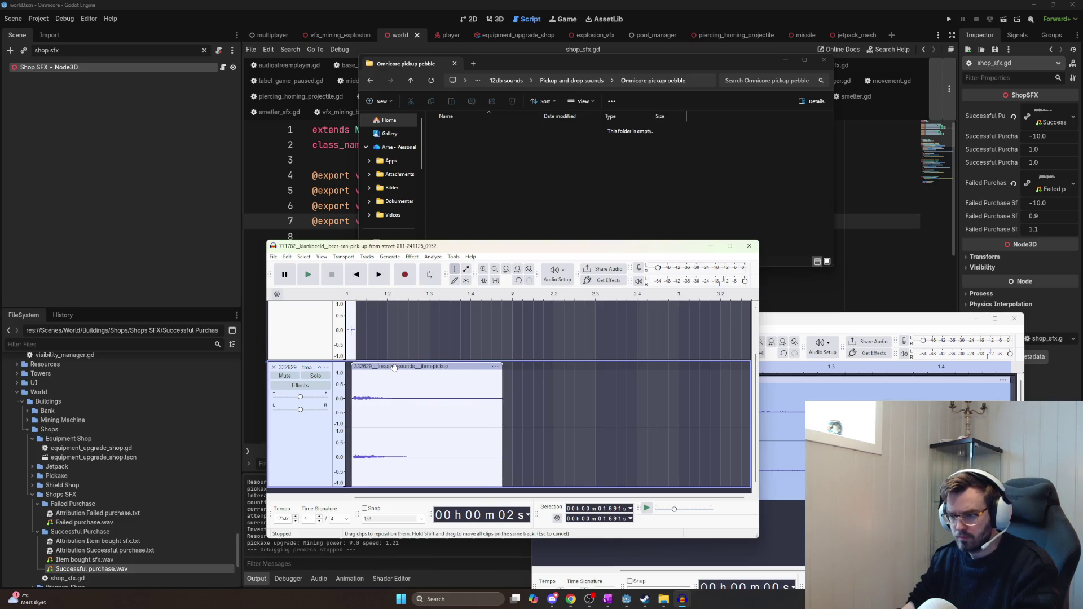
{"action": "key", "text": "ctrl+a"}
{"action": "key", "text": "space"}
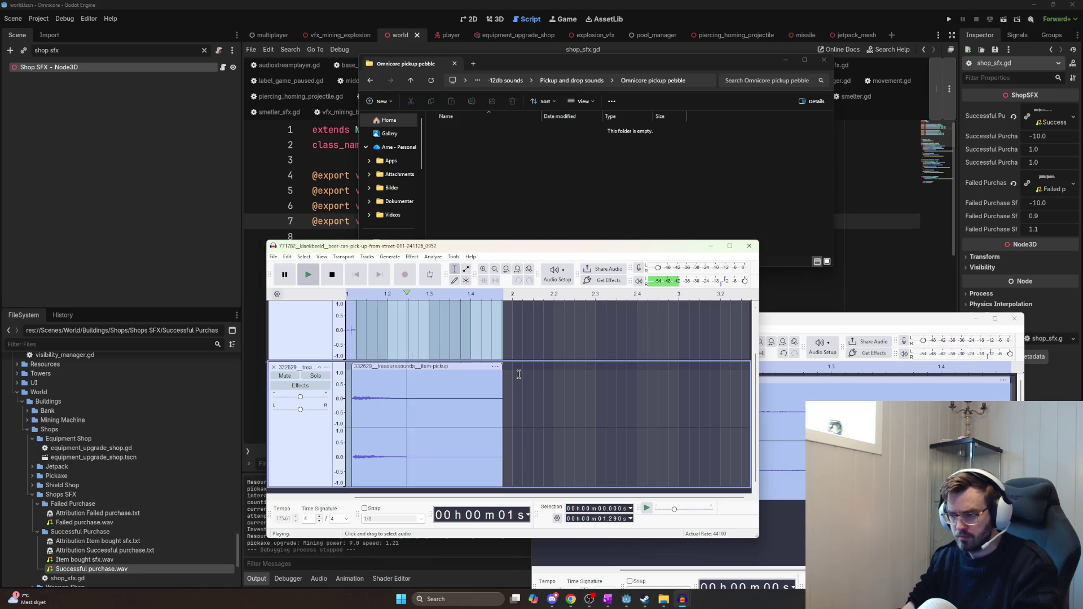
{"action": "key", "text": "space"}
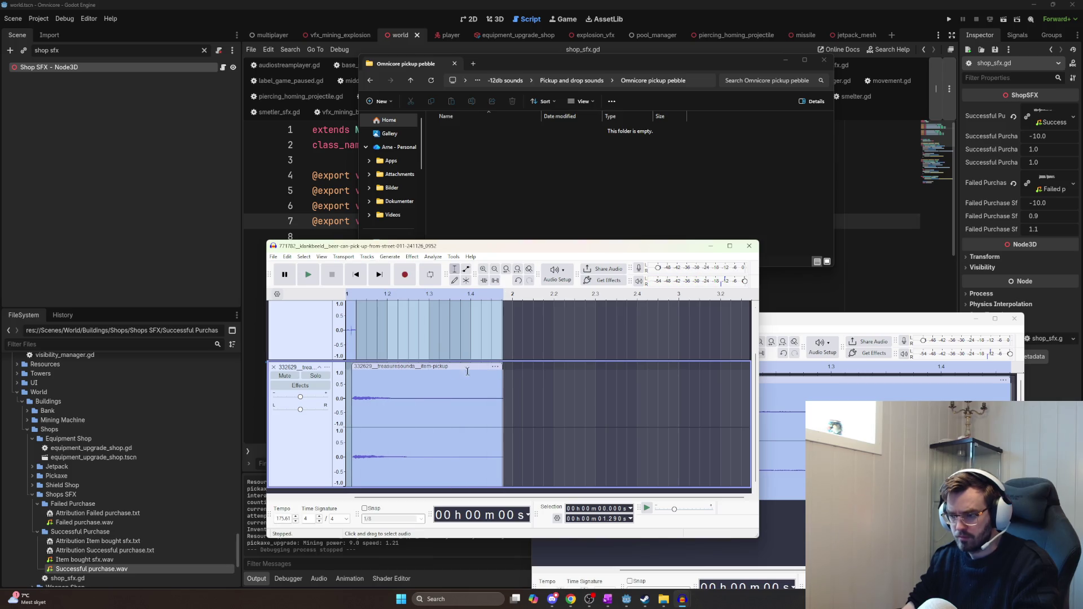
{"action": "left_click", "coordinate": [467, 371]}
{"action": "left_click", "coordinate": [410, 367]}
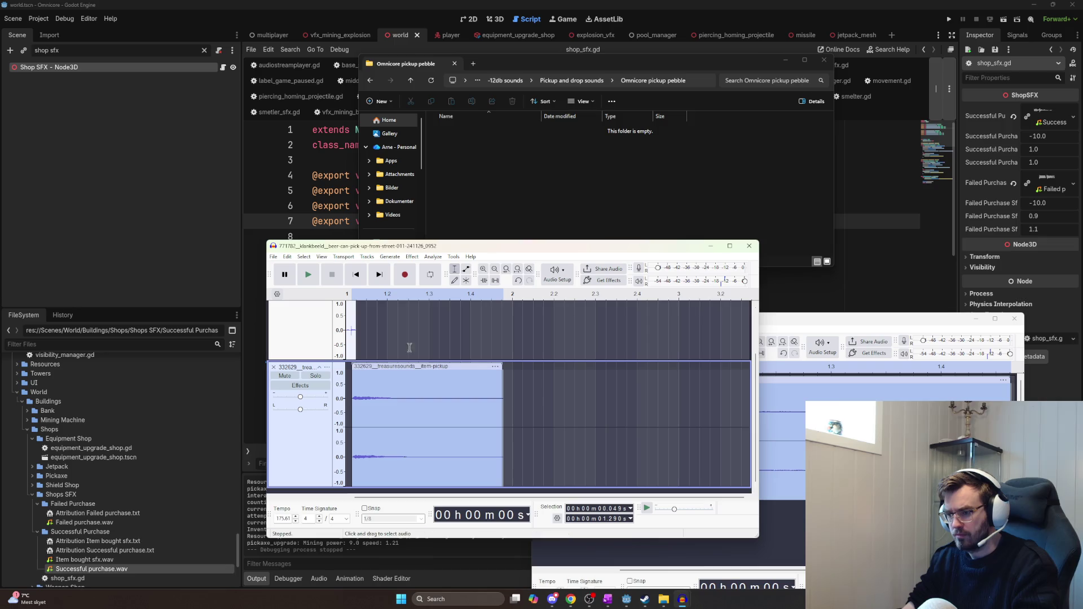
- Apply an Echo effect to the item-pickup clip and play it
{"action": "left_click", "coordinate": [412, 257]}
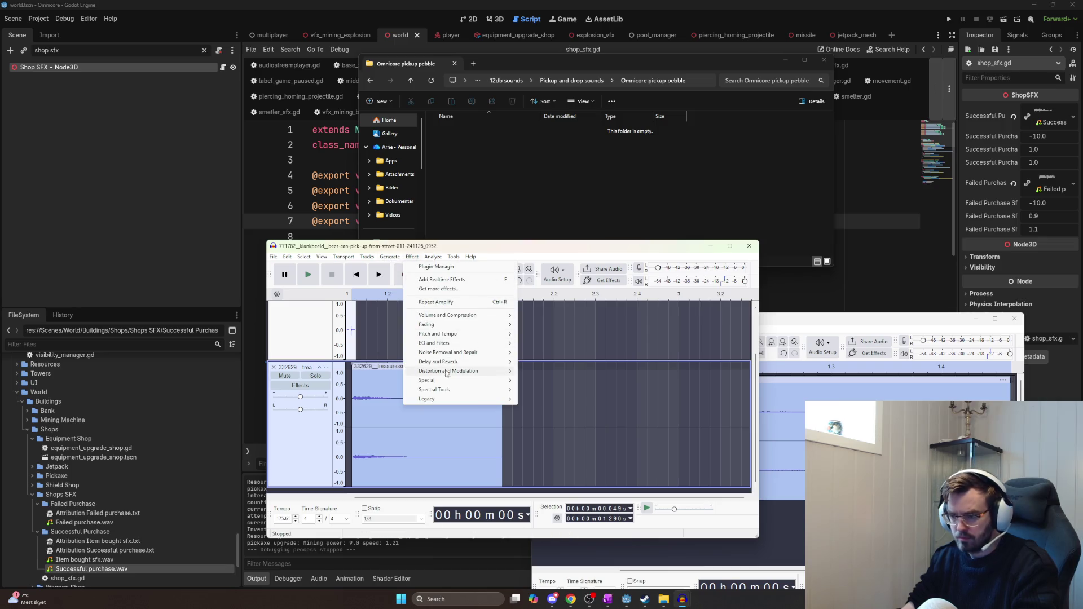
{"action": "mouse_move", "coordinate": [451, 375]}
{"action": "mouse_move", "coordinate": [483, 364]}
{"action": "left_click", "coordinate": [545, 372]}
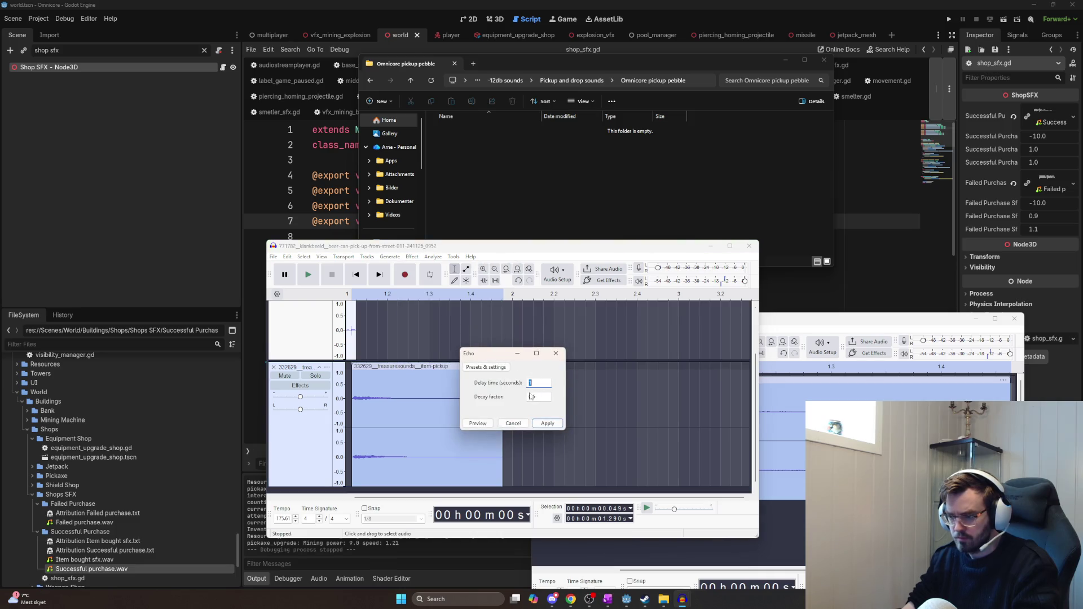
{"action": "left_click", "coordinate": [547, 423]}
{"action": "key", "text": "space"}
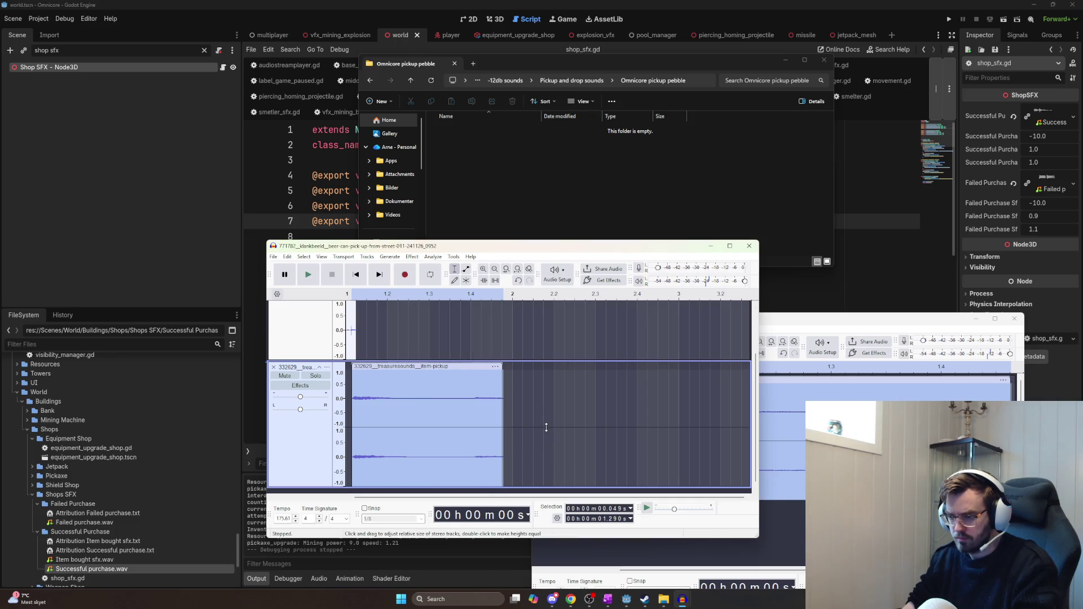
- Apply a Reverb (room size 75%) to the clip, play the mix, then deselect
{"action": "left_click", "coordinate": [402, 262]}
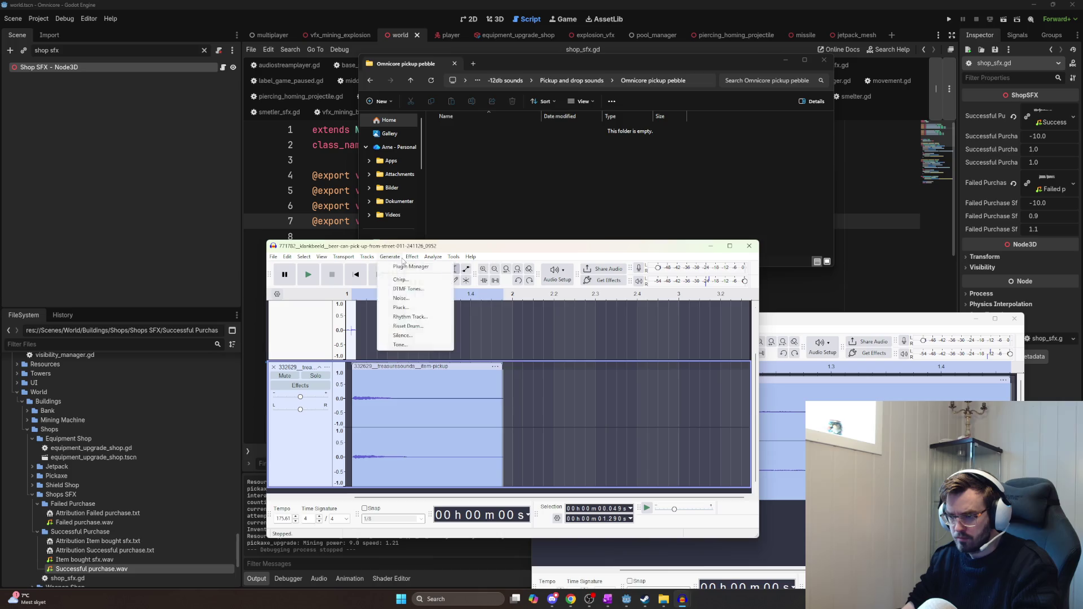
{"action": "mouse_move", "coordinate": [473, 357]}
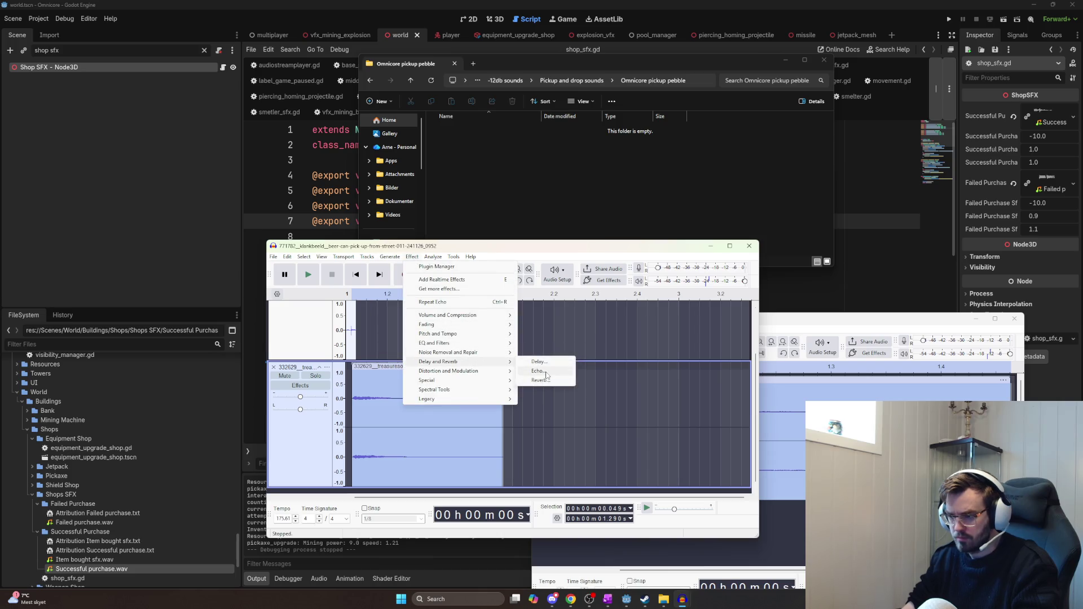
{"action": "left_click", "coordinate": [545, 380]}
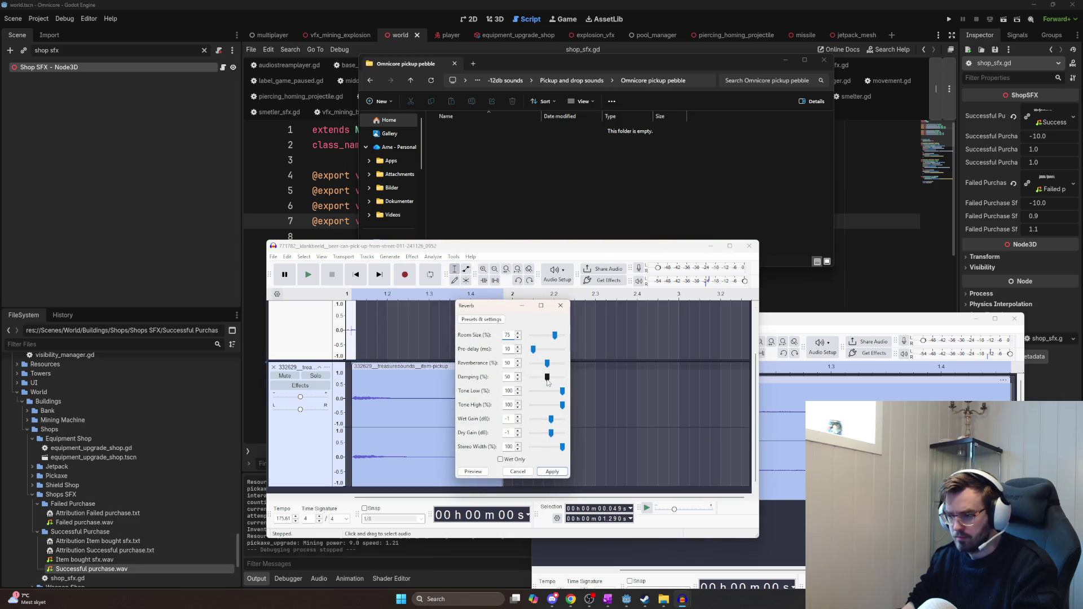
{"action": "left_click", "coordinate": [553, 471]}
{"action": "key", "text": "space"}
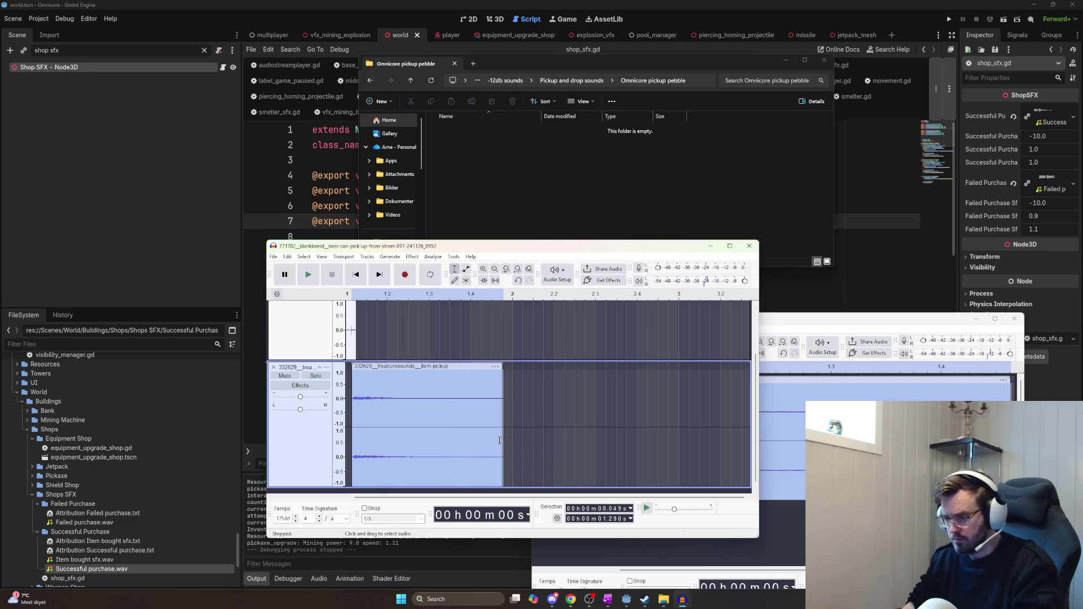
{"action": "left_click", "coordinate": [354, 339]}
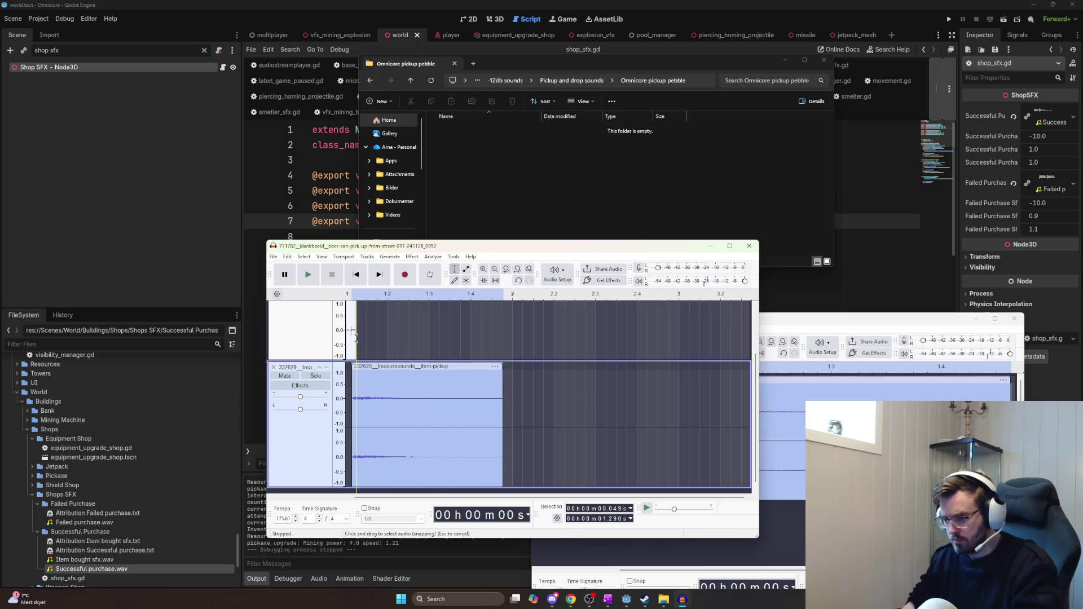
{"action": "scroll", "coordinate": [354, 339], "scroll_direction": "up", "scroll_amount": 2}
{"action": "key", "text": "ctrl+a"}
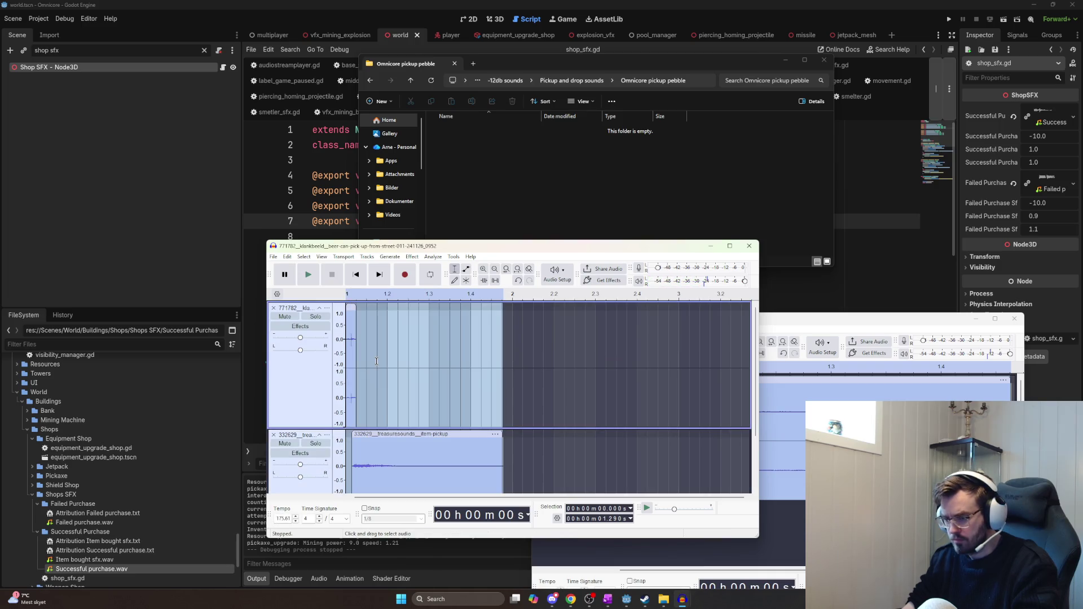
{"action": "left_click_drag", "start_coordinate": [367, 357], "coordinate": [347, 358]}
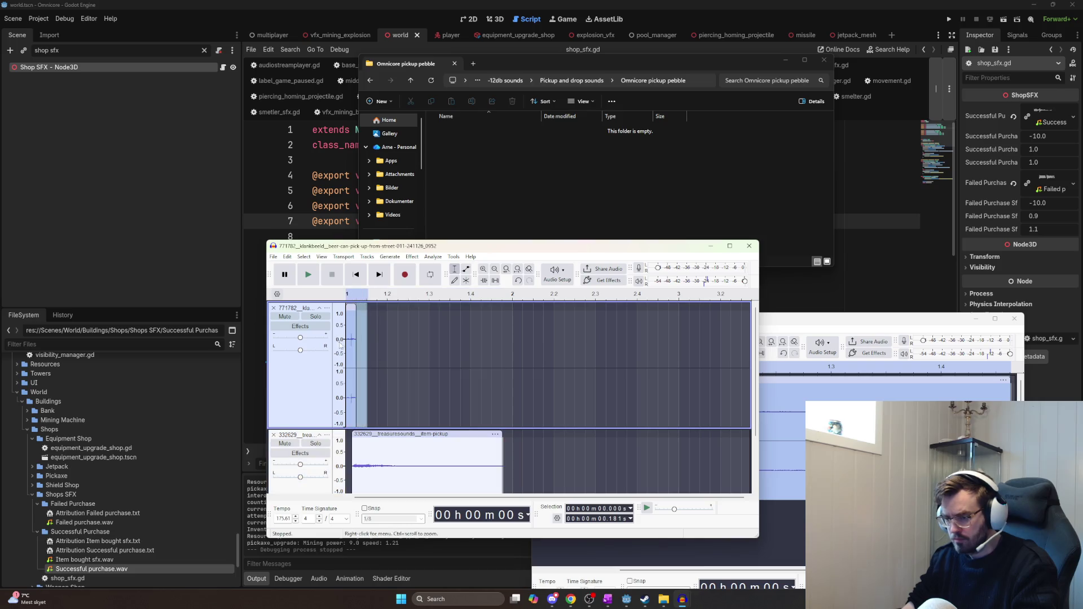
{"action": "left_click", "coordinate": [407, 257]}
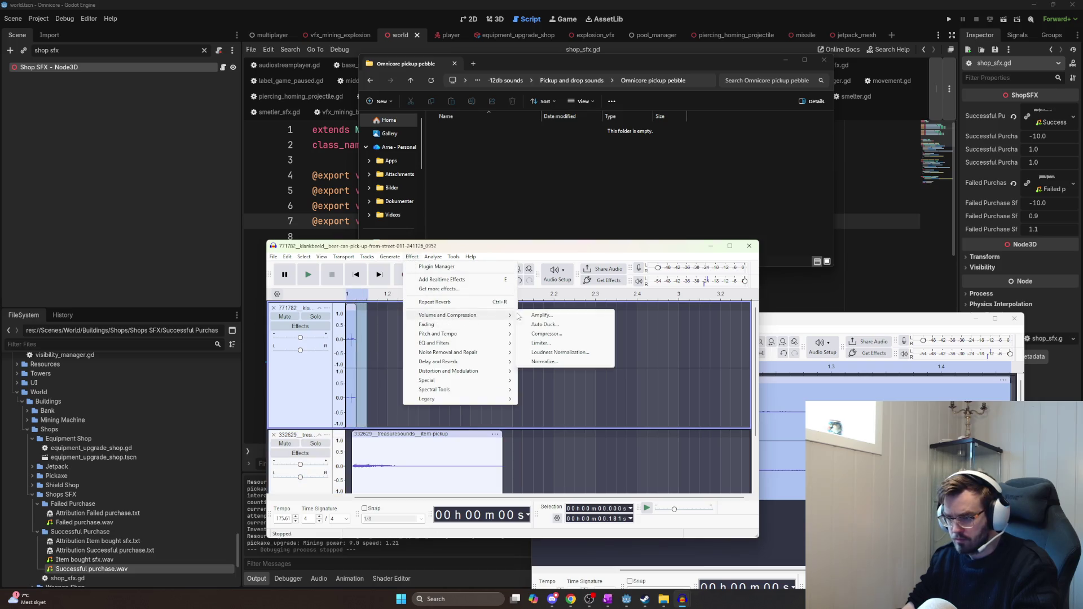
{"action": "left_click", "coordinate": [536, 317]}
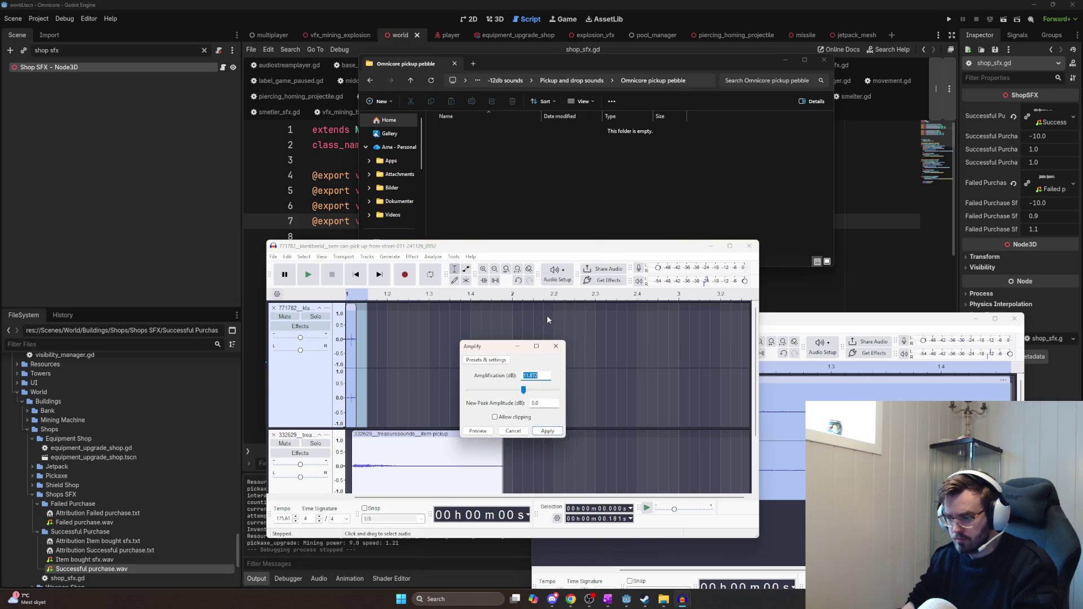
{"action": "left_click", "coordinate": [555, 346]}
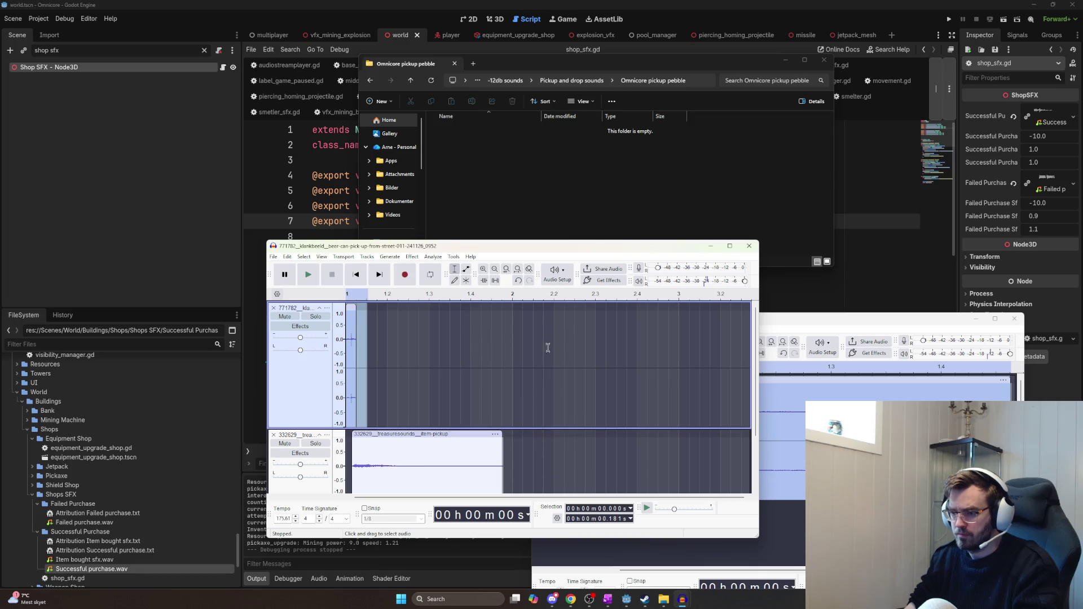
{"action": "left_click", "coordinate": [387, 257]}
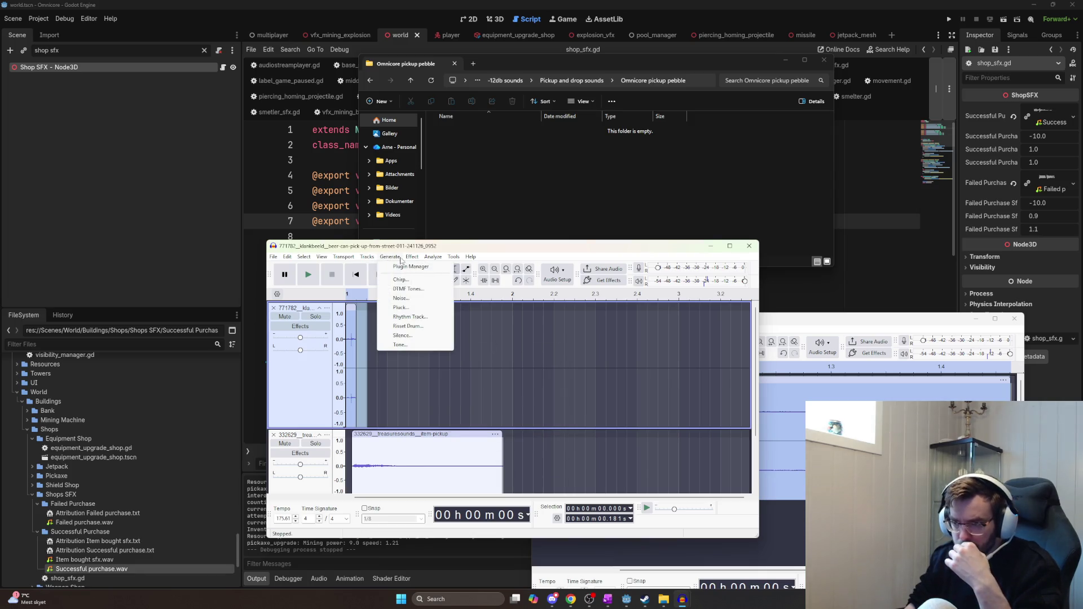
{"action": "mouse_move", "coordinate": [418, 259]}
{"action": "mouse_move", "coordinate": [474, 337]}
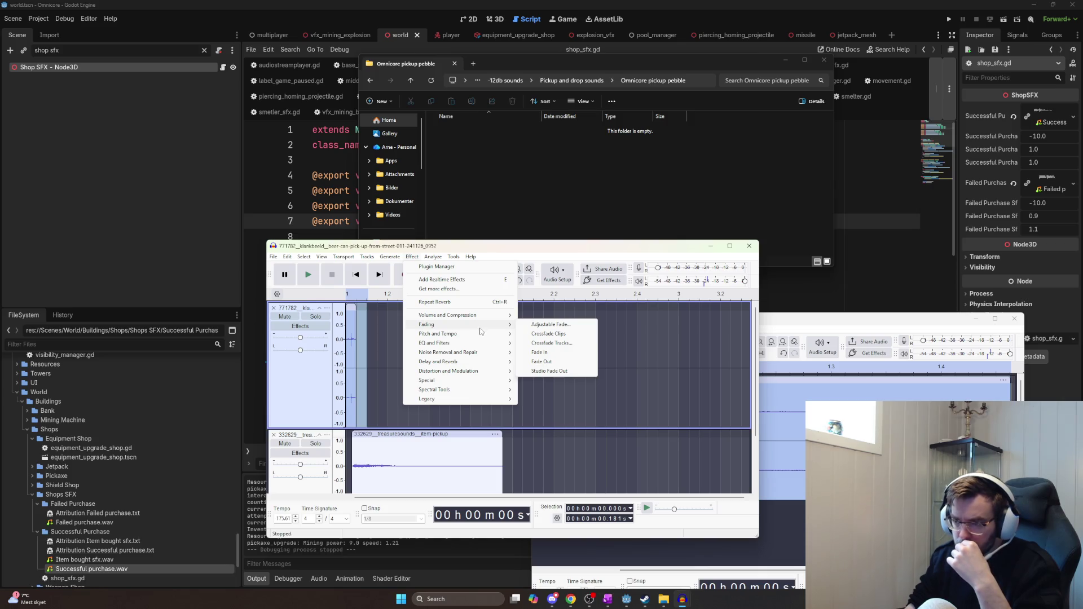
{"action": "left_click", "coordinate": [472, 304]}
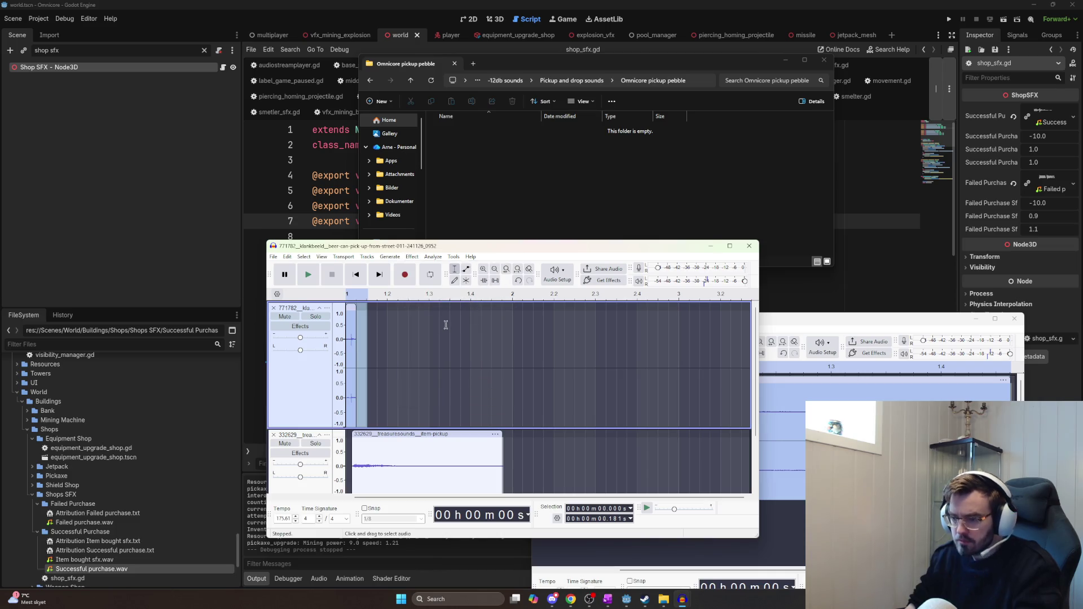
{"action": "key", "text": "space"}
{"action": "key", "text": "space"}
{"action": "key", "text": "space"}
{"action": "key", "text": "space"}
{"action": "key", "text": "space"}
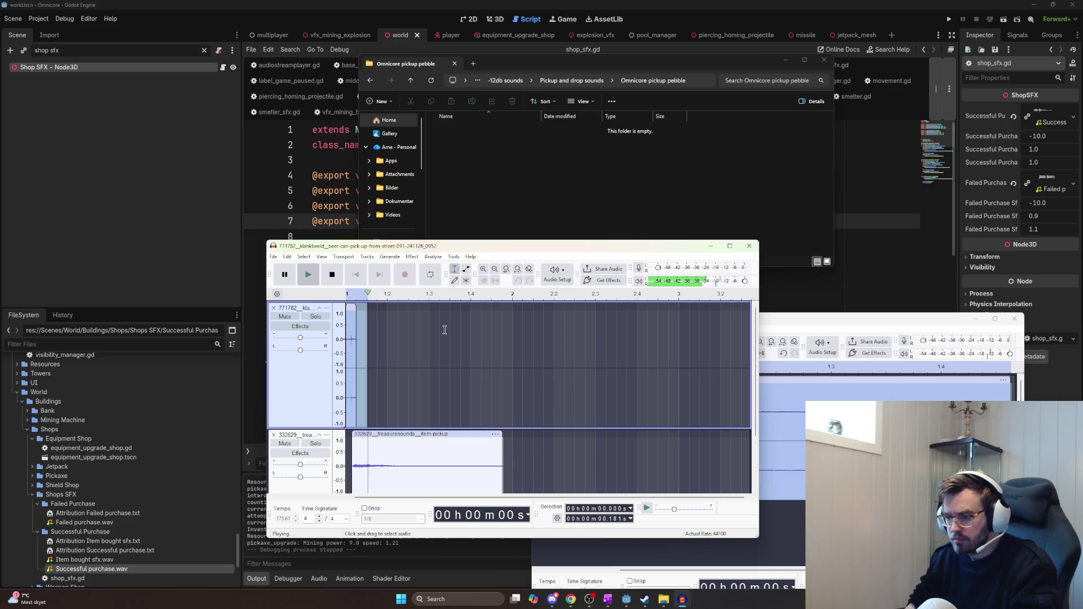
{"action": "key", "text": "ctrl+a"}
{"action": "key", "text": "space"}
{"action": "key", "text": "space"}
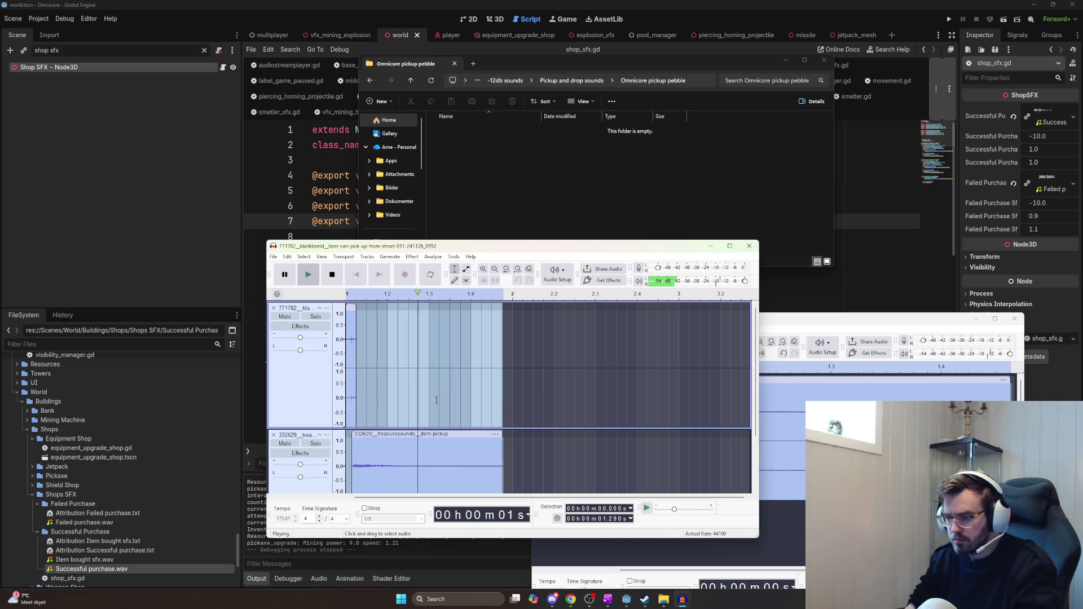
{"action": "key", "text": "space"}
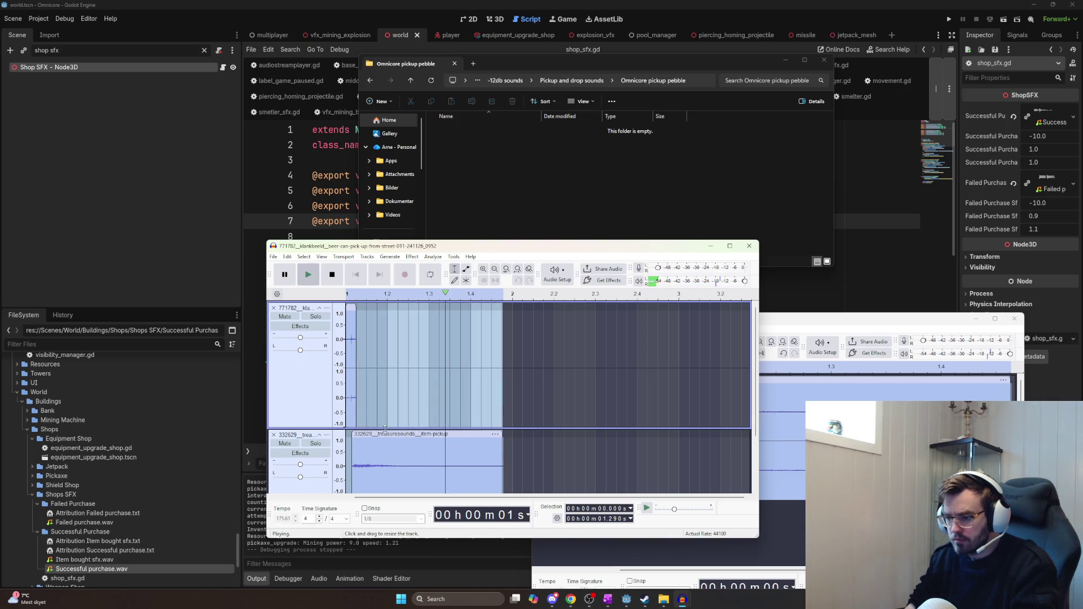
{"action": "key", "text": "space"}
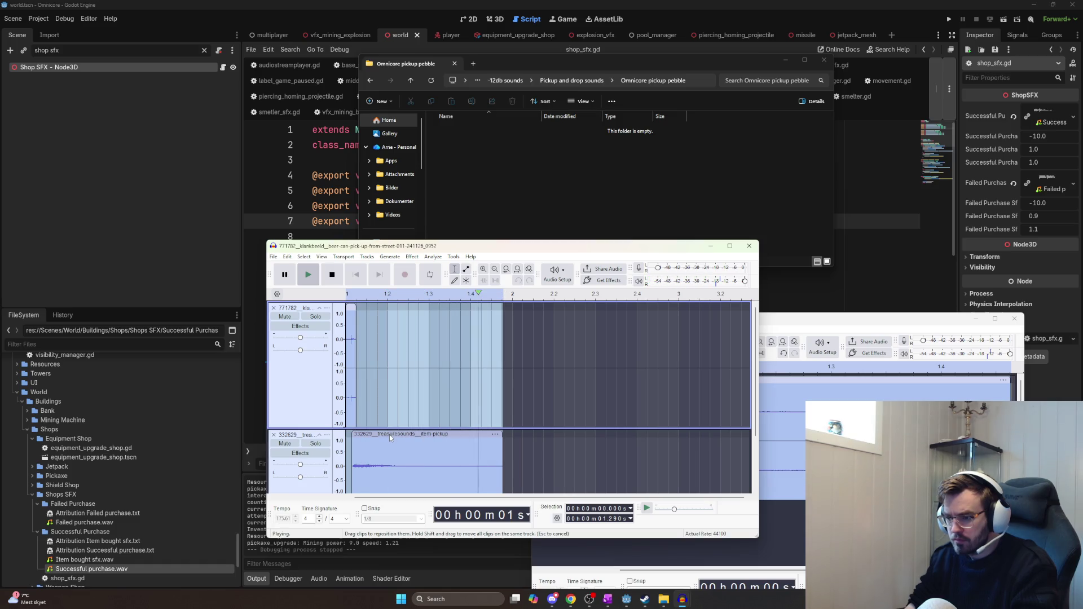
{"action": "key", "text": "space"}
{"action": "key", "text": "space"}
{"action": "left_click", "coordinate": [380, 430]}
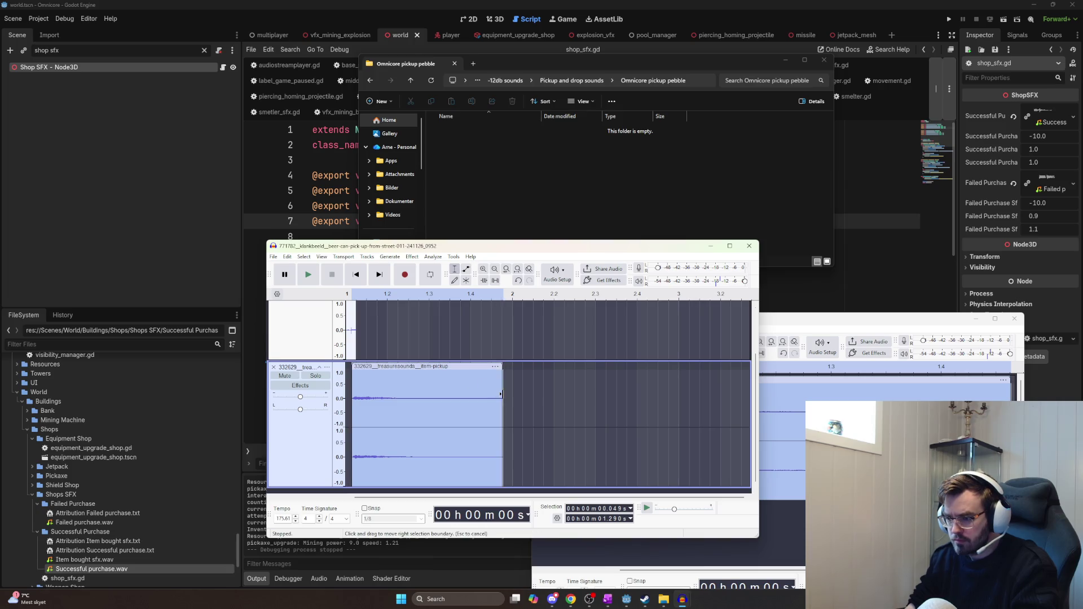
{"action": "left_click_drag", "start_coordinate": [500, 394], "coordinate": [404, 394]}
{"action": "key", "text": "space"}
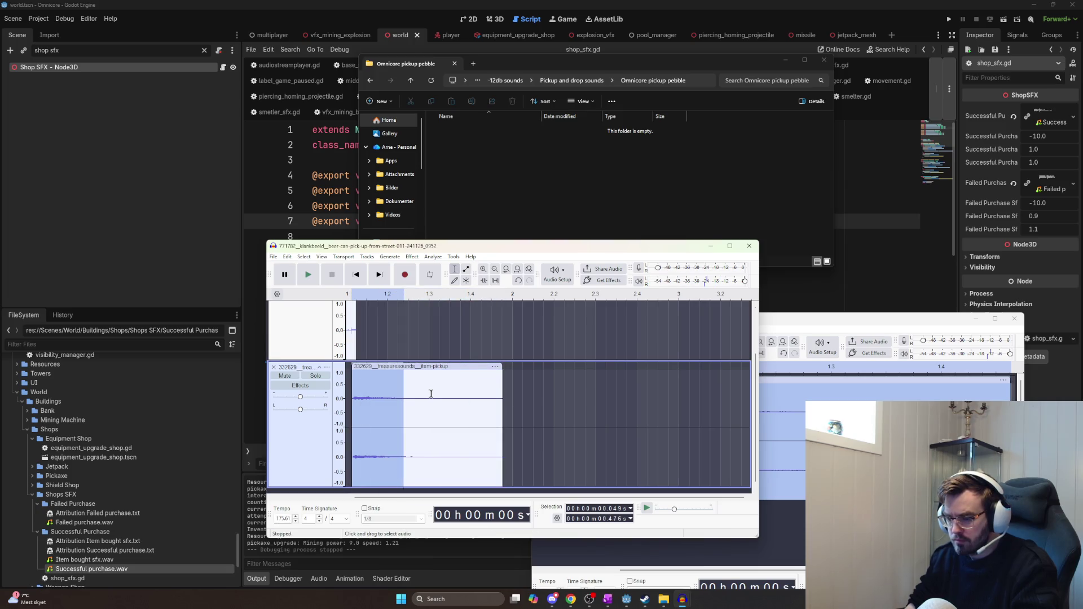
{"action": "scroll", "coordinate": [486, 398], "scroll_direction": "up", "scroll_amount": 2}
{"action": "key", "text": "ctrl+a"}
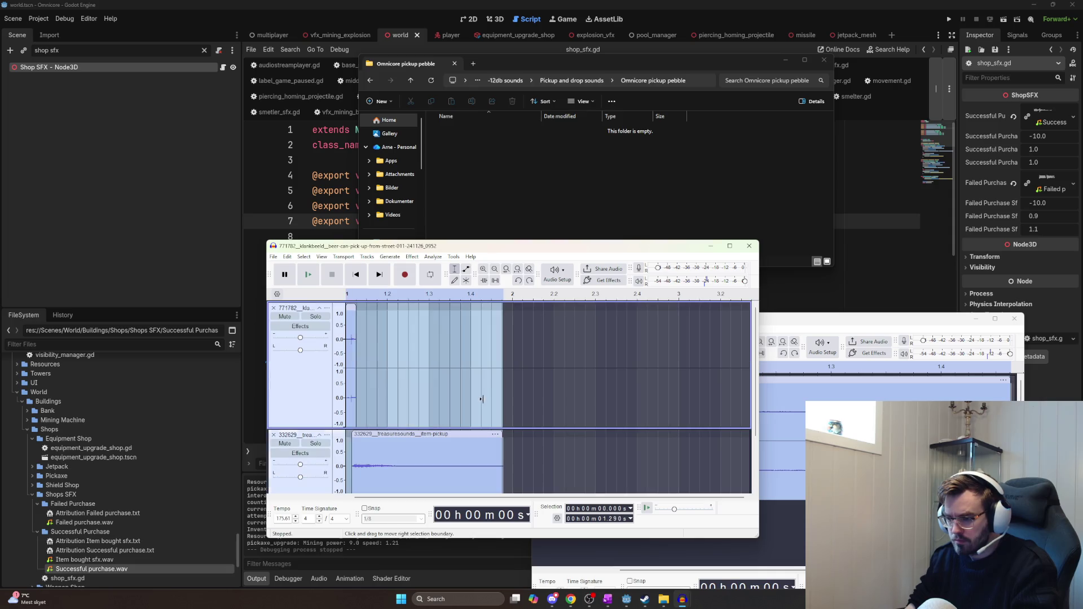
- Play both tracks and select the item-pickup clip on the second track
{"action": "key", "text": "space"}
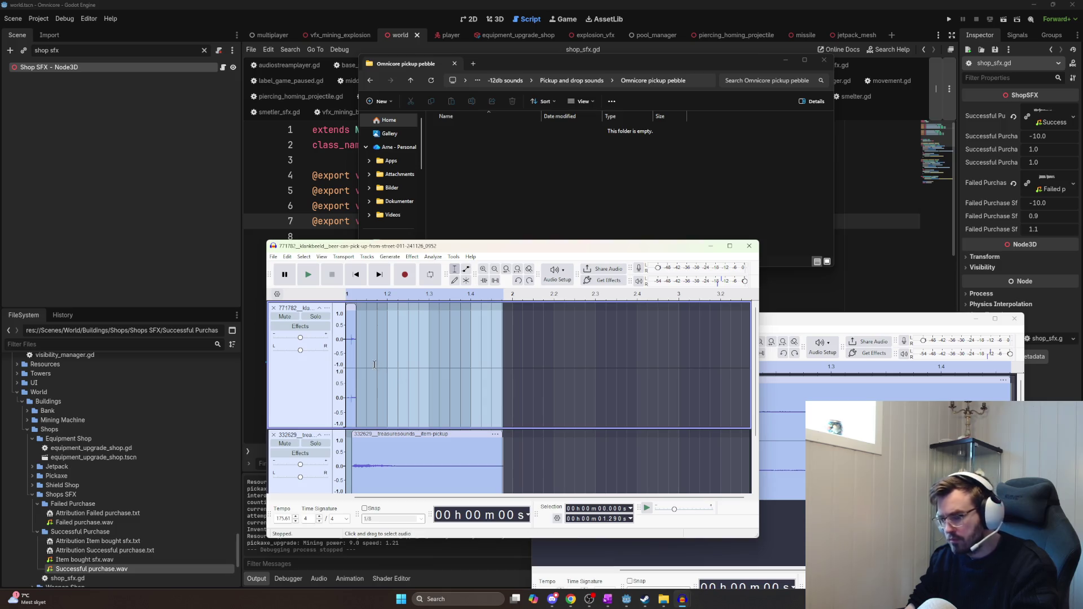
{"action": "scroll", "coordinate": [376, 367], "scroll_direction": "down", "scroll_amount": 1}
{"action": "left_click", "coordinate": [391, 407]}
{"action": "scroll", "coordinate": [392, 409], "scroll_direction": "down", "scroll_amount": 1}
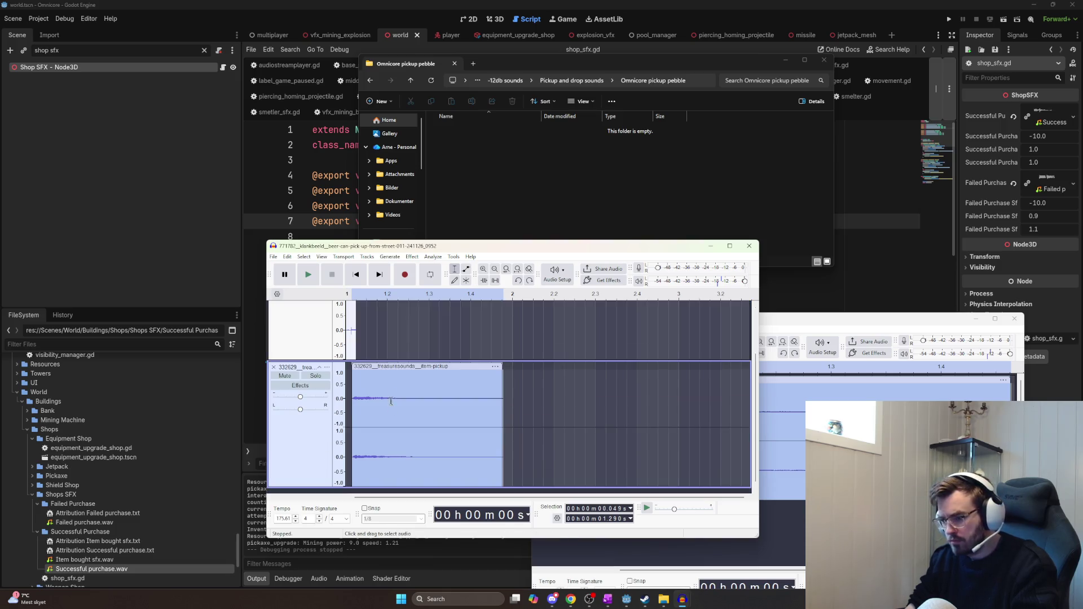
- Apply a negative Amplify to quiet the item-pickup clip and replay it
{"action": "left_click", "coordinate": [412, 256]}
{"action": "mouse_move", "coordinate": [491, 315]}
{"action": "left_click", "coordinate": [539, 315]}
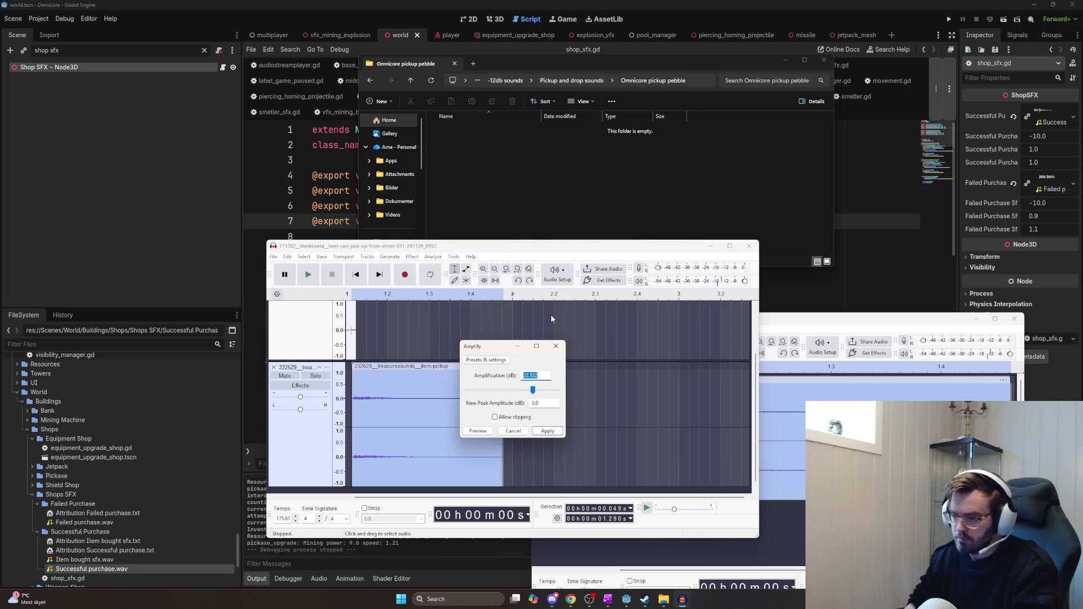
{"action": "type", "text": "-10"}
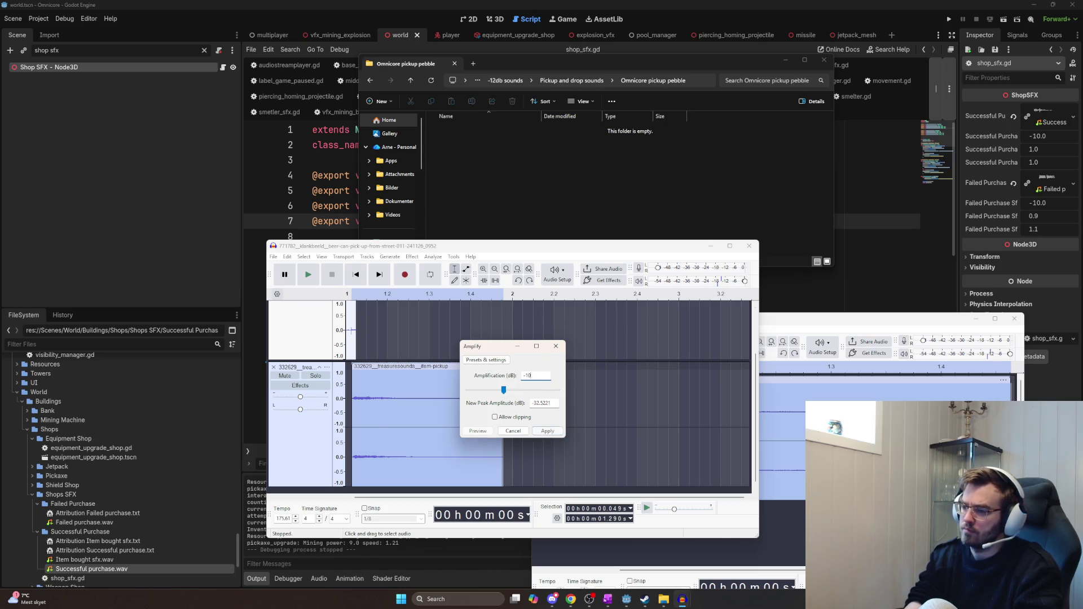
{"action": "left_click", "coordinate": [548, 431]}
{"action": "key", "text": "space"}
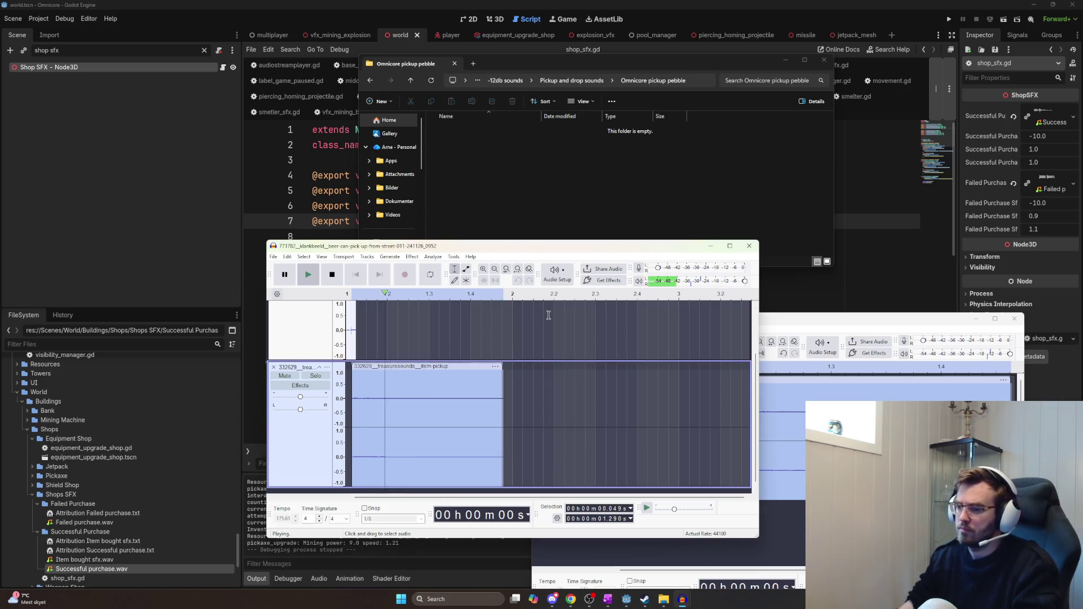
{"action": "key", "text": "space"}
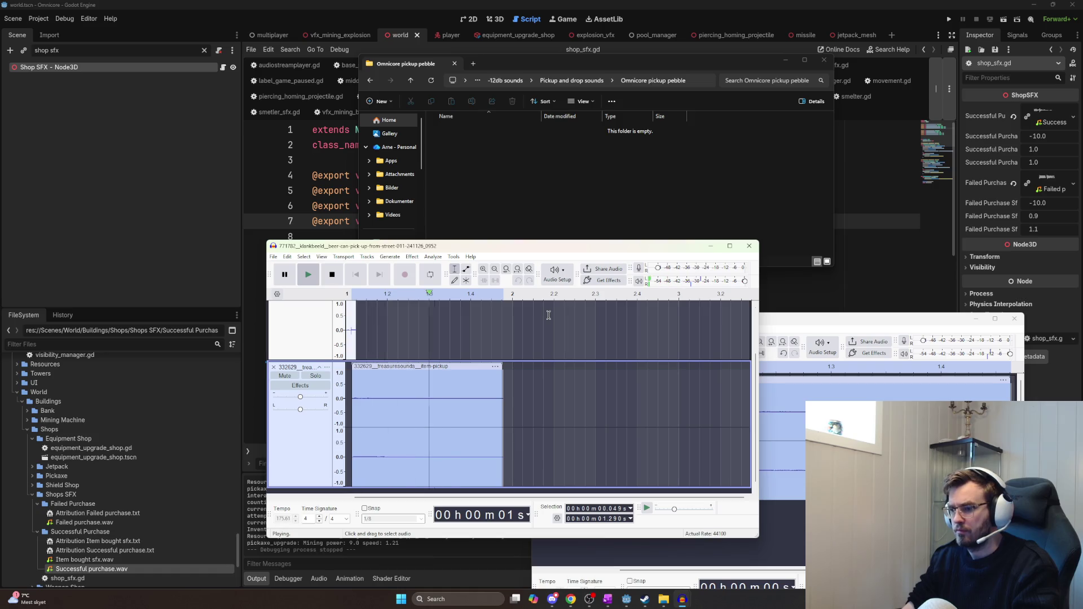
{"action": "key", "text": "space"}
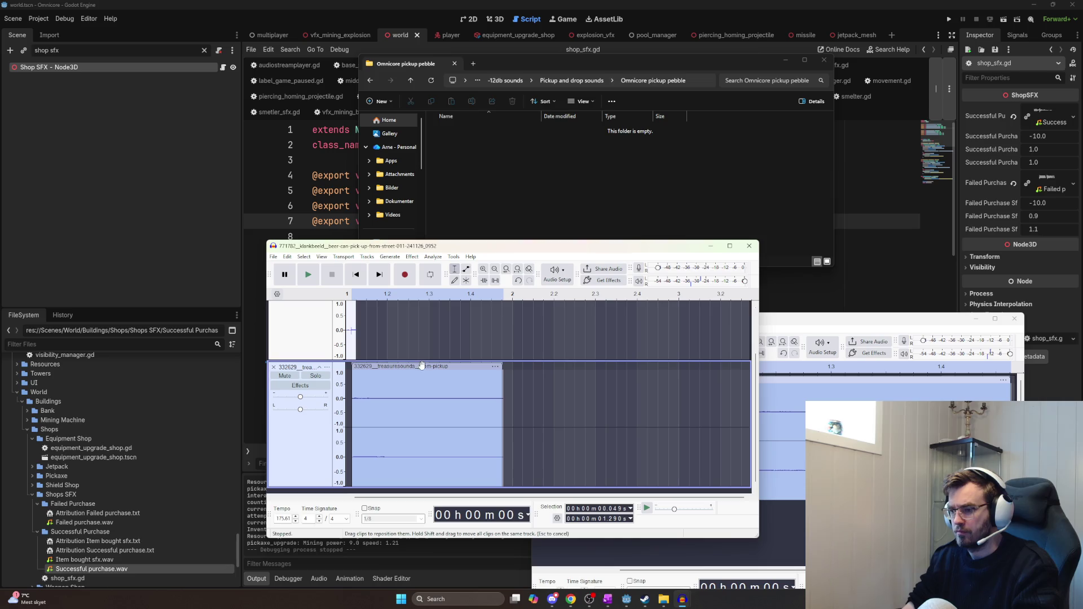
- Check the Amplify settings without changes, replay, then switch to the game's Steam page
{"action": "left_click", "coordinate": [412, 257]}
{"action": "mouse_move", "coordinate": [464, 317]}
{"action": "left_click", "coordinate": [540, 316]}
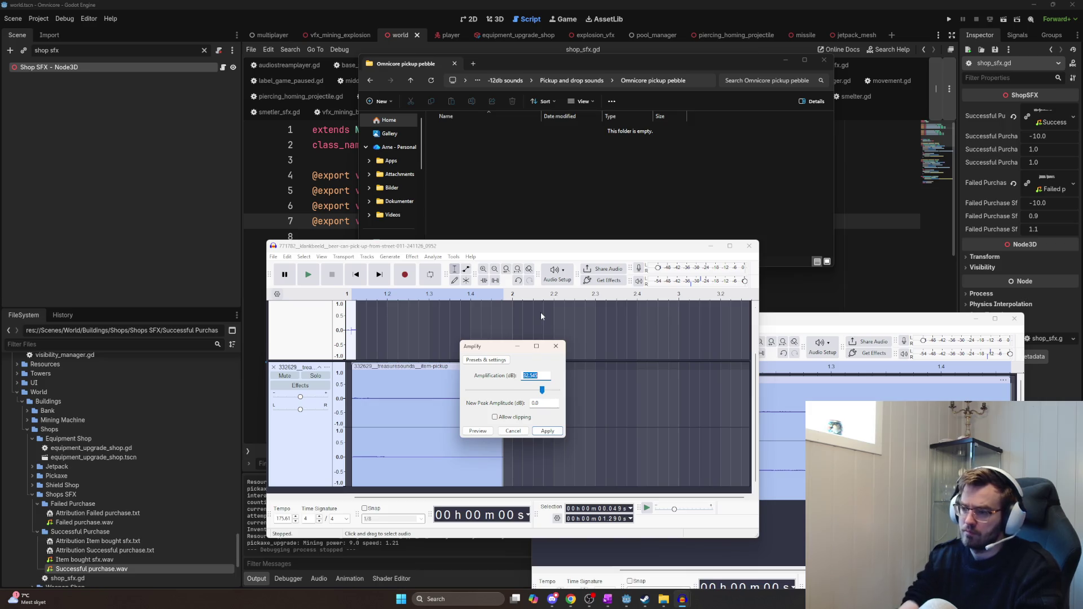
{"action": "key", "text": "Escape"}
{"action": "key", "text": "space"}
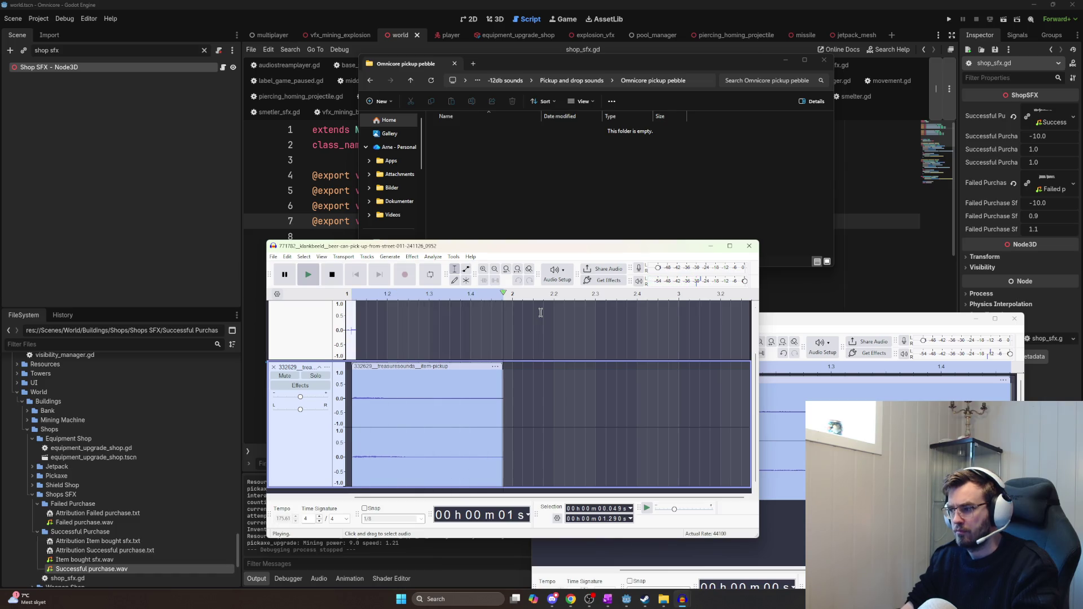
{"action": "key", "text": "space"}
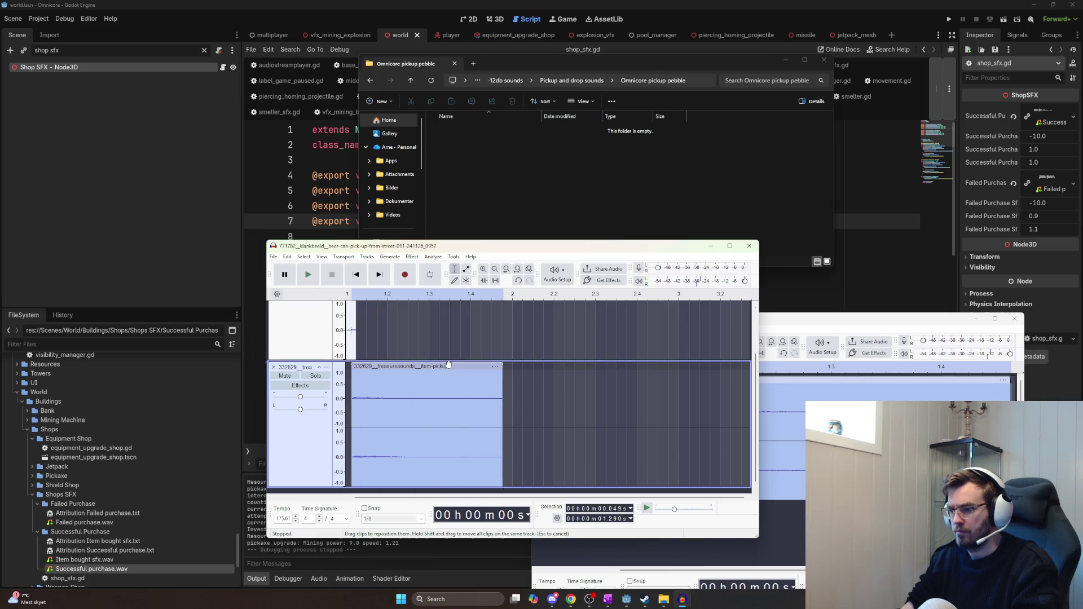
{"action": "key", "text": "alt+Tab"}
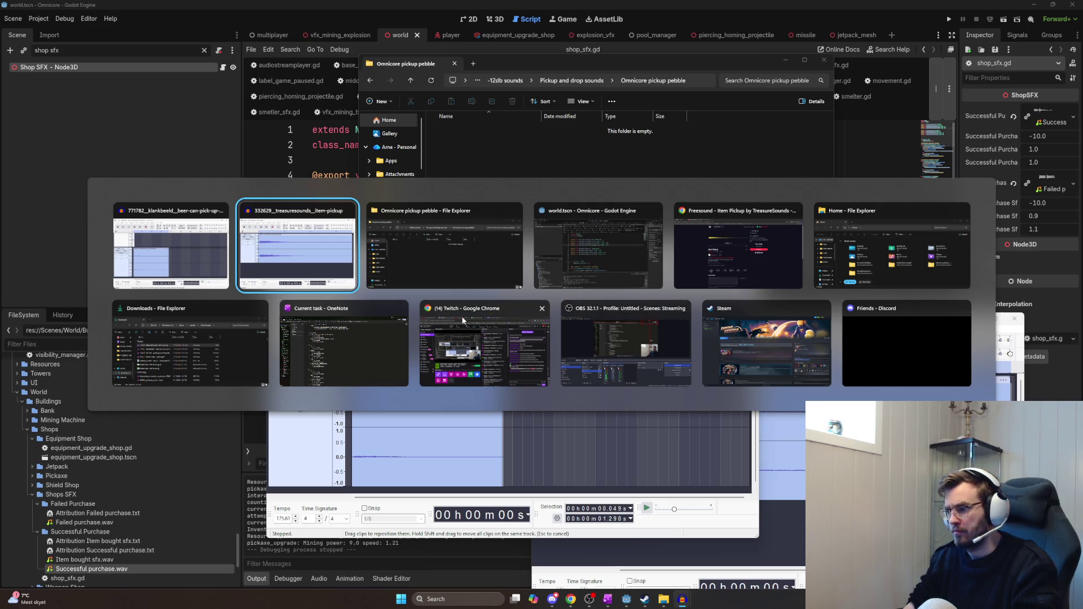
{"action": "left_click", "coordinate": [718, 339]}
- Launch the game, fly the keeper up carrying a tethered block, then pause and return to Audacity
{"action": "left_click", "coordinate": [192, 183]}
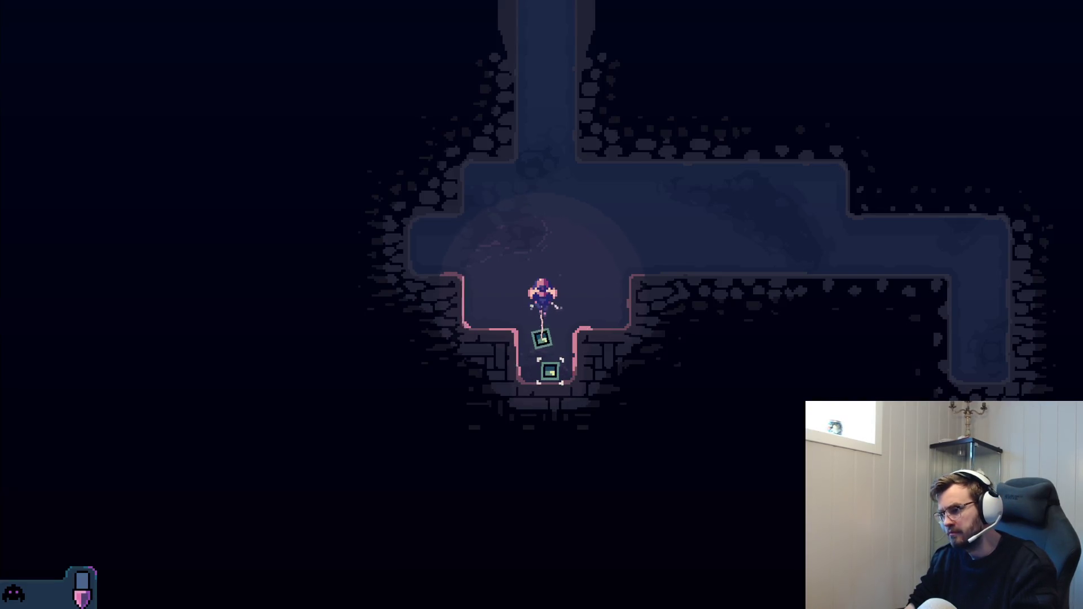
{"action": "key", "text": "w"}
{"action": "key", "text": "s"}
{"action": "key", "text": "w"}
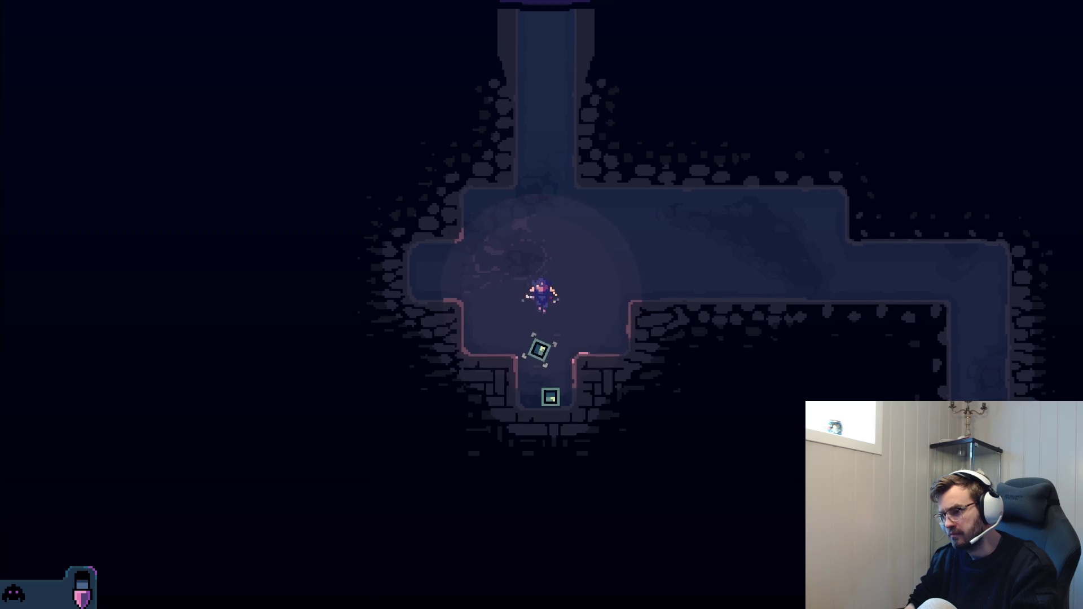
{"action": "key", "text": "alt+Tab"}
{"action": "key", "text": "alt+Tab"}
{"action": "key", "text": "alt+Tab"}
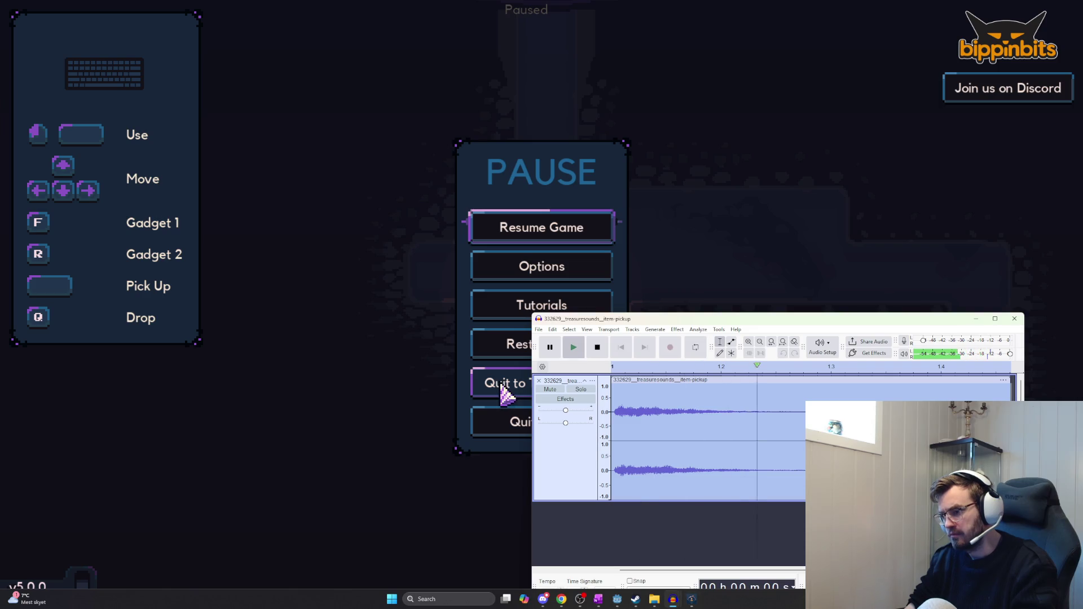
{"action": "key", "text": "alt+Tab"}
{"action": "key", "text": "space"}
{"action": "key", "text": "space"}
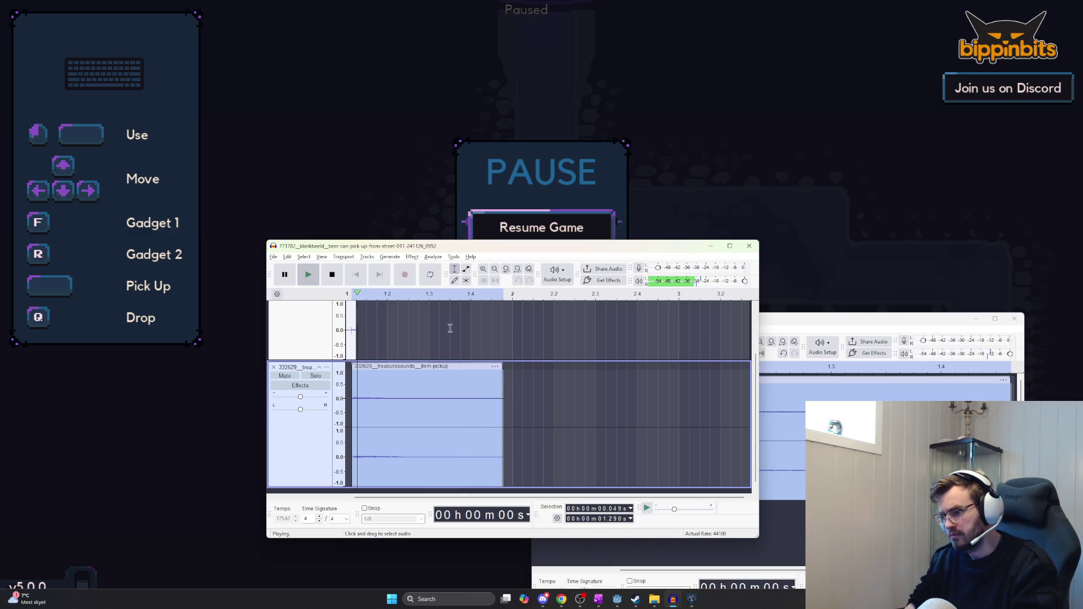
{"action": "scroll", "coordinate": [395, 324], "scroll_direction": "up", "scroll_amount": 2}
{"action": "key", "text": "ctrl+a"}
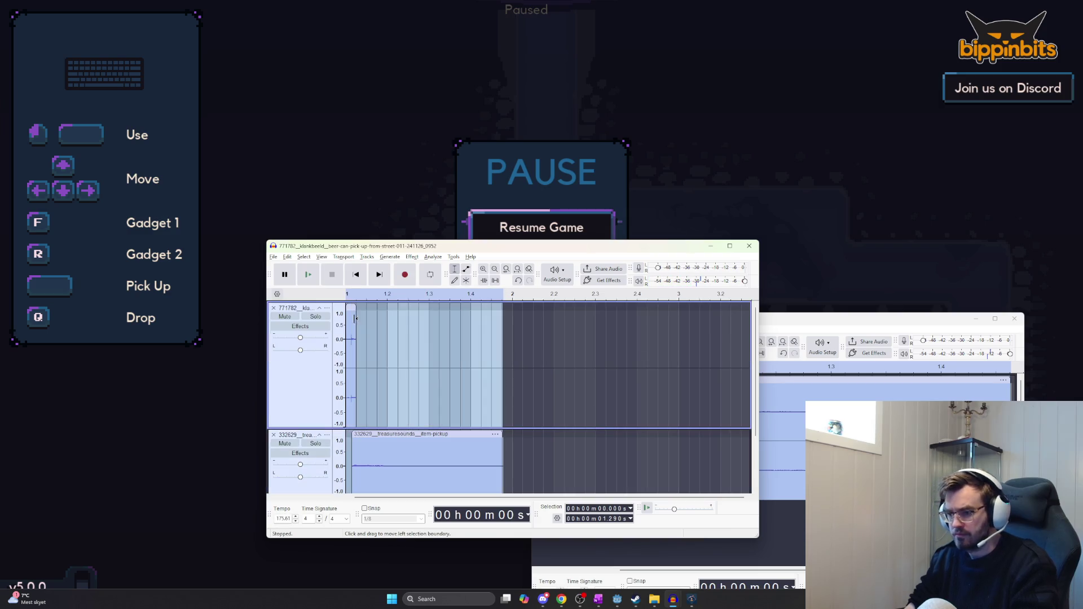
{"action": "left_click", "coordinate": [355, 318]}
{"action": "left_click", "coordinate": [412, 257]}
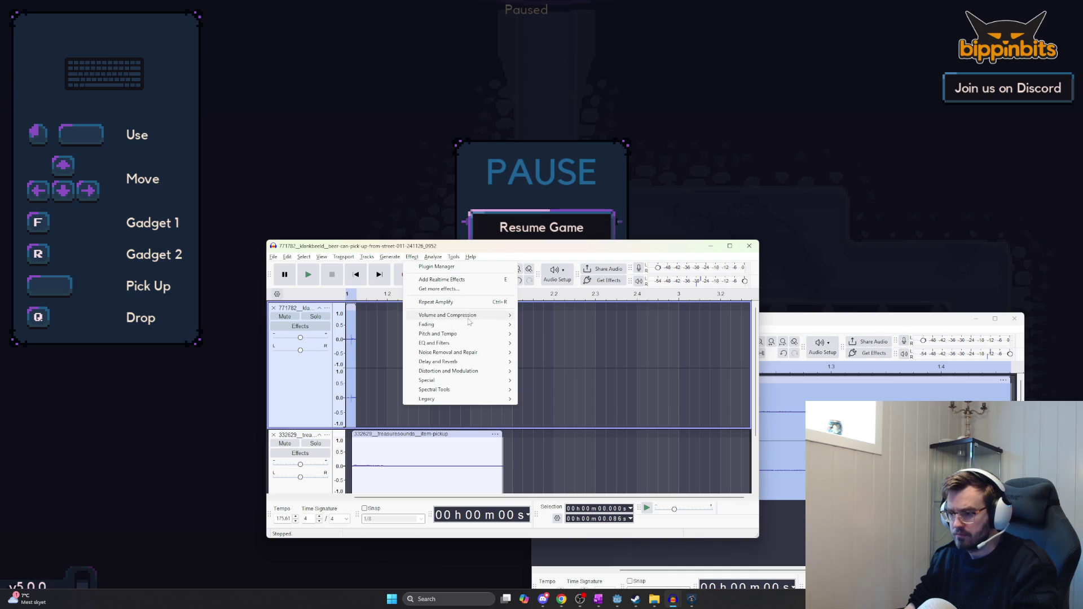
{"action": "mouse_move", "coordinate": [497, 309]}
{"action": "left_click", "coordinate": [567, 317]}
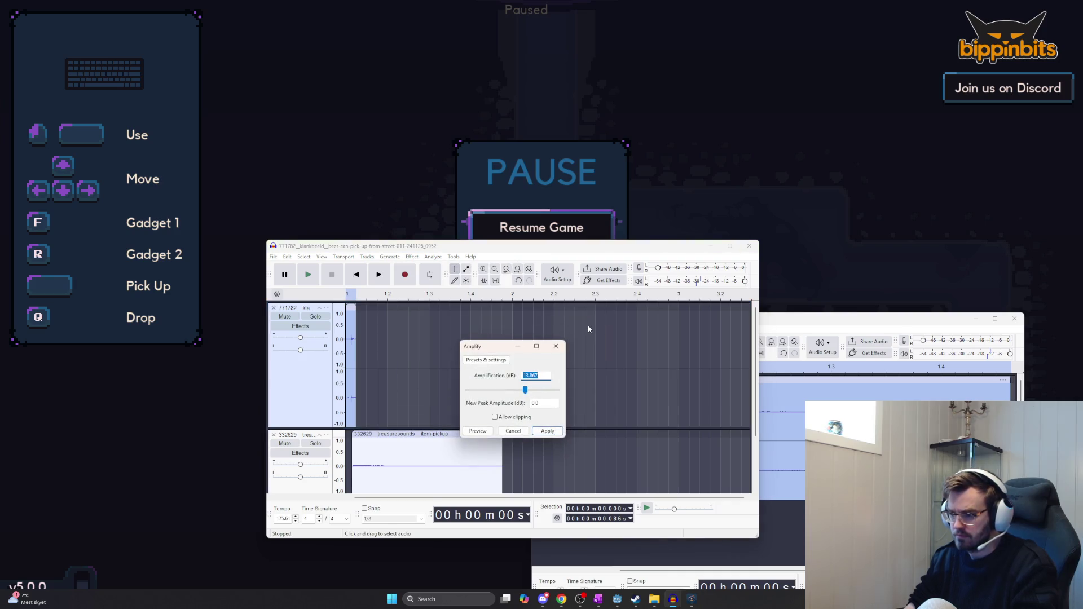
{"action": "key", "text": "Return"}
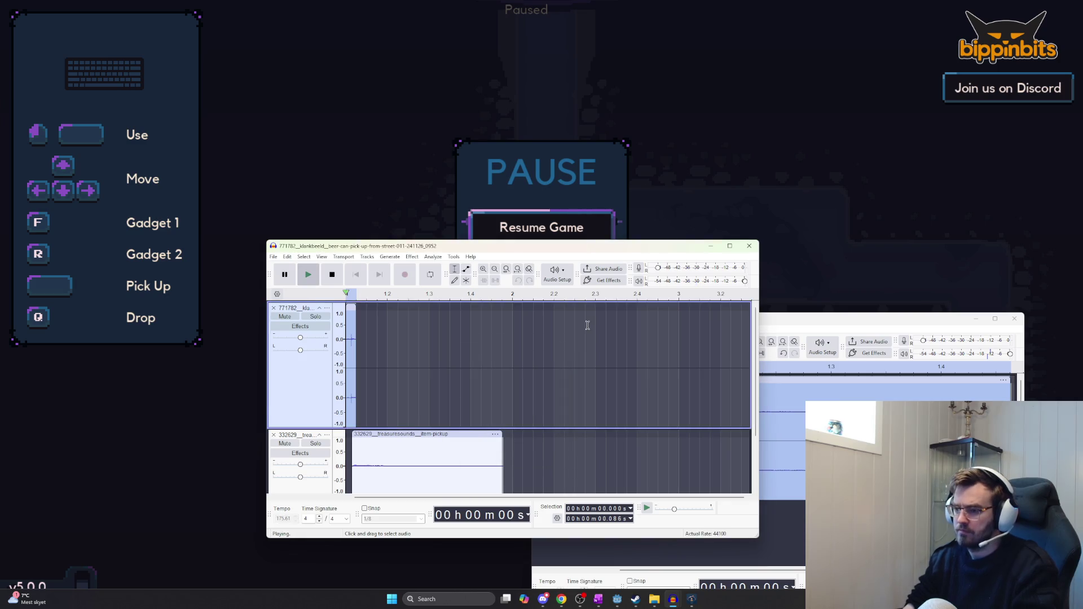
{"action": "key", "text": "space"}
{"action": "key", "text": "ctrl+a"}
{"action": "key", "text": "space"}
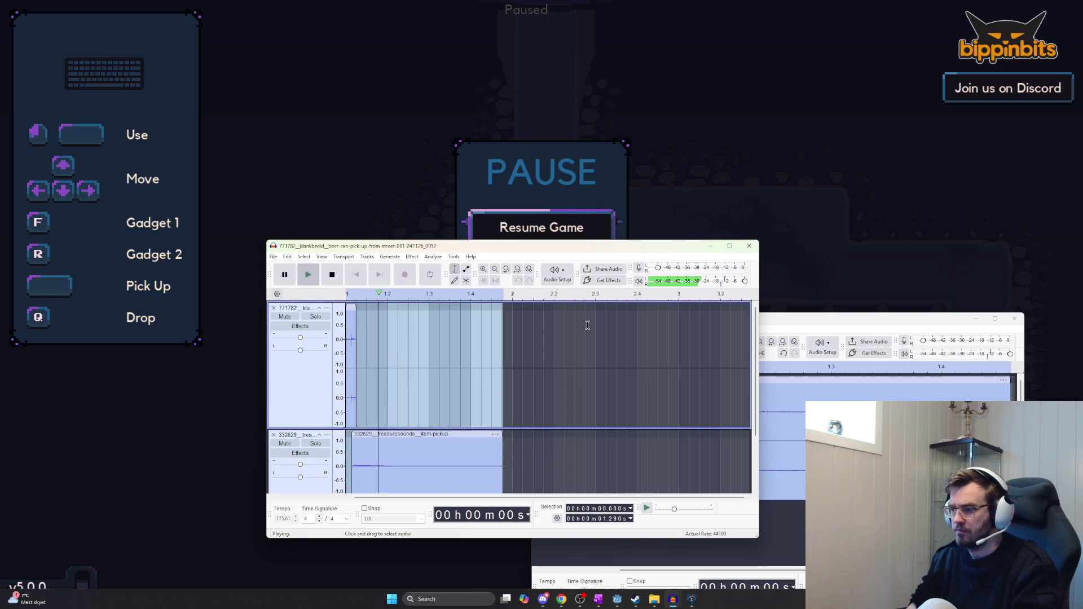
{"action": "key", "text": "space"}
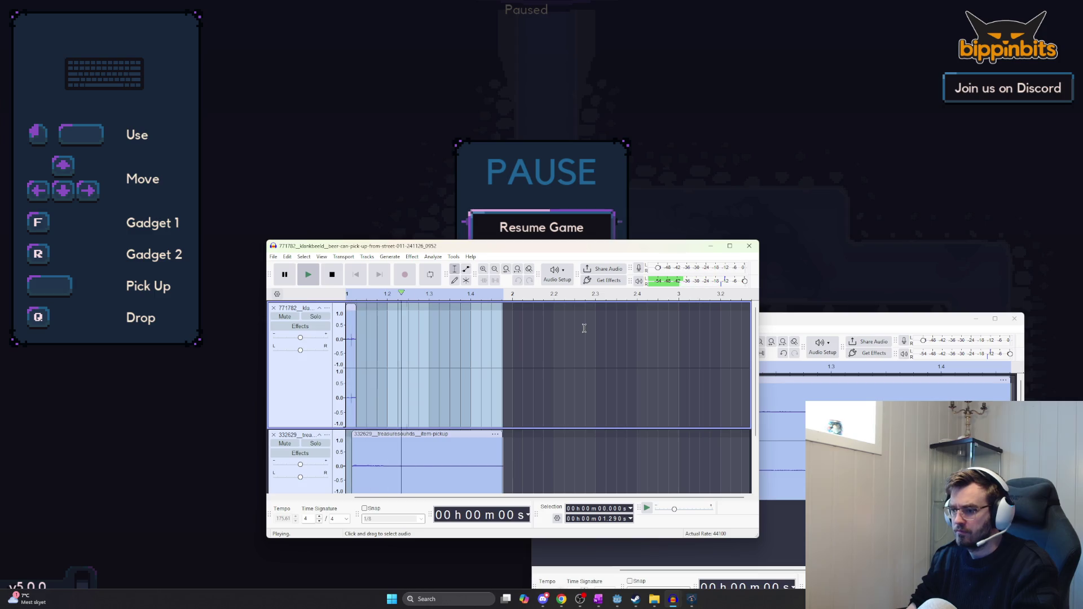
{"action": "key", "text": "space"}
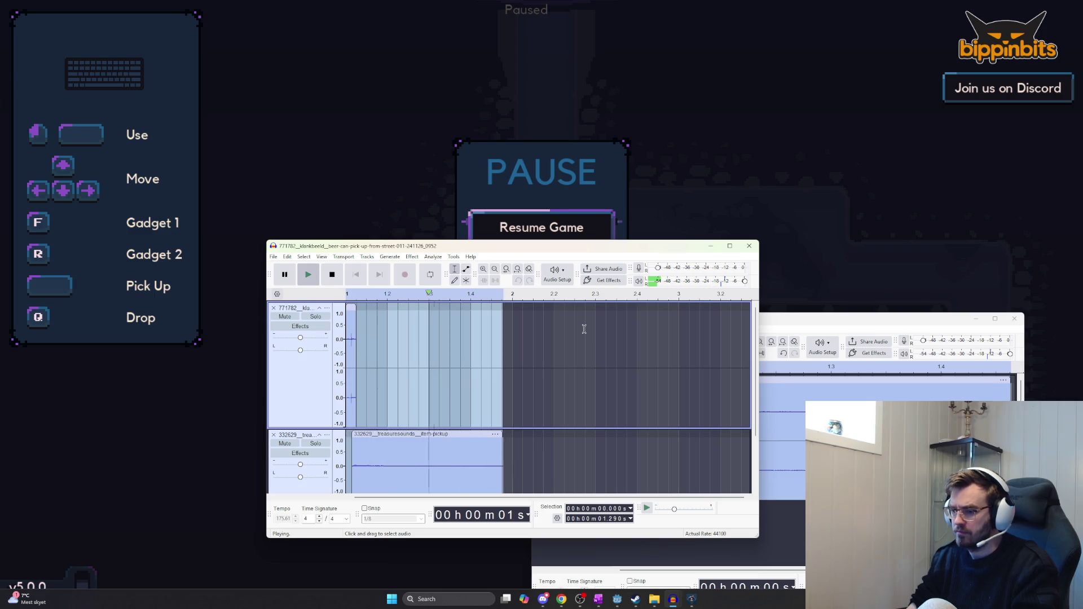
{"action": "key", "text": "space"}
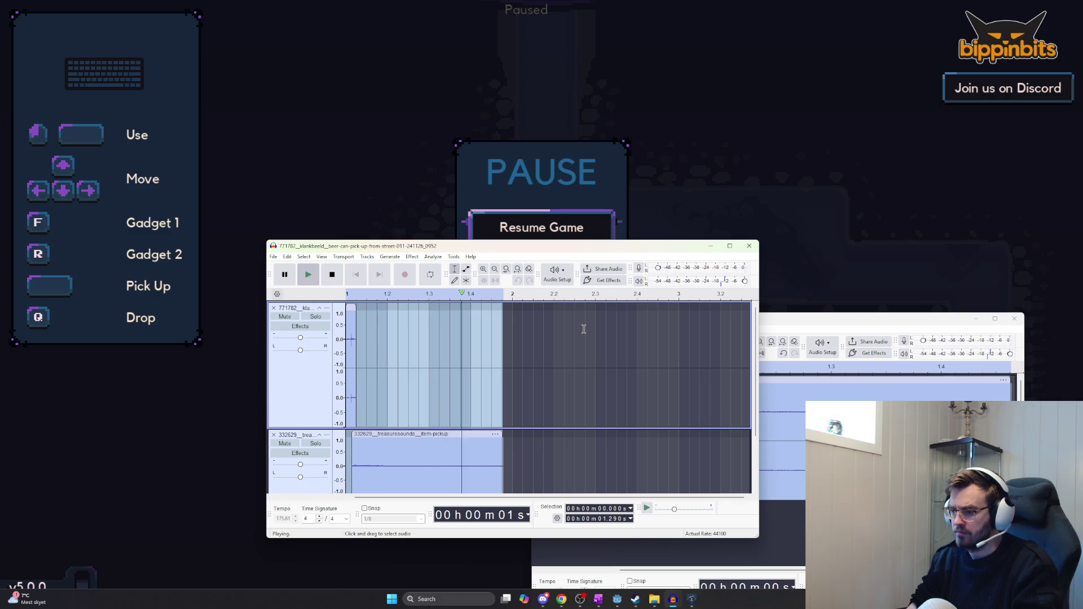
{"action": "key", "text": "space"}
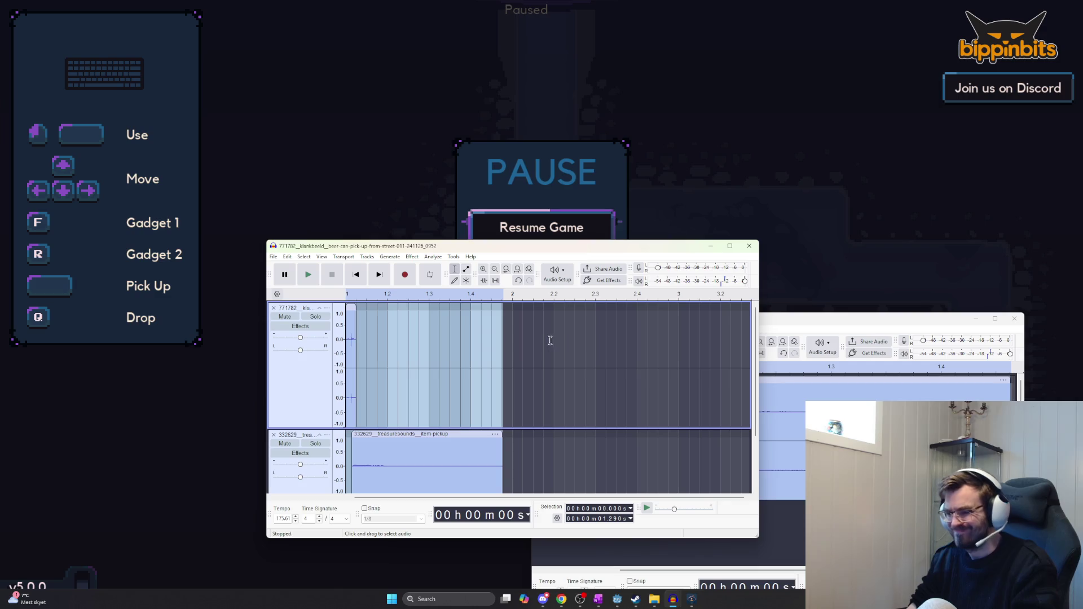
{"action": "key", "text": "space"}
{"action": "key", "text": "space"}
{"action": "key", "text": "space"}
{"action": "key", "text": "space"}
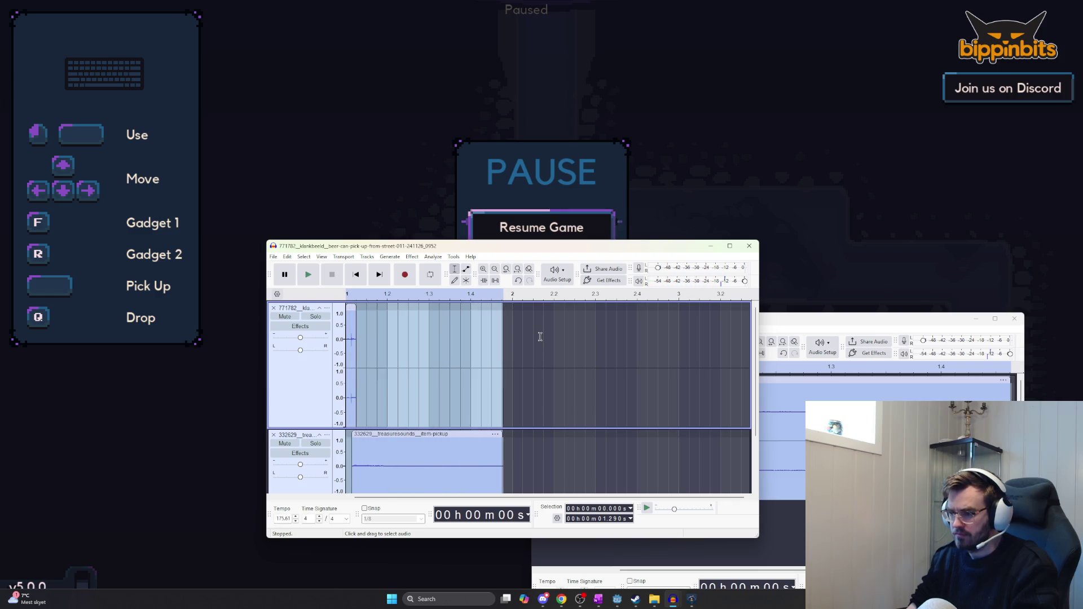
{"action": "key", "text": "space"}
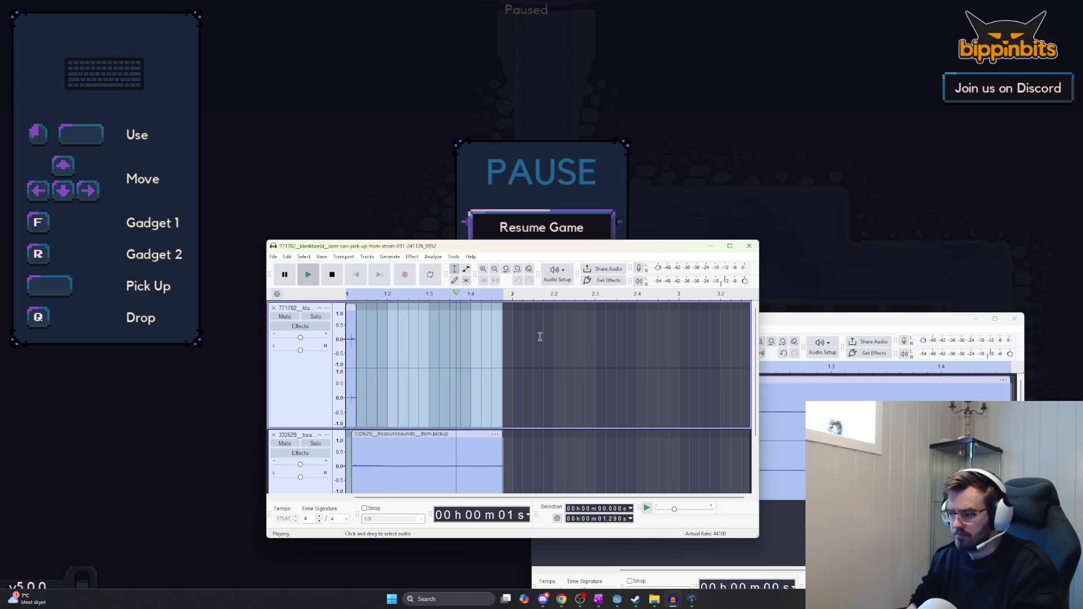
{"action": "left_click", "coordinate": [273, 257]}
- Export audio to the -12db sounds > Pickup and drop sounds > Omnicore pickup pebble folder
{"action": "left_click", "coordinate": [309, 340]}
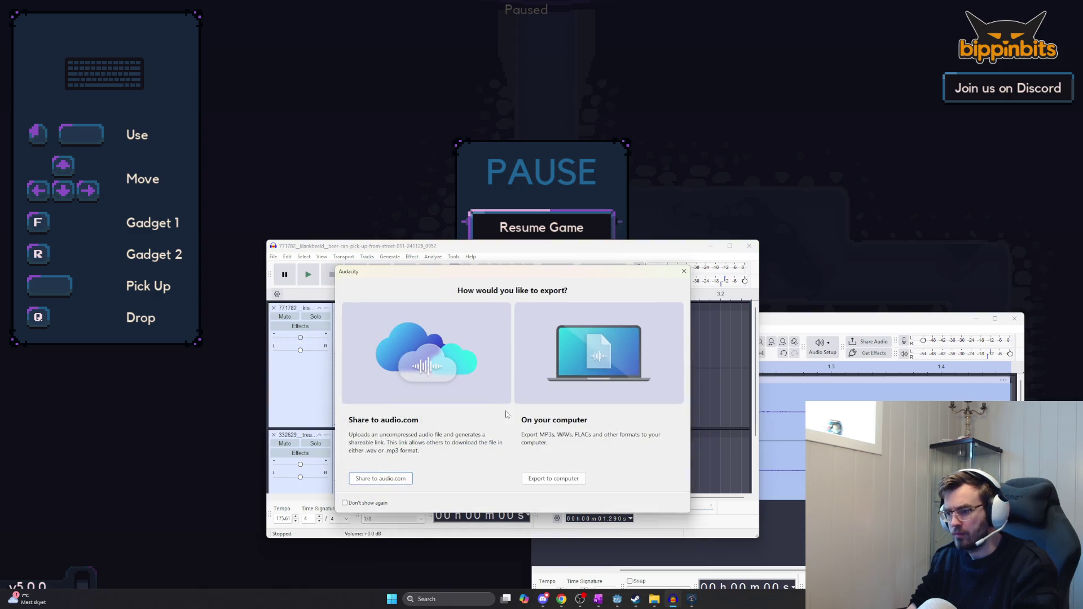
{"action": "left_click", "coordinate": [550, 473]}
{"action": "left_click", "coordinate": [597, 335]}
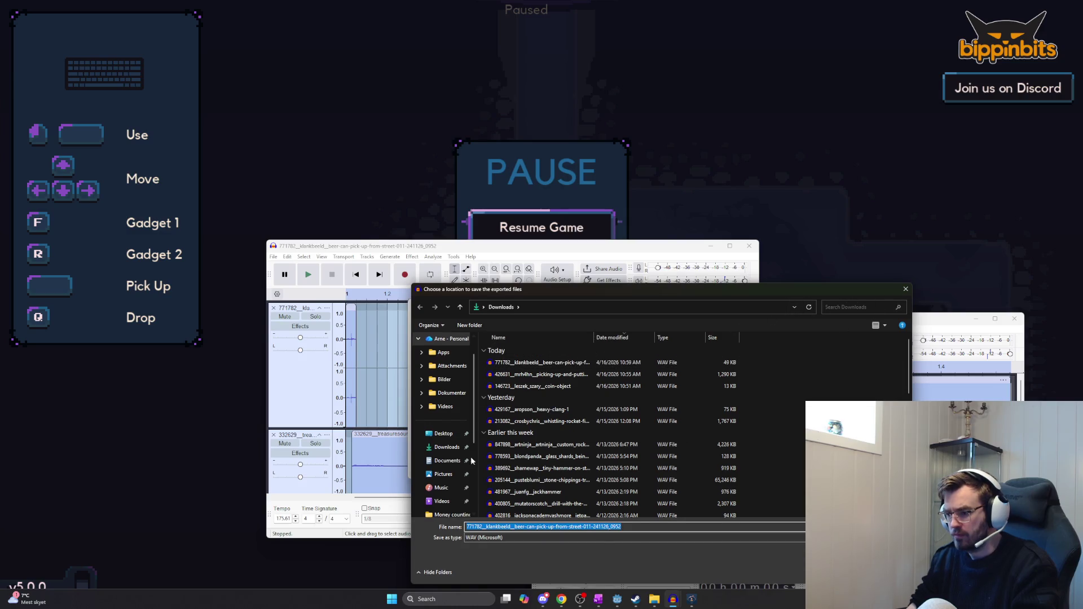
{"action": "scroll", "coordinate": [458, 497], "scroll_direction": "down", "scroll_amount": 2}
{"action": "left_click", "coordinate": [454, 488]}
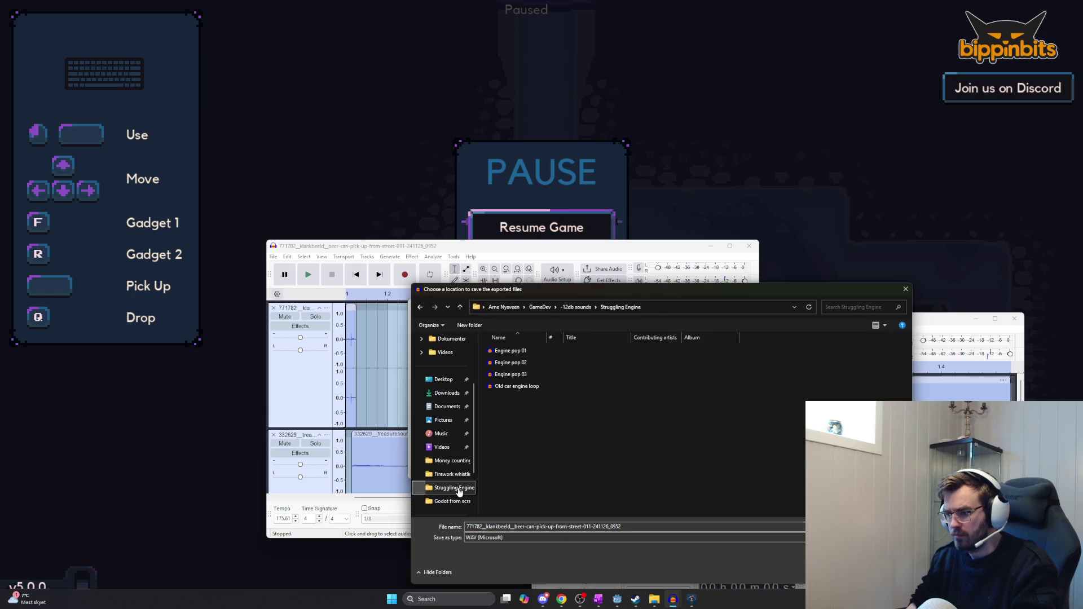
{"action": "double_click", "coordinate": [513, 385]}
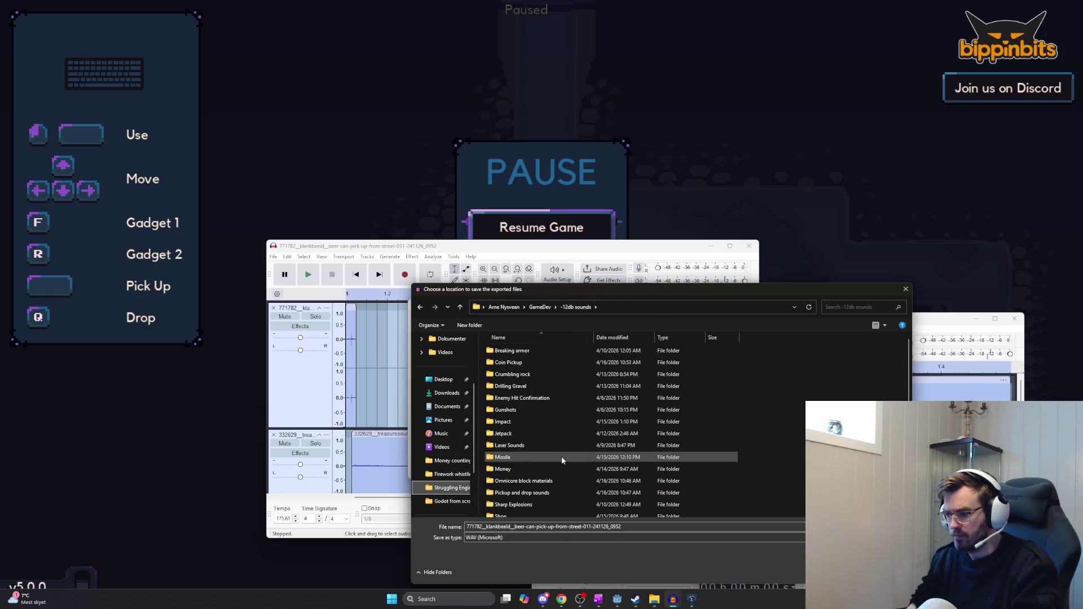
{"action": "scroll", "coordinate": [550, 465], "scroll_direction": "down", "scroll_amount": 1}
{"action": "double_click", "coordinate": [550, 465]}
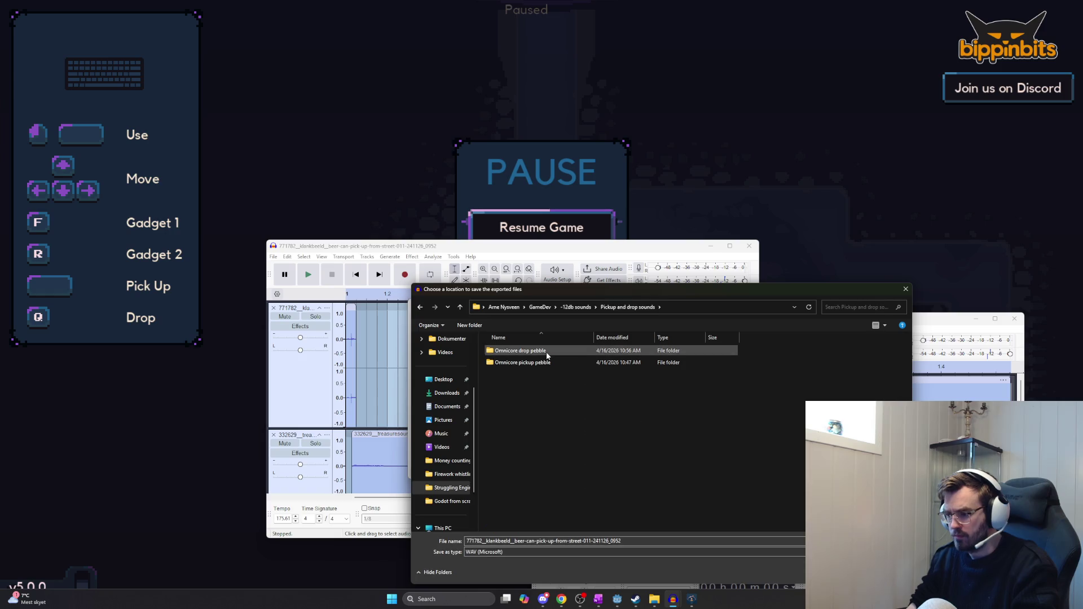
{"action": "double_click", "coordinate": [546, 363]}
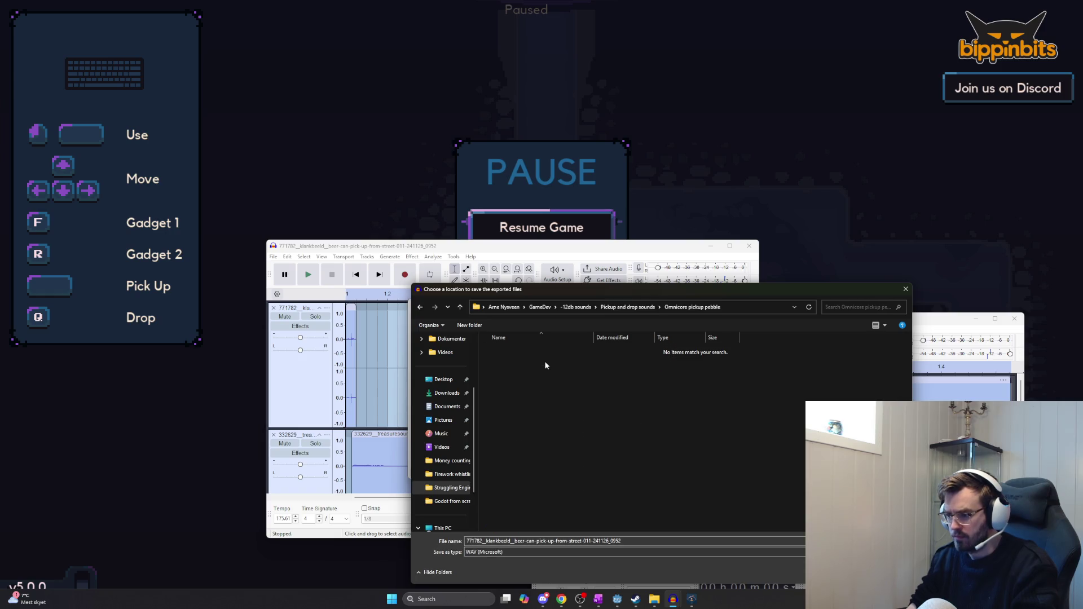
- Name the file Pickup Pebble and export it as WAV
{"action": "double_click", "coordinate": [609, 541]}
{"action": "type", "text": "Pickup Pebble"}
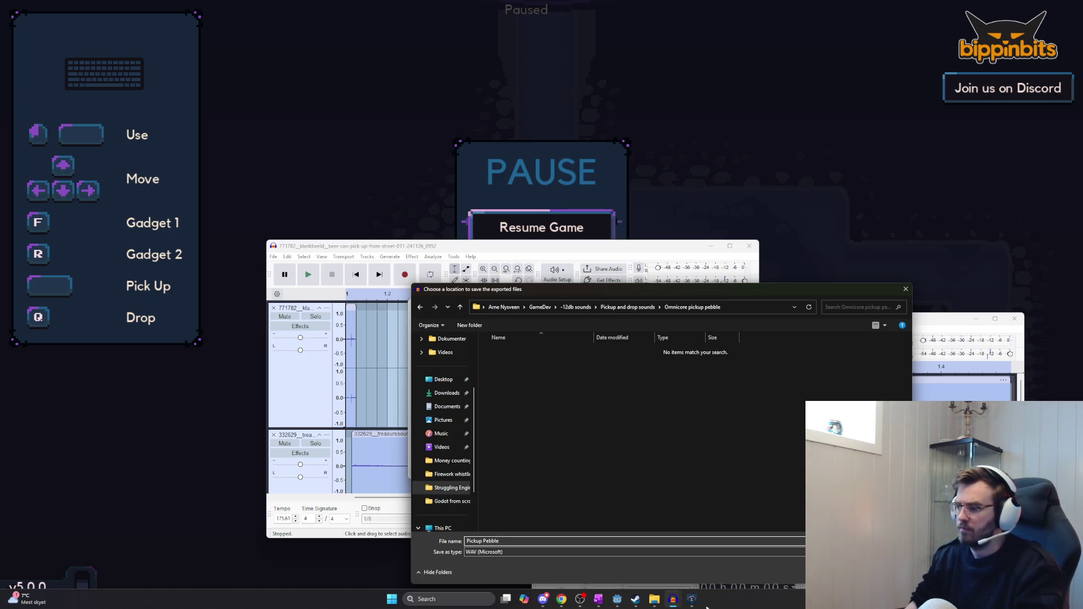
{"action": "key", "text": "Return"}
{"action": "left_click", "coordinate": [594, 477]}
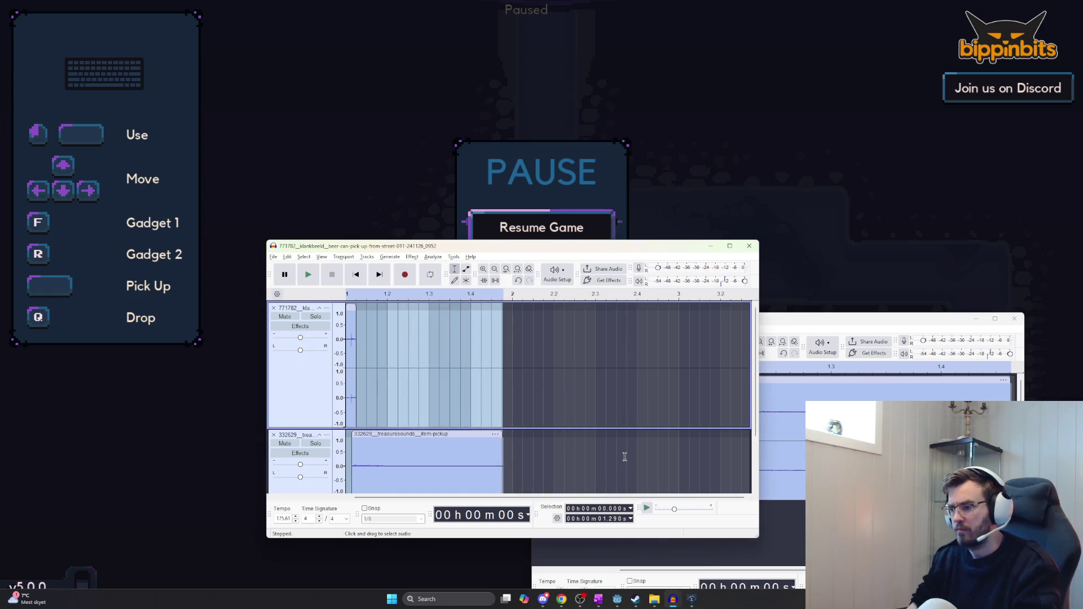
- Create an 'Attribution Pickup Pebble' text document in the pebble sound folder and open it
{"action": "key", "text": "alt+Tab"}
{"action": "key", "text": "alt+Tab"}
{"action": "key", "text": "alt+Tab"}
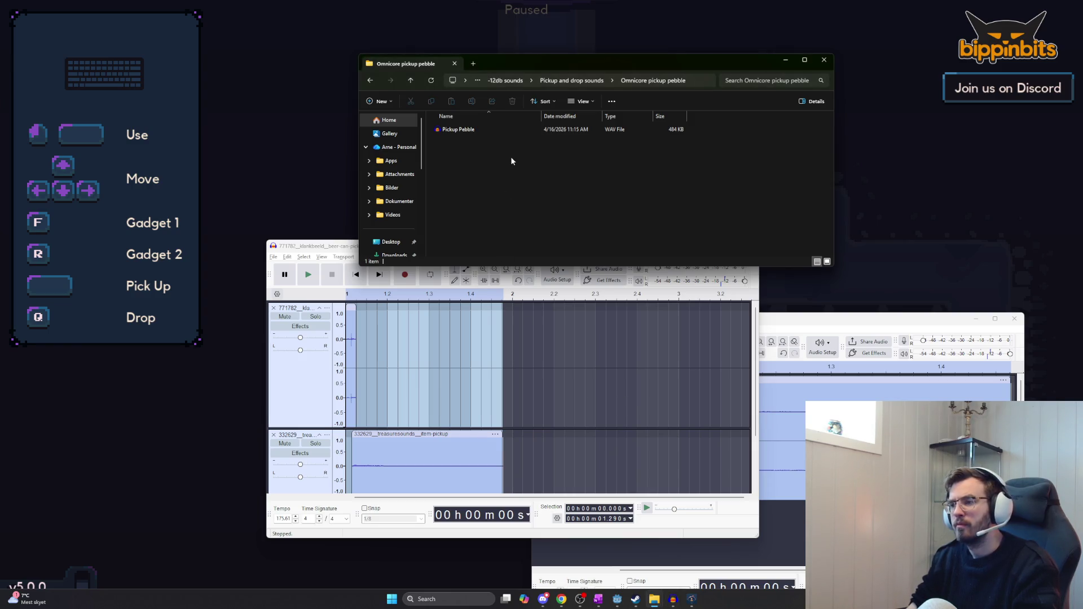
{"action": "right_click", "coordinate": [473, 148]}
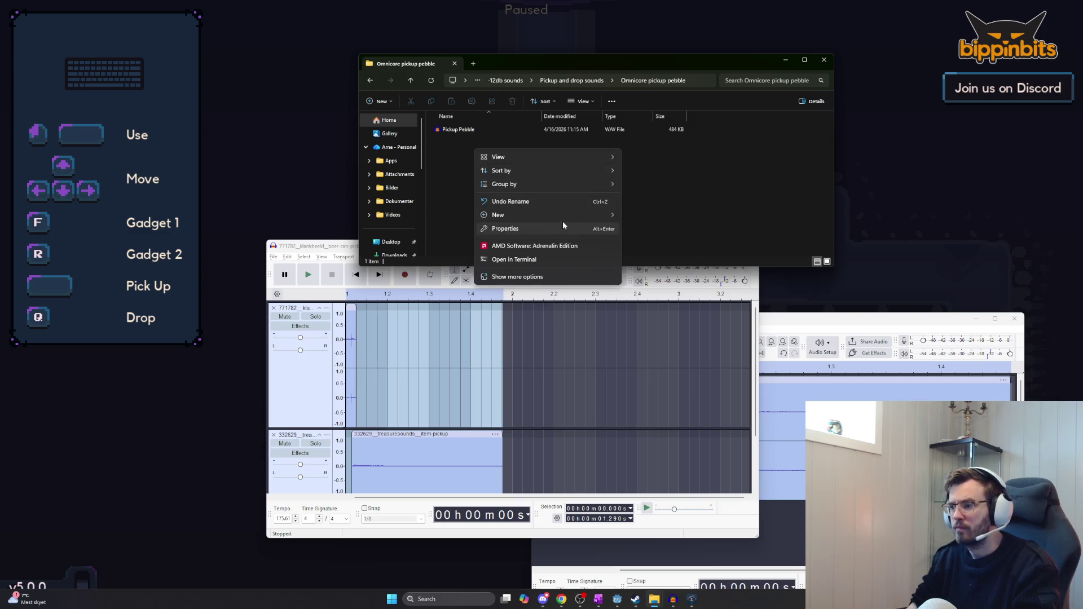
{"action": "mouse_move", "coordinate": [577, 214]}
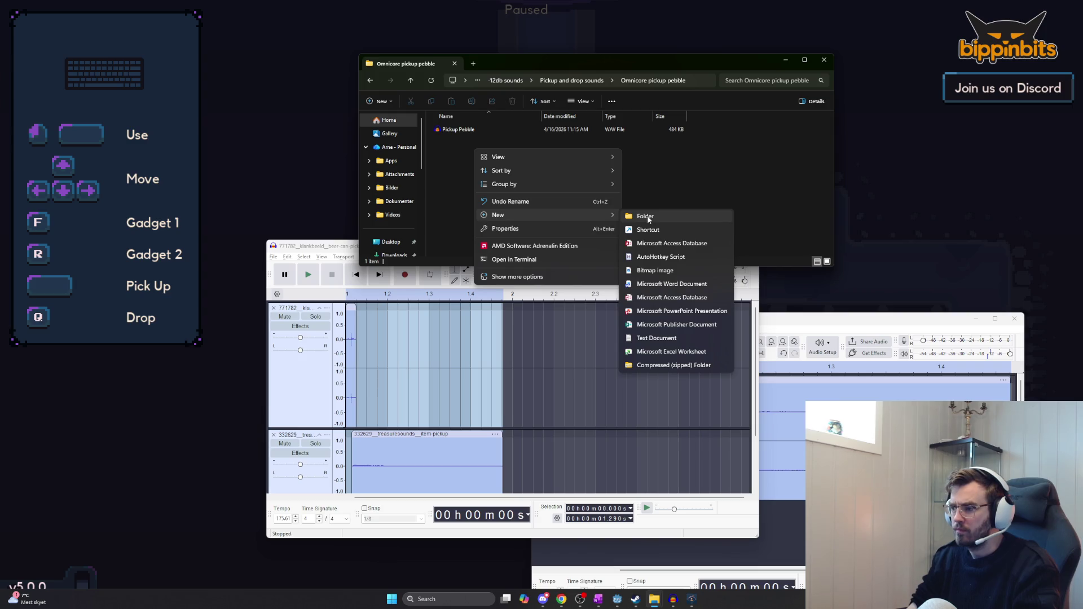
{"action": "left_click", "coordinate": [657, 338]}
{"action": "type", "text": "Attribution Pickup Pebble"}
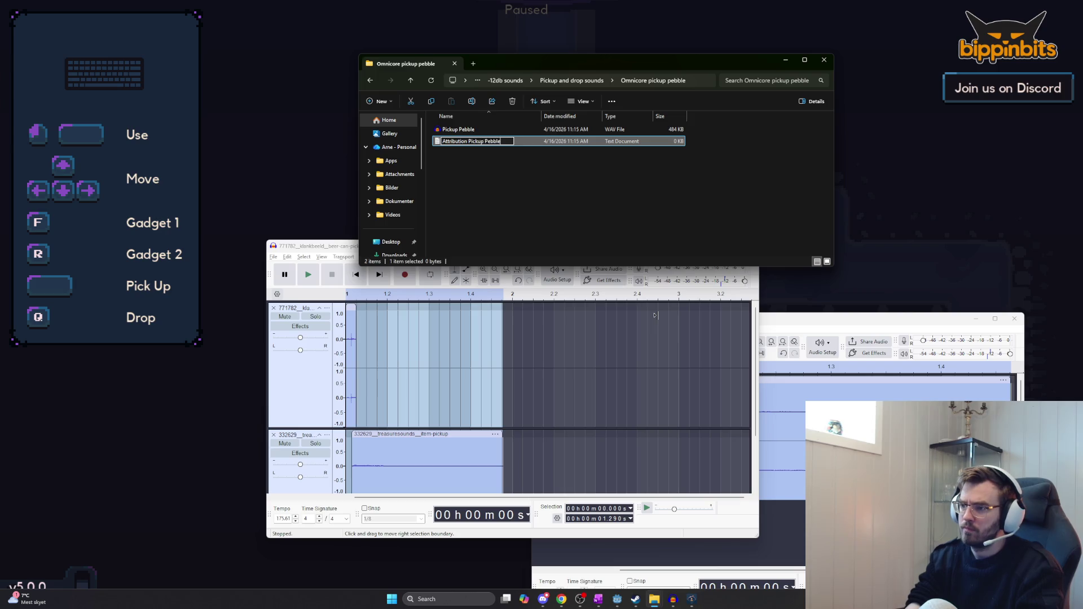
{"action": "key", "text": "Return"}
{"action": "key", "text": "Return"}
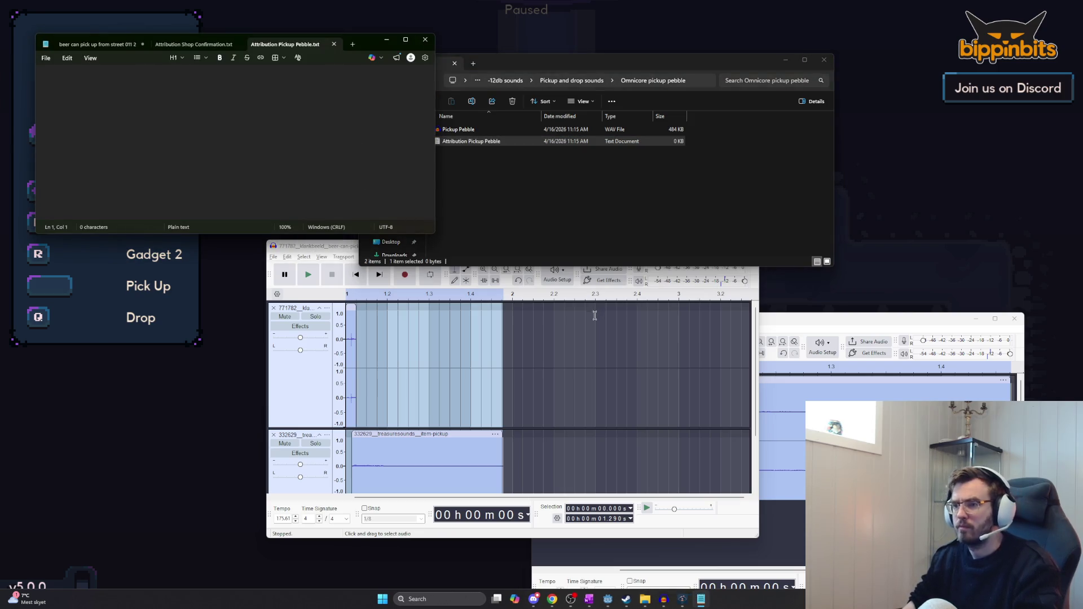
- Paste the beer can attribution into the note, leave a line for a heading, then return to Freesound
{"action": "key", "text": "ctrl+Tab"}
{"action": "key", "text": "ctrl+a"}
{"action": "key", "text": "ctrl+c"}
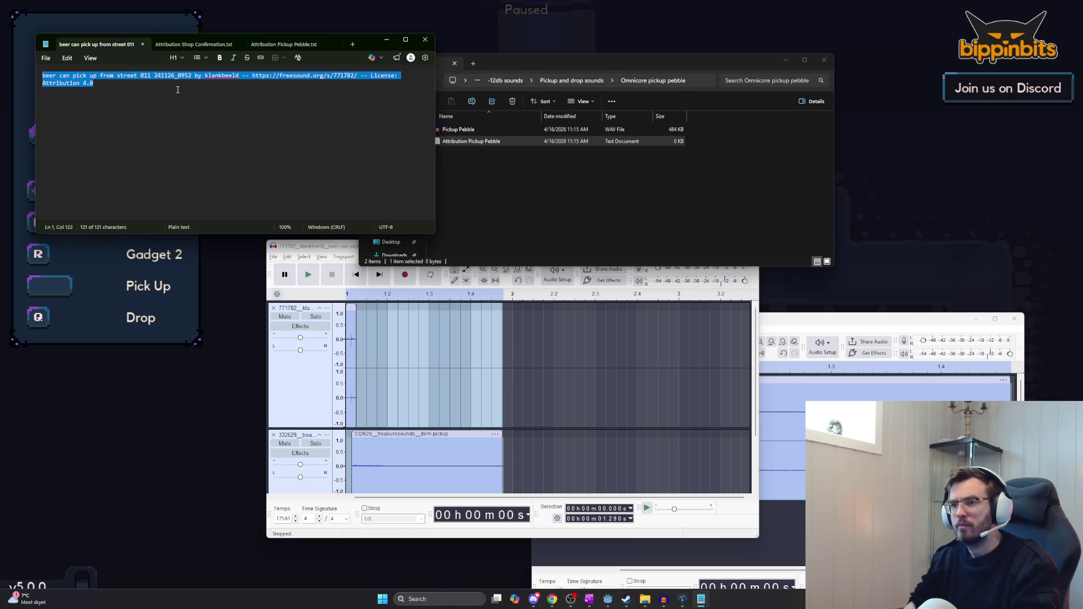
{"action": "left_click", "coordinate": [259, 50]}
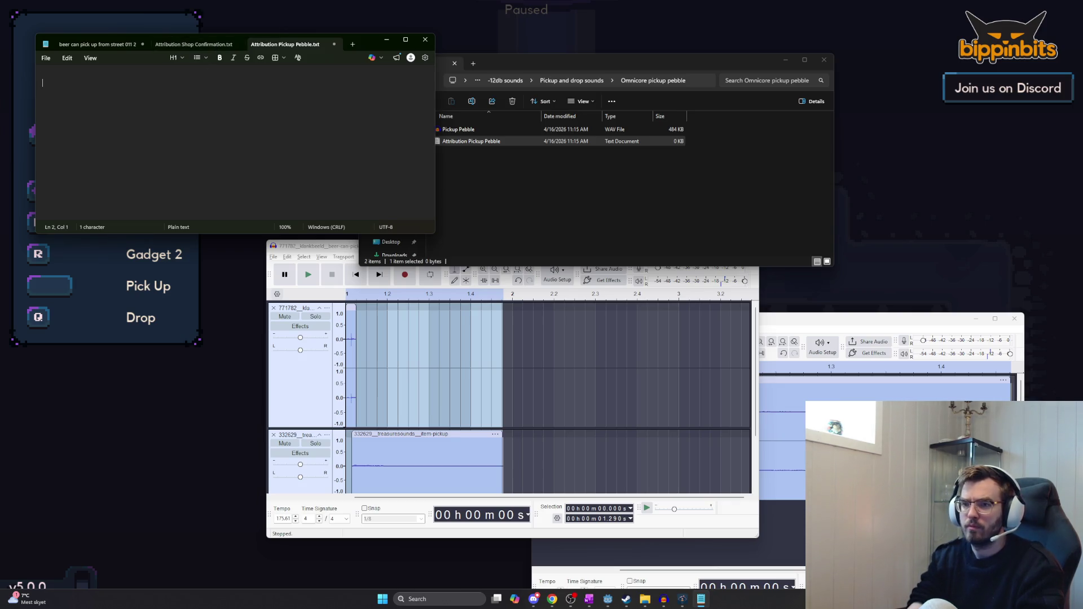
{"action": "key", "text": "ctrl+v"}
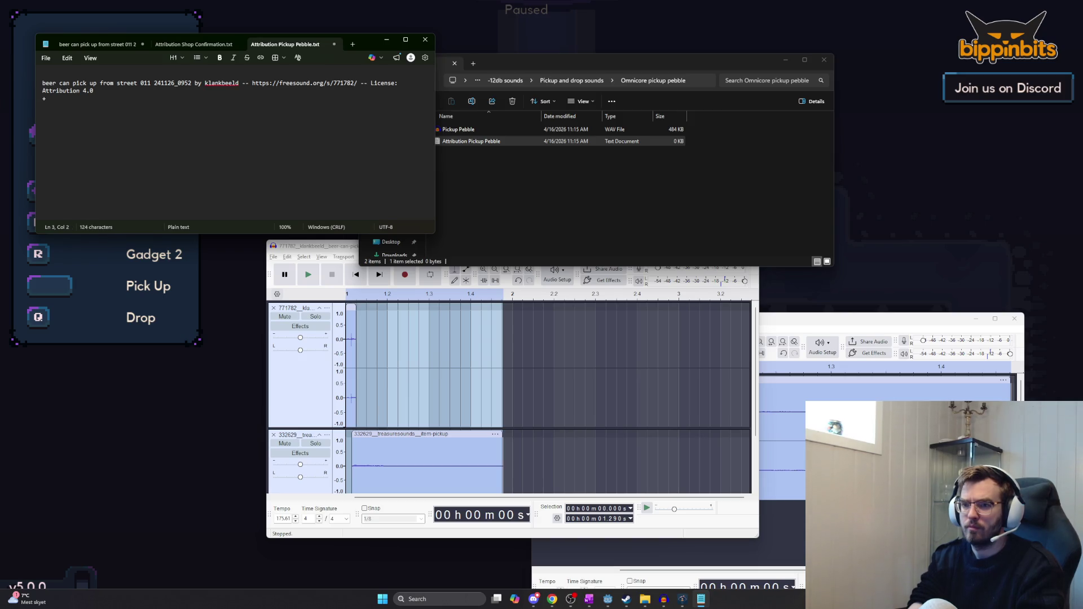
{"action": "left_click", "coordinate": [43, 83]}
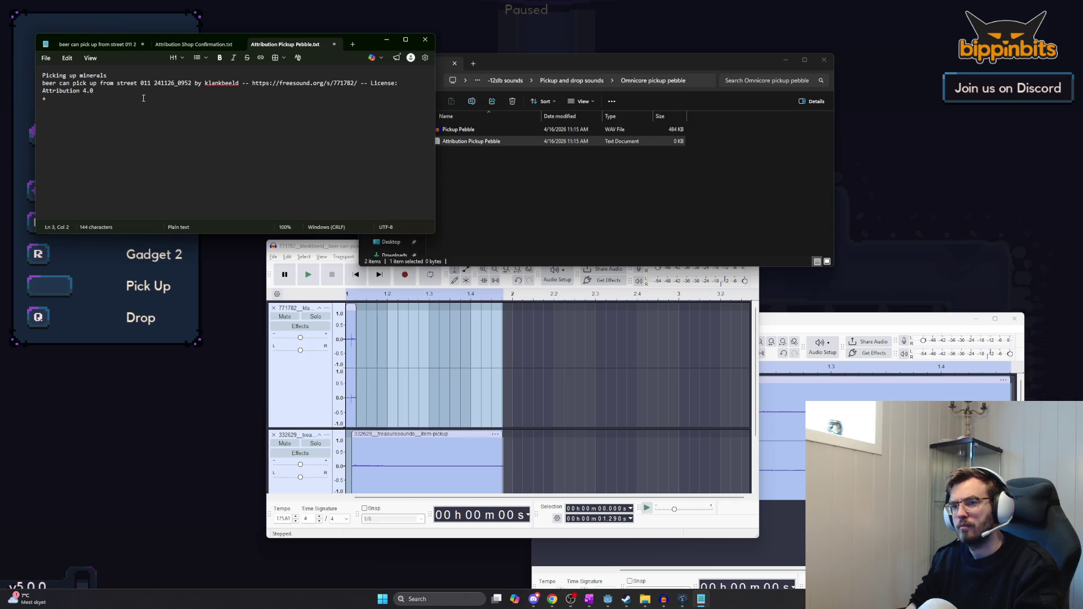
{"action": "key", "text": "Return"}
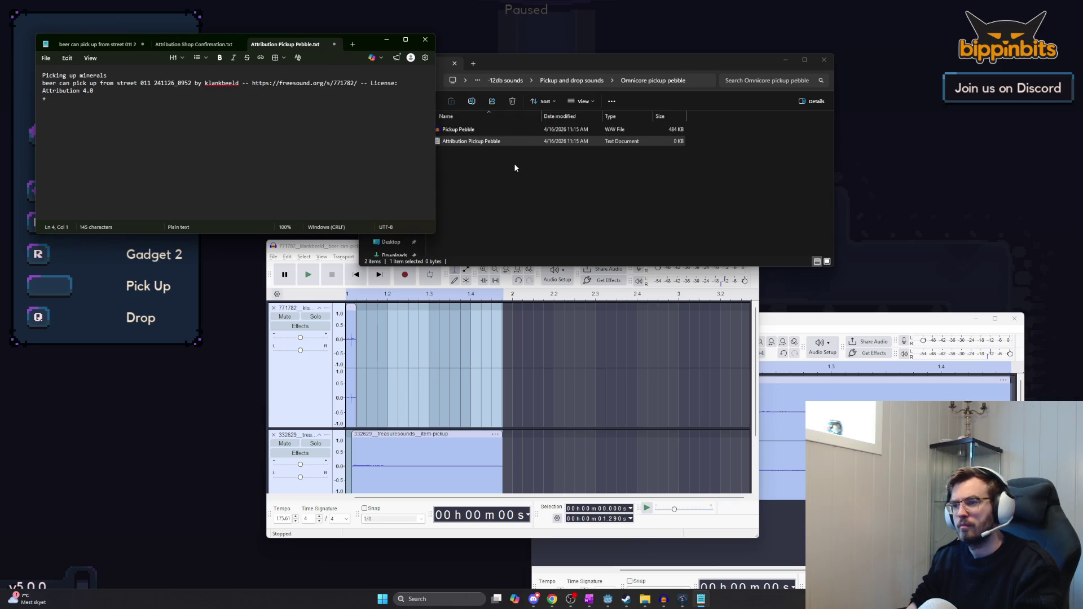
{"action": "key", "text": "alt+Tab"}
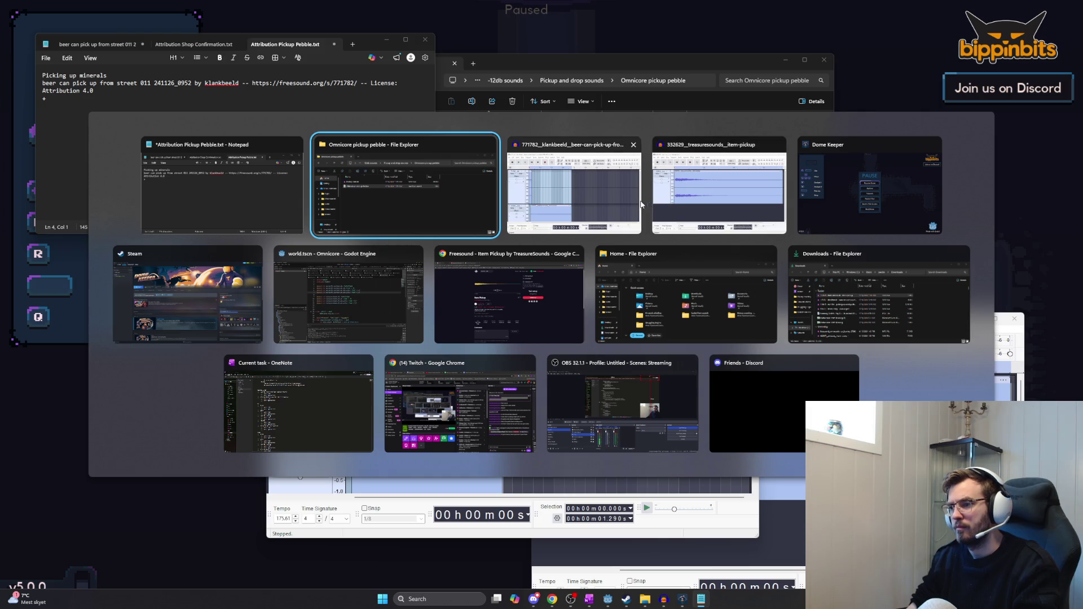
{"action": "left_click", "coordinate": [560, 273]}
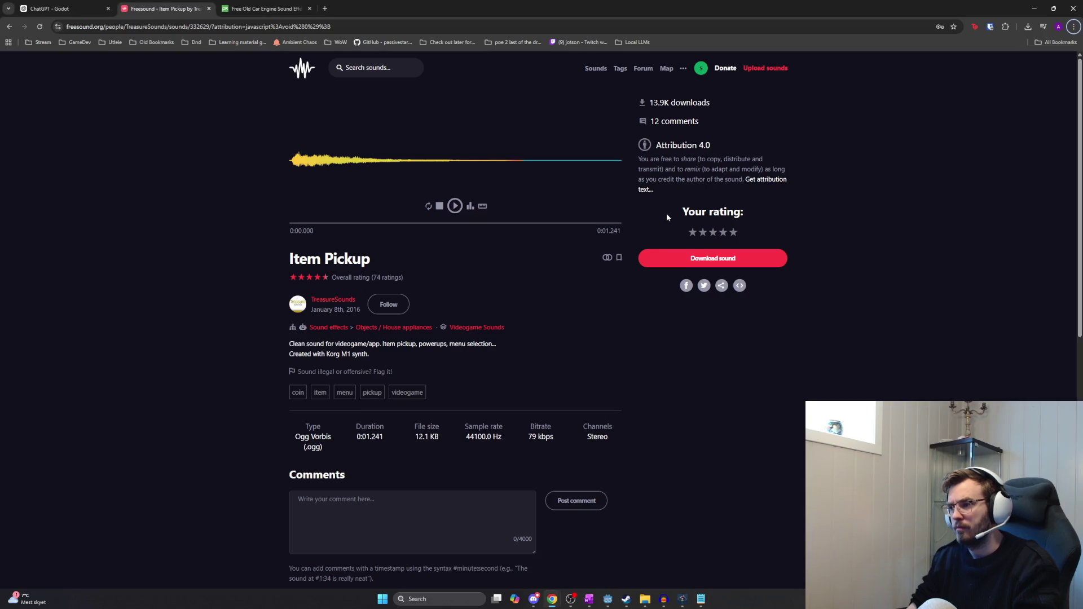
- Copy the Item Pickup attribution from Freesound and paste it as a second credit line
{"action": "left_click", "coordinate": [768, 179]}
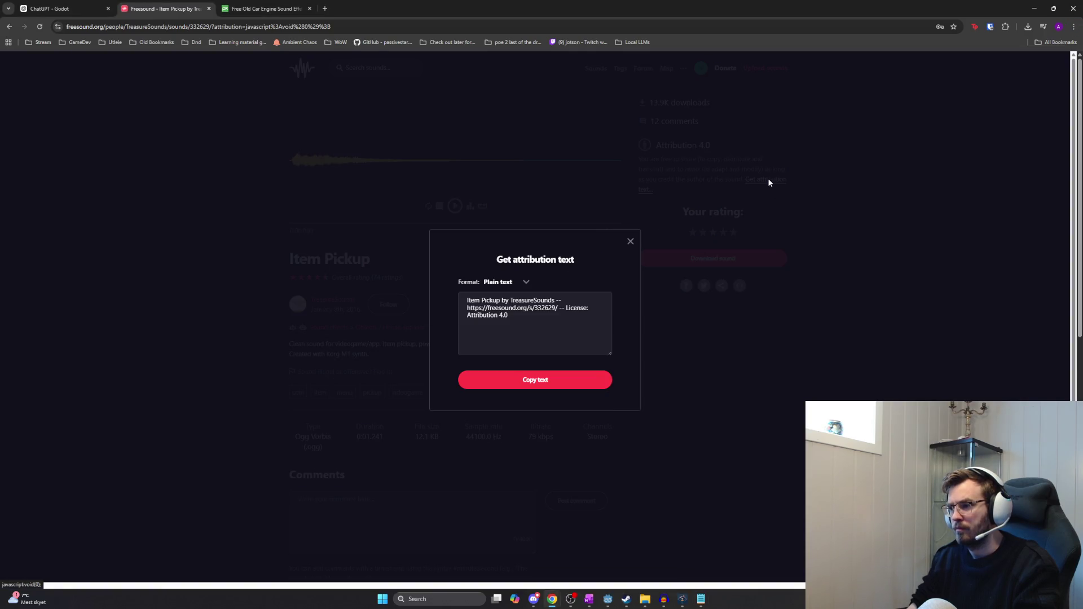
{"action": "left_click", "coordinate": [526, 378]}
{"action": "key", "text": "alt+Tab"}
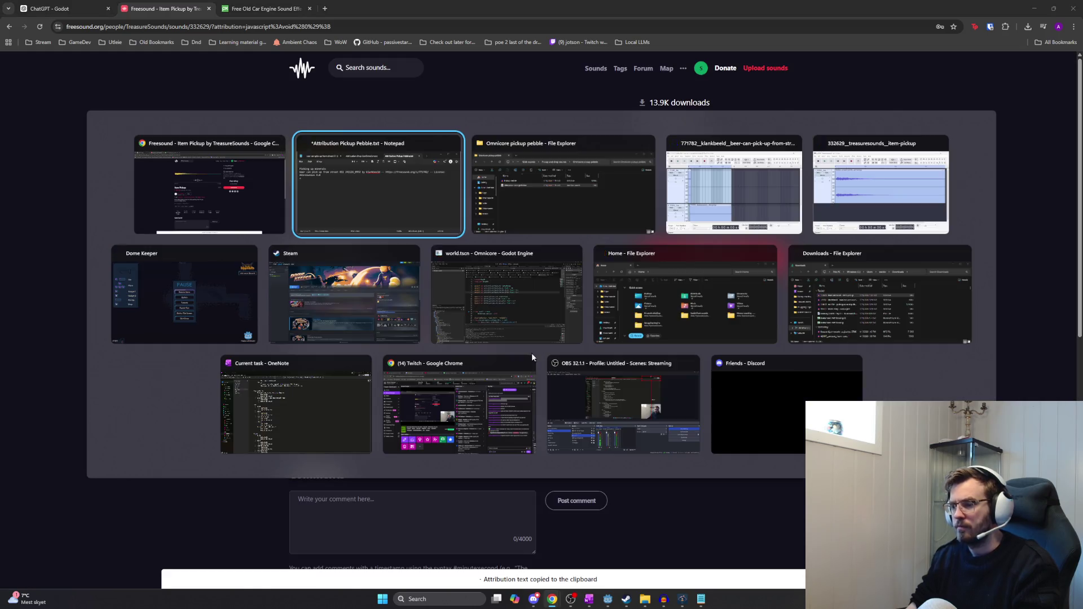
{"action": "key", "text": "ctrl+v"}
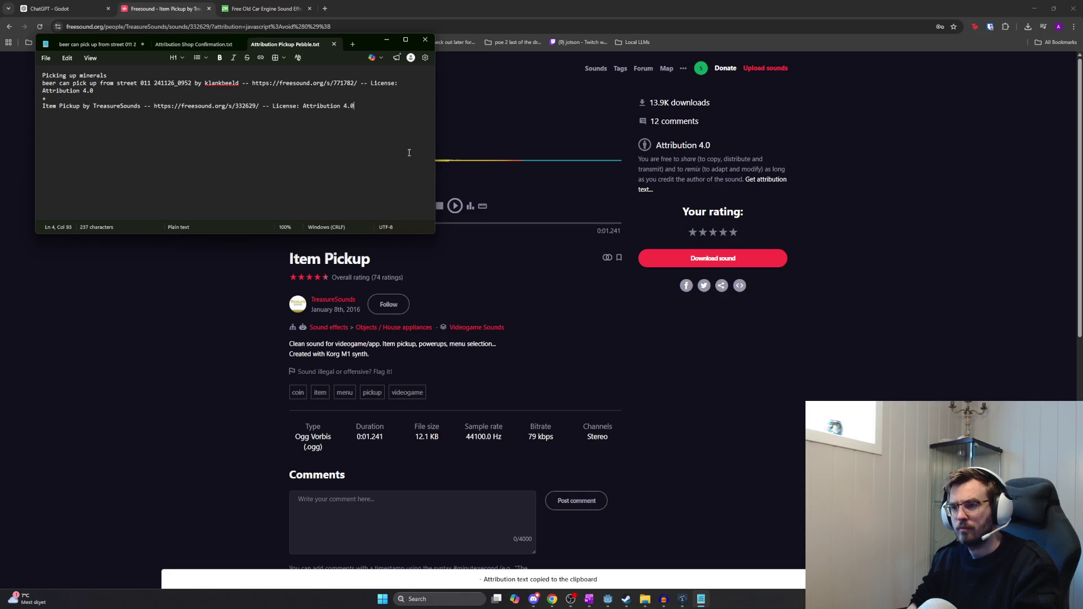
{"action": "key", "text": "alt+Tab"}
{"action": "left_click", "coordinate": [506, 175]}
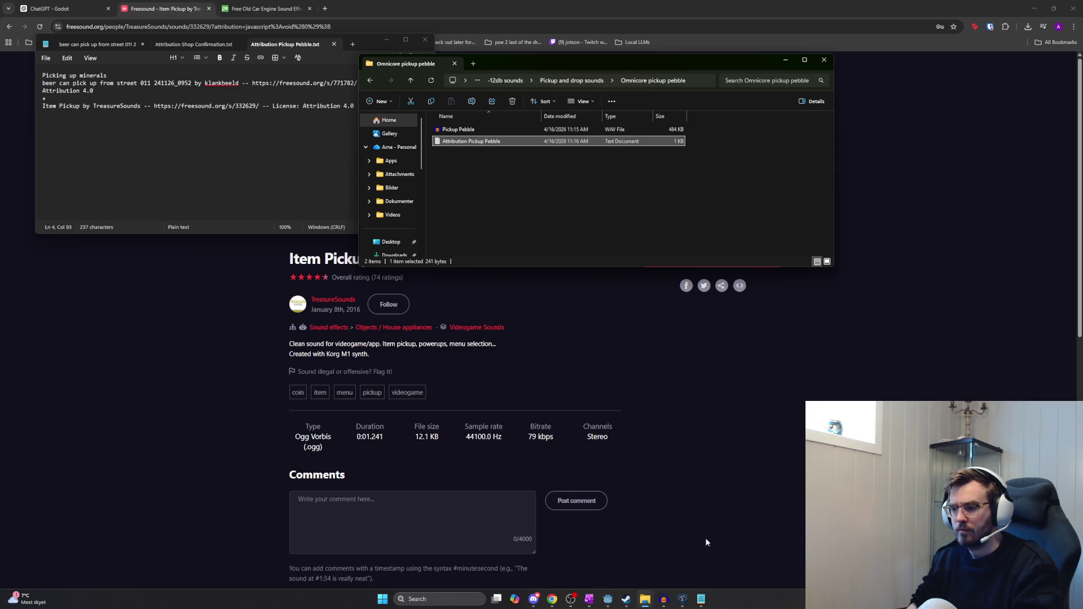
- Close the running game, bring Godot forward, and filter the FileSystem by 'pebble'
{"action": "right_click", "coordinate": [682, 599]}
{"action": "left_click", "coordinate": [679, 587]}
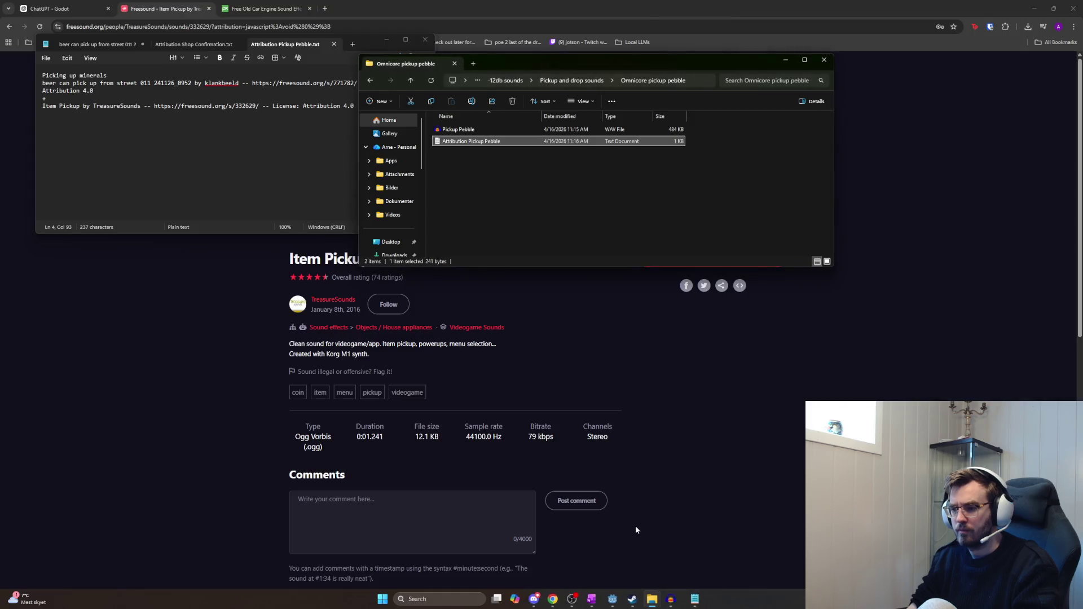
{"action": "left_click", "coordinate": [619, 599]}
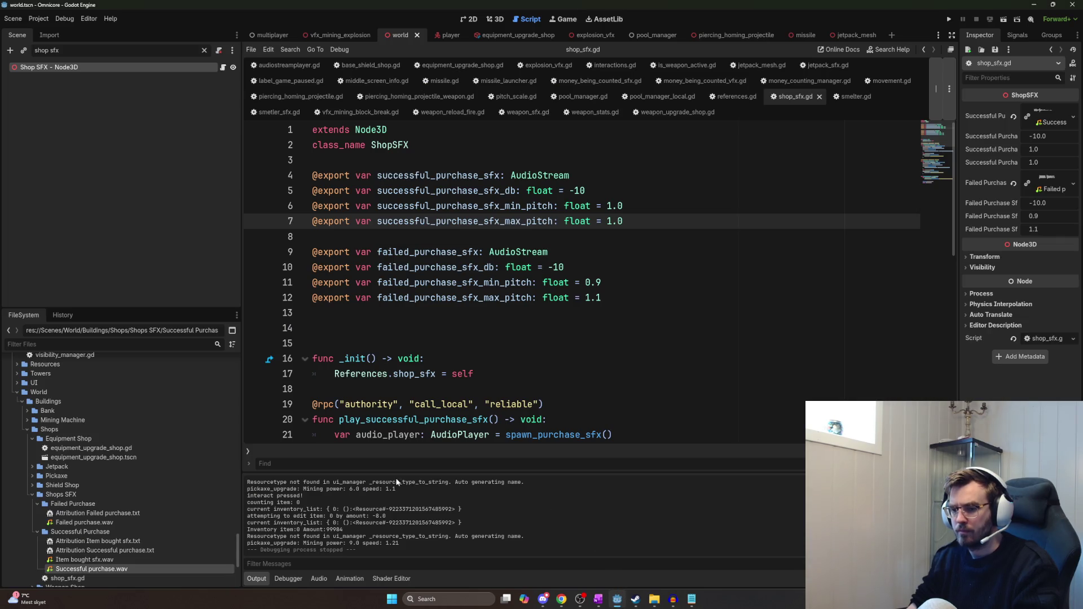
{"action": "left_click", "coordinate": [66, 344]}
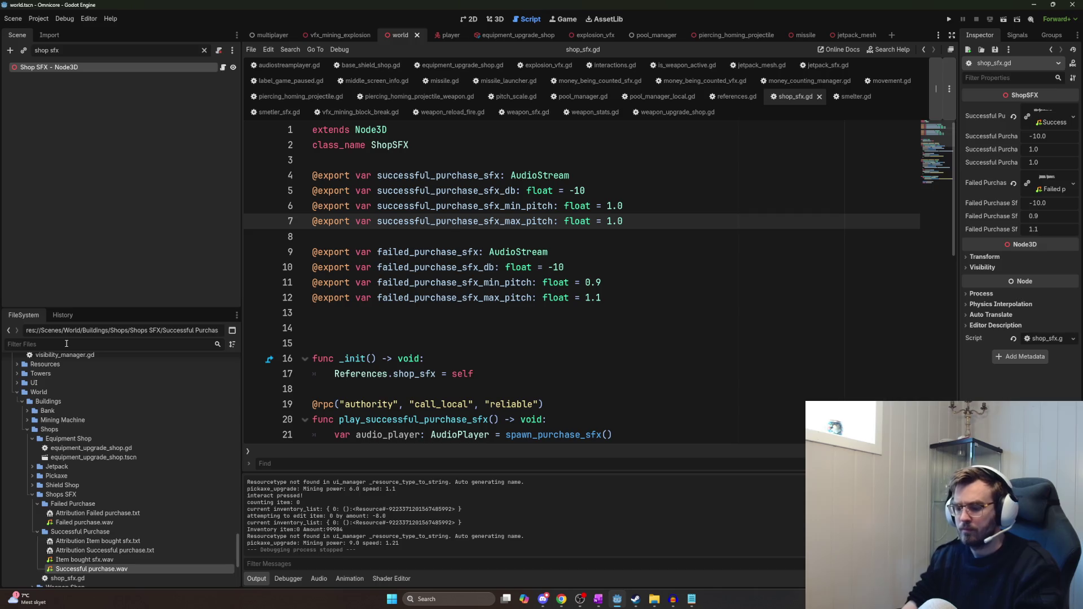
{"action": "type", "text": "pebble"}
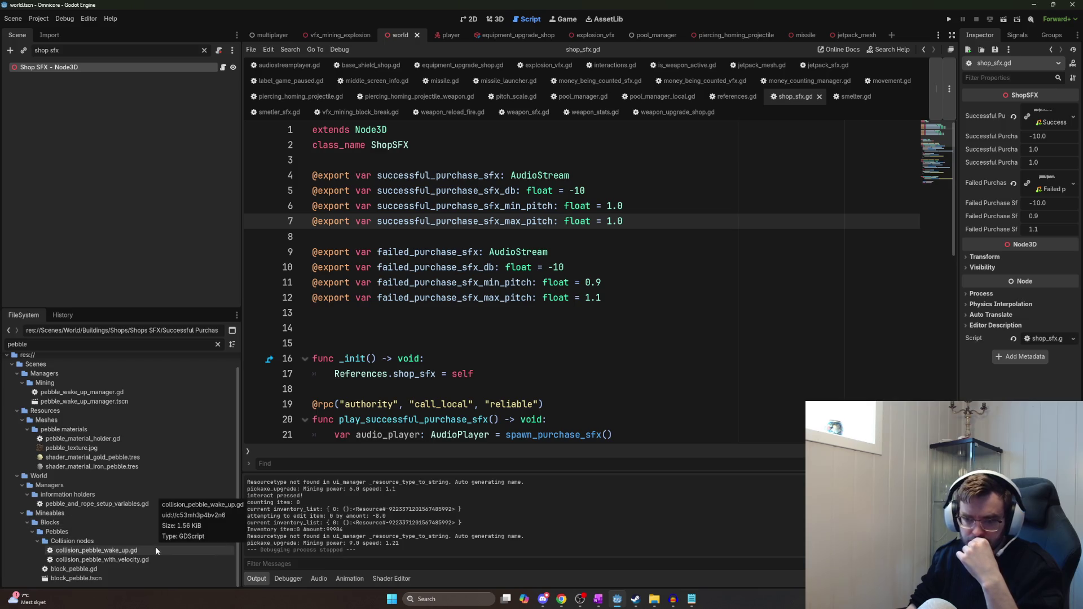
- Create a 'Pebble SFX' folder under Pebbles and select it
{"action": "left_click", "coordinate": [37, 541]}
{"action": "right_click", "coordinate": [54, 545]}
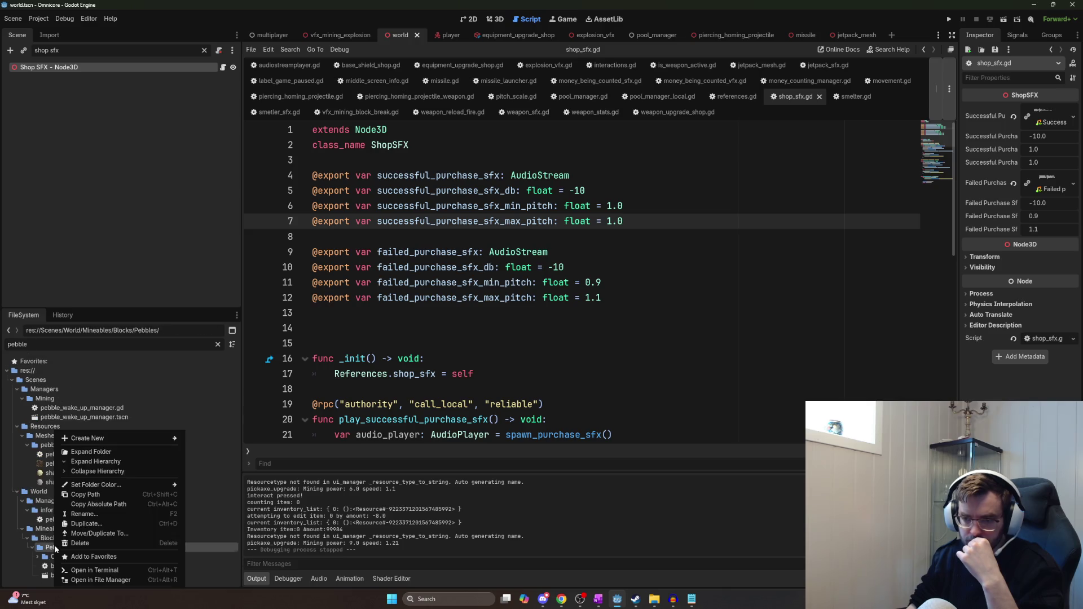
{"action": "mouse_move", "coordinate": [105, 438]}
{"action": "left_click", "coordinate": [205, 439]}
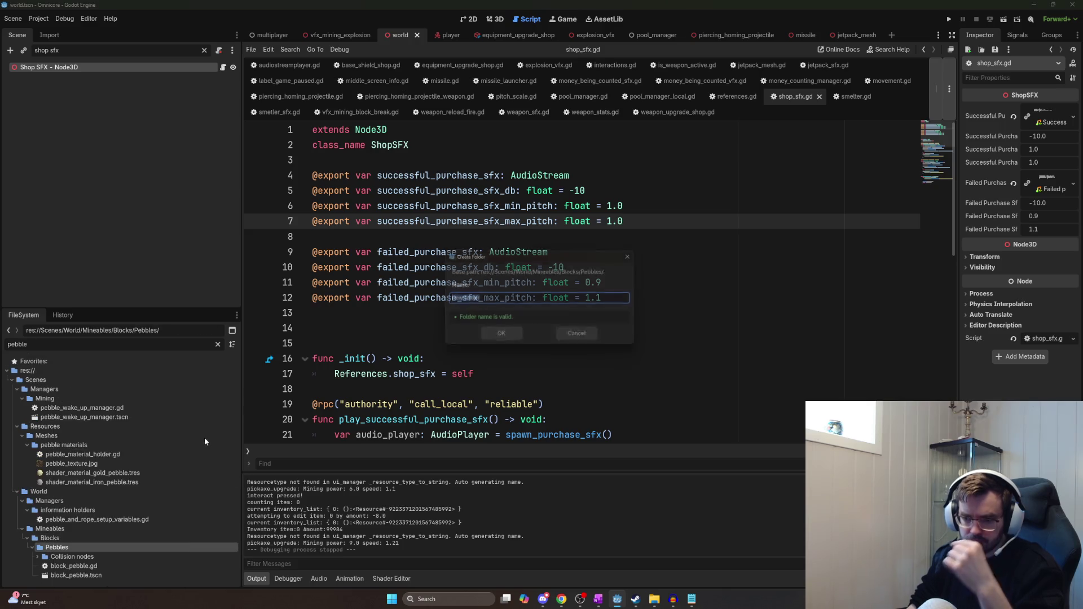
{"action": "type", "text": "Pebble SF"}
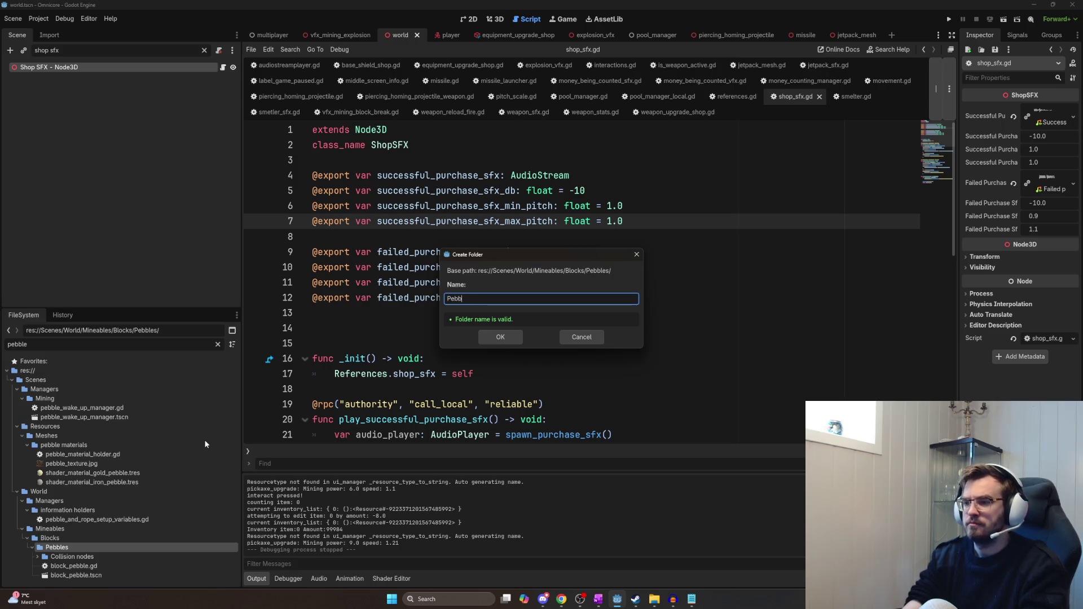
{"action": "type", "text": "X"}
{"action": "key", "text": "Return"}
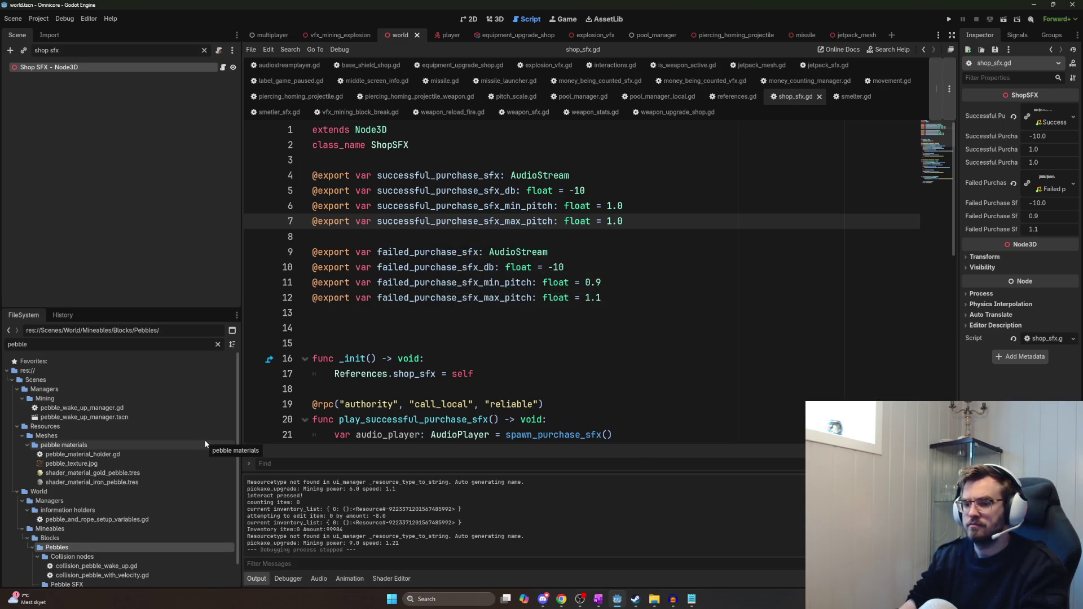
{"action": "scroll", "coordinate": [135, 531], "scroll_direction": "down", "scroll_amount": 1}
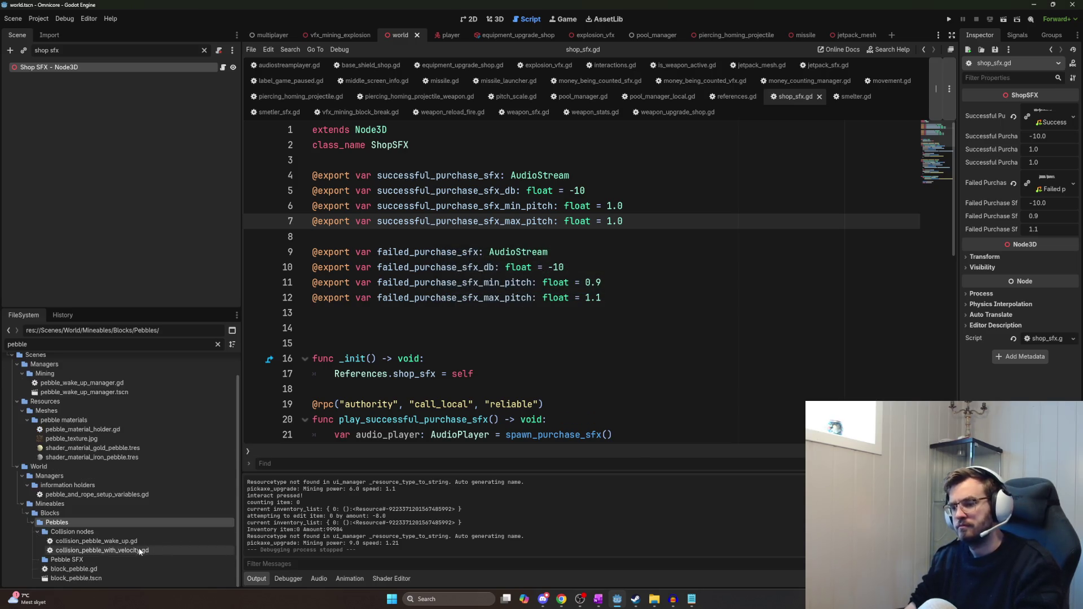
{"action": "left_click", "coordinate": [84, 559]}
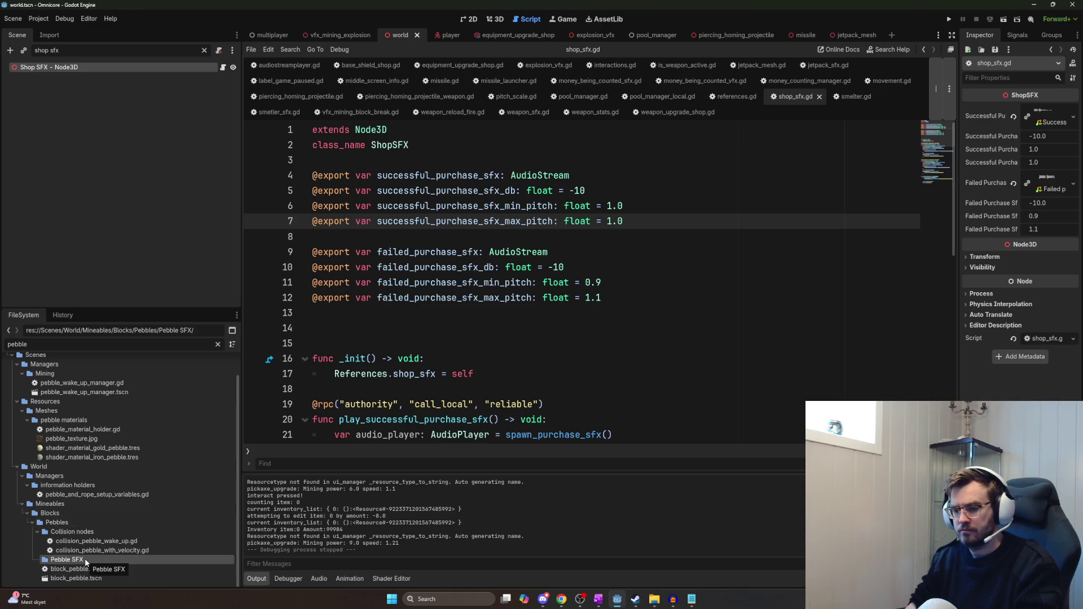
{"action": "right_click", "coordinate": [84, 559]}
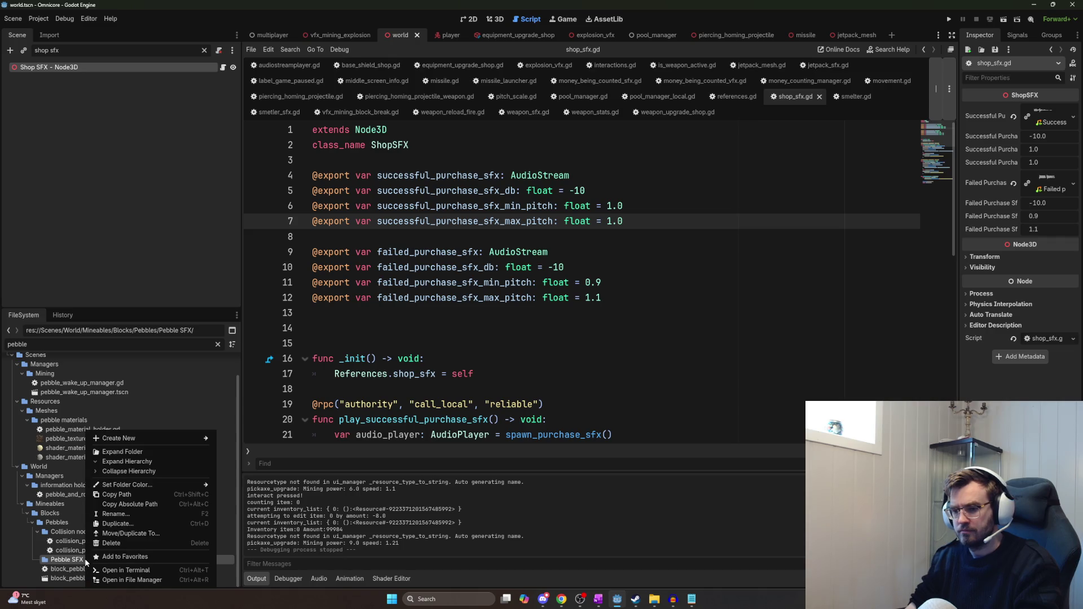
- Create a scene named pebble_sfx in the Pebble SFX folder and select pebble_sfx.tscn
{"action": "mouse_move", "coordinate": [146, 441]}
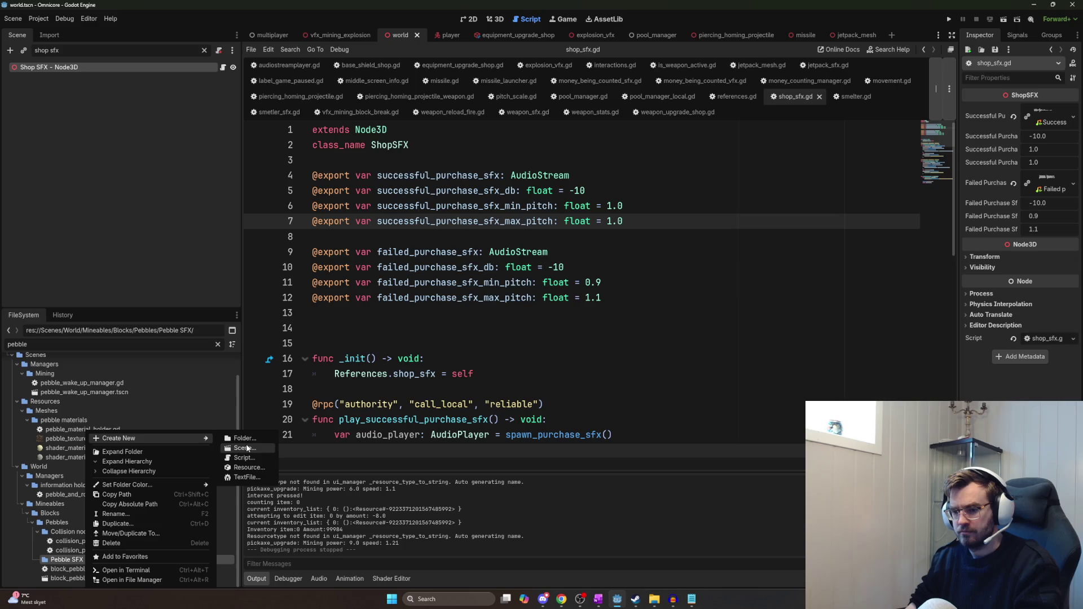
{"action": "left_click", "coordinate": [247, 448]}
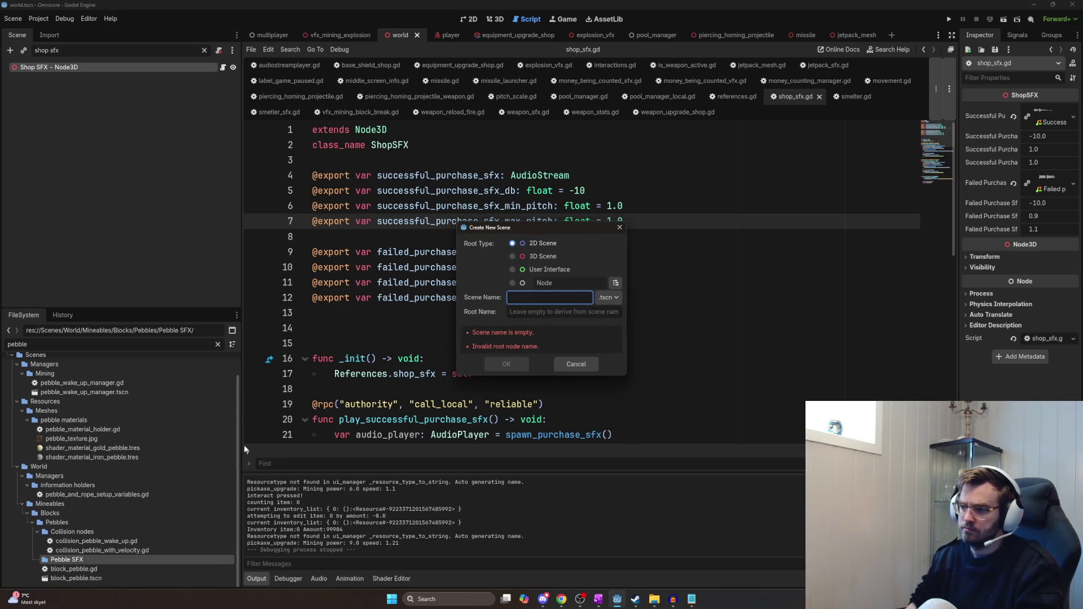
{"action": "type", "text": "pebbe_sfx"}
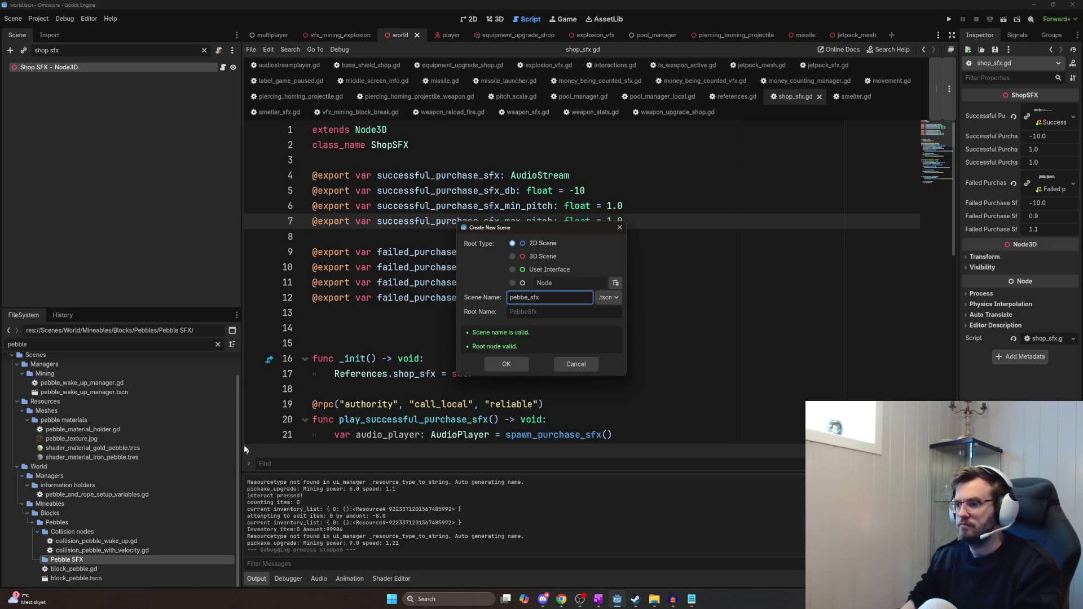
{"action": "key", "text": "Left"}
{"action": "key", "text": "Left"}
{"action": "key", "text": "Left"}
{"action": "type", "text": "l"}
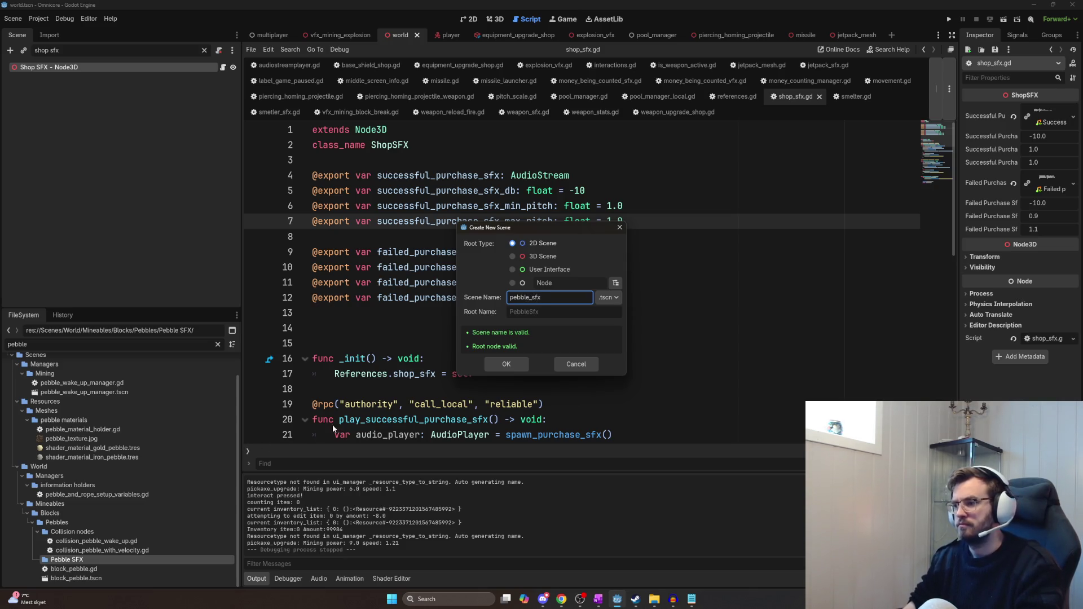
{"action": "left_click", "coordinate": [506, 364]}
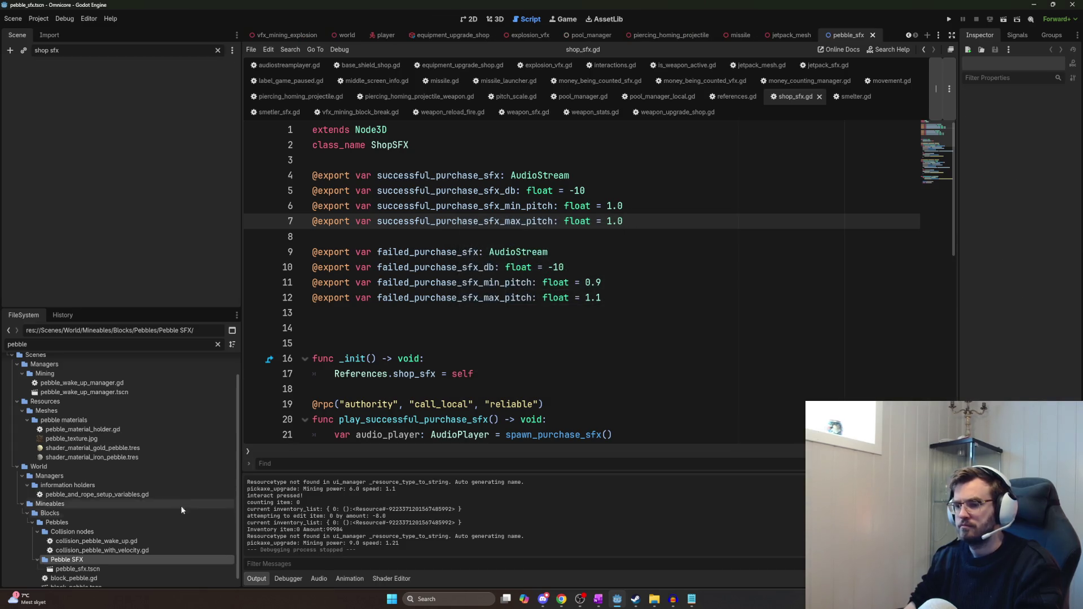
{"action": "left_click", "coordinate": [123, 570]}
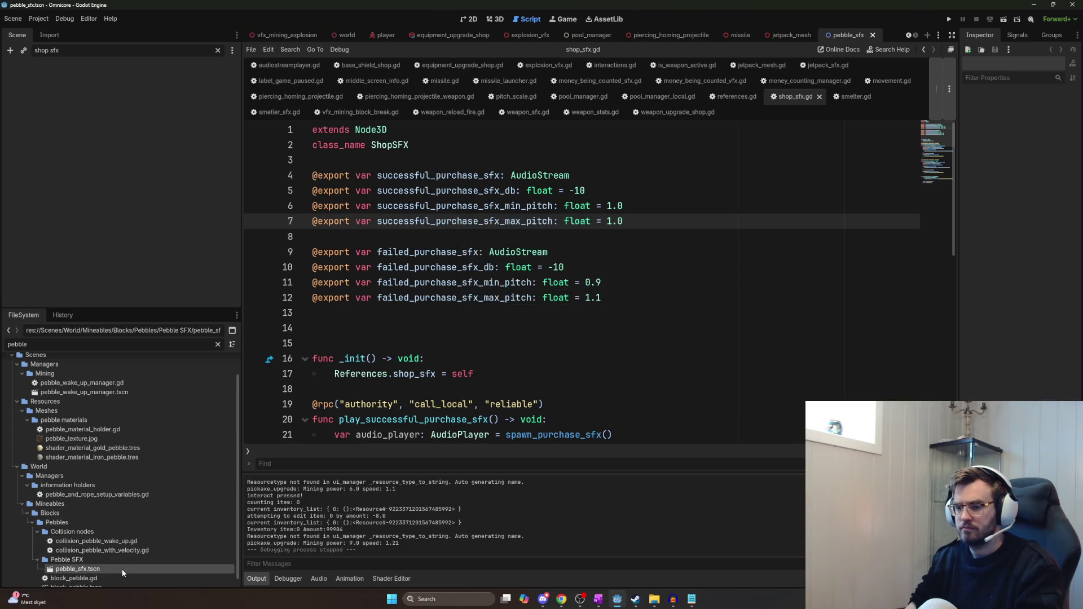
- Clear the old filter text from the Scene dock
{"action": "left_click", "coordinate": [92, 50]}
{"action": "key", "text": "ctrl+a"}
{"action": "key", "text": "BackSpace"}
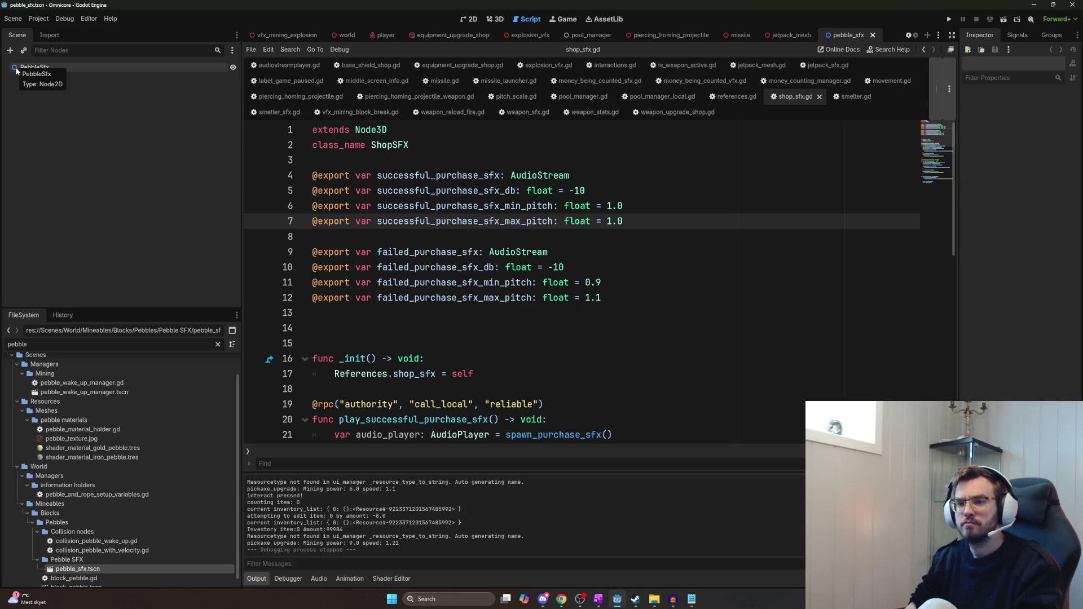
- Change the PebbleSfx root node's type from Node2D to Node3D
{"action": "right_click", "coordinate": [16, 71]}
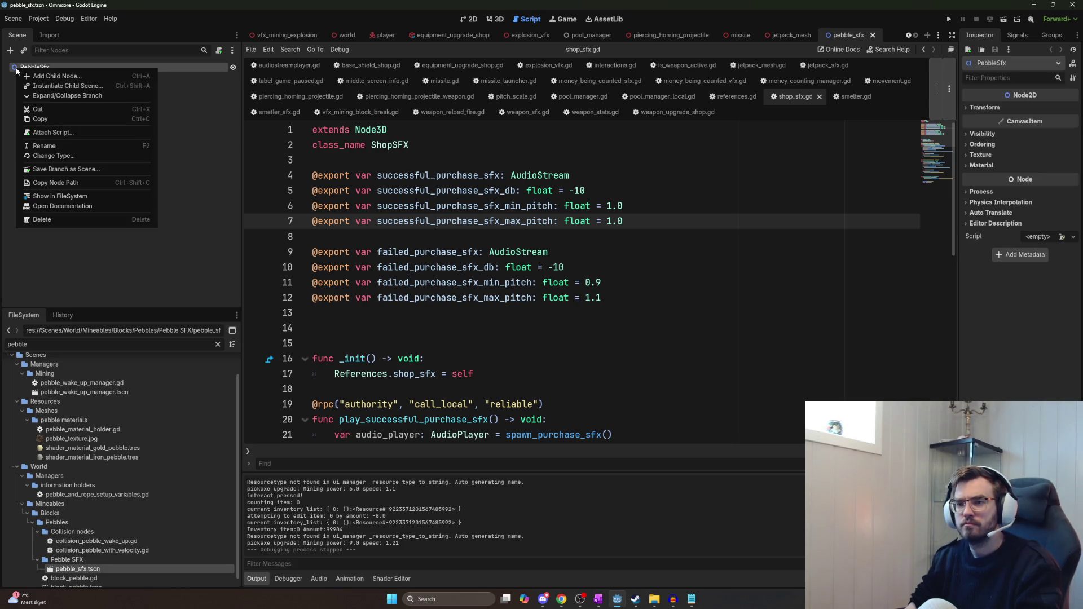
{"action": "left_click", "coordinate": [78, 155]}
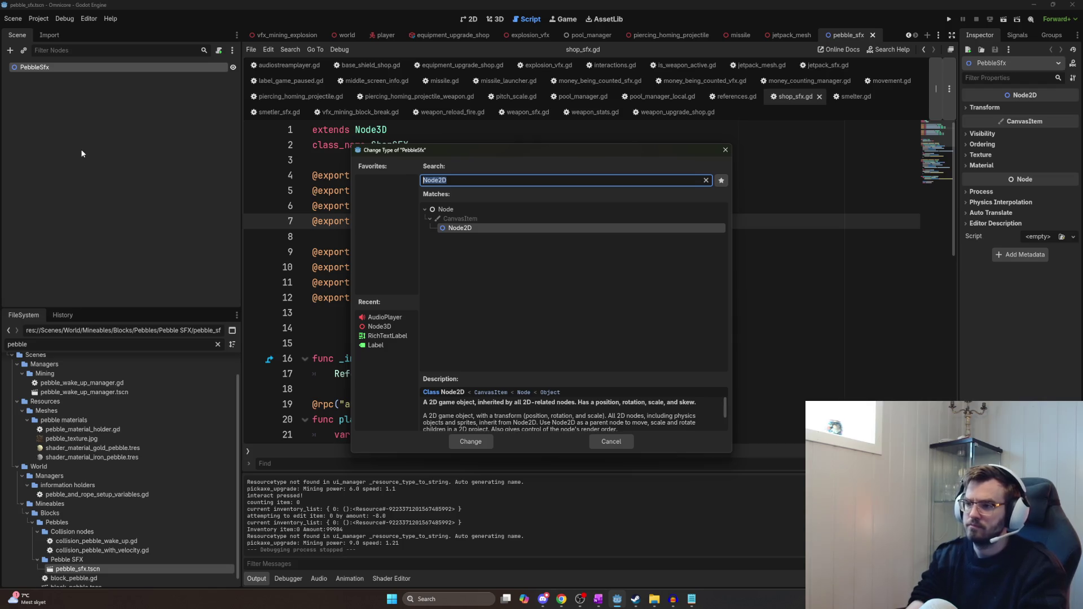
{"action": "type", "text": "node3d"}
{"action": "key", "text": "Return"}
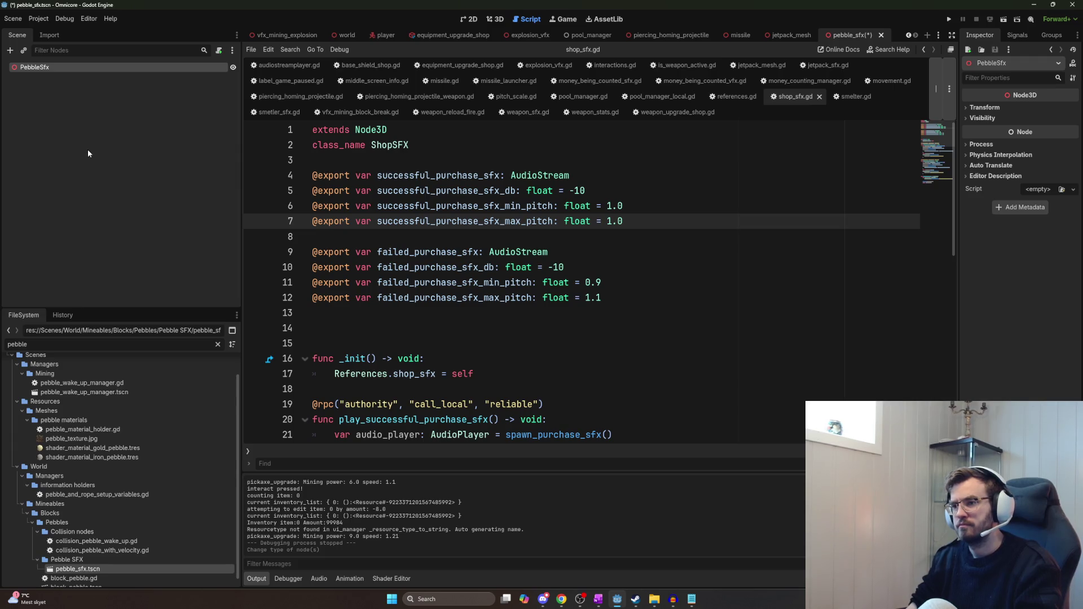
{"action": "left_click", "coordinate": [219, 50]}
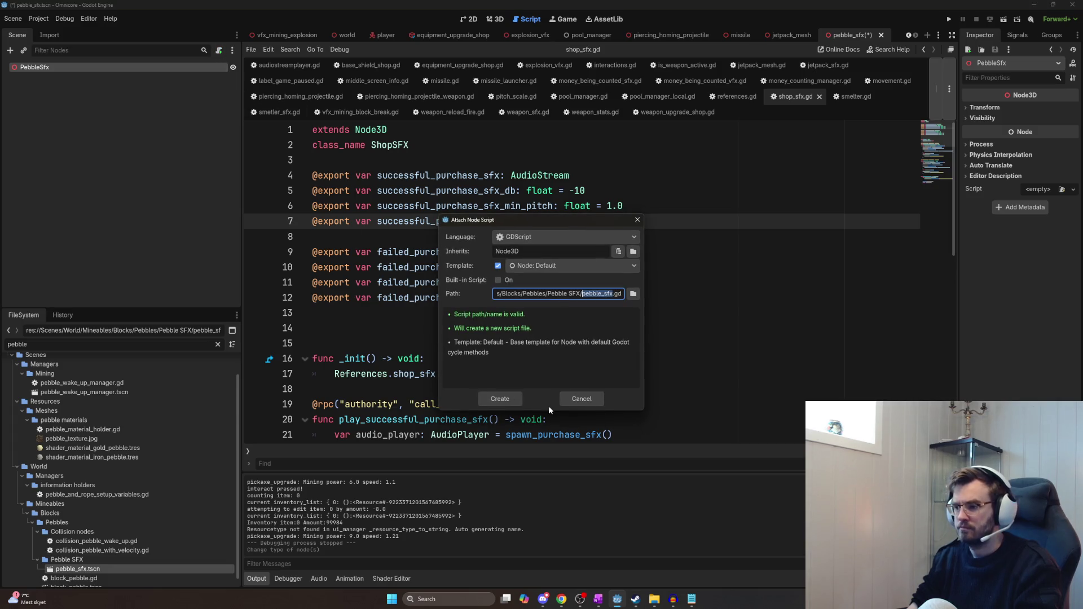
- Attach a new pebble_sfx.gd script and select the template code below extends Node3D
{"action": "left_click", "coordinate": [500, 399]}
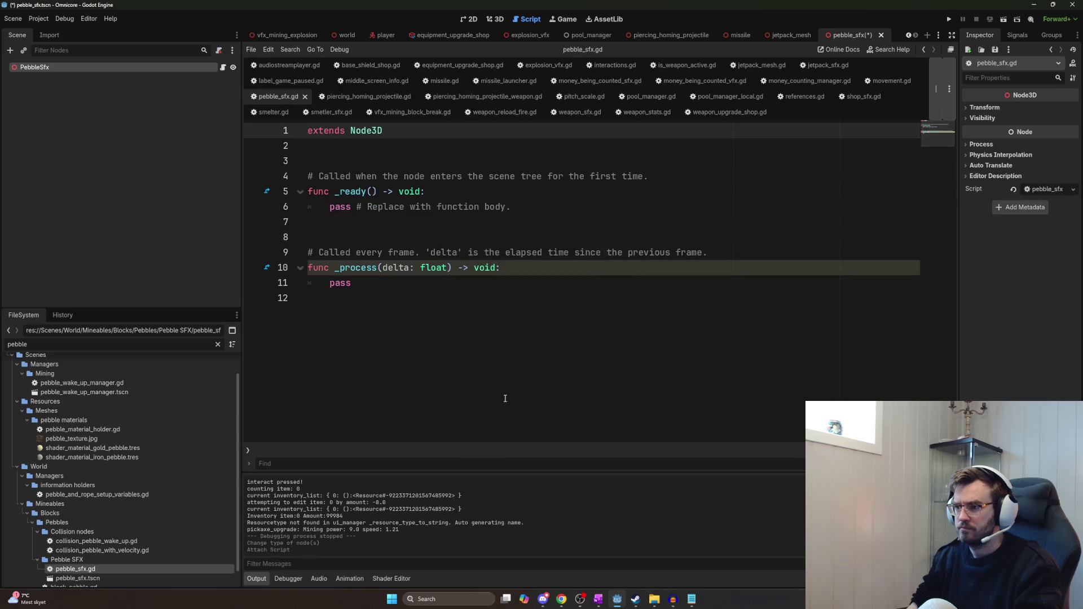
{"action": "mouse_move", "coordinate": [465, 337]}
{"action": "left_mouse_down"}
{"action": "mouse_move", "coordinate": [316, 251]}
{"action": "mouse_move", "coordinate": [314, 177]}
{"action": "left_mouse_up"}
{"action": "type", "text": "_"}
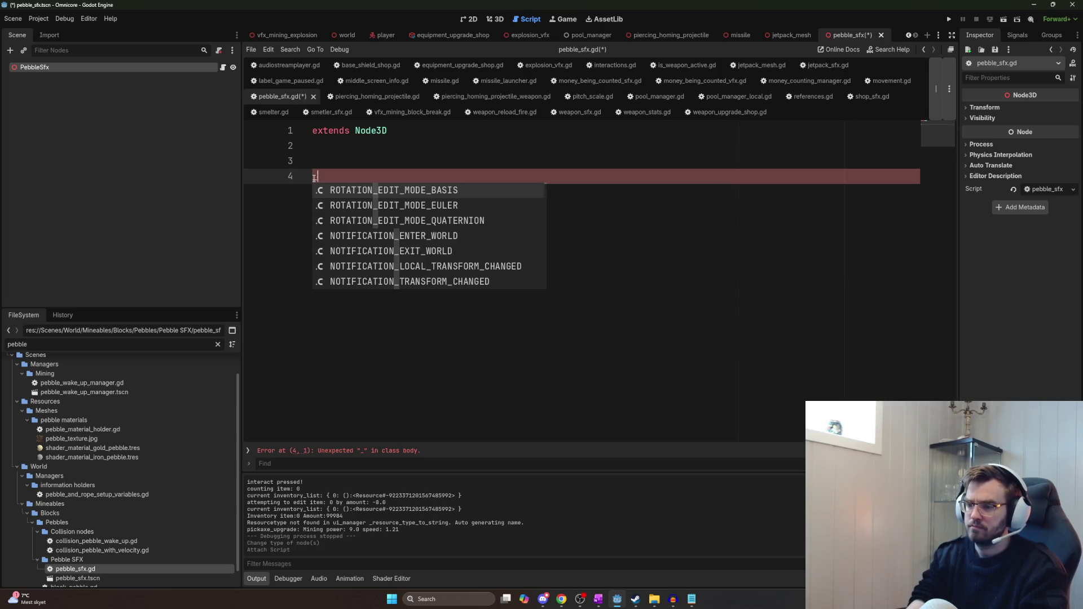
{"action": "key", "text": "BackSpace"}
- Replace the template with func _on_pickup() -> void: and add a blank line above
{"action": "type", "text": "func _on_"}
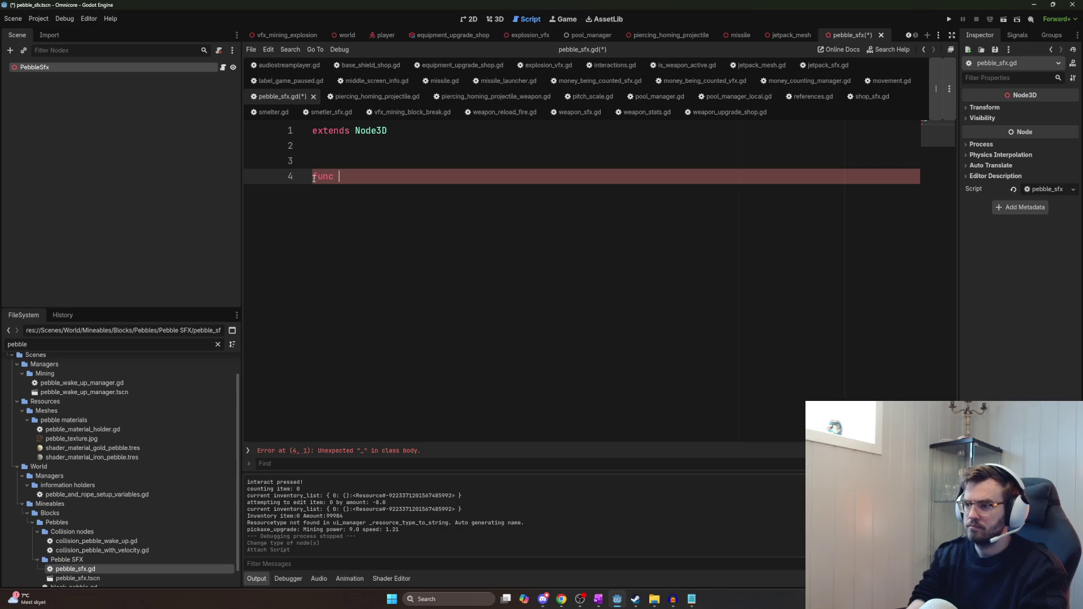
{"action": "type", "text": "pickup"}
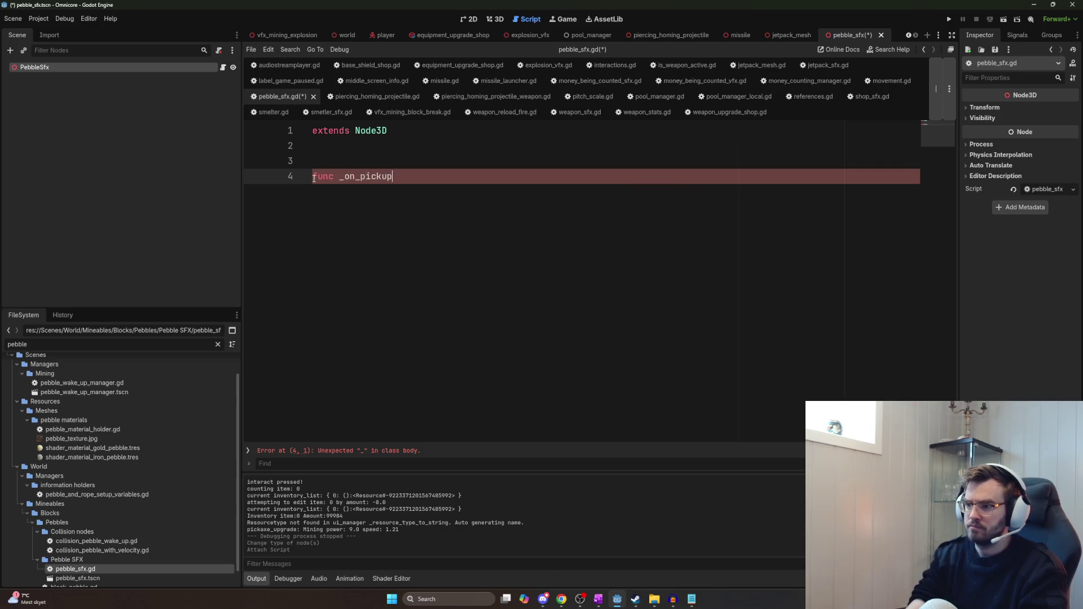
{"action": "type", "text": "()"}
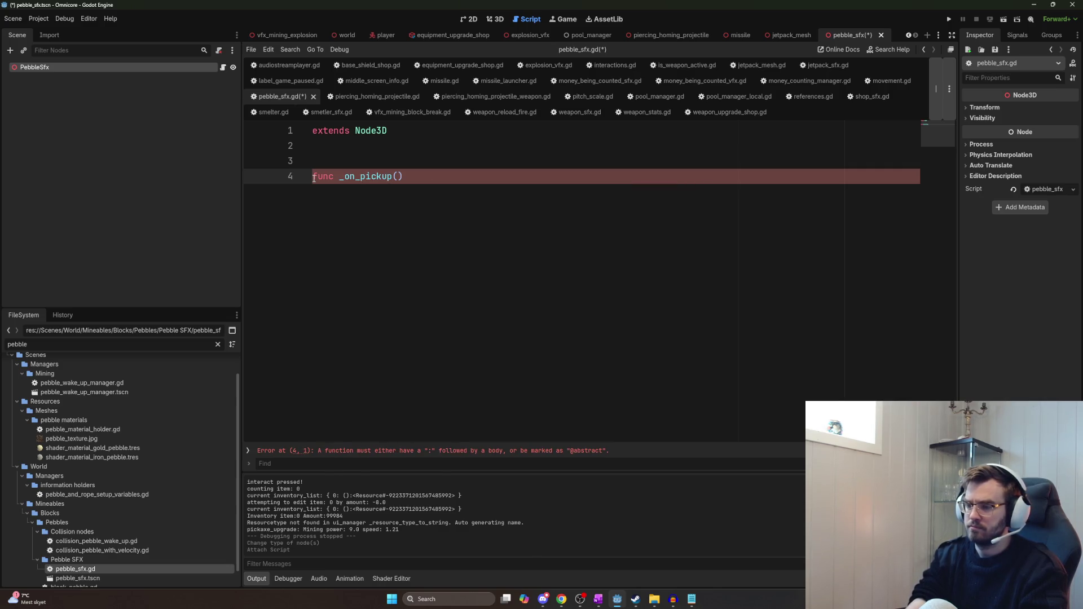
{"action": "type", "text": " ->v"}
{"action": "key", "text": "BackSpace"}
{"action": "key", "text": "BackSpace"}
{"action": "type", "text": "void:"}
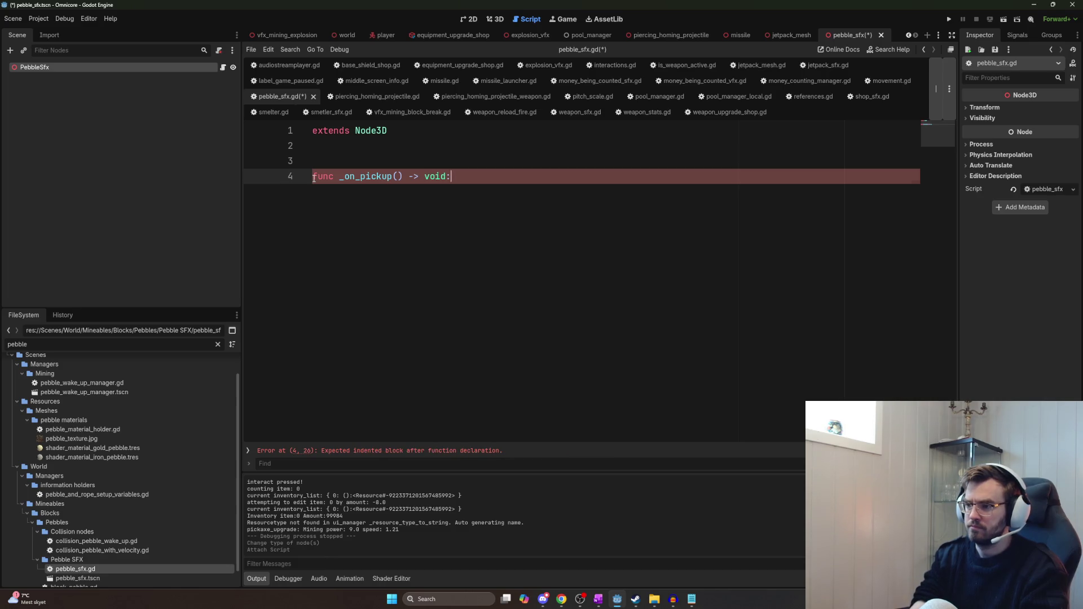
{"action": "key", "text": "Up"}
{"action": "key", "text": "Up"}
{"action": "key", "text": "Return"}
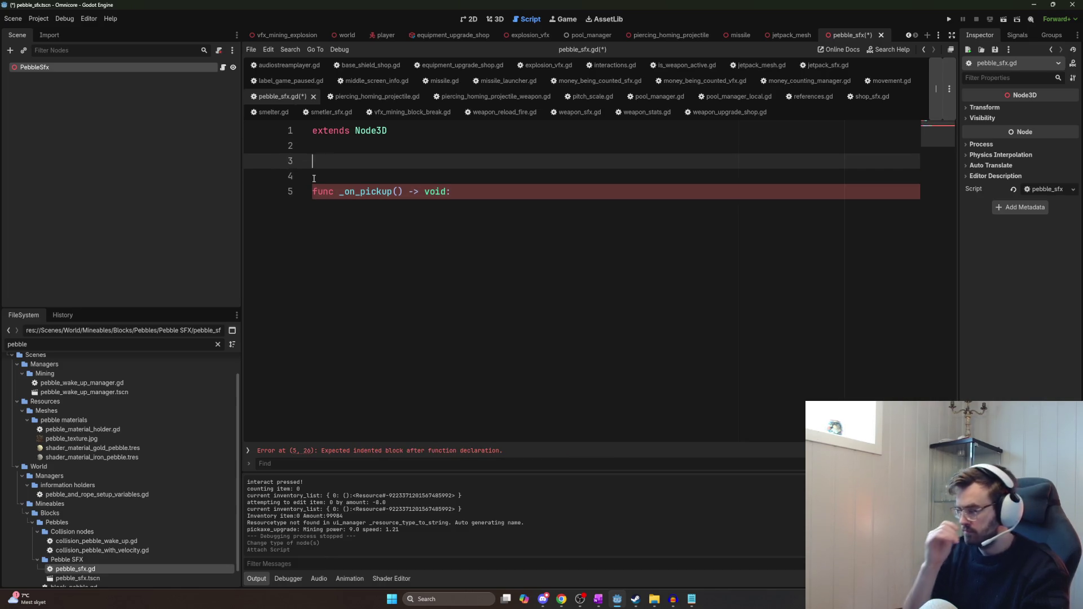
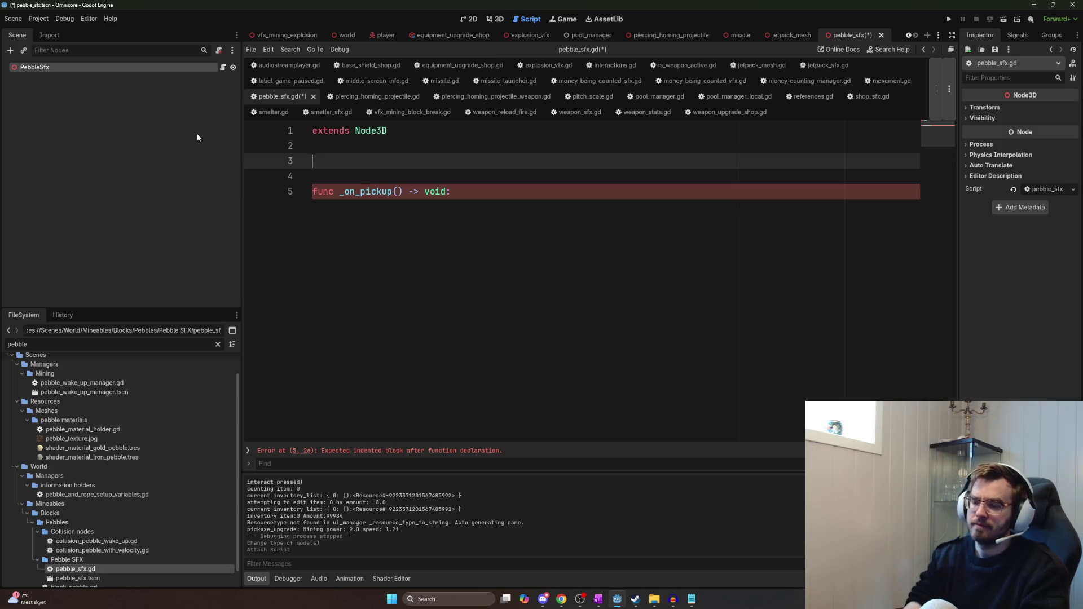
{"action": "type", "text": "# "}
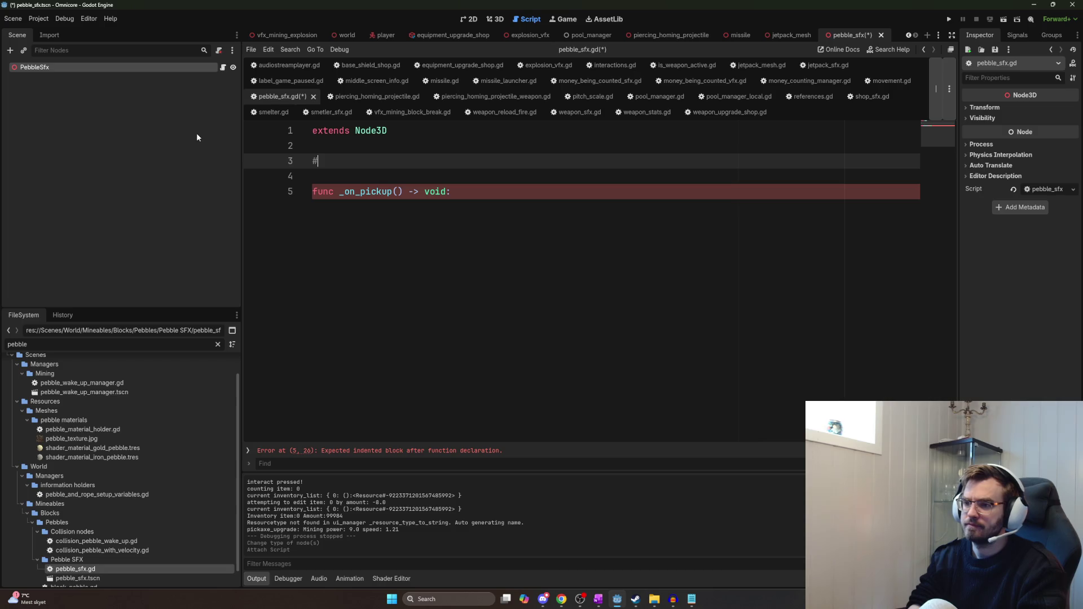
{"action": "type", "text": "Non "}
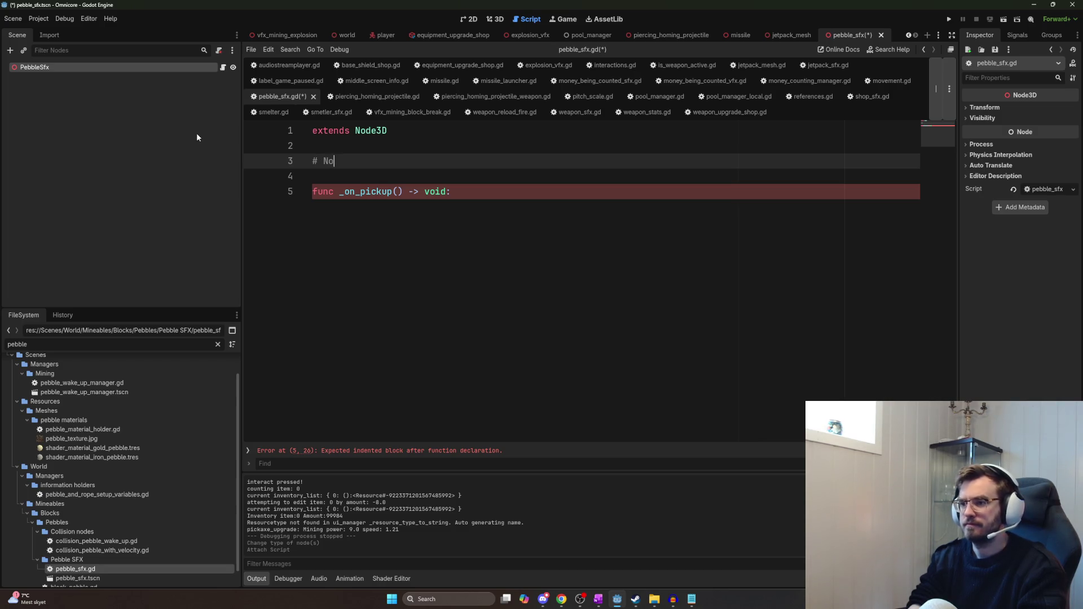
{"action": "type", "text": "-attenuation aud"}
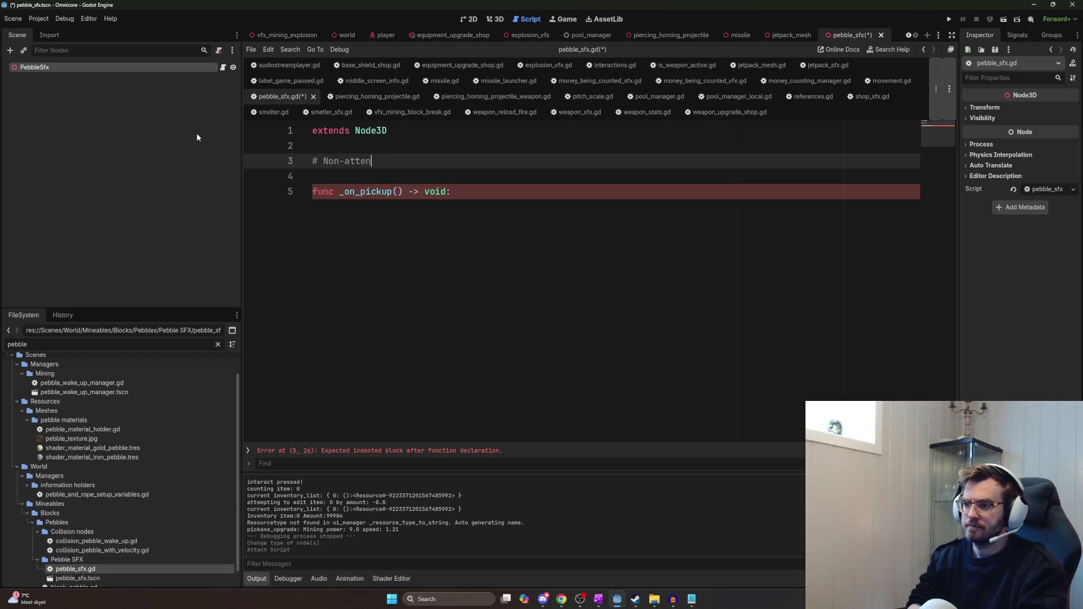
{"action": "type", "text": "io players"}
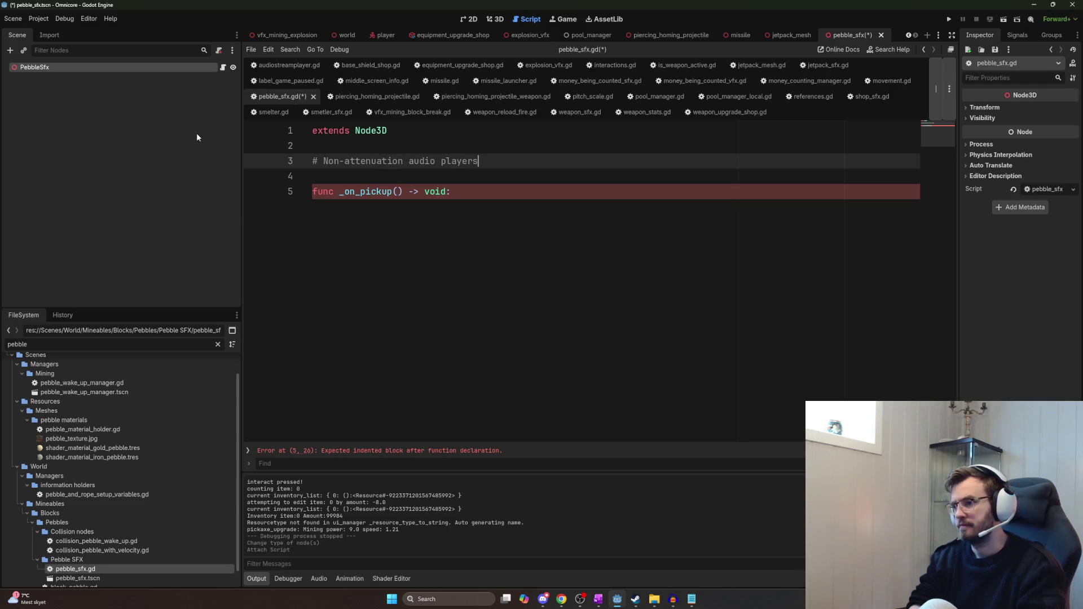
{"action": "key", "text": "Return"}
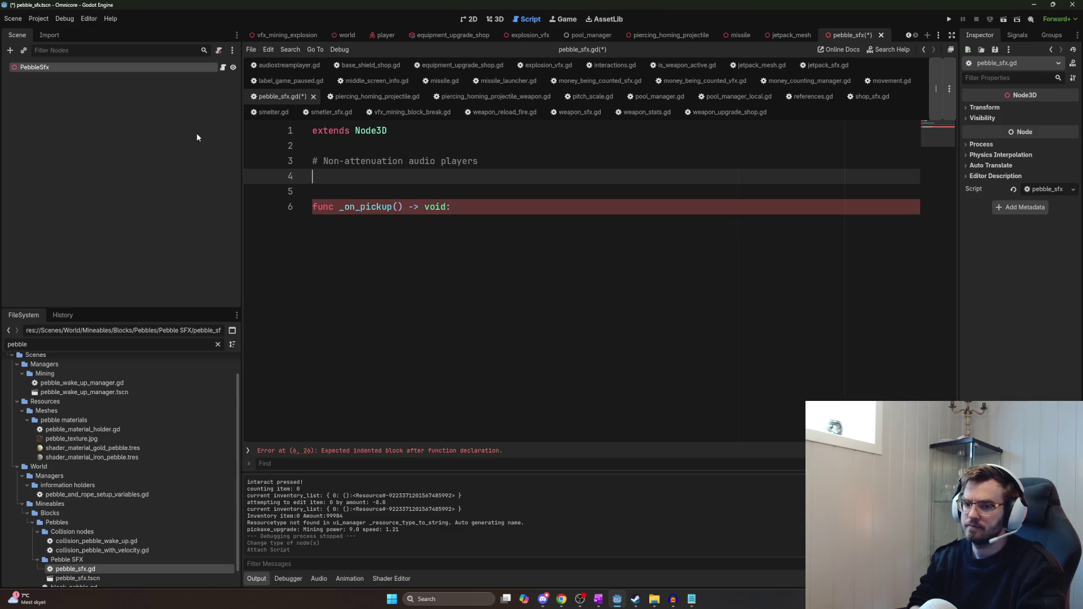
{"action": "type", "text": "@export v"}
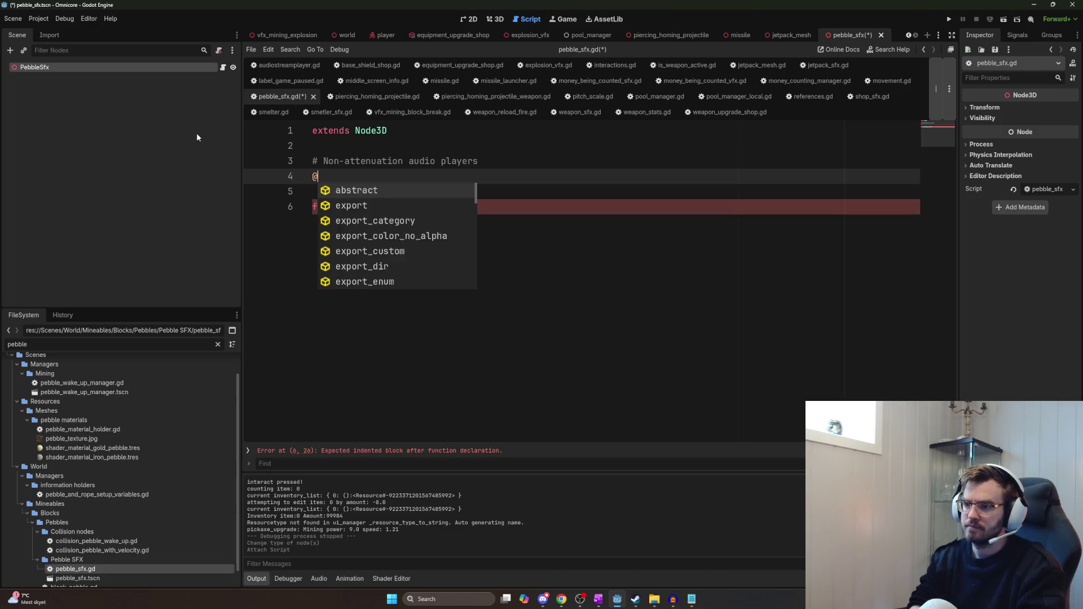
{"action": "type", "text": "ar pickup_"}
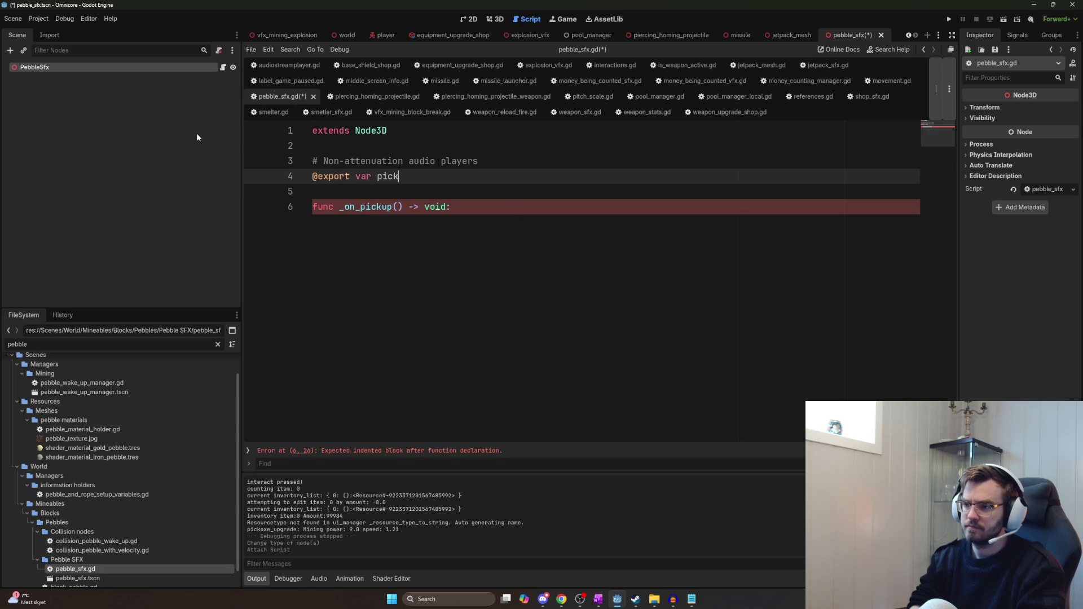
{"action": "type", "text": ": "}
{"action": "type", "text": "AudioPlayer"}
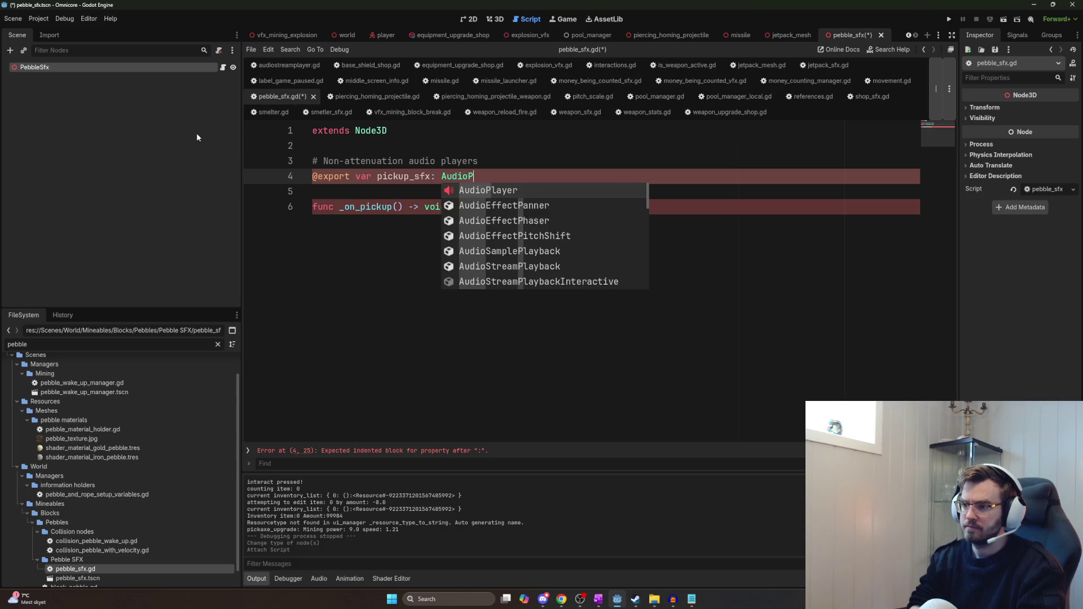
{"action": "key", "text": "Escape"}
{"action": "key", "text": "Return"}
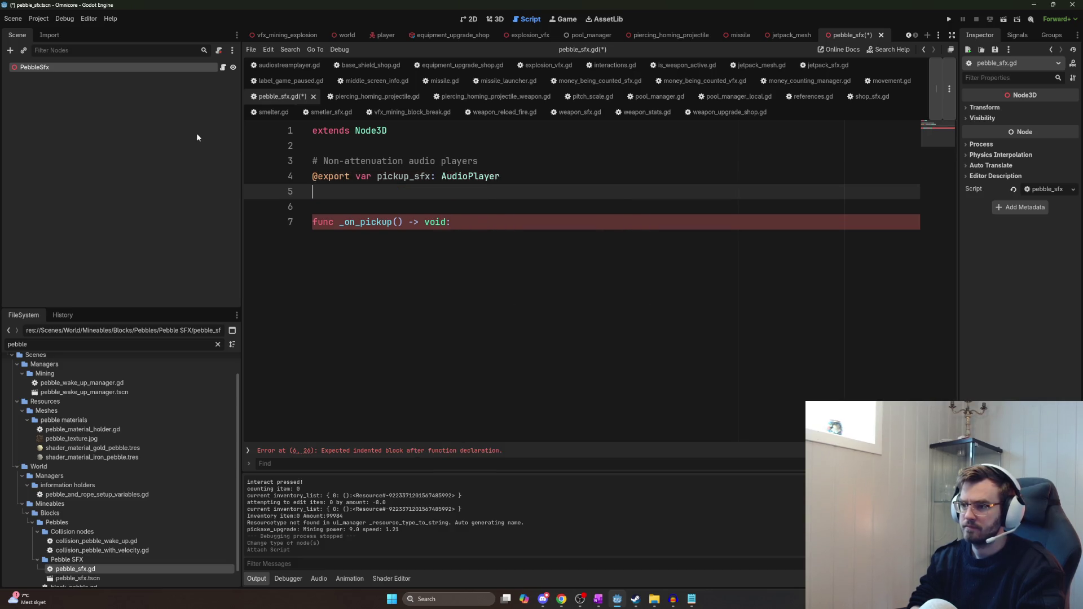
{"action": "type", "text": "@export var "}
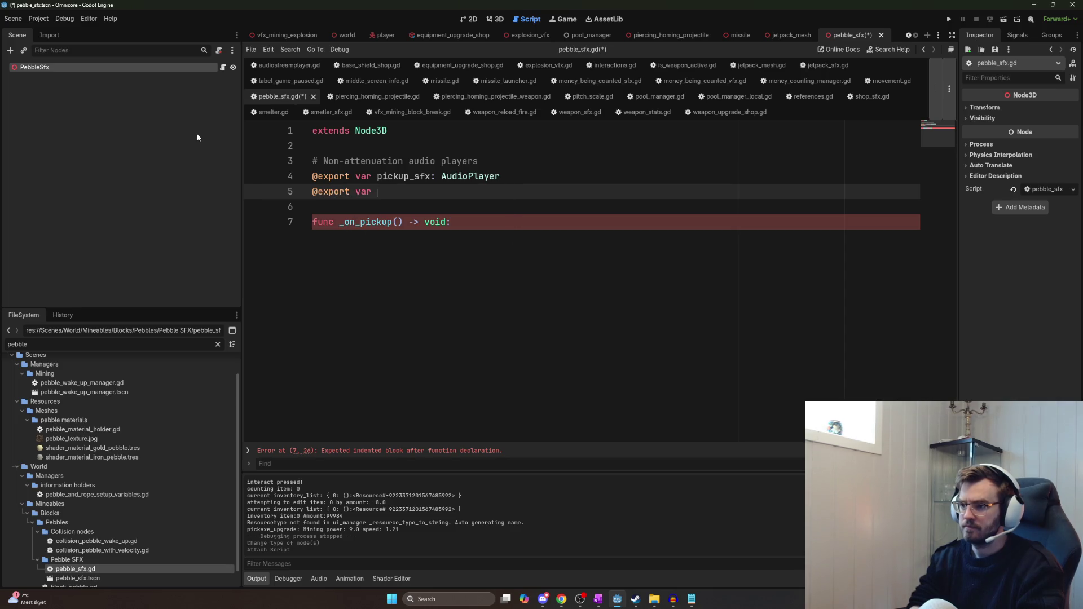
{"action": "type", "text": "drop_sfx:"}
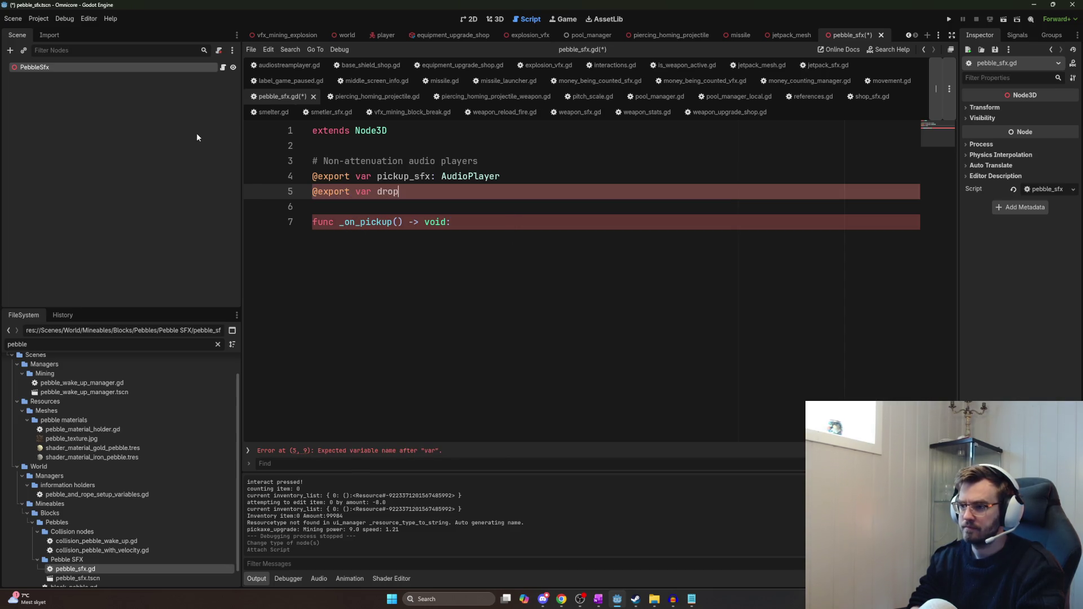
{"action": "type", "text": " Audioplayer"}
{"action": "key", "text": "Return"}
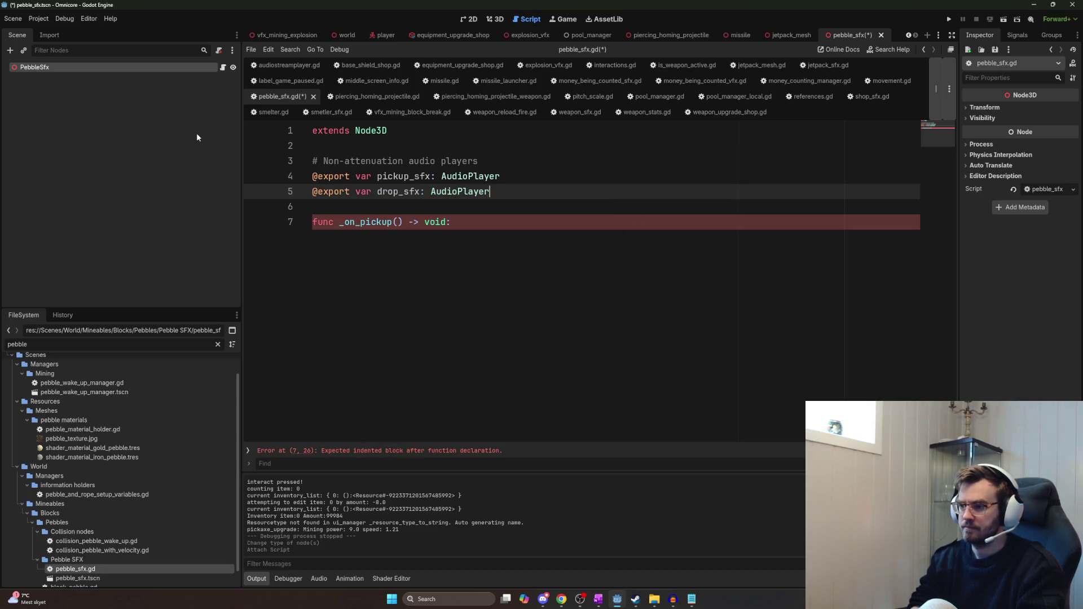
- Add an empty _on_drop function by duplicating the _on_pickup declaration
{"action": "key", "text": "Down"}
{"action": "key", "text": "Down"}
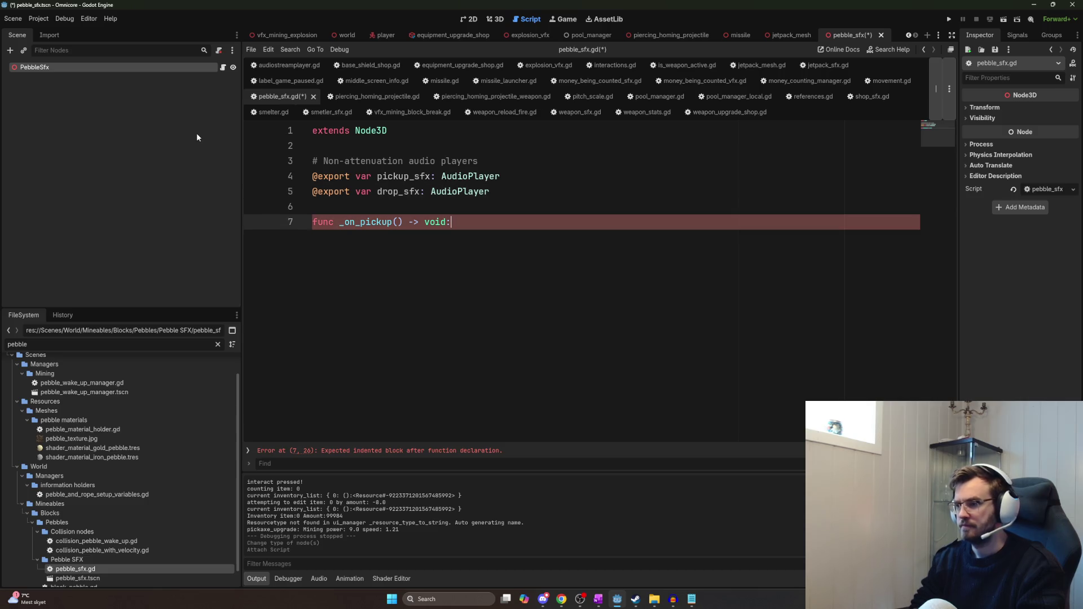
{"action": "key", "text": "Return"}
{"action": "key", "text": "Return"}
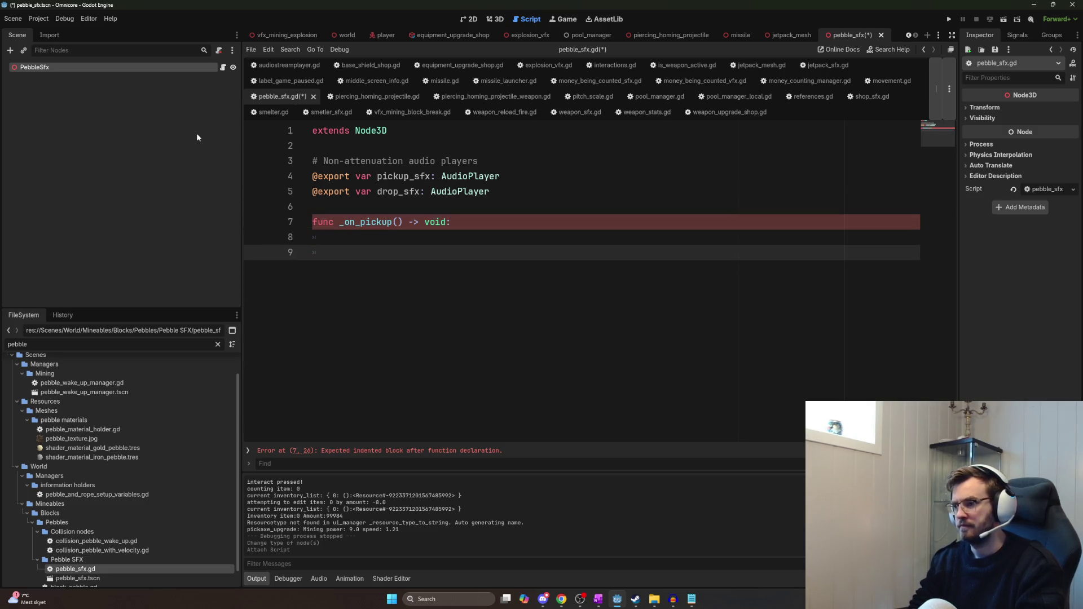
{"action": "type", "text": "func _on_pickup() -> void:"}
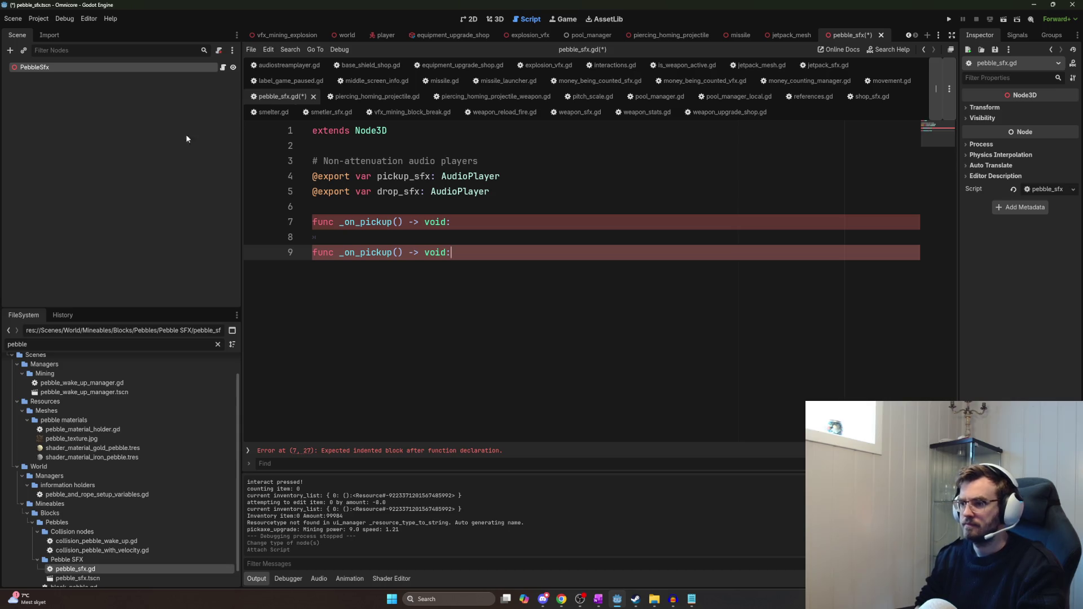
{"action": "left_click_drag", "start_coordinate": [393, 252], "coordinate": [361, 252]}
{"action": "type", "text": "drop"}
{"action": "key", "text": "Up"}
{"action": "key", "text": "Up"}
{"action": "key", "text": "Up"}
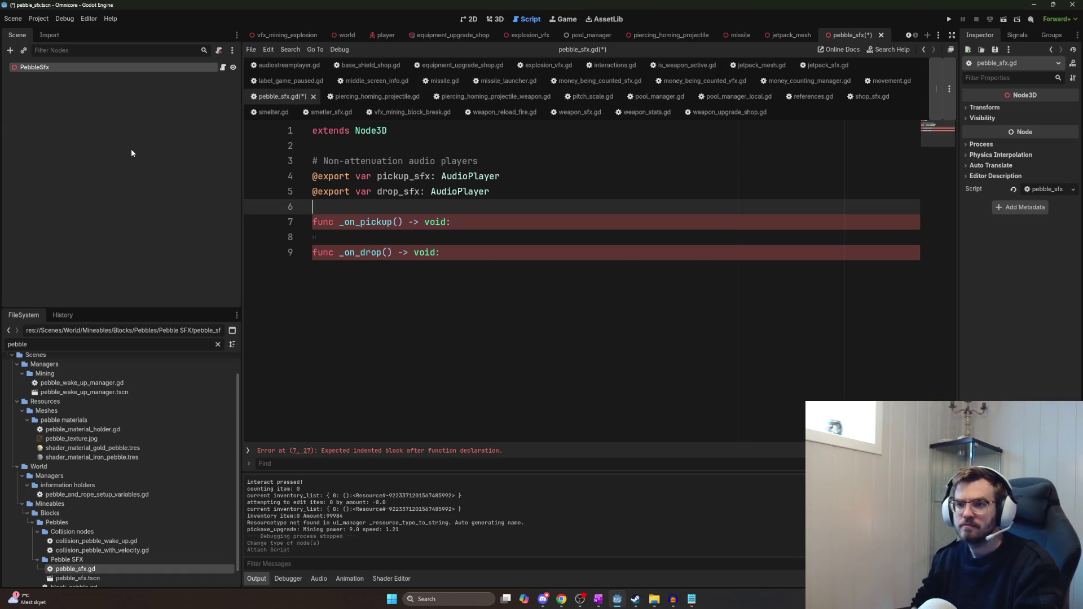
{"action": "left_click", "coordinate": [108, 67]}
- Create an AudioPlayer child under PebbleSfx and duplicate it
{"action": "key", "text": "ctrl+a"}
{"action": "type", "text": "audiopla"}
{"action": "key", "text": "Return"}
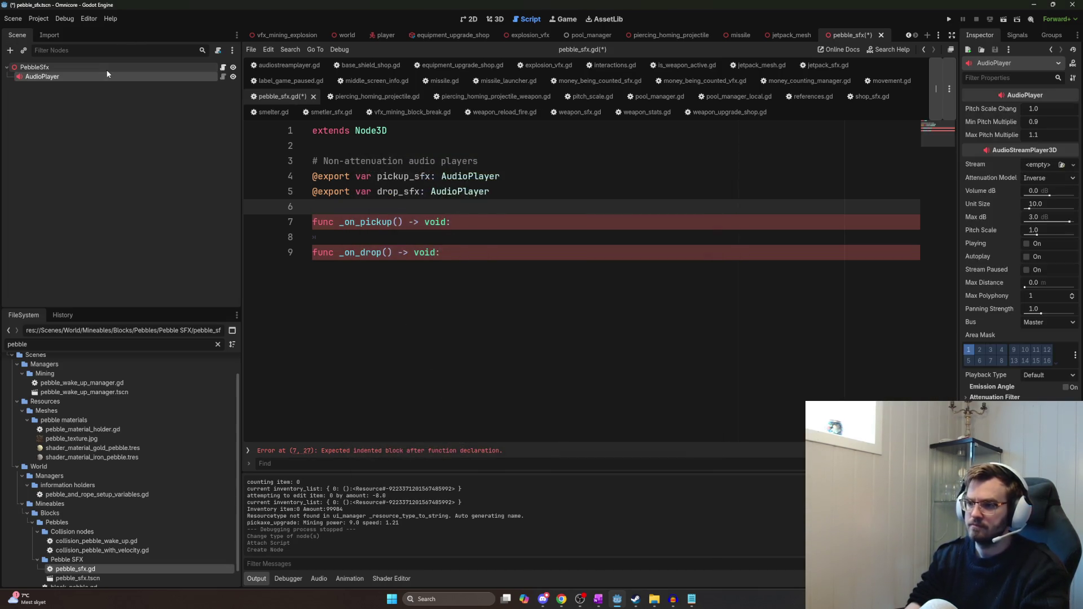
{"action": "double_click", "coordinate": [85, 77]}
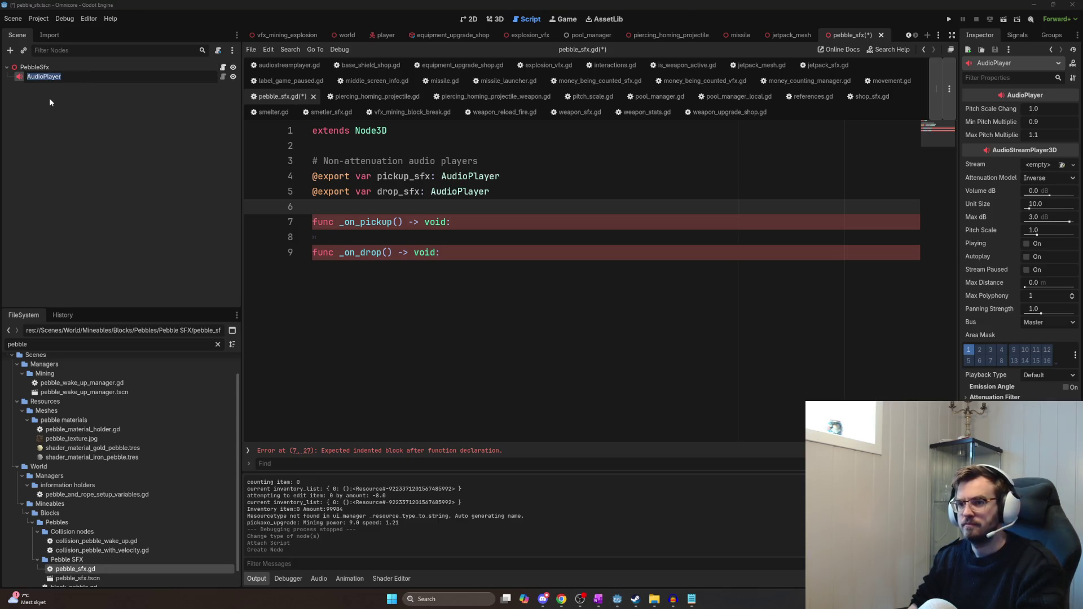
{"action": "key", "text": "Escape"}
{"action": "key", "text": "ctrl+c"}
{"action": "key", "text": "ctrl+v"}
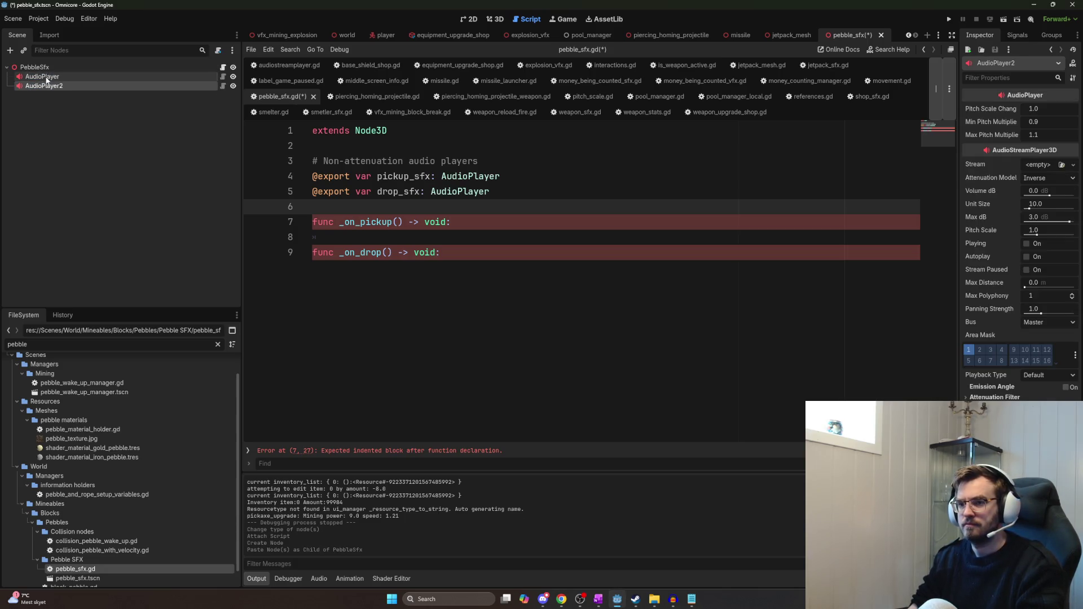
- Rename the two players to 'Pickup Default - AudioPlayer' and 'Drop - AudioPlayer'
{"action": "double_click", "coordinate": [56, 78]}
{"action": "type", "text": "Pick"}
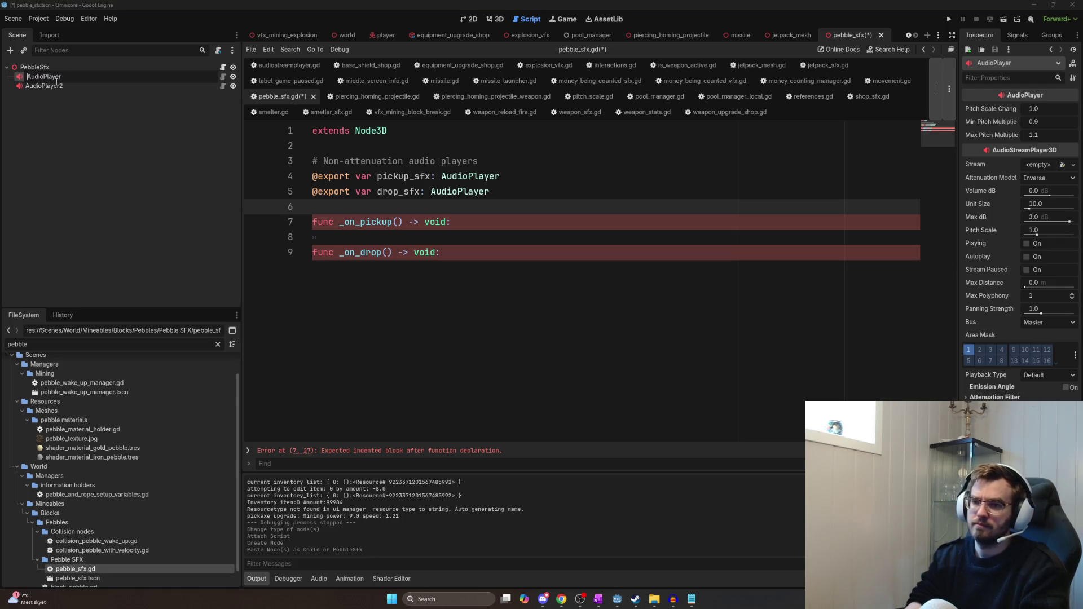
{"action": "type", "text": "up -"}
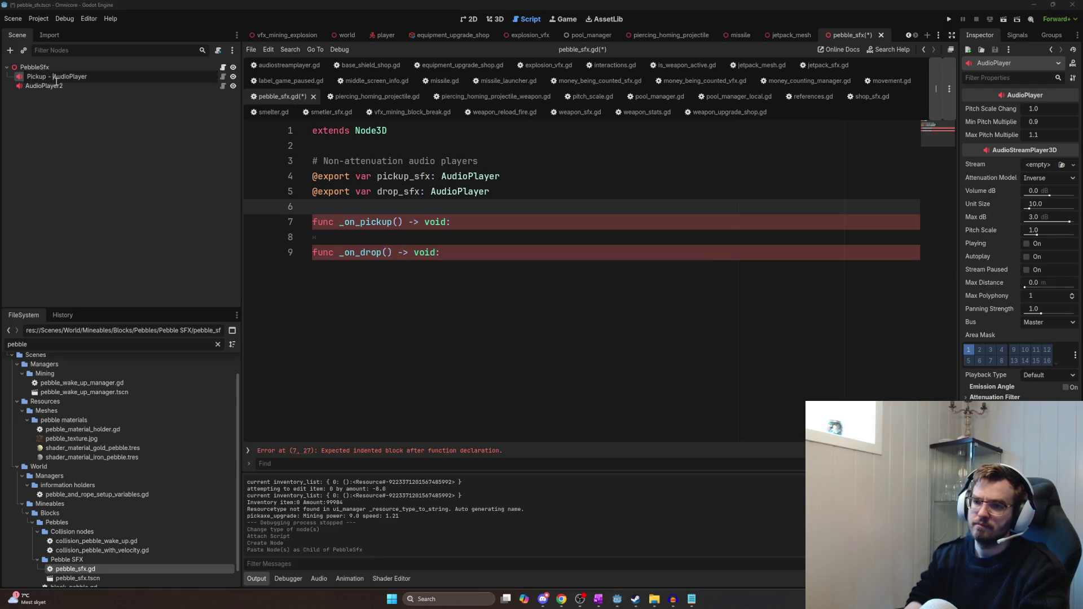
{"action": "key", "text": "Return"}
{"action": "double_click", "coordinate": [66, 87]}
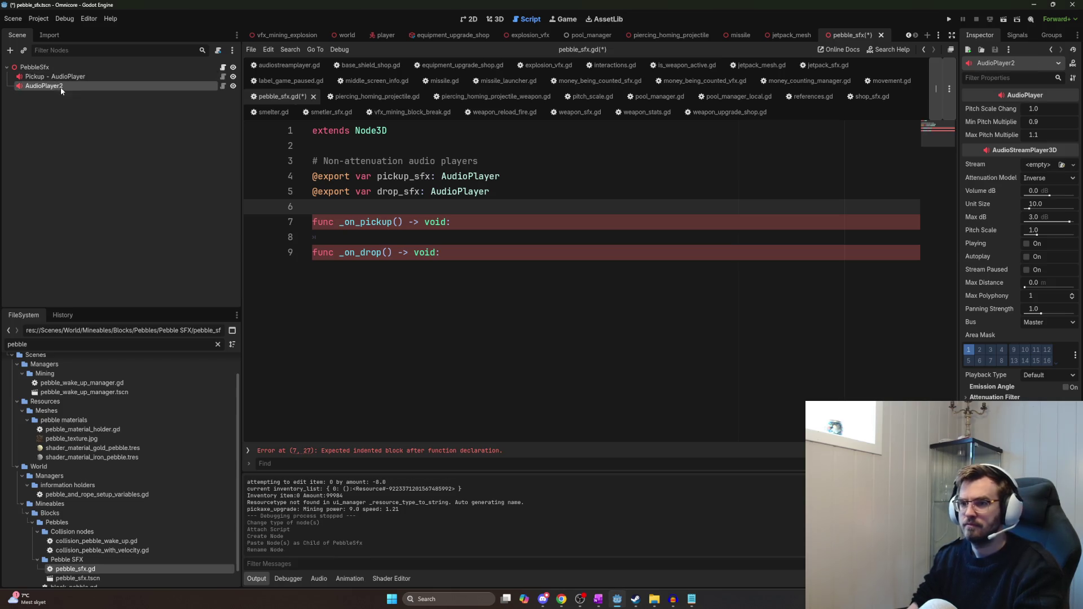
{"action": "key", "text": "Home"}
{"action": "type", "text": "Drop -"}
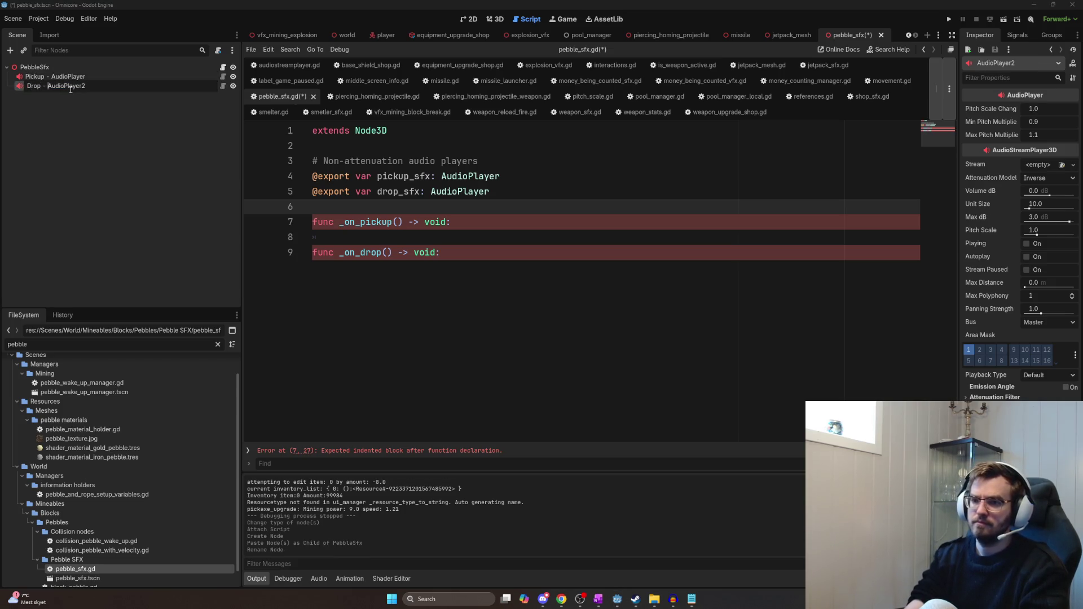
{"action": "key", "text": "End"}
{"action": "key", "text": "Return"}
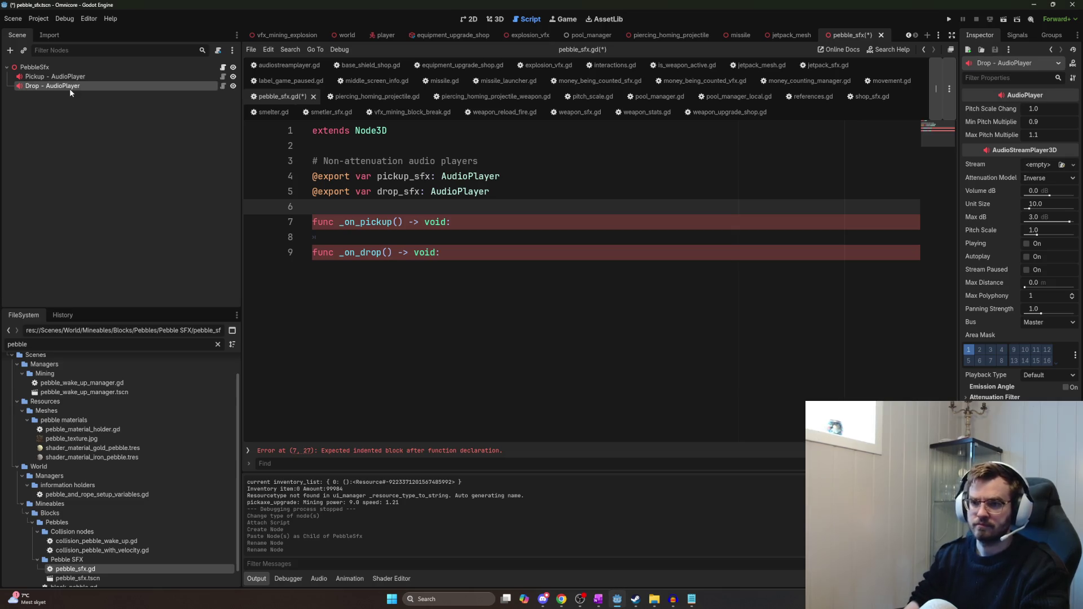
{"action": "left_click", "coordinate": [63, 78]}
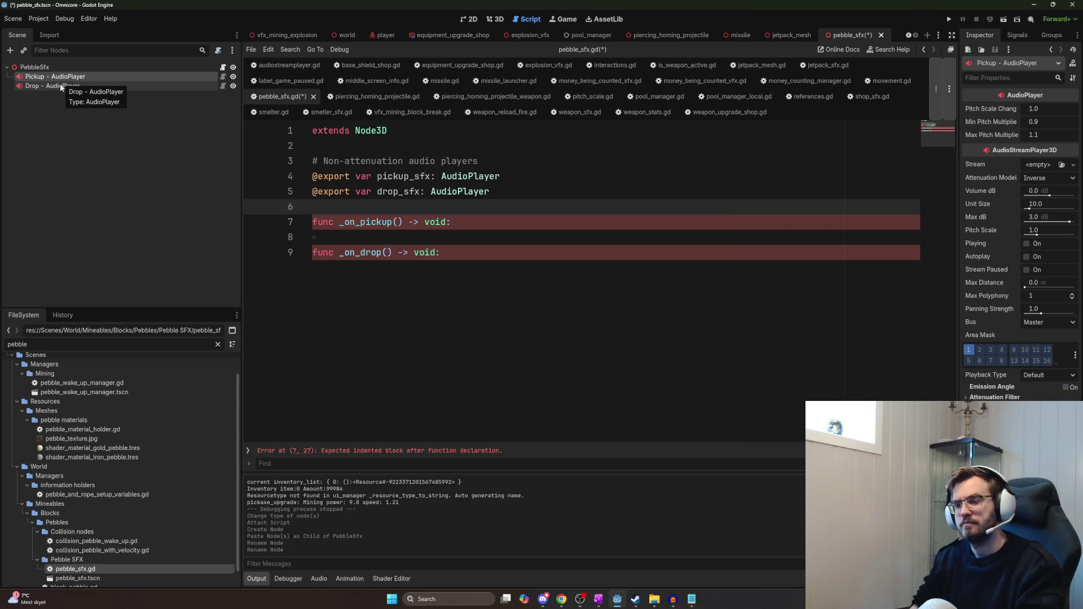
{"action": "double_click", "coordinate": [47, 77]}
{"action": "left_click", "coordinate": [48, 78]}
{"action": "type", "text": "Default"}
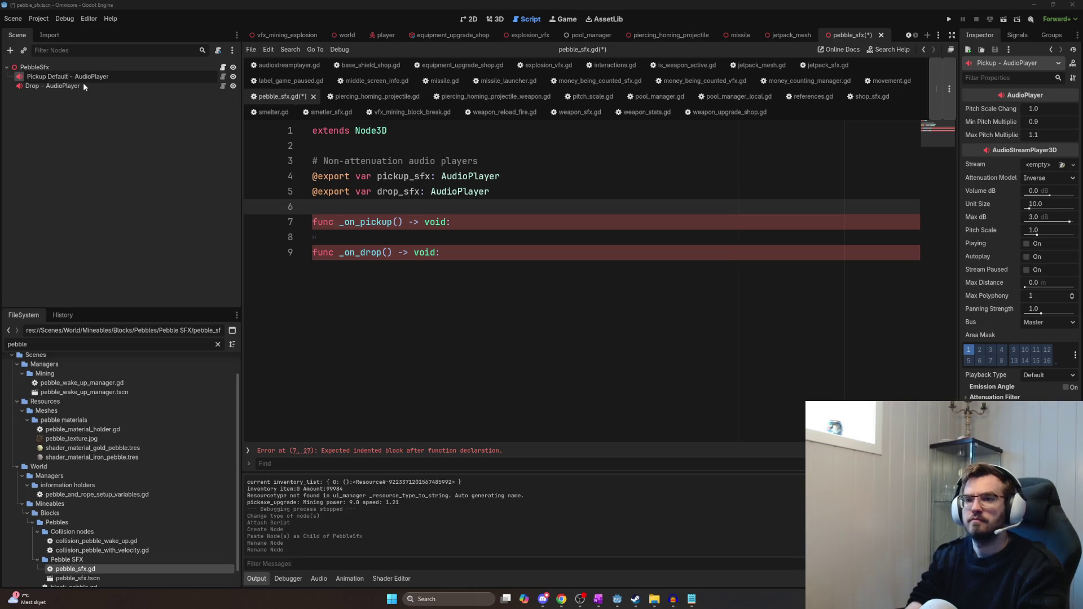
{"action": "key", "text": "Return"}
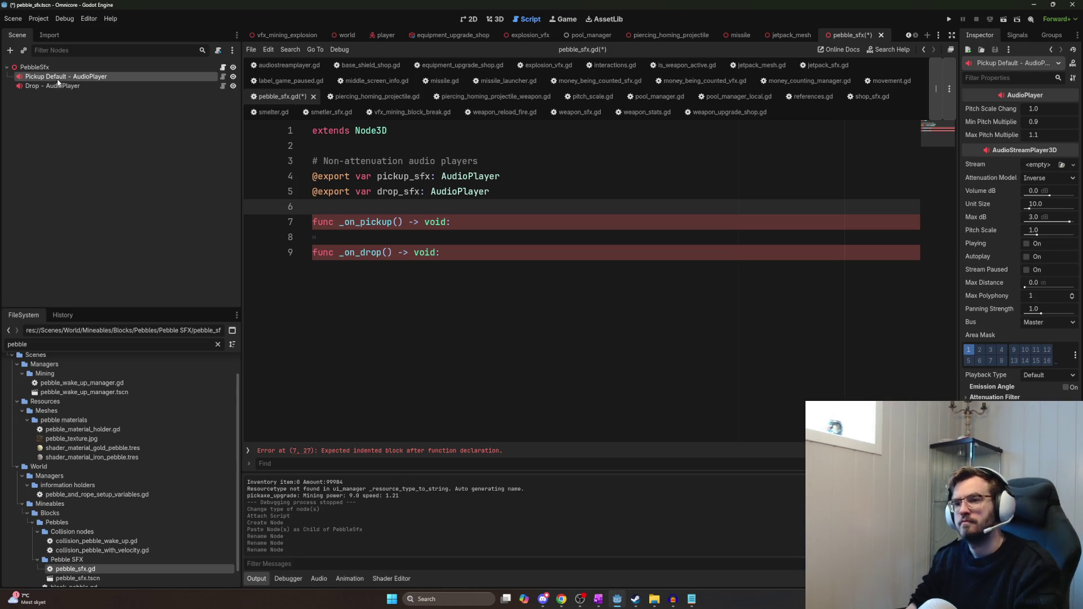
- Add a third AudioPlayer between Pickup Default and Drop, named 'Pickup Mineral Specific - AudioPlayer'
{"action": "left_click", "coordinate": [49, 67]}
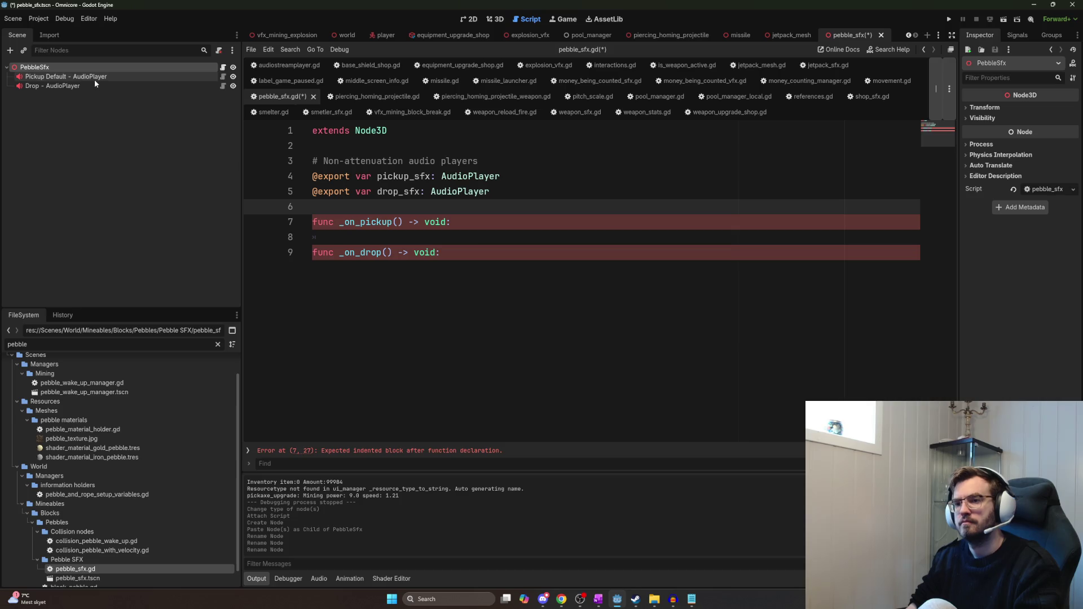
{"action": "key", "text": "ctrl+a"}
{"action": "type", "text": "audioplay"}
{"action": "key", "text": "Return"}
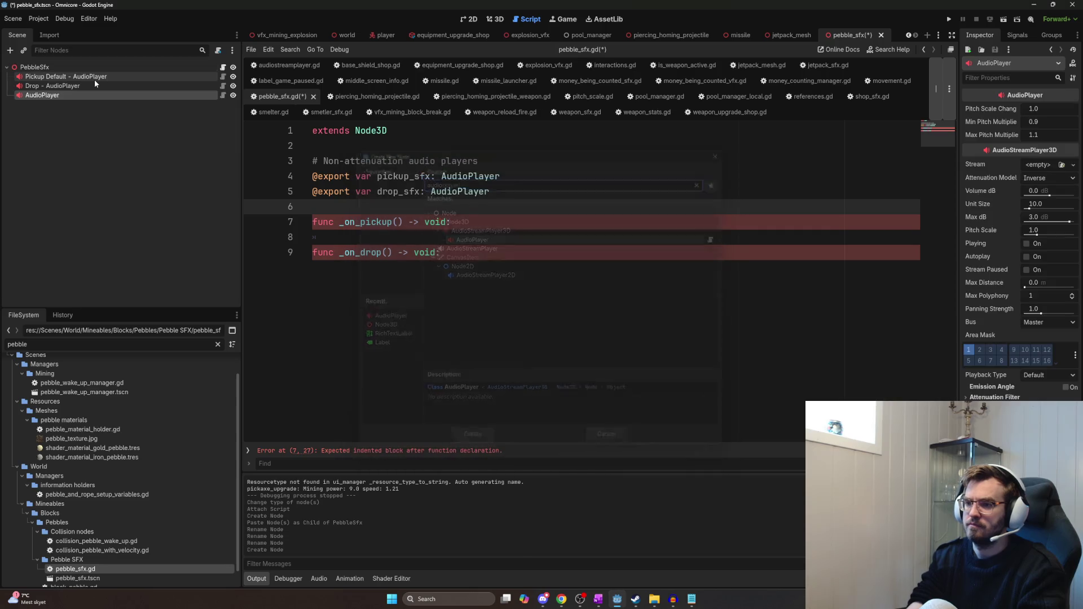
{"action": "left_click_drag", "start_coordinate": [45, 96], "coordinate": [48, 84]}
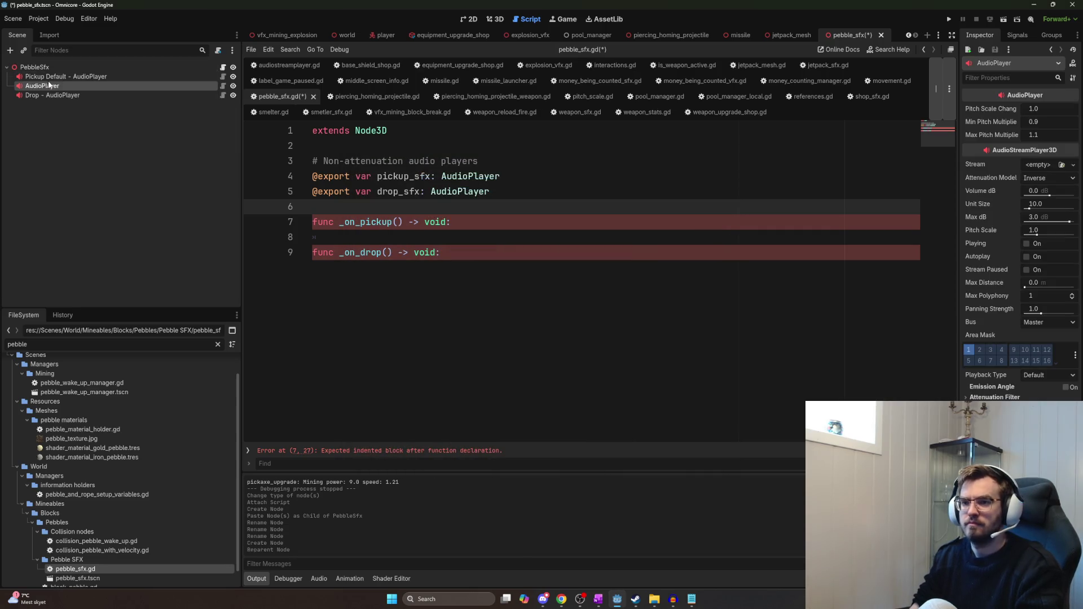
{"action": "double_click", "coordinate": [49, 85]}
{"action": "type", "text": "Pl"}
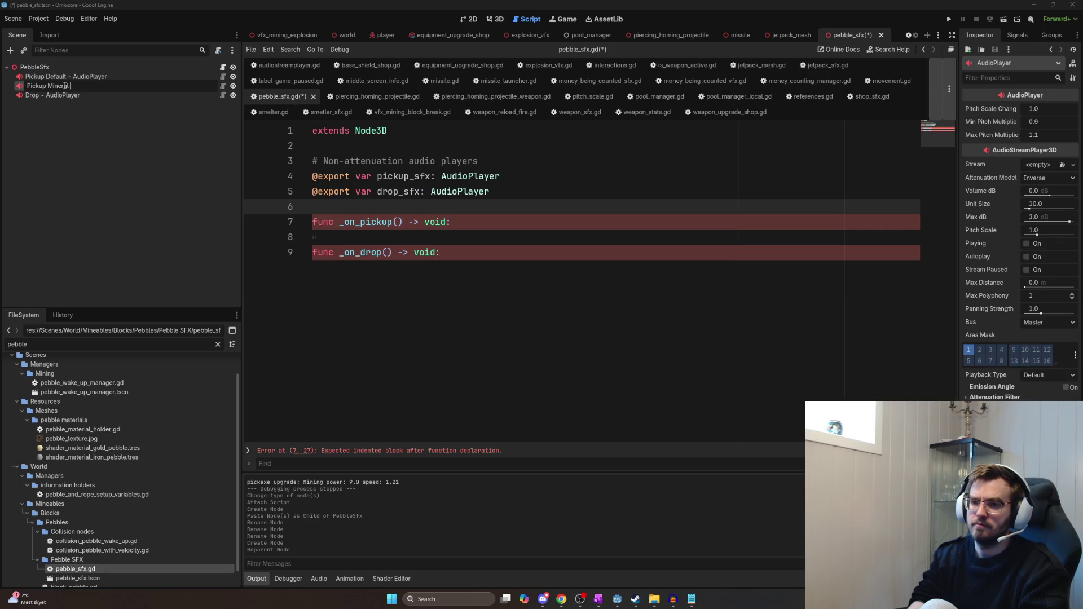
{"action": "type", "text": "ecific - ASudi"}
{"action": "type", "text": "opla"}
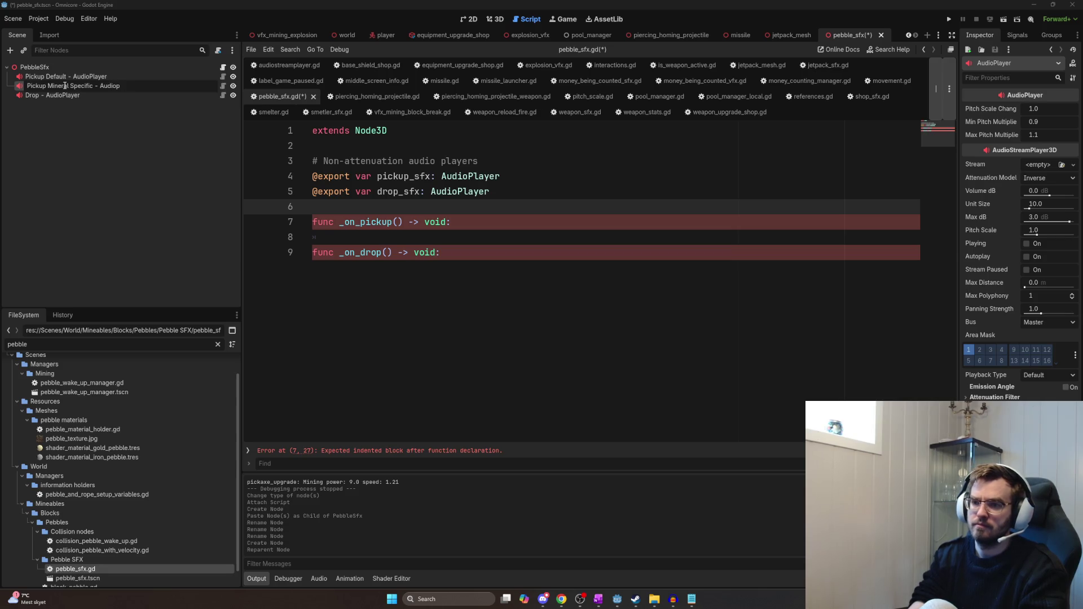
{"action": "type", "text": "er"}
{"action": "key", "text": "Return"}
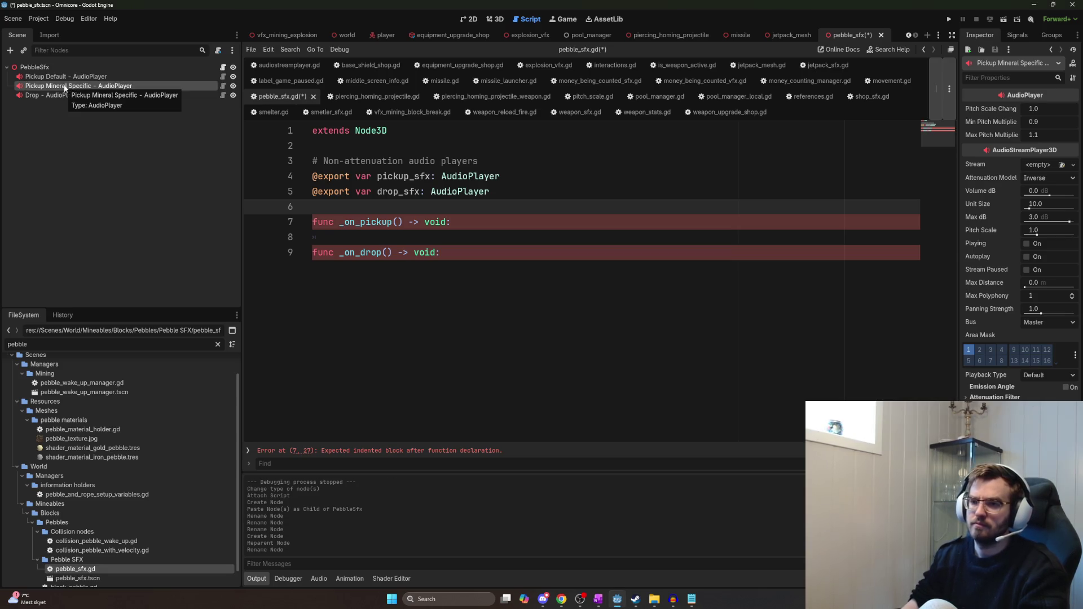
- Rename pickup_sfx to pickup_default_sfx and add a pickup_mineral_specifix_sfx AudioPlayer export
{"action": "left_click", "coordinate": [415, 176]}
{"action": "type", "text": "default"}
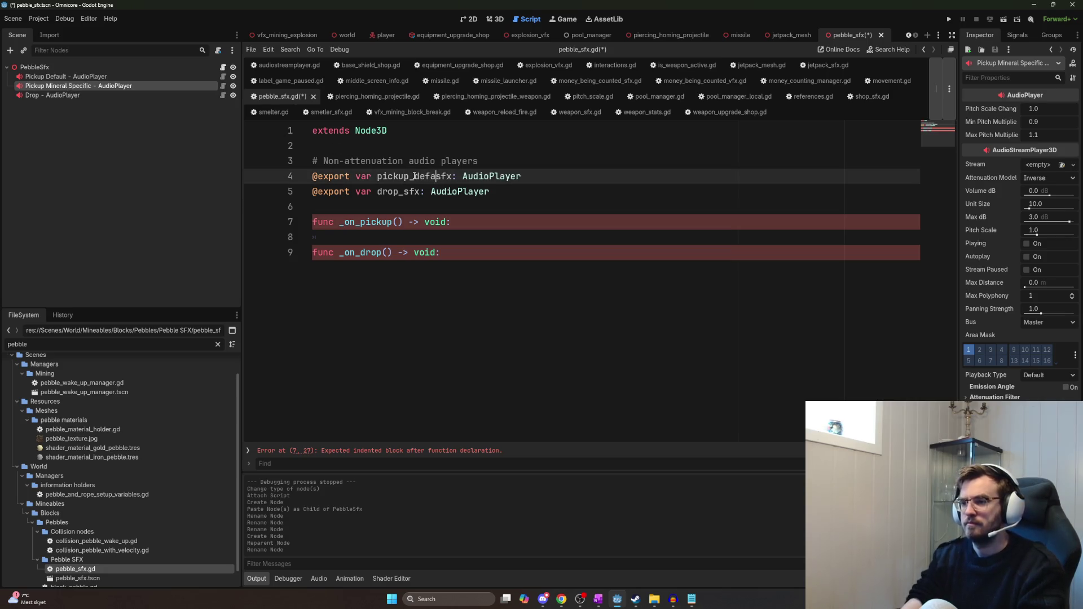
{"action": "type", "text": "_"}
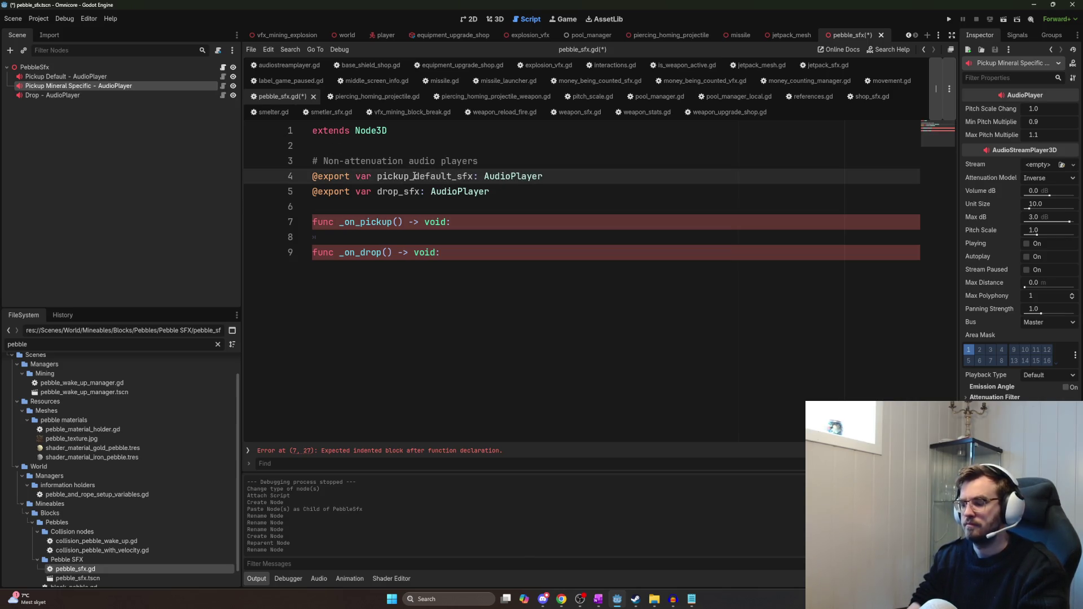
{"action": "key", "text": "Return"}
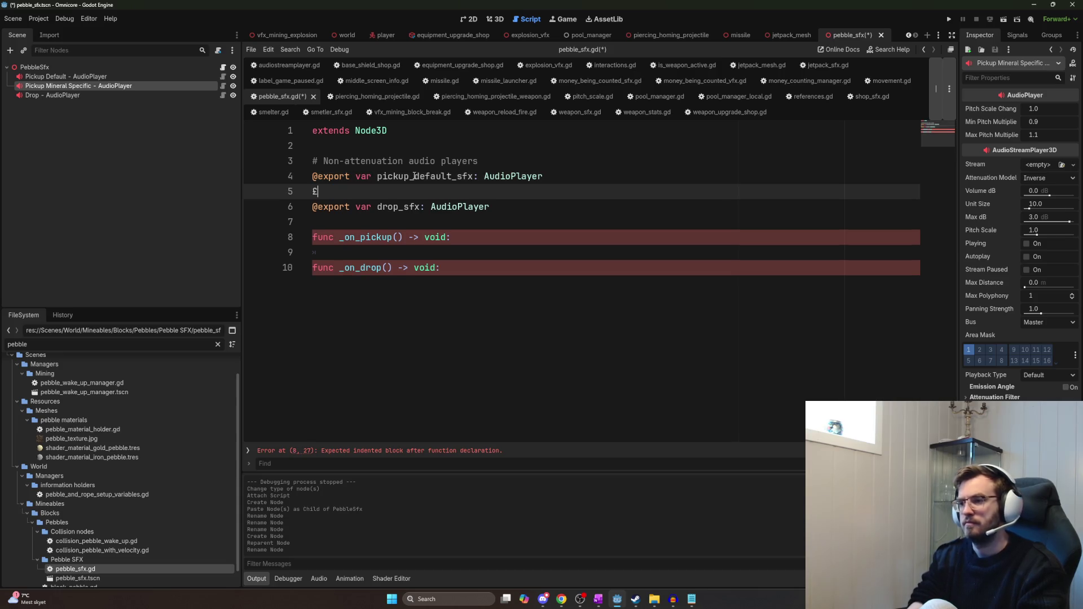
{"action": "key", "text": "BackSpace"}
{"action": "type", "text": "@export var pi"}
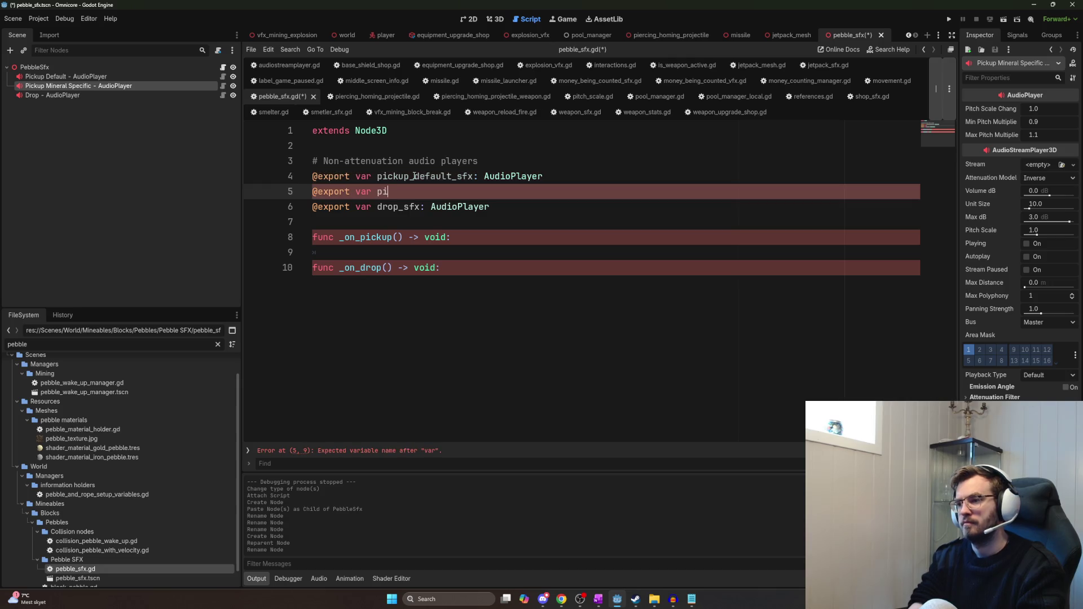
{"action": "type", "text": "ckup_mineral_specifix_sfx: Audioplayer"}
{"action": "key", "text": "Return"}
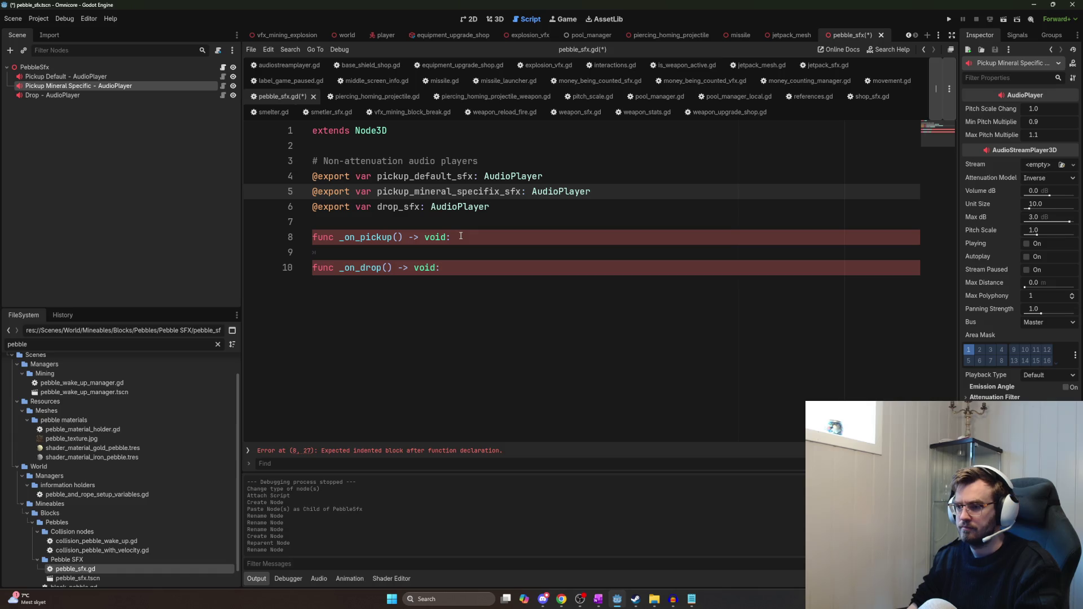
- Make _on_pickup call pickup_default_sfx.play_random_pitch(0.97, 1.03)
{"action": "double_click", "coordinate": [449, 177]}
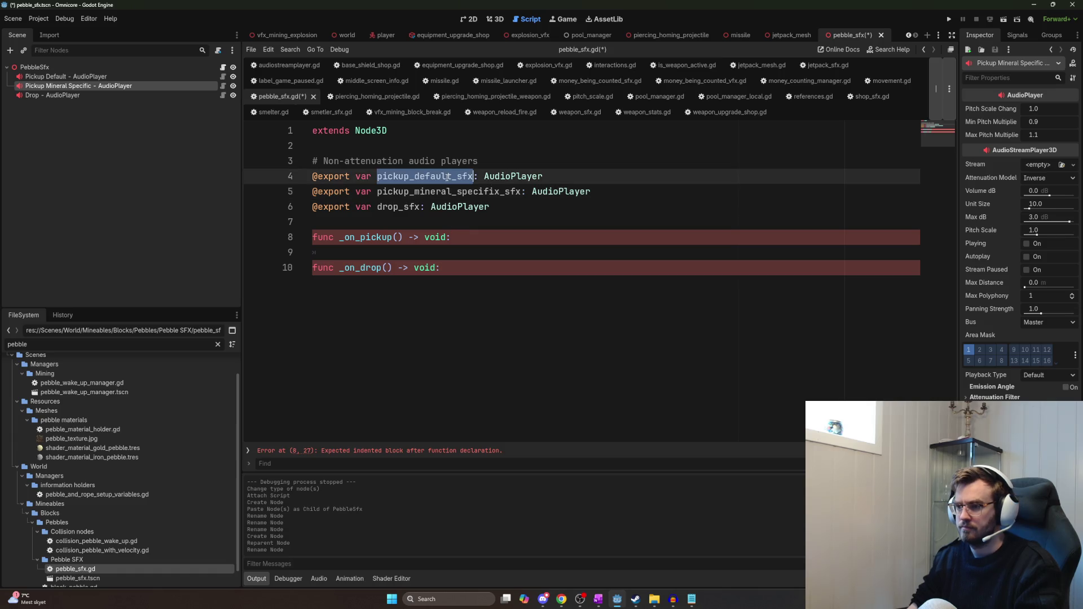
{"action": "key", "text": "ctrl+c"}
{"action": "left_click", "coordinate": [474, 233]}
{"action": "key", "text": "Return"}
{"action": "key", "text": "ctrl+v"}
{"action": "type", "text": ".play("}
{"action": "key", "text": "BackSpace"}
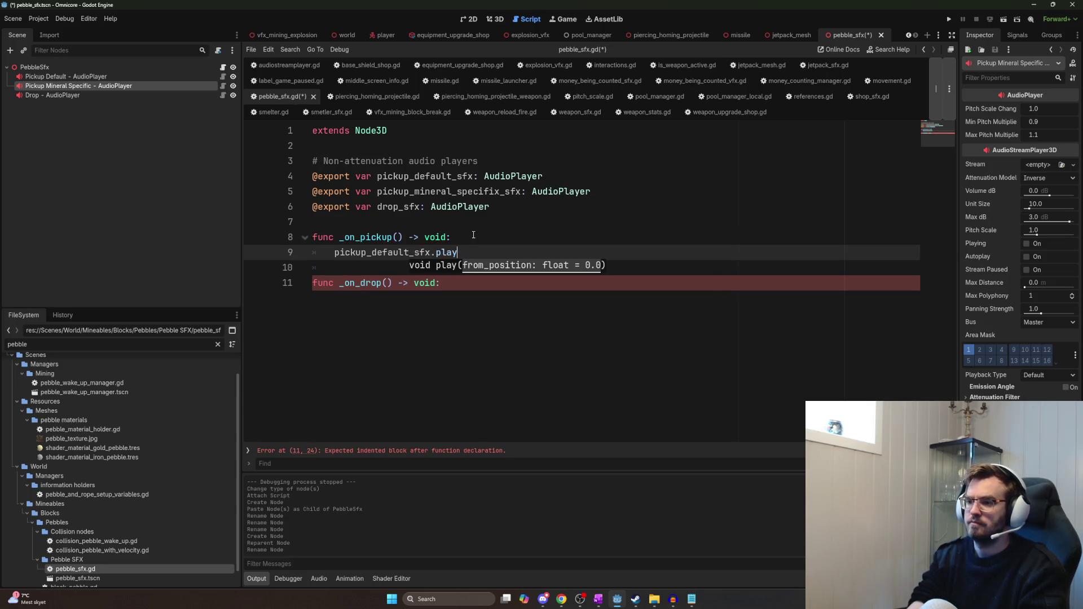
{"action": "type", "text": "_random"}
{"action": "key", "text": "Return"}
{"action": "type", "text": "0.97, 1"}
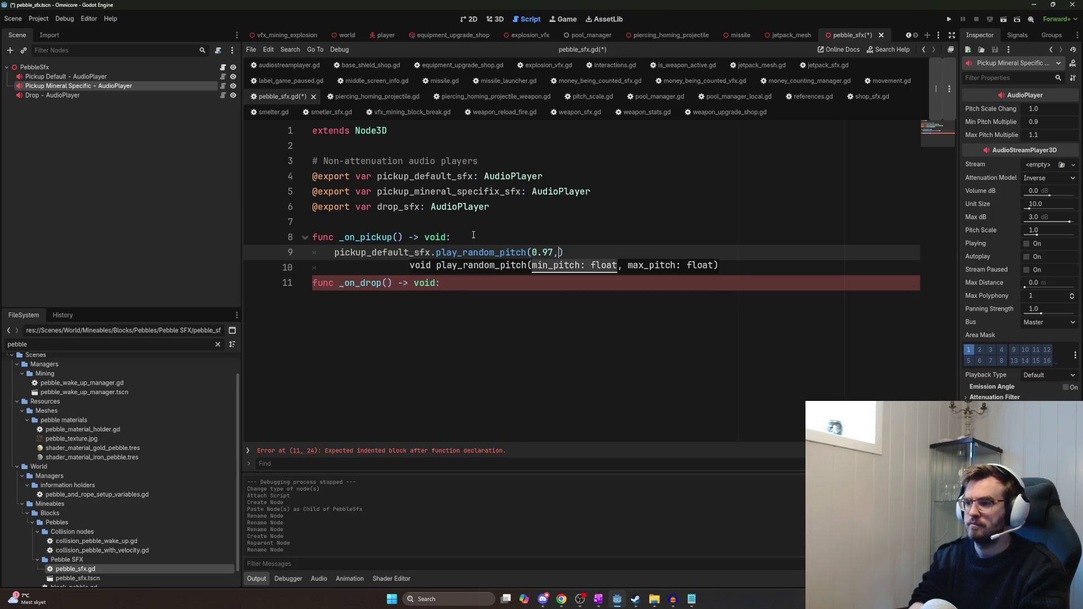
{"action": "type", "text": ".03"}
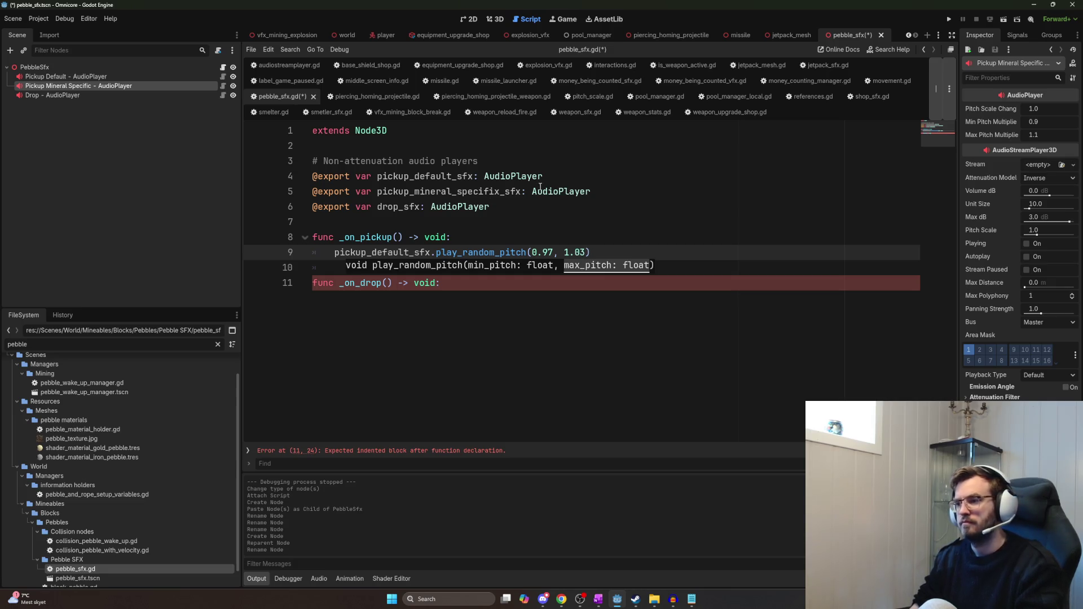
- Add an exported float pickup_default_sfx_min_pitch = 0.97 below the default pickup export
{"action": "left_click", "coordinate": [588, 177]}
{"action": "key", "text": "Return"}
{"action": "type", "text": "@"}
{"action": "key", "text": "BackSpace"}
{"action": "key", "text": "BackSpace"}
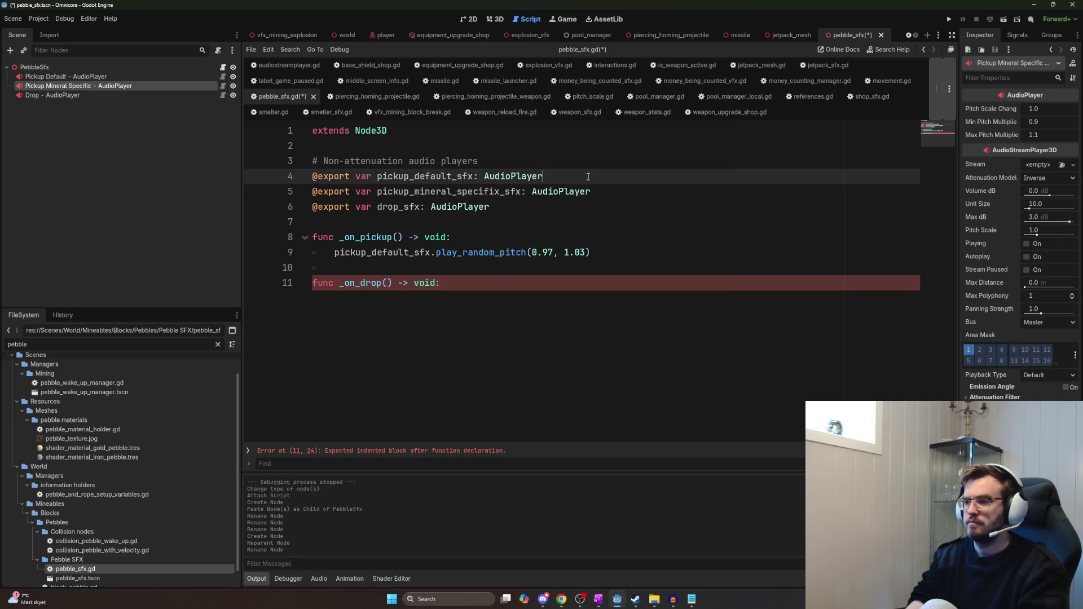
{"action": "key", "text": "Return"}
{"action": "type", "text": "@export var "}
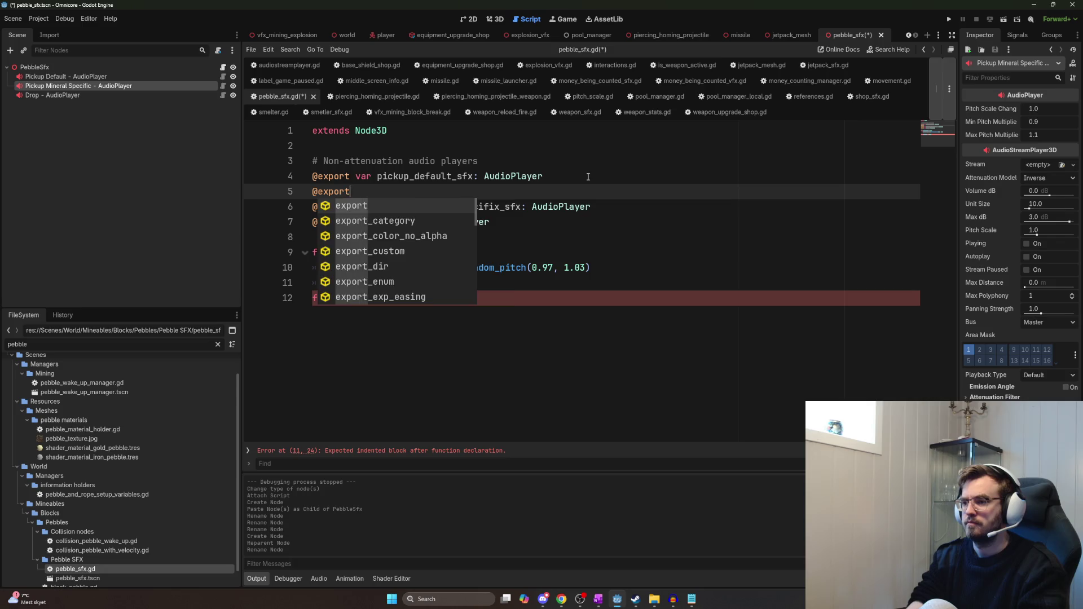
{"action": "type", "text": "pickup"}
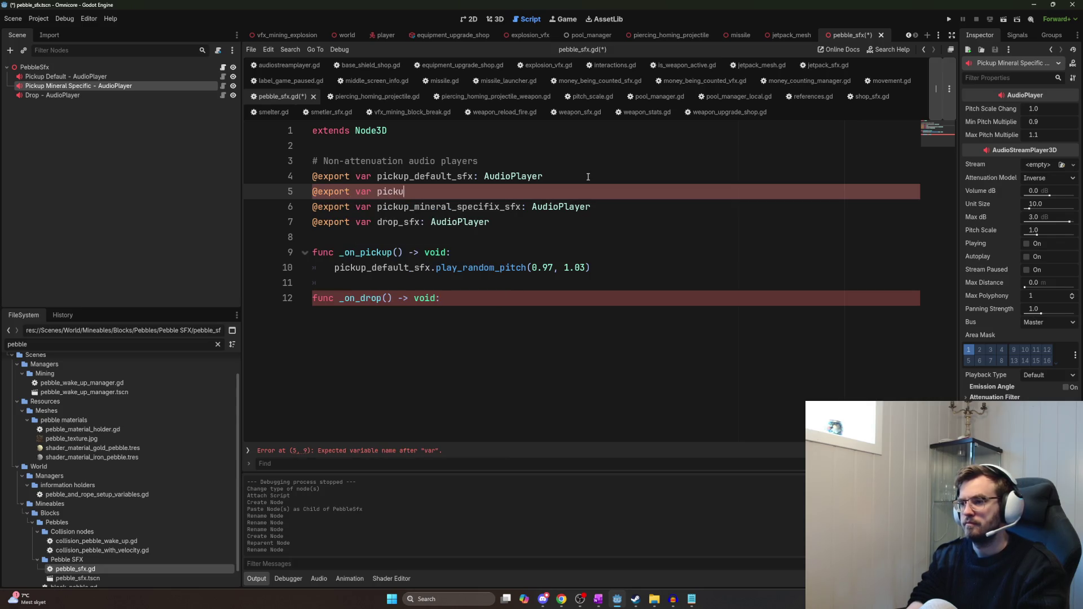
{"action": "type", "text": "_default_sfx_"}
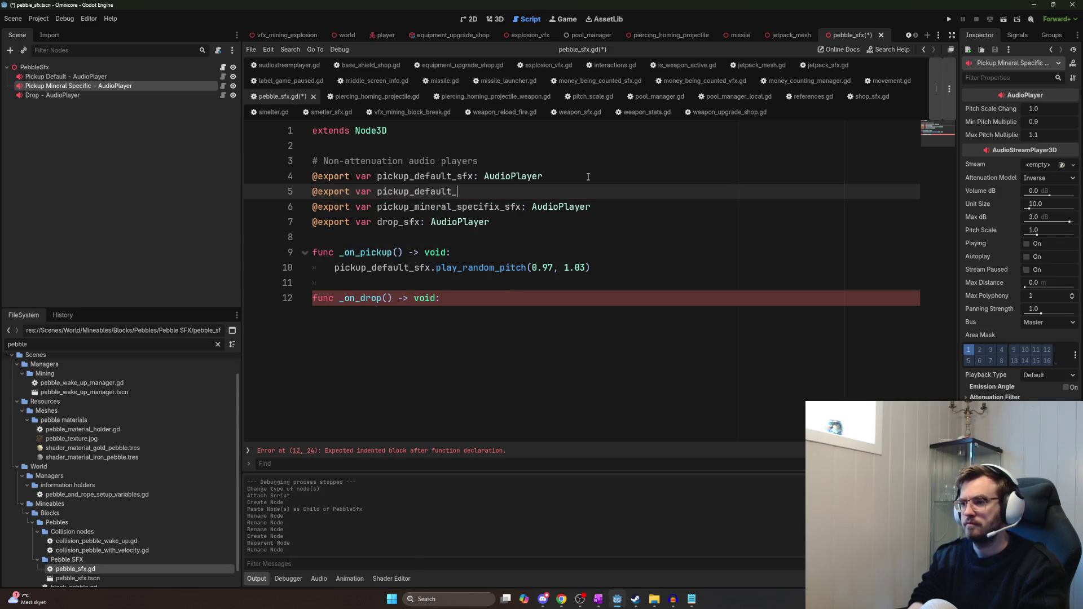
{"action": "type", "text": "min_pitch: fl"}
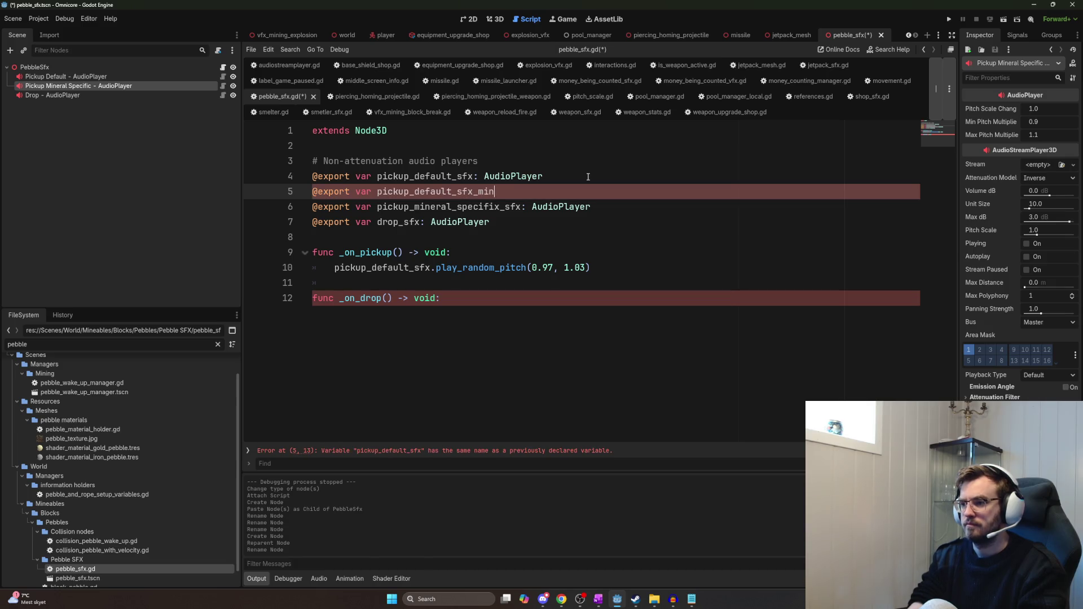
{"action": "type", "text": "oat = 0.9"}
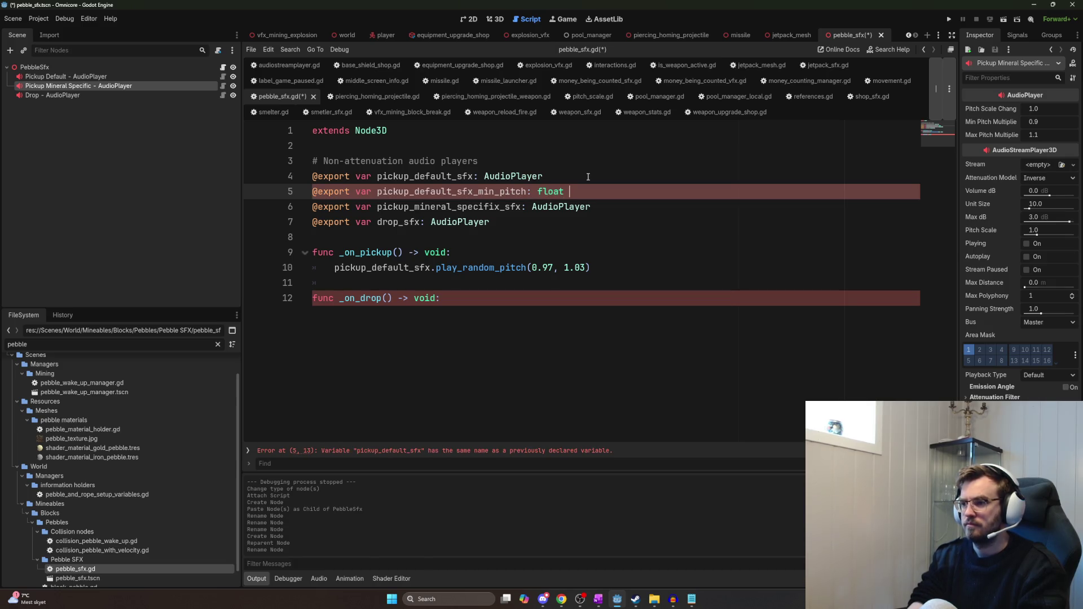
{"action": "type", "text": "7"}
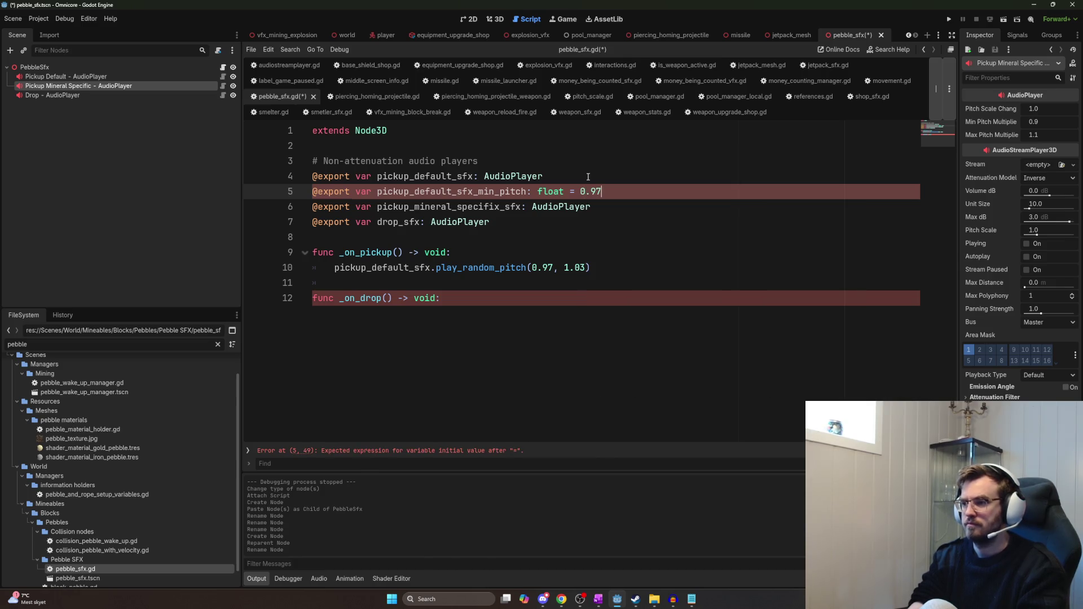
- Add an exported float pickup_default_sfx_max_pitch = 1.03 below the min pitch line
{"action": "key", "text": "shift+Home"}
{"action": "key", "text": "ctrl+c"}
{"action": "key", "text": "End"}
{"action": "key", "text": "Return"}
{"action": "key", "text": "ctrl+v"}
{"action": "key", "text": "BackSpace"}
{"action": "key", "text": "BackSpace"}
{"action": "key", "text": "BackSpace"}
{"action": "type", "text": "1.03"}
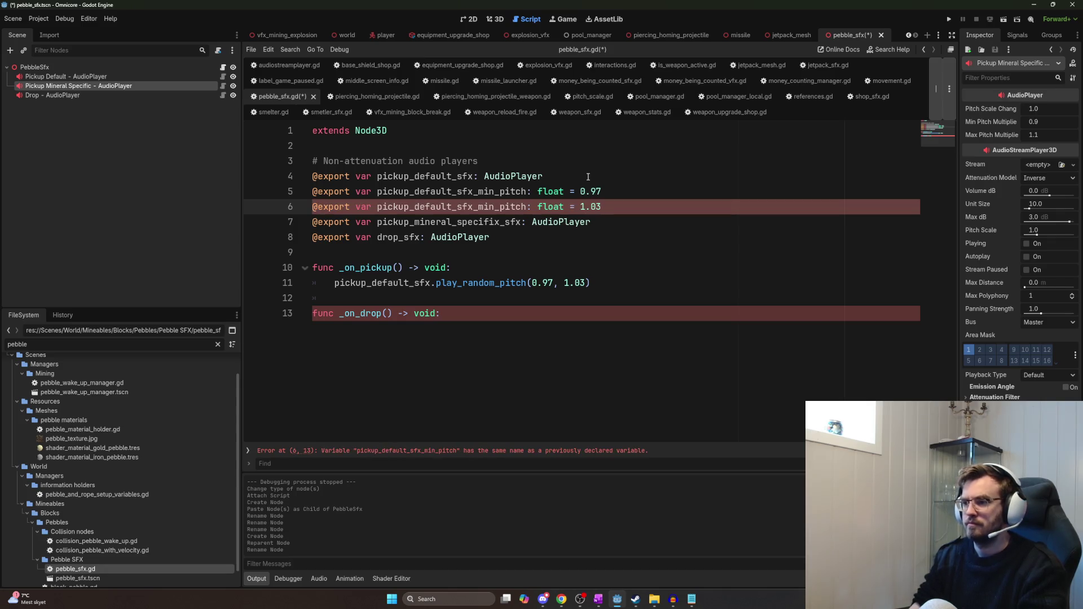
{"action": "left_click", "coordinate": [492, 207]}
{"action": "key", "text": "BackSpace"}
{"action": "key", "text": "BackSpace"}
{"action": "key", "text": "Delete"}
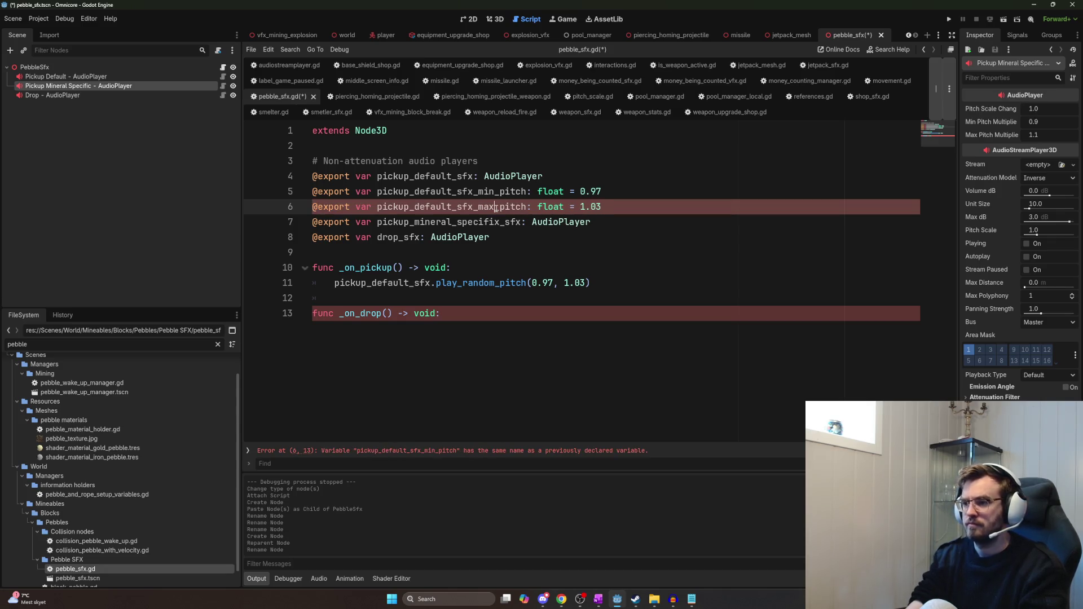
{"action": "type", "text": "max"}
- Replace the 0.97, 1.03 literals in play_random_pitch with the min and max pitch variables
{"action": "left_click_drag", "start_coordinate": [587, 283], "coordinate": [533, 283]}
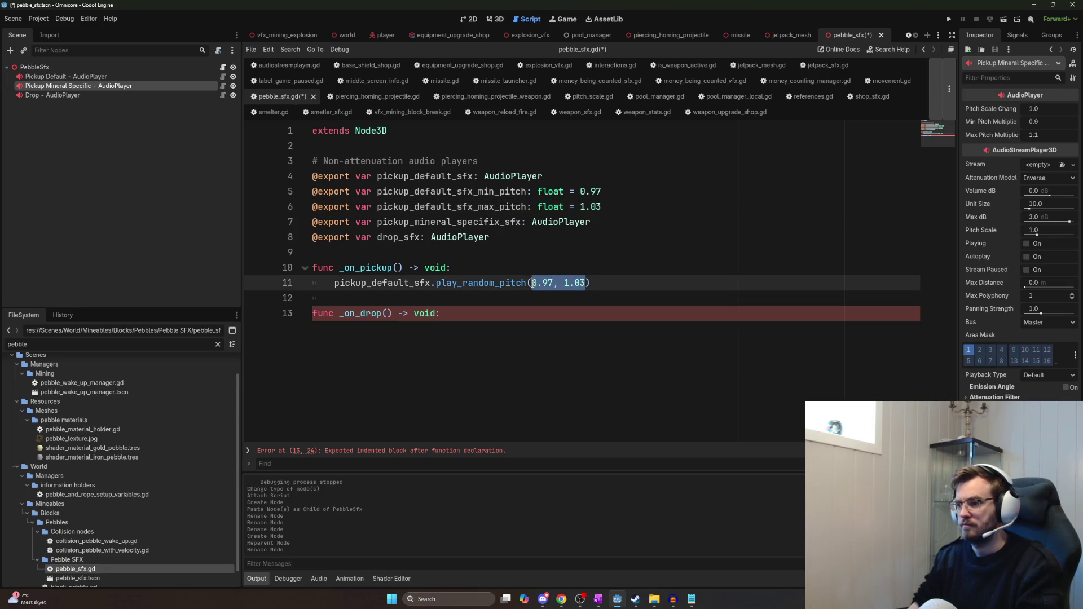
{"action": "type", "text": "default"}
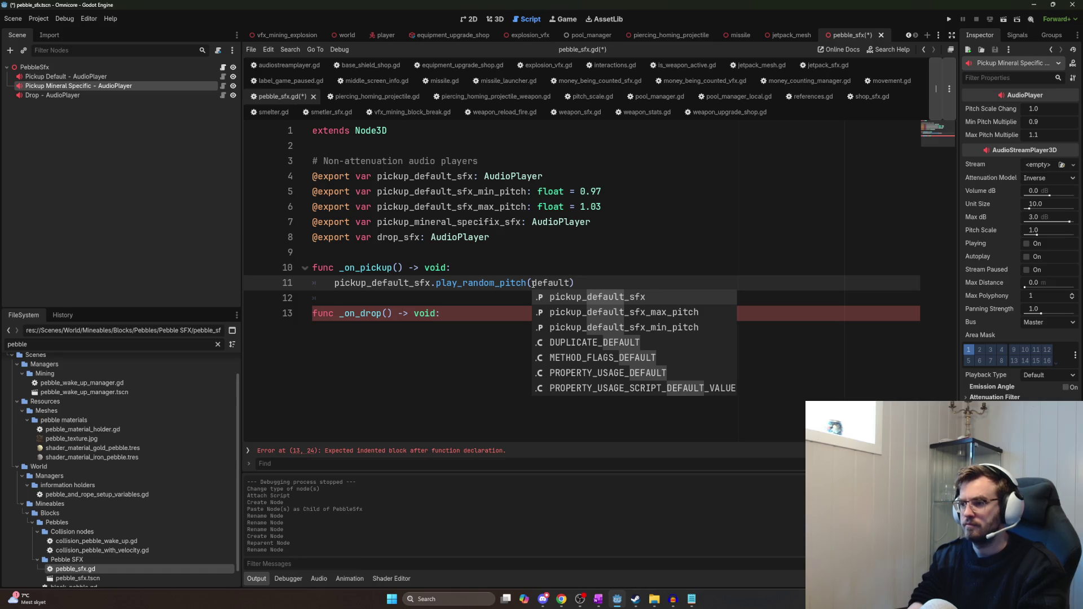
{"action": "key", "text": "Down"}
{"action": "key", "text": "Down"}
{"action": "key", "text": "Return"}
{"action": "type", "text": ", default"}
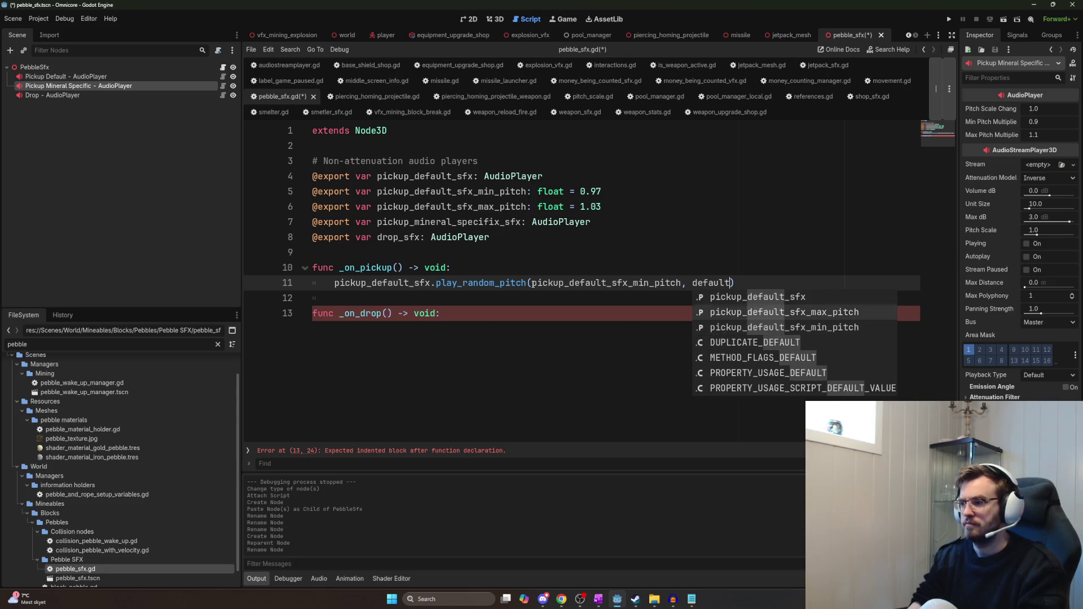
{"action": "key", "text": "Return"}
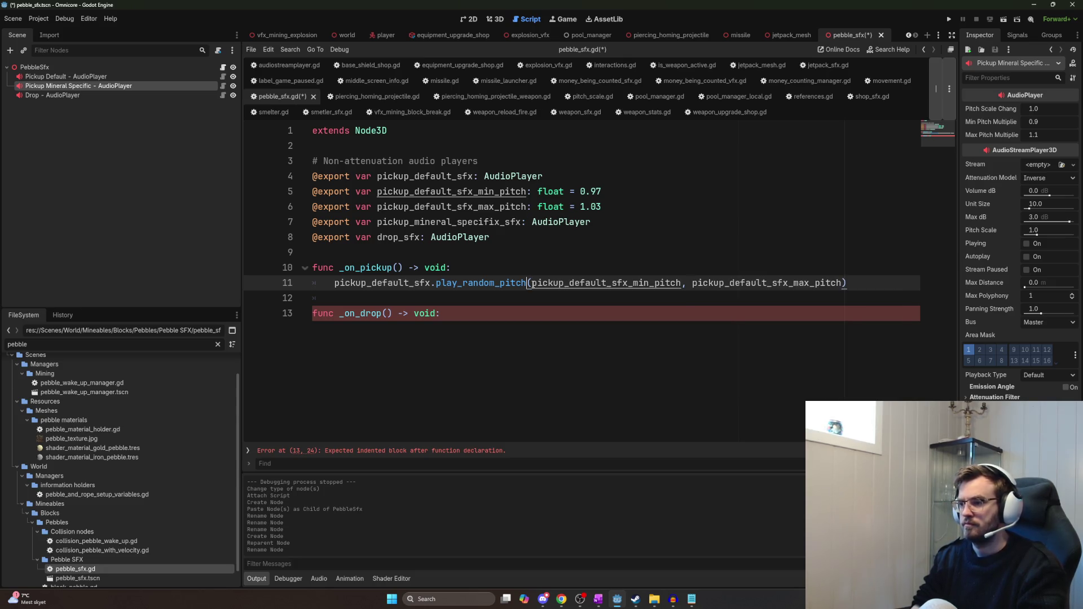
- Put each play_random_pitch argument on its own line and save pebble_sfx.gd
{"action": "left_click", "coordinate": [531, 282]}
{"action": "key", "text": "Return"}
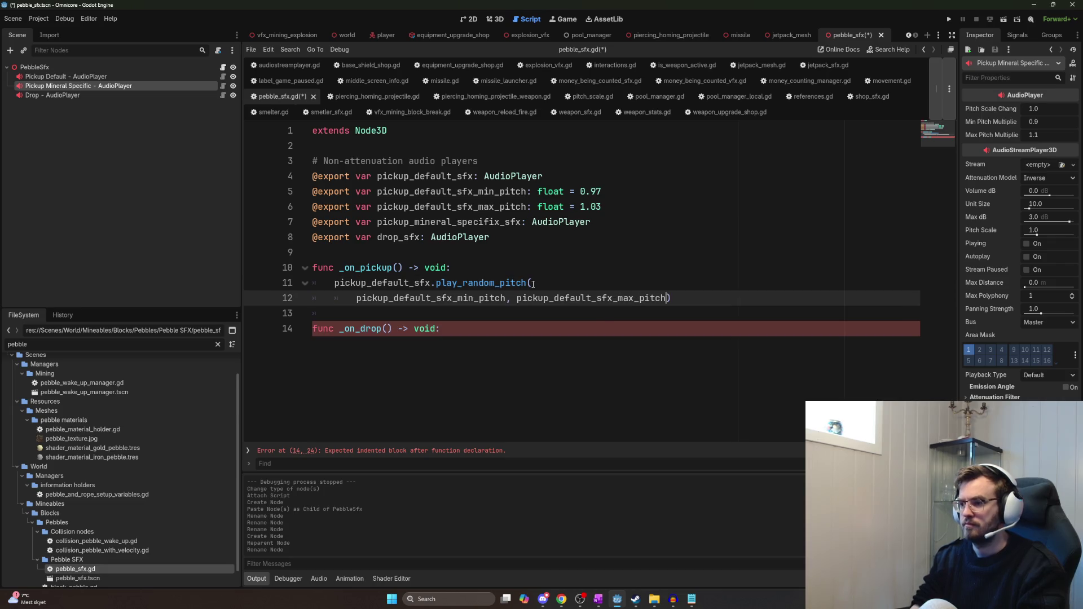
{"action": "key", "text": "ctrl+Left"}
{"action": "key", "text": "Return"}
{"action": "key", "text": "ctrl+Right"}
{"action": "key", "text": "Return"}
{"action": "key", "text": "BackSpace"}
{"action": "key", "text": "Down"}
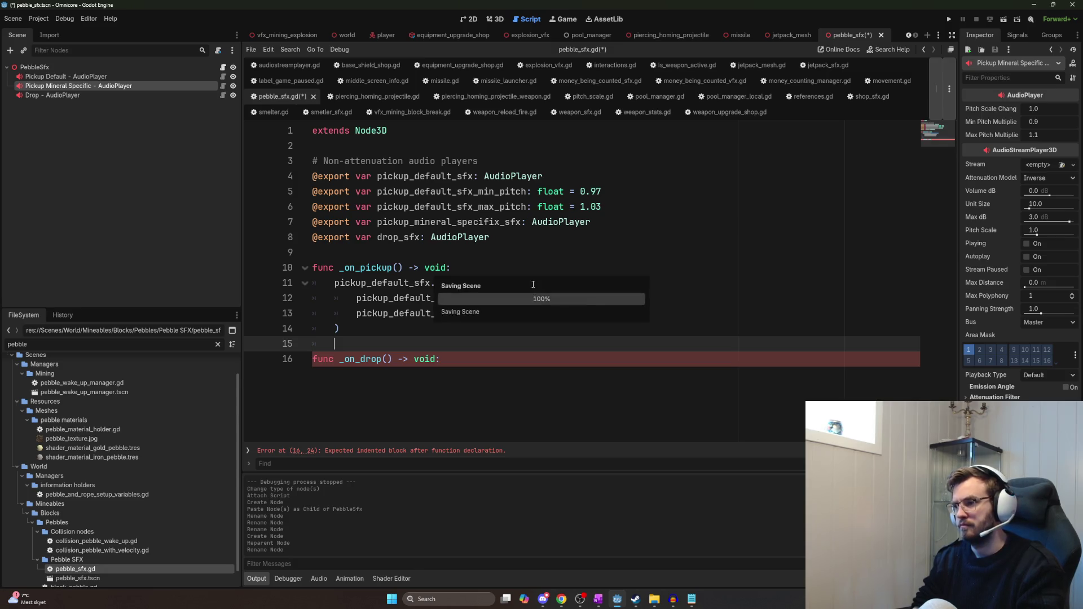
{"action": "key", "text": "ctrl+s"}
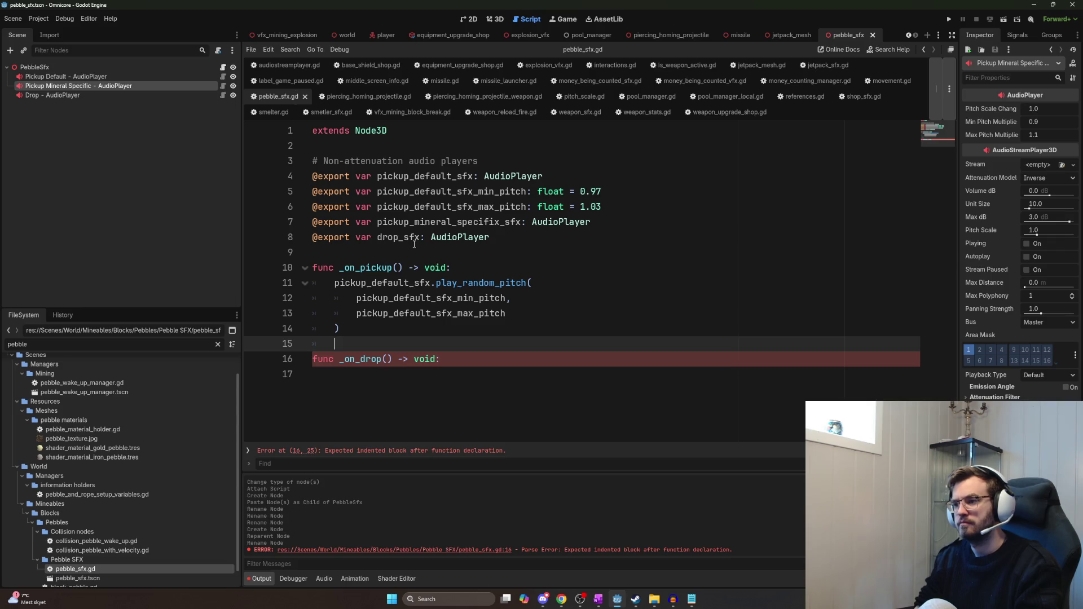
{"action": "left_click", "coordinate": [621, 208]}
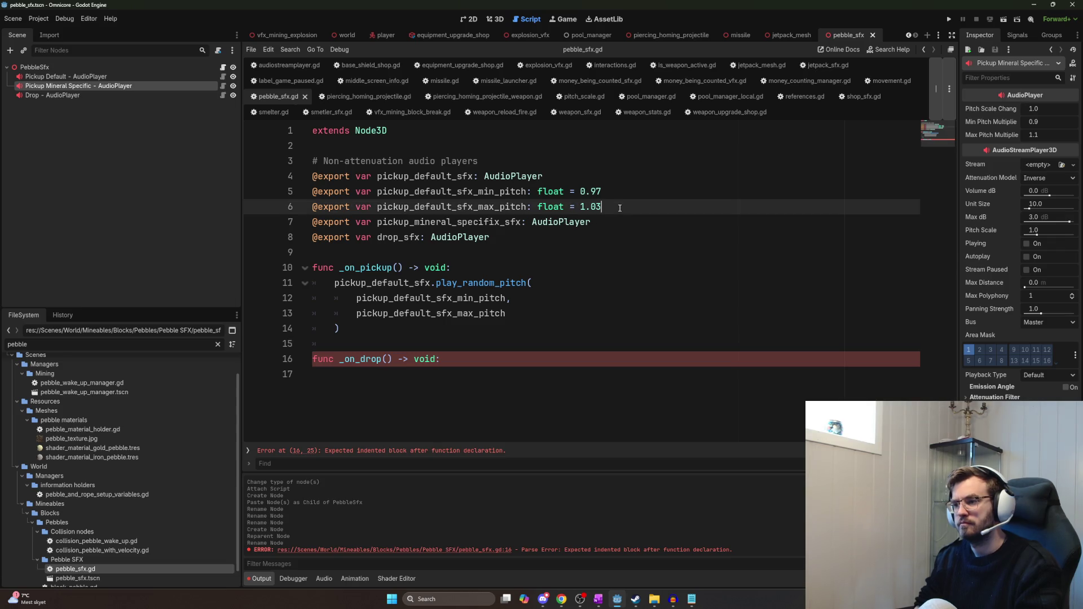
- Add pickup_mineral_specifix_sfx_min_pitch 0.97 and max_pitch 1.03 exports under the mineral player
{"action": "key", "text": "Return"}
{"action": "key", "text": "Down"}
{"action": "key", "text": "Down"}
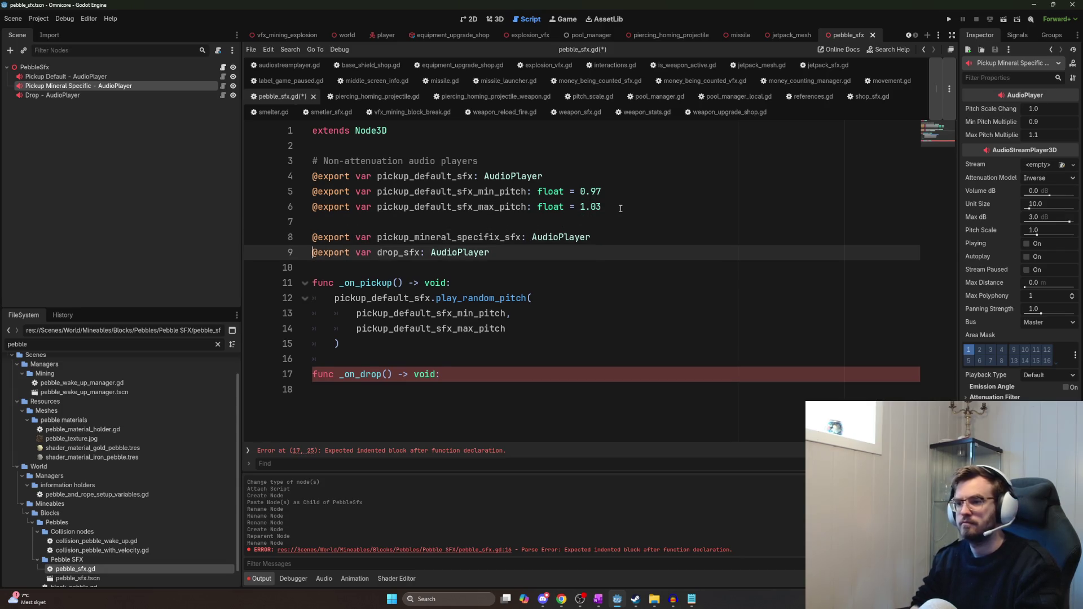
{"action": "key", "text": "Return"}
{"action": "key", "text": "Return"}
{"action": "left_click_drag", "start_coordinate": [602, 208], "coordinate": [324, 193]}
{"action": "key", "text": "ctrl+c"}
{"action": "left_click", "coordinate": [328, 252]}
{"action": "key", "text": "ctrl+v"}
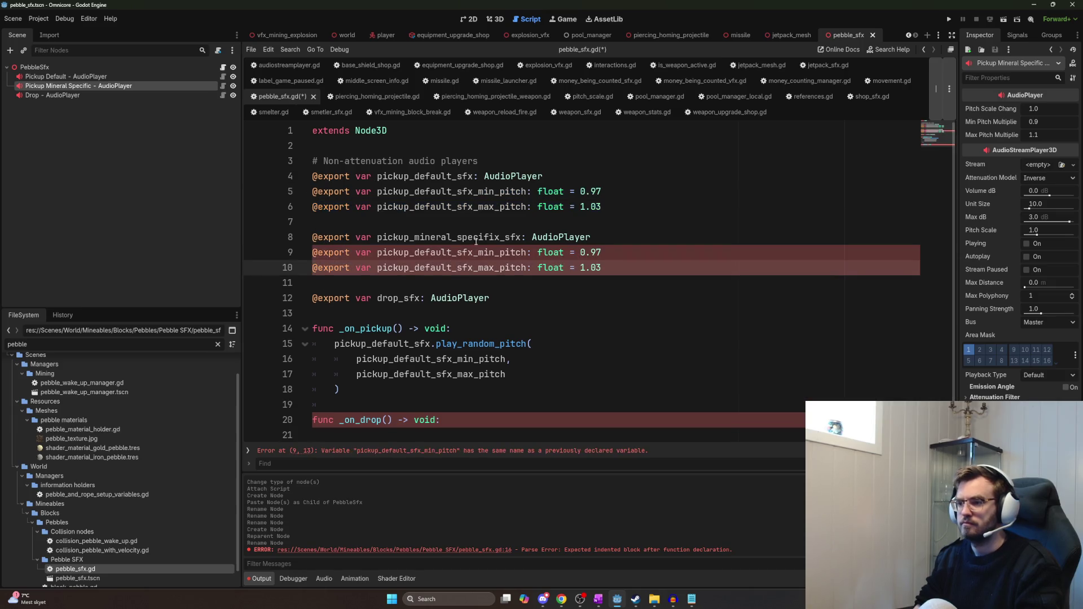
{"action": "mouse_move", "coordinate": [520, 235]}
{"action": "left_mouse_down"}
{"action": "mouse_move", "coordinate": [377, 237]}
{"action": "mouse_move", "coordinate": [524, 237]}
{"action": "left_mouse_up"}
{"action": "left_click", "coordinate": [377, 237]}
{"action": "left_click_drag", "start_coordinate": [499, 252], "coordinate": [377, 253]}
{"action": "key", "text": "ctrl+v"}
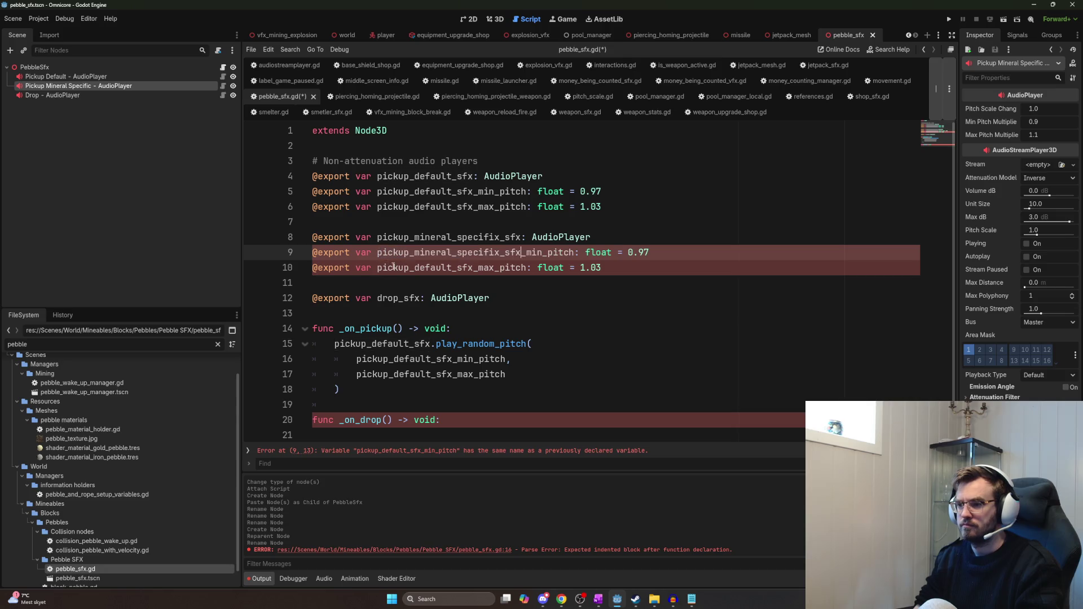
{"action": "left_click_drag", "start_coordinate": [471, 267], "coordinate": [377, 268]}
{"action": "key", "text": "ctrl+v"}
- Add drop_sfx_min_pitch 0.97 and drop_sfx_max_pitch 1.03 exports under drop_sfx, then save
{"action": "mouse_move", "coordinate": [675, 271]}
{"action": "left_mouse_down"}
{"action": "mouse_move", "coordinate": [313, 267]}
{"action": "mouse_move", "coordinate": [313, 252]}
{"action": "left_mouse_up"}
{"action": "left_click", "coordinate": [515, 300]}
{"action": "key", "text": "Return"}
{"action": "key", "text": "ctrl+v"}
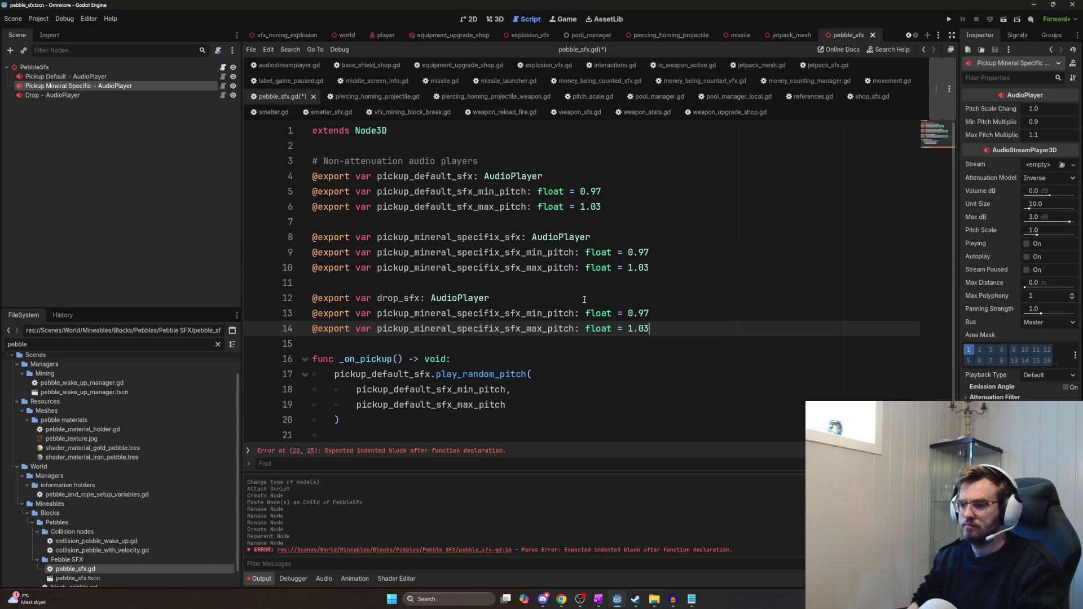
{"action": "mouse_move", "coordinate": [420, 298]}
{"action": "left_mouse_down"}
{"action": "mouse_move", "coordinate": [384, 298]}
{"action": "mouse_move", "coordinate": [380, 314]}
{"action": "mouse_move", "coordinate": [522, 315]}
{"action": "left_mouse_up"}
{"action": "type", "text": "drop_sfx"}
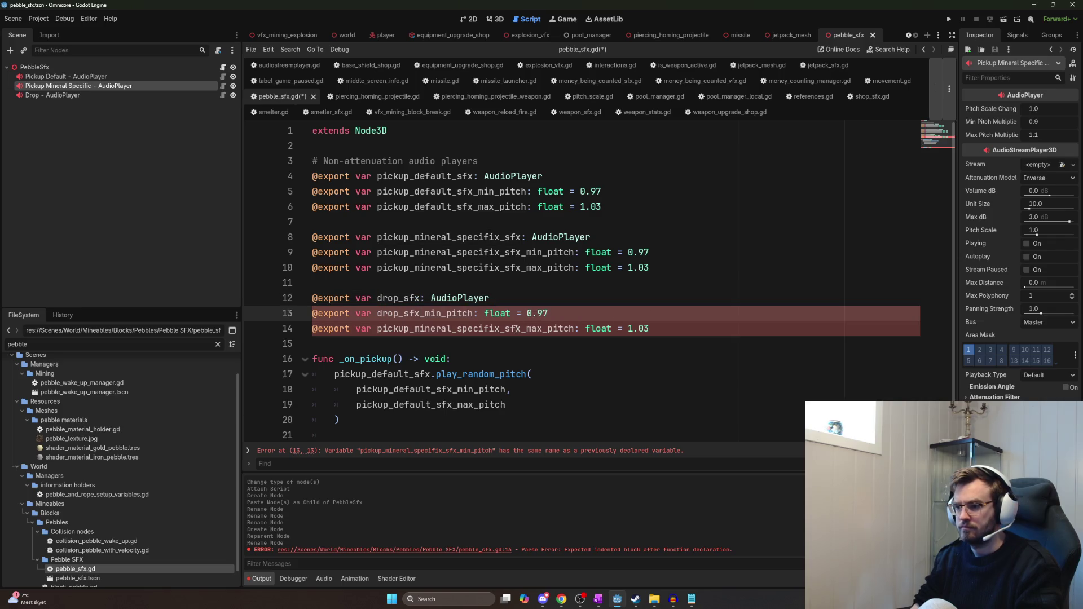
{"action": "double_click", "coordinate": [511, 328]}
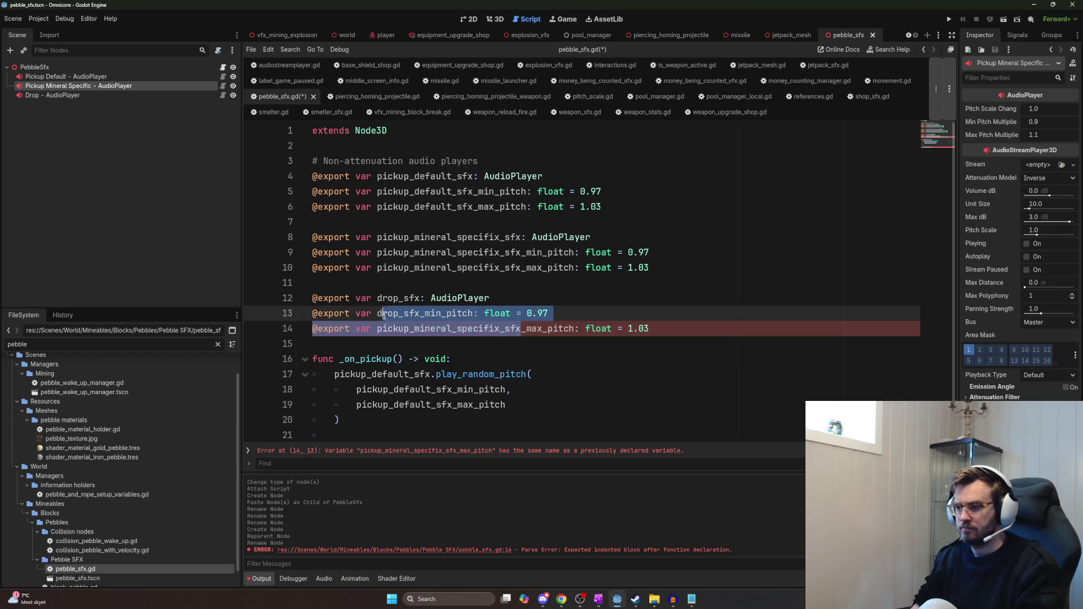
{"action": "type", "text": "drop_sfx"}
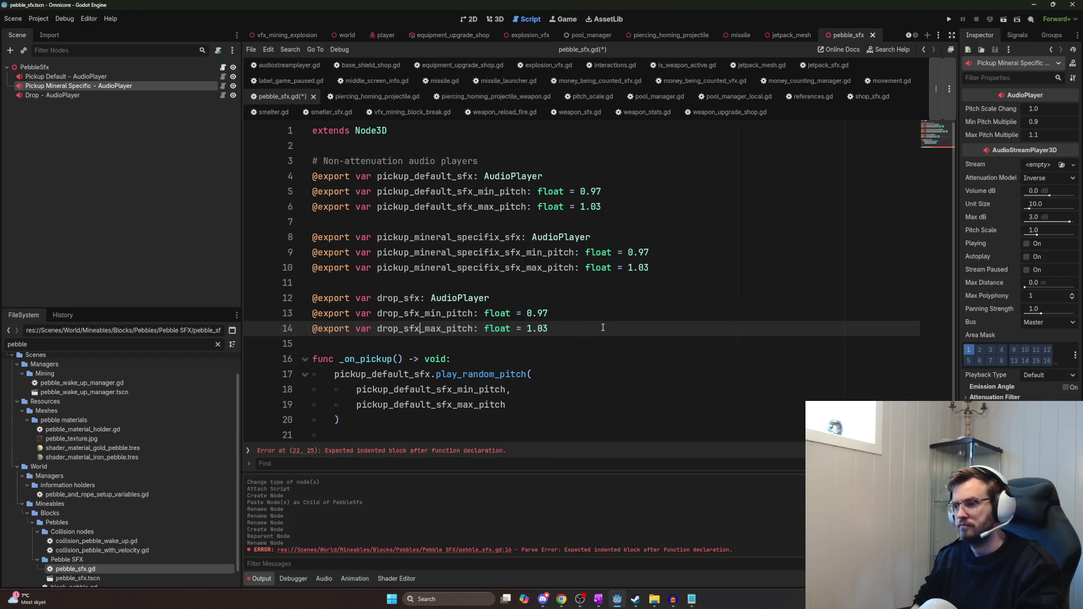
{"action": "key", "text": "ctrl+s"}
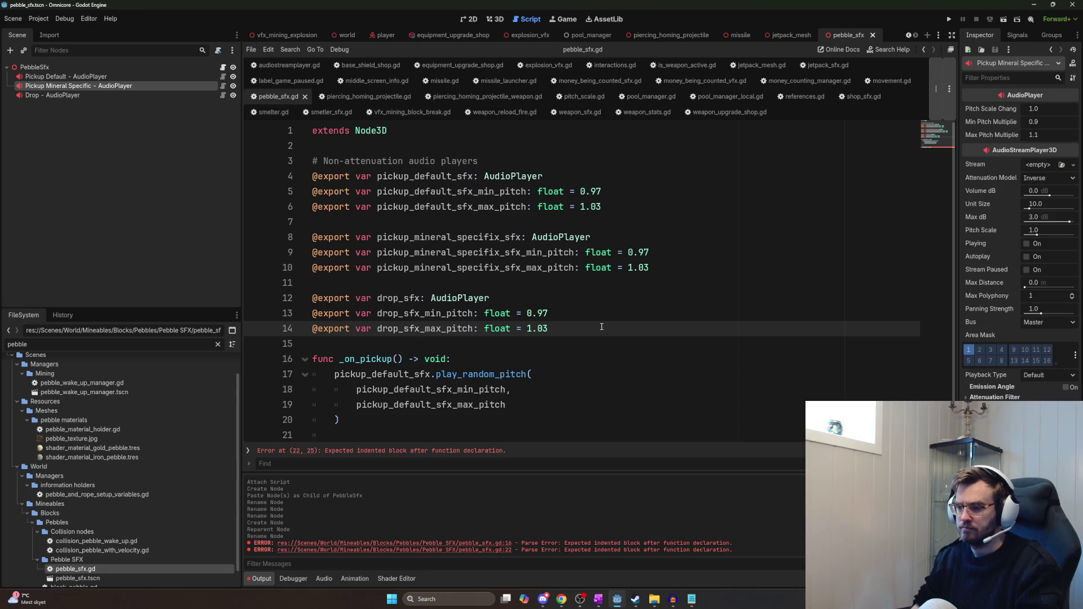
{"action": "scroll", "coordinate": [601, 327], "scroll_direction": "down", "scroll_amount": 1}
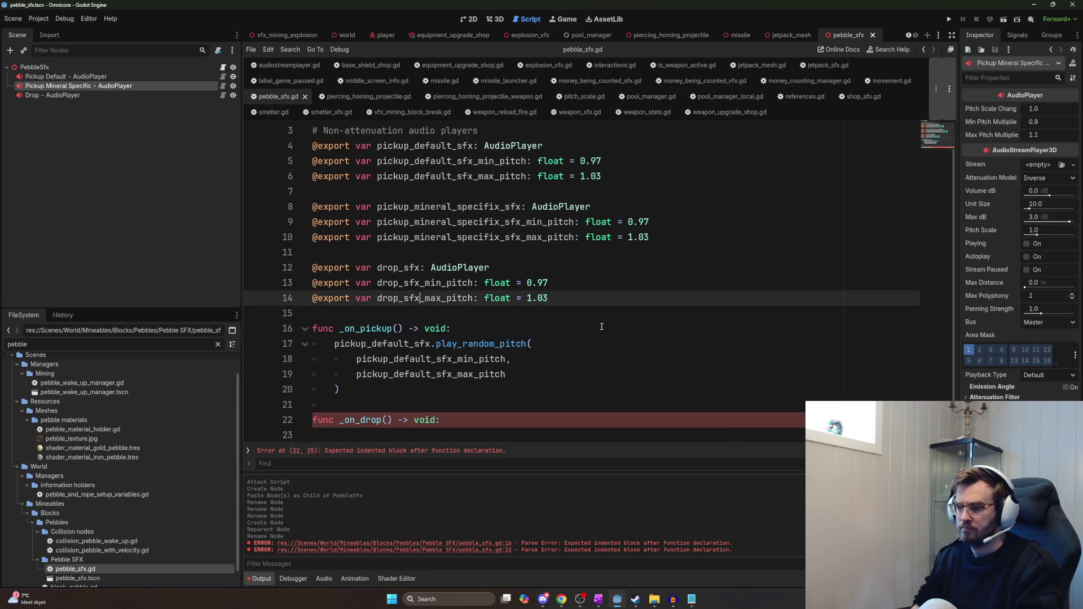
- Copy the play_random_pitch call from _on_pickup into the _on_drop body
{"action": "left_click", "coordinate": [451, 425]}
{"action": "key", "text": "Return"}
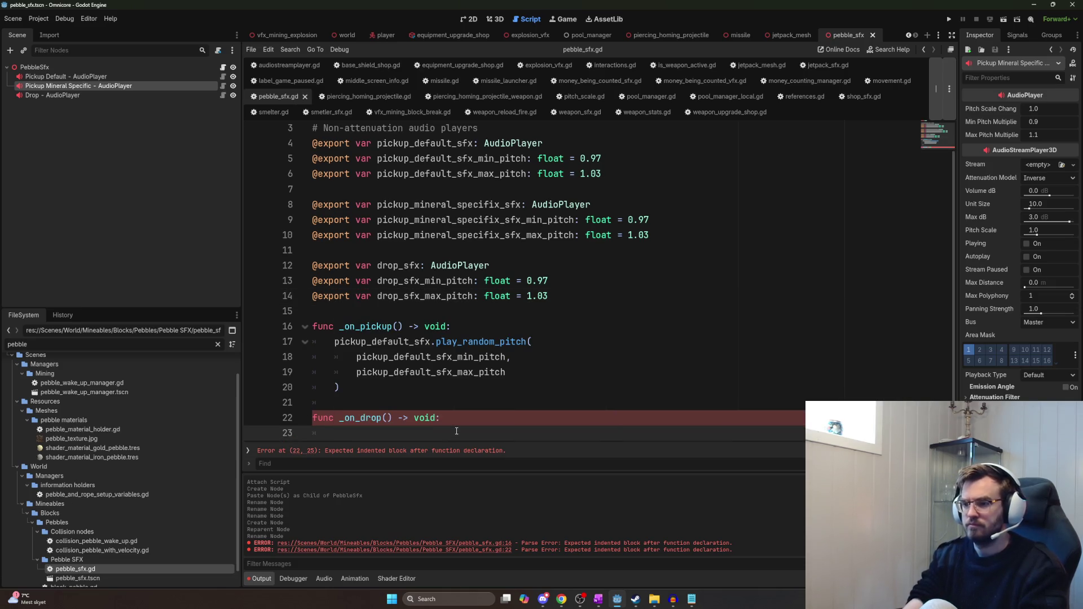
{"action": "left_click_drag", "start_coordinate": [405, 400], "coordinate": [334, 341]}
{"action": "key", "text": "ctrl+c"}
{"action": "left_click", "coordinate": [355, 433]}
{"action": "key", "text": "ctrl+v"}
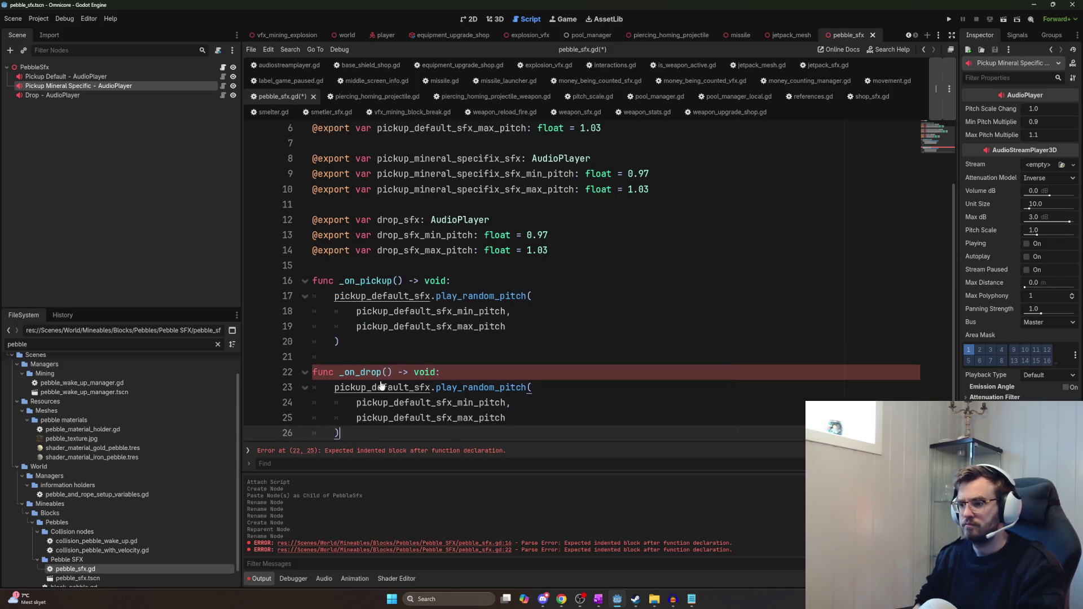
- Change pickup_default_sfx to drop_sfx on all three copied lines and save
{"action": "left_click_drag", "start_coordinate": [337, 390], "coordinate": [413, 389]}
{"action": "type", "text": "drop"}
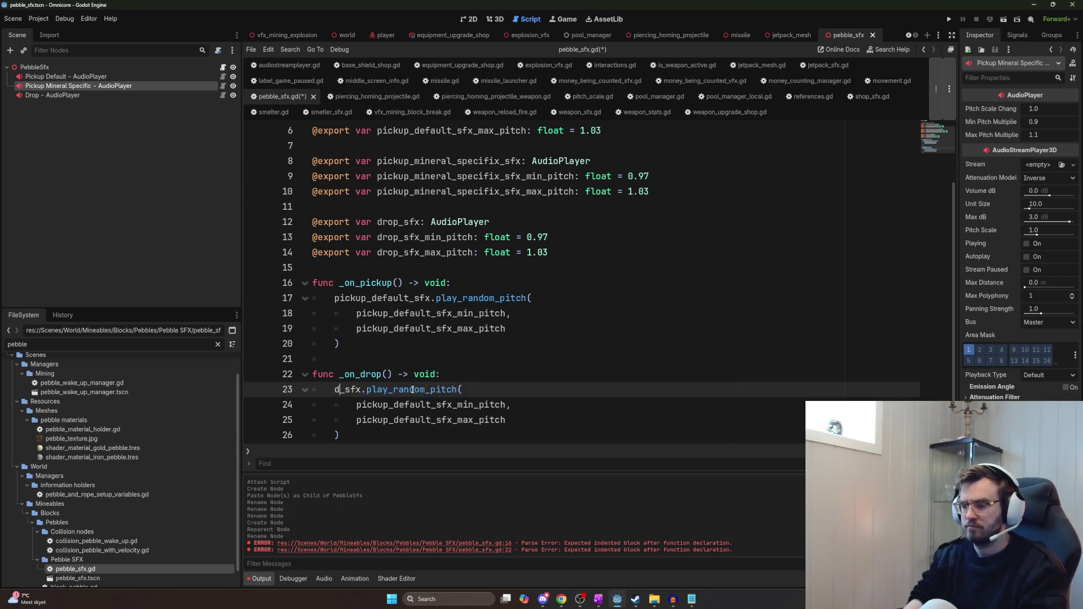
{"action": "left_click_drag", "start_coordinate": [337, 389], "coordinate": [361, 389]}
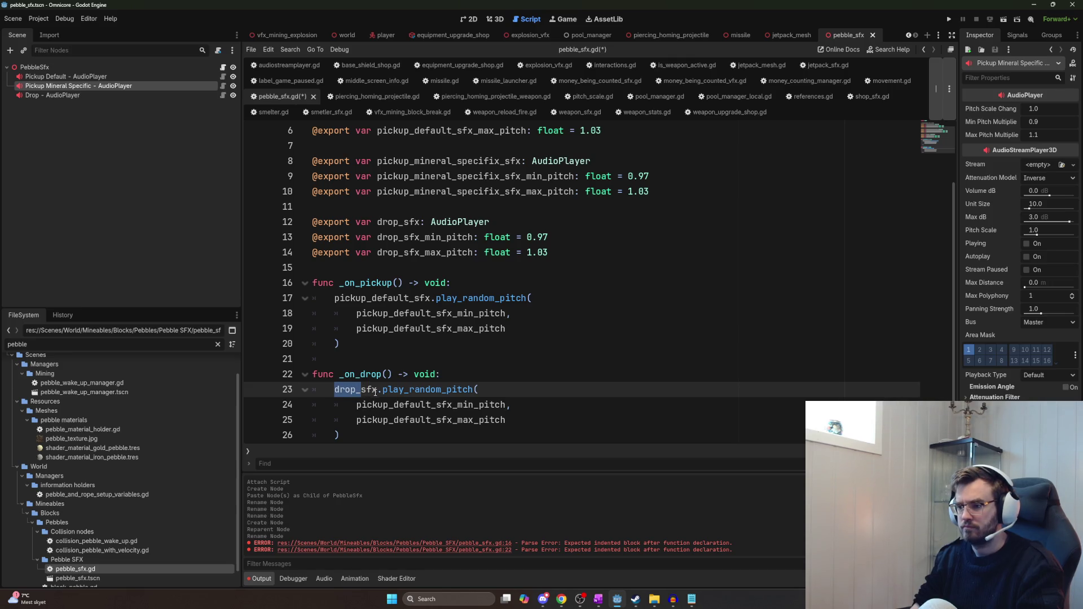
{"action": "left_click_drag", "start_coordinate": [357, 405], "coordinate": [451, 405]}
{"action": "key", "text": "ctrl+v"}
{"action": "left_click_drag", "start_coordinate": [357, 420], "coordinate": [451, 421]}
{"action": "key", "text": "ctrl+v"}
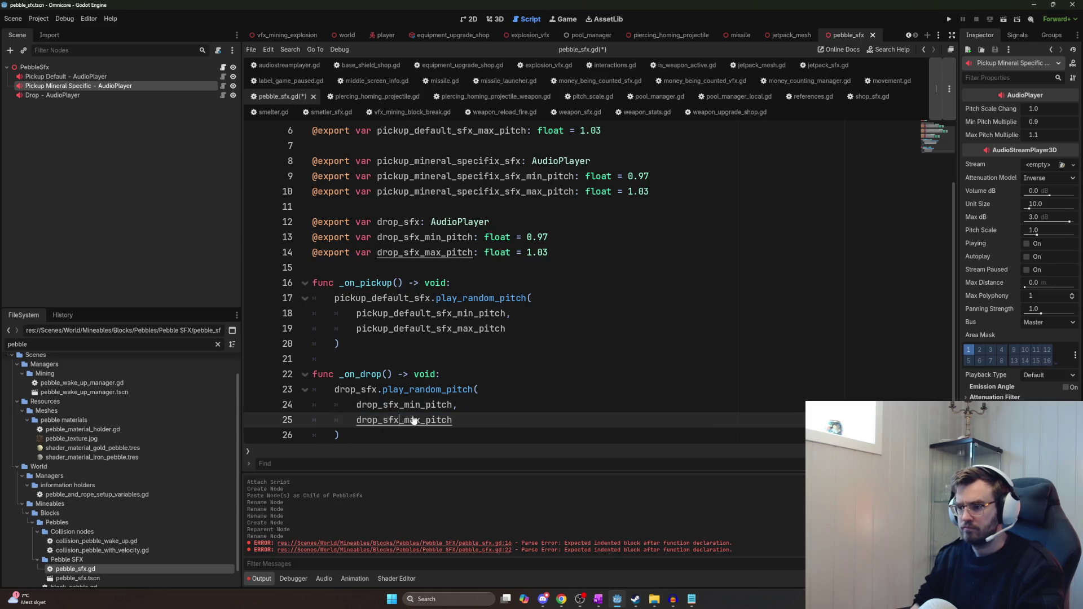
{"action": "left_click", "coordinate": [474, 405]}
{"action": "key", "text": "ctrl+s"}
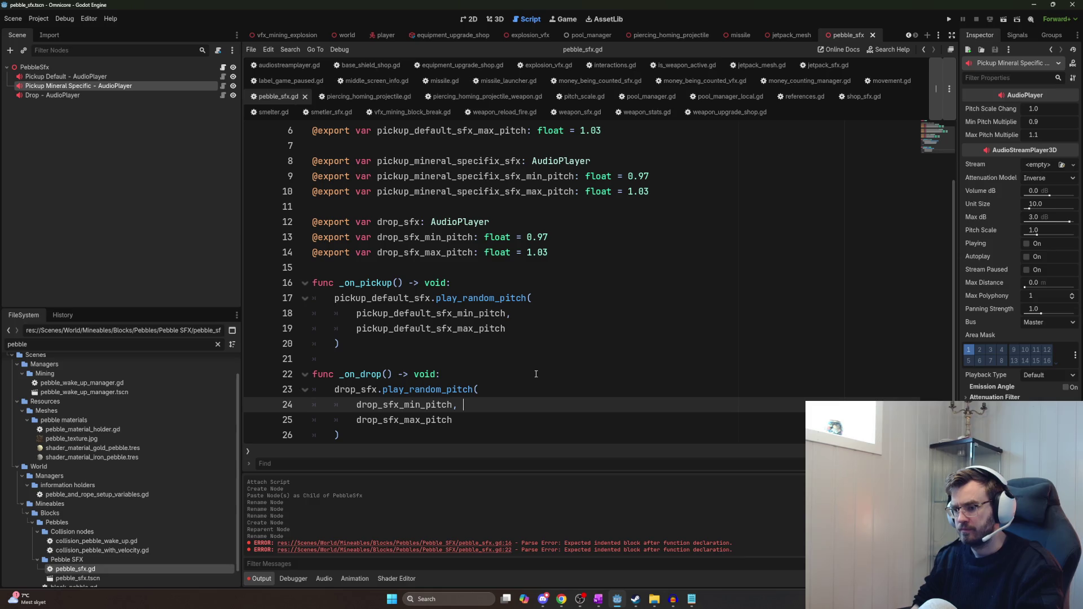
{"action": "scroll", "coordinate": [221, 422], "scroll_direction": "down", "scroll_amount": 1}
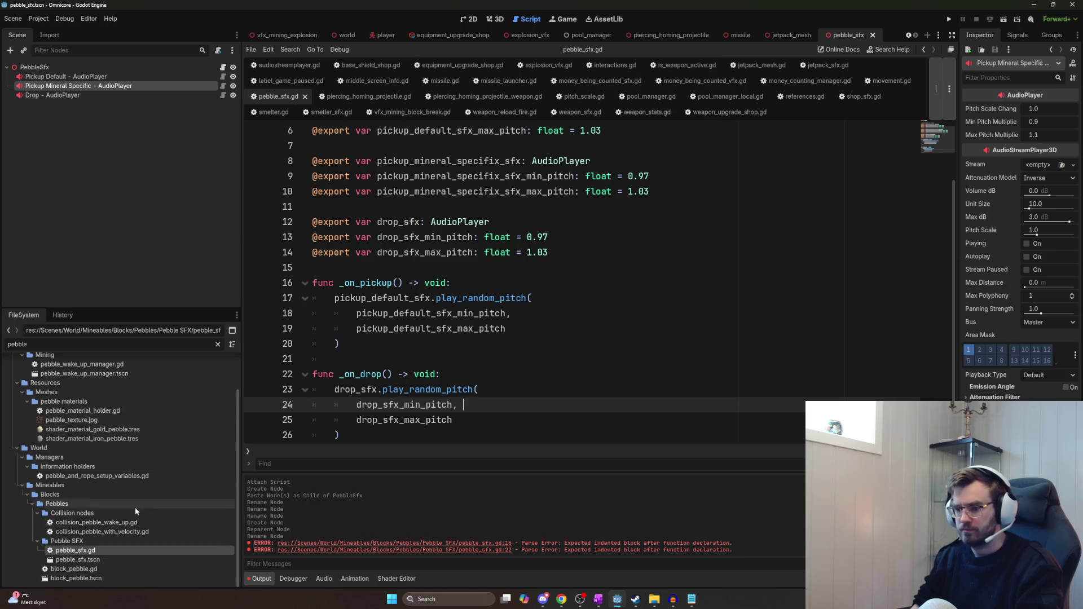
- Create a Pickup subfolder inside the Pebble SFX folder
{"action": "right_click", "coordinate": [93, 541]}
{"action": "mouse_move", "coordinate": [159, 438]}
{"action": "left_click", "coordinate": [236, 438]}
{"action": "type", "text": "Pickup"}
{"action": "key", "text": "Return"}
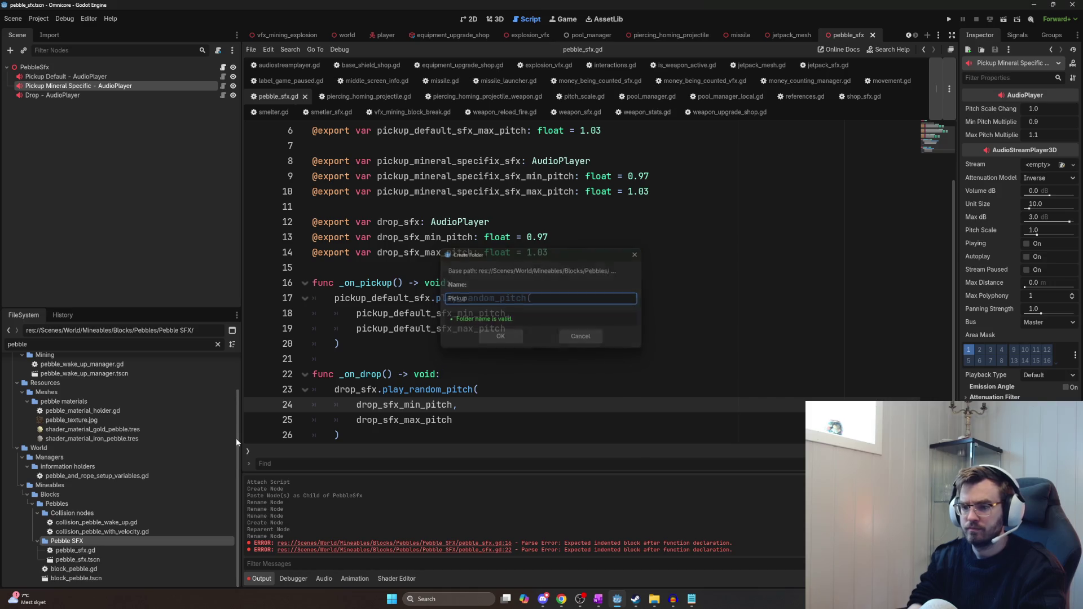
- Clear the pebble filter and add a Drop subfolder in Pebble SFX
{"action": "left_click", "coordinate": [218, 344]}
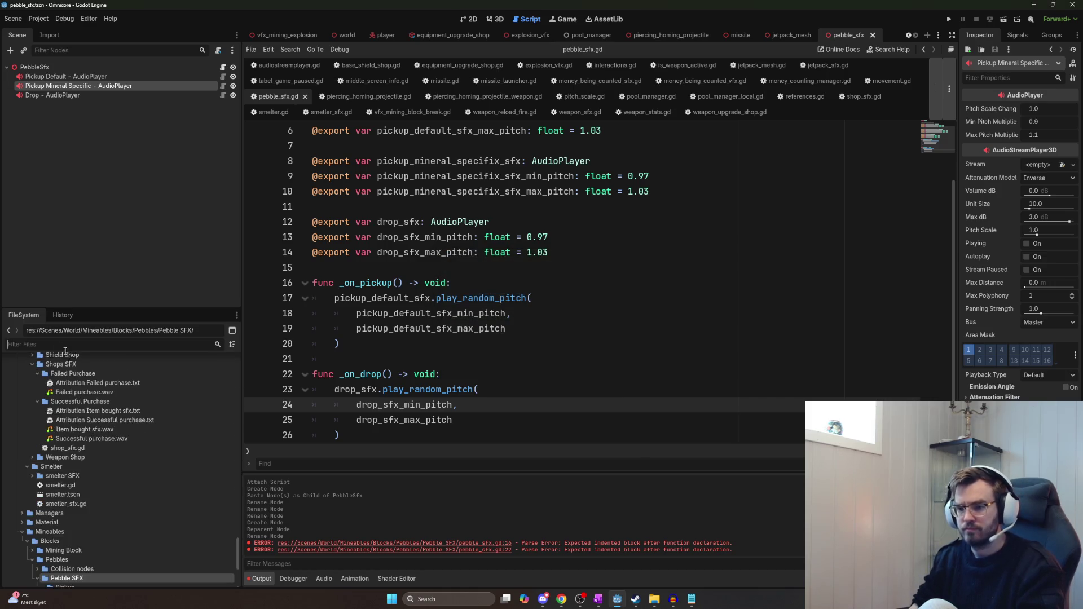
{"action": "scroll", "coordinate": [141, 469], "scroll_direction": "down", "scroll_amount": 3}
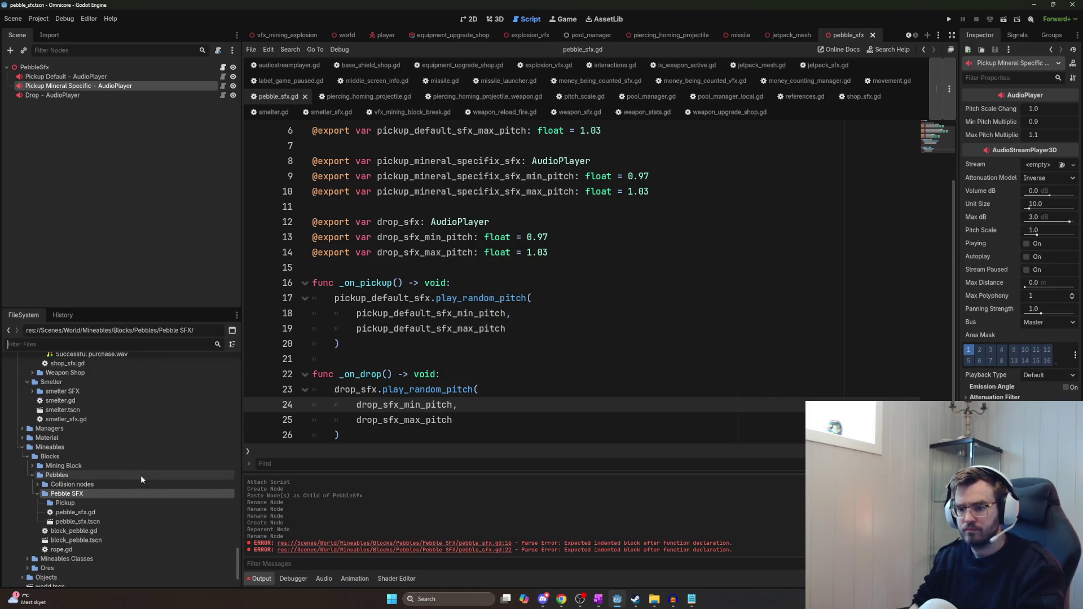
{"action": "right_click", "coordinate": [102, 492]}
{"action": "mouse_move", "coordinate": [141, 443]}
{"action": "left_click", "coordinate": [250, 437]}
{"action": "type", "text": "Drop"}
{"action": "key", "text": "Return"}
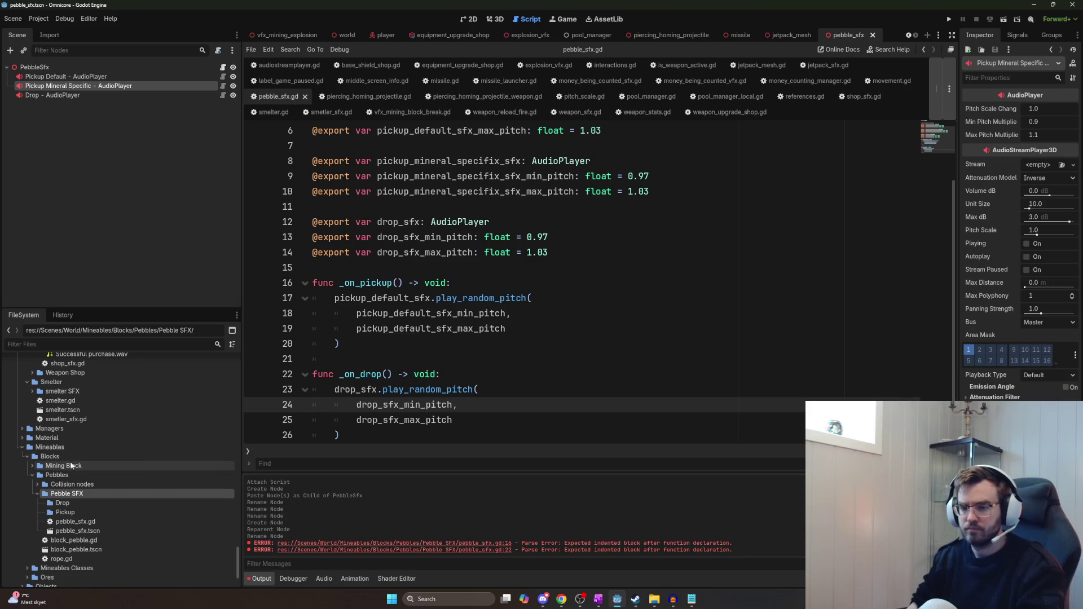
- Add a Collision subfolder in Pebble SFX
{"action": "right_click", "coordinate": [63, 493]}
{"action": "mouse_move", "coordinate": [109, 441]}
{"action": "left_click", "coordinate": [230, 438]}
{"action": "type", "text": "Collision"}
{"action": "key", "text": "Return"}
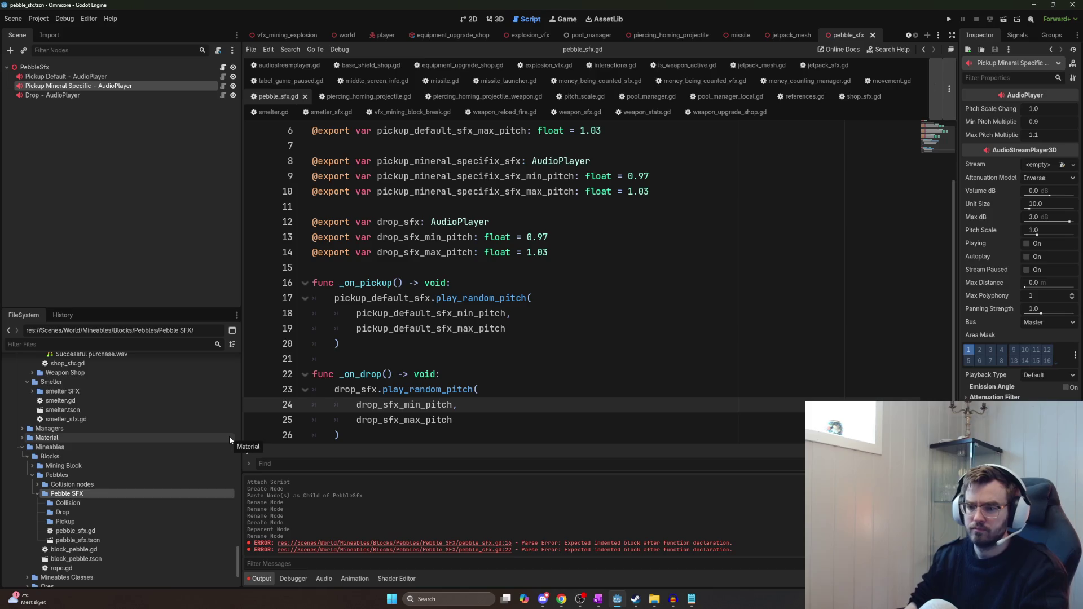
- Rename the Collision folder to 'Pebble Collision SFX'
{"action": "right_click", "coordinate": [87, 493]}
{"action": "left_click", "coordinate": [80, 501]}
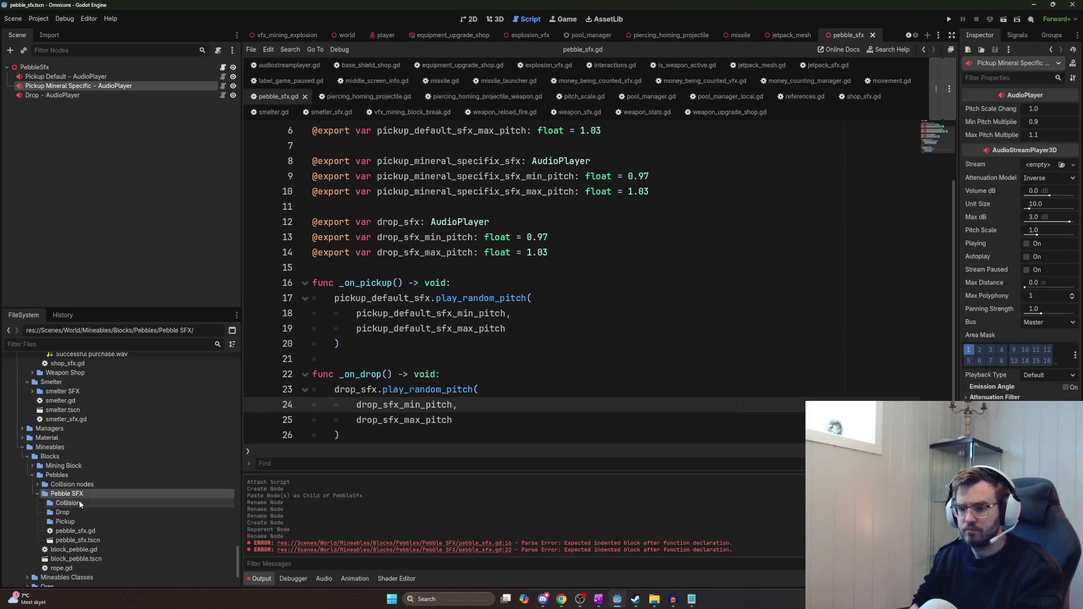
{"action": "left_click", "coordinate": [89, 505]}
{"action": "key", "text": "F2"}
{"action": "key", "text": "Home"}
{"action": "type", "text": "Pebble "}
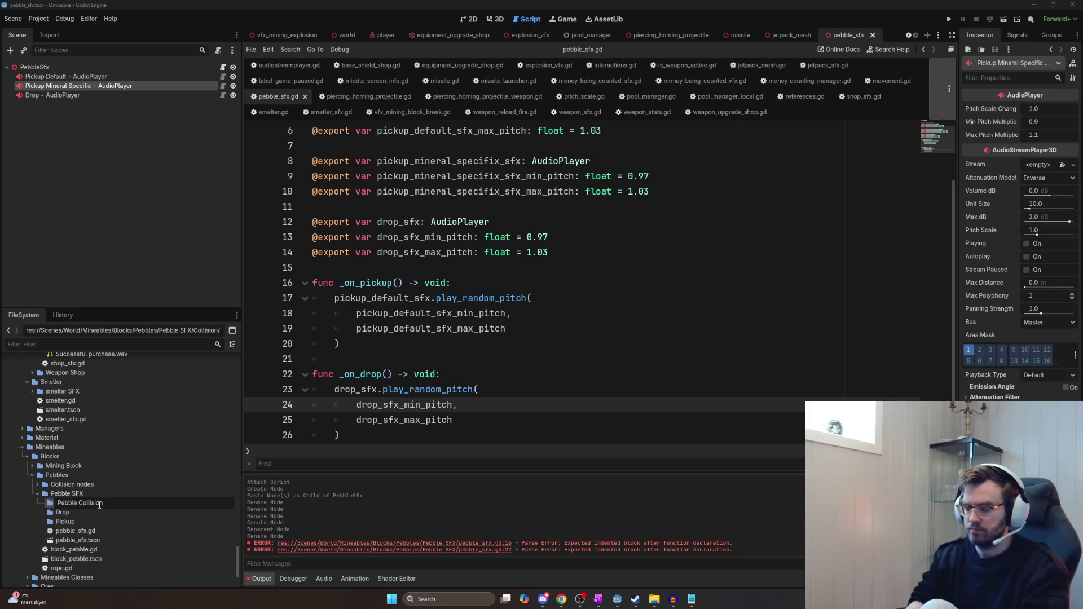
{"action": "type", "text": "SFX"}
{"action": "key", "text": "Return"}
- Rename the Pickup folder to 'Pebble Pickup SFX'
{"action": "left_click", "coordinate": [86, 520]}
{"action": "key", "text": "F2"}
{"action": "key", "text": "Home"}
{"action": "type", "text": "Pebble Pickup"}
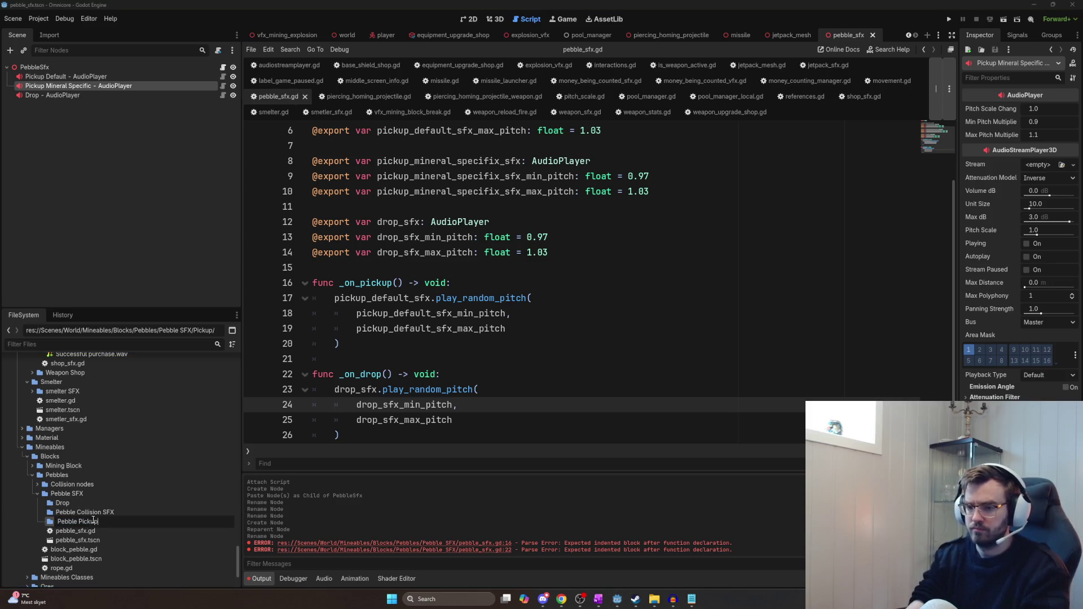
{"action": "type", "text": " SFX"}
{"action": "key", "text": "Return"}
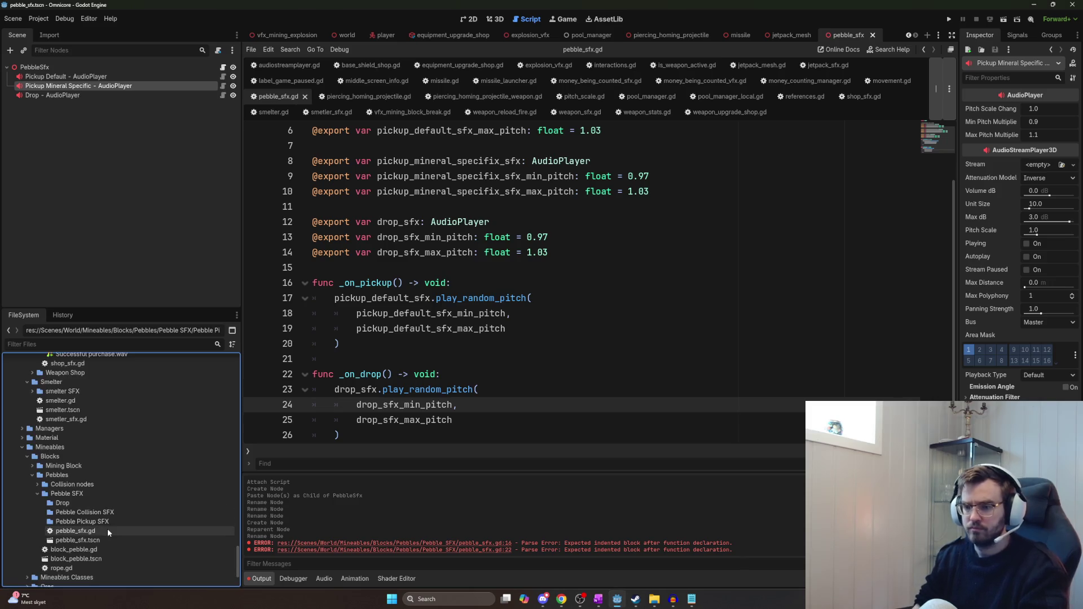
- Rename the Drop folder to 'Pebble Drop SFX'
{"action": "left_click", "coordinate": [88, 503]}
{"action": "key", "text": "F2"}
{"action": "key", "text": "Home"}
{"action": "type", "text": "Pebble"}
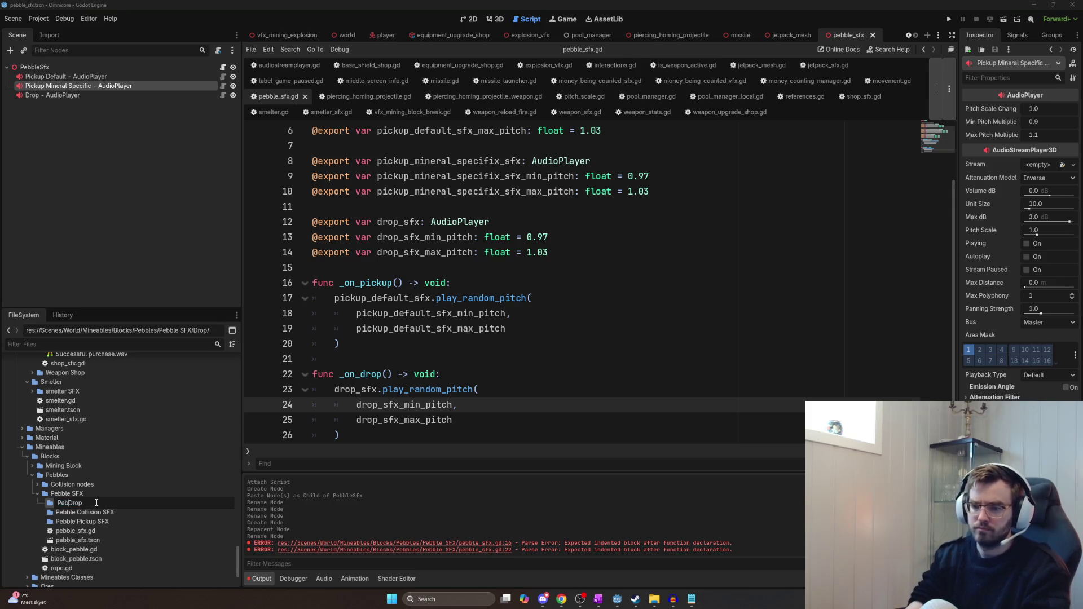
{"action": "key", "text": "End"}
{"action": "type", "text": "SFX"}
{"action": "key", "text": "Return"}
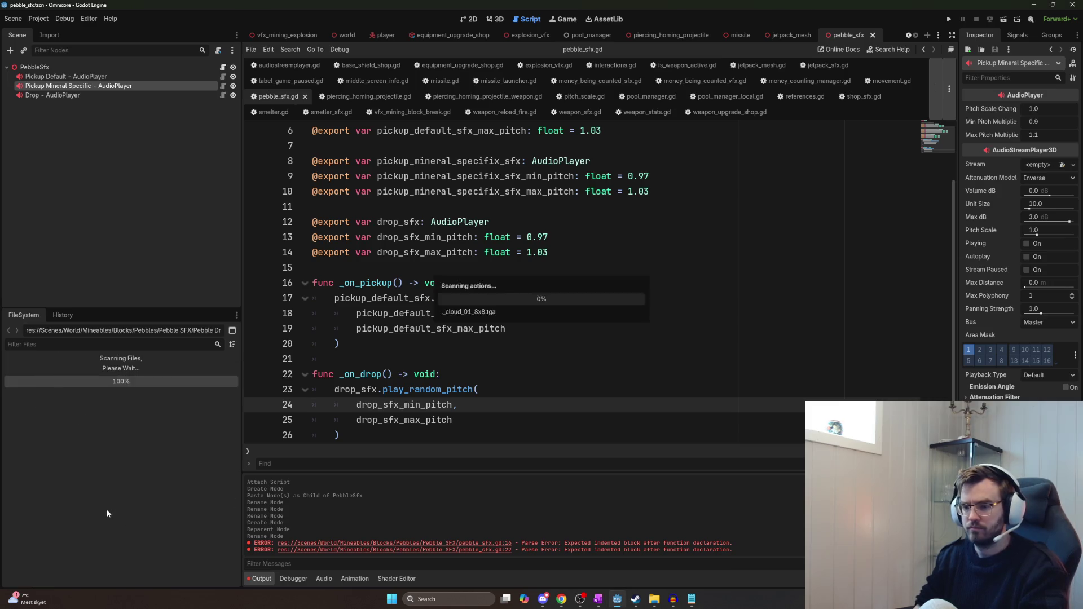
- Start another new folder in Pebble SFX, clearing the duplicate 'Pebble Collision SFX' name
{"action": "left_click", "coordinate": [101, 494]}
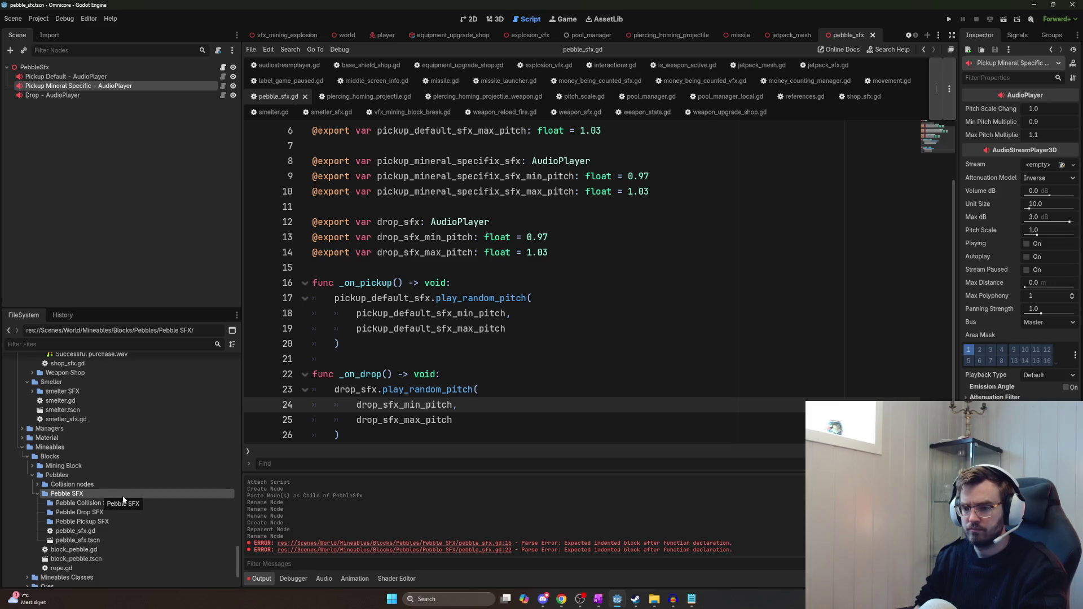
{"action": "right_click", "coordinate": [119, 492]}
{"action": "mouse_move", "coordinate": [188, 437]}
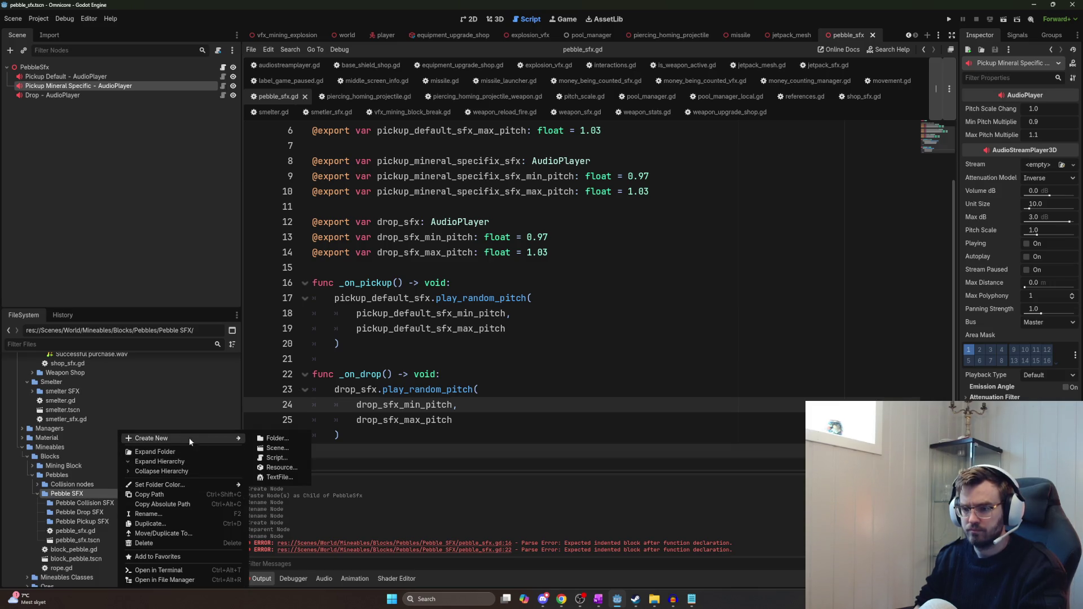
{"action": "left_click", "coordinate": [268, 439]}
{"action": "type", "text": "Pebble"}
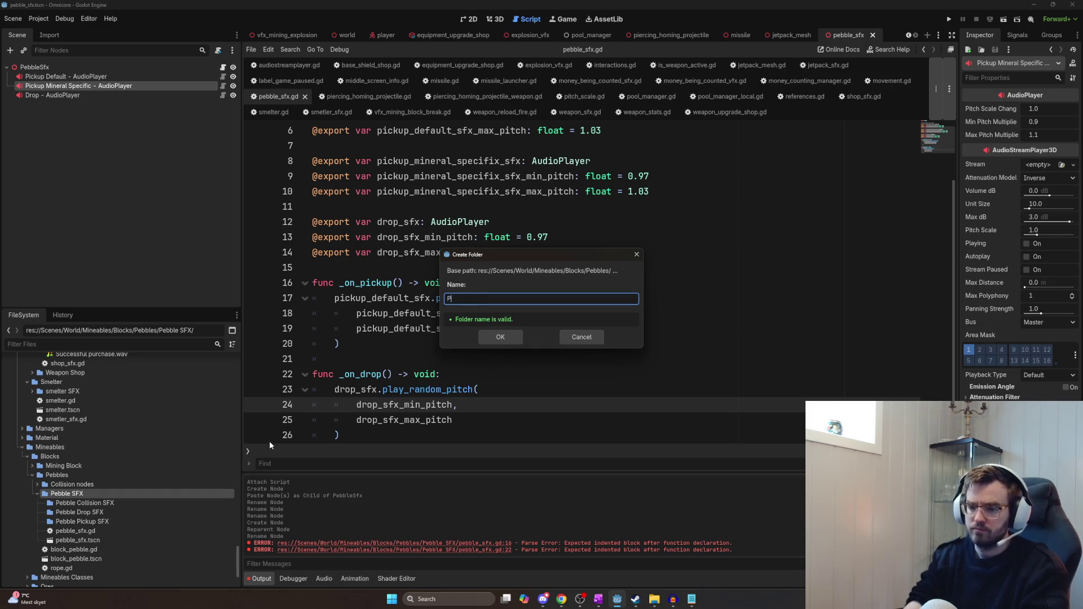
{"action": "type", "text": " Collision SFX"}
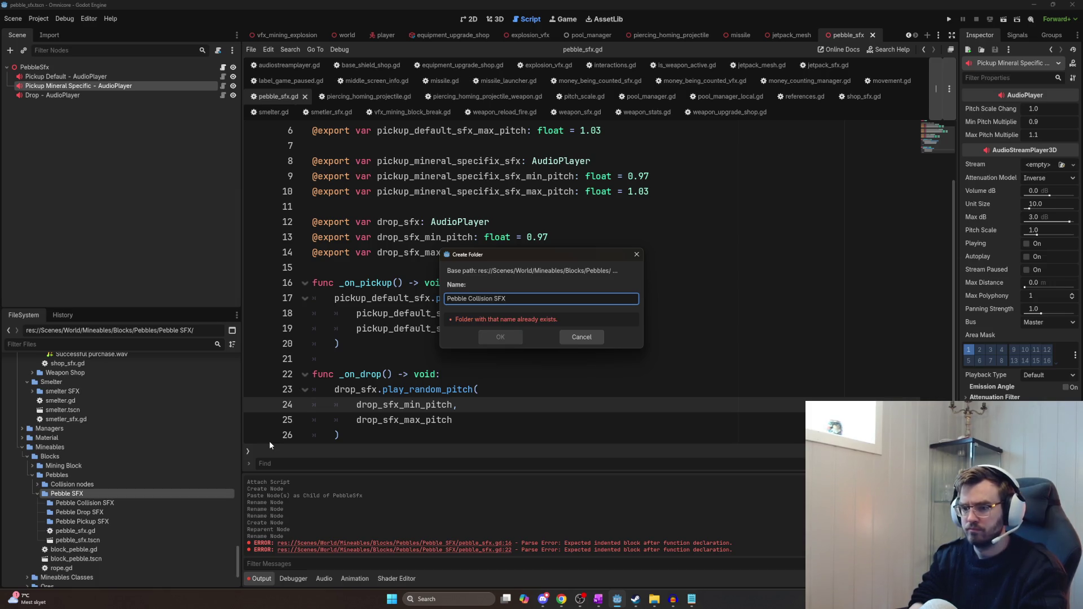
{"action": "key", "text": "ctrl+a"}
{"action": "key", "text": "BackSpace"}
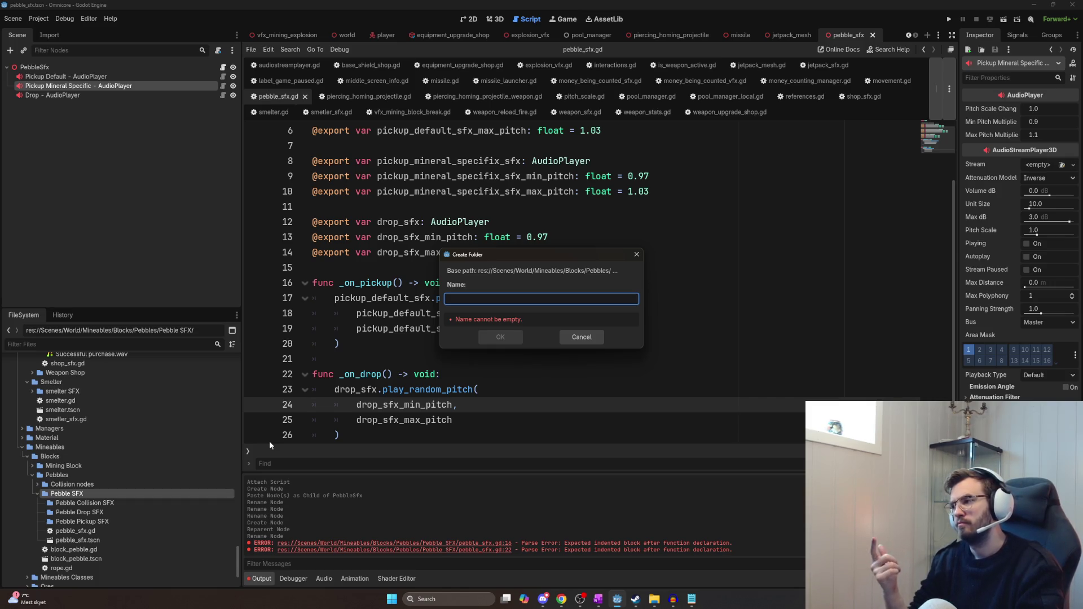
{"action": "key", "text": "alt+Tab"}
{"action": "key", "text": "alt+Tab"}
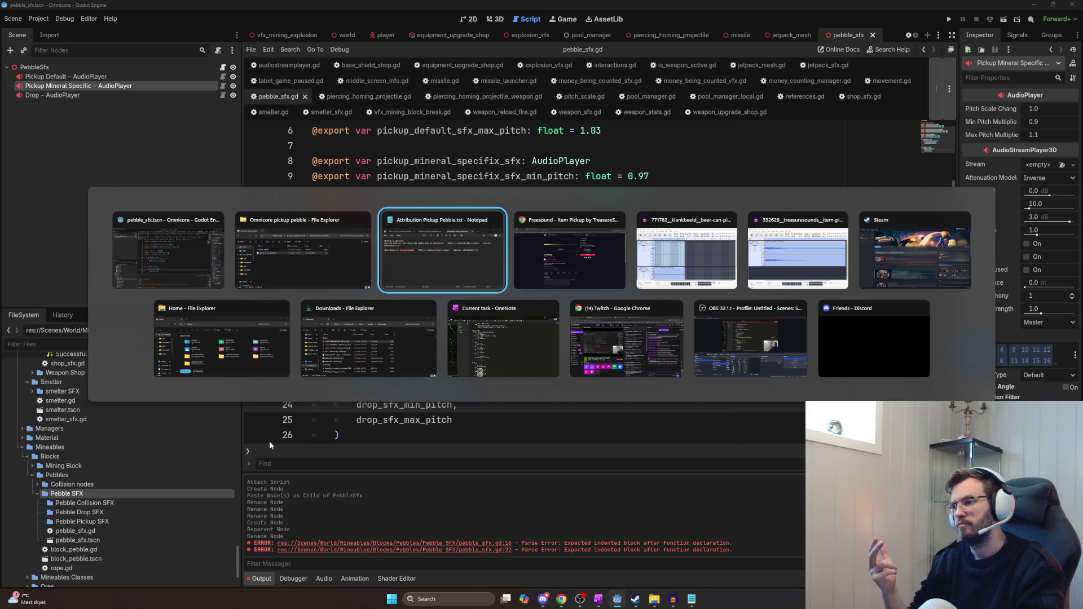
- Review the Iron and Bronze sound checklist in OneNote, then return to Godot's folder-name prompt
{"action": "key", "text": "alt+Tab"}
{"action": "key", "text": "alt+Tab"}
{"action": "key", "text": "alt+shift+Tab"}
{"action": "key", "text": "alt+Tab"}
{"action": "key", "text": "alt+Tab"}
{"action": "key", "text": "alt+Tab"}
{"action": "key", "text": "alt+Tab"}
{"action": "key", "text": "alt+Tab"}
{"action": "key", "text": "alt+Tab"}
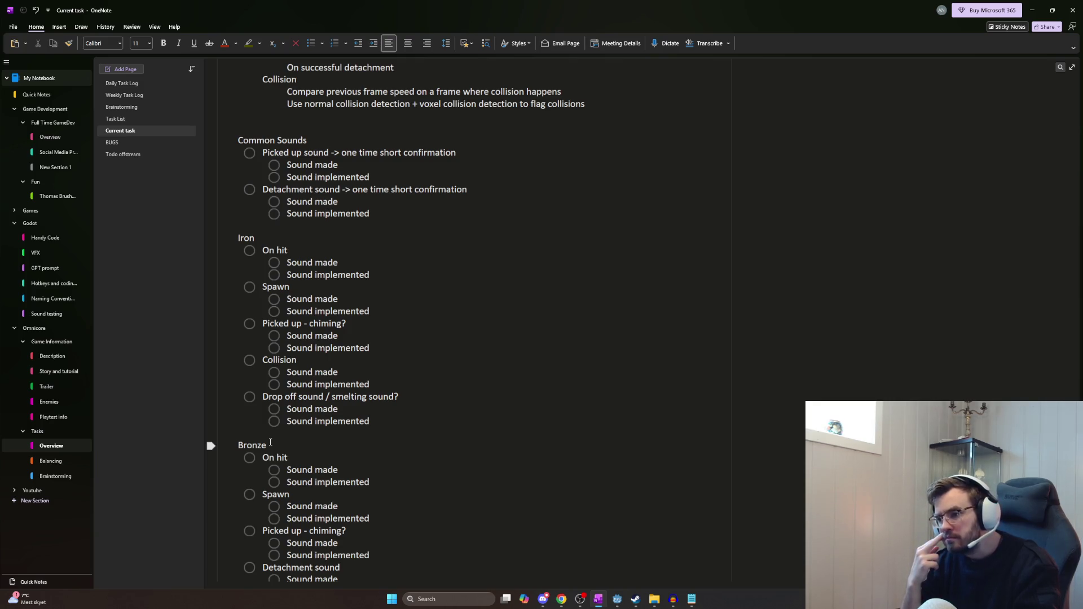
{"action": "key", "text": "alt+Tab"}
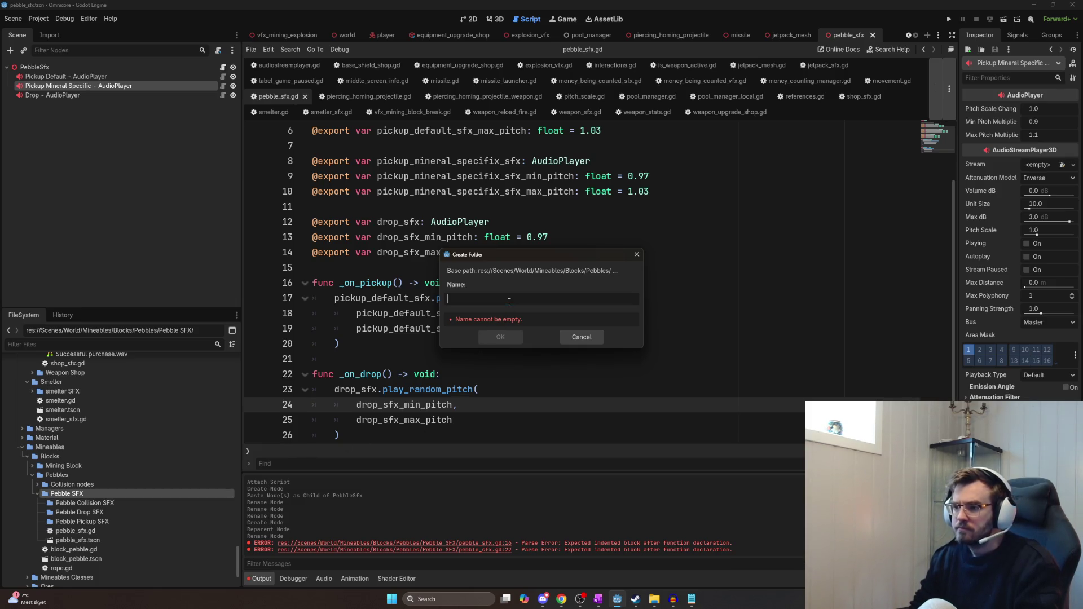
- Create 'Pebble Smelting Sound' and 'Pebble Spawn Sound' folders in Pebble SFX
{"action": "type", "text": "P"}
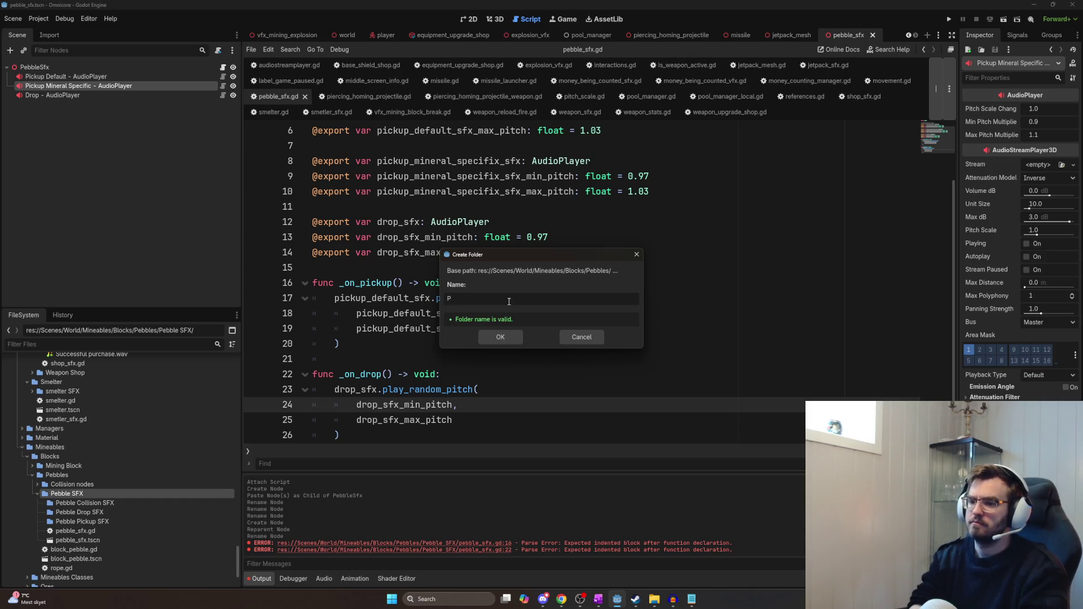
{"action": "type", "text": "ebble Sme"}
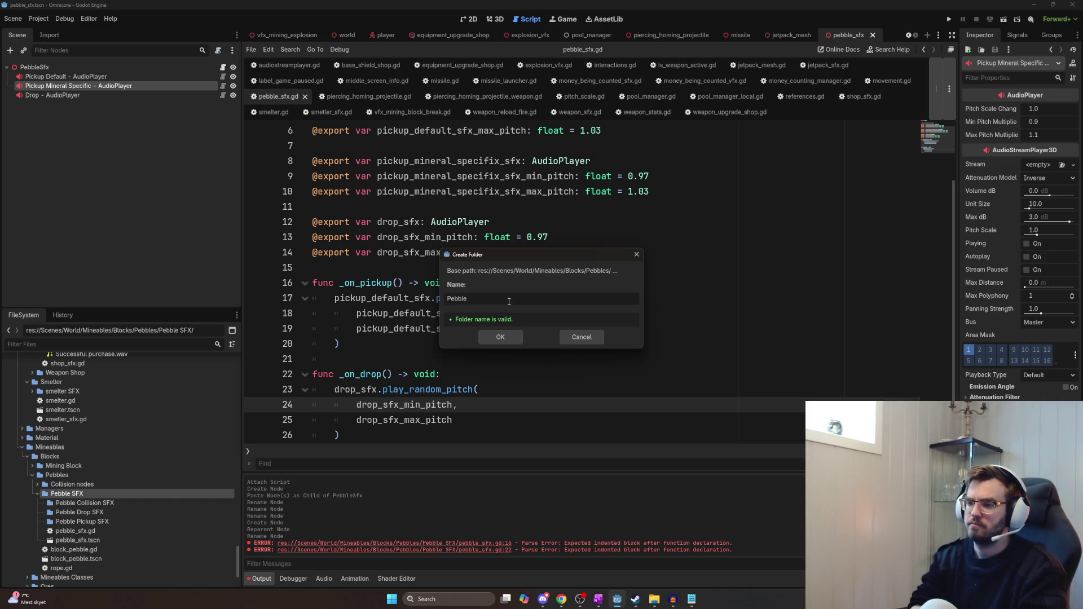
{"action": "type", "text": "lting Sound"}
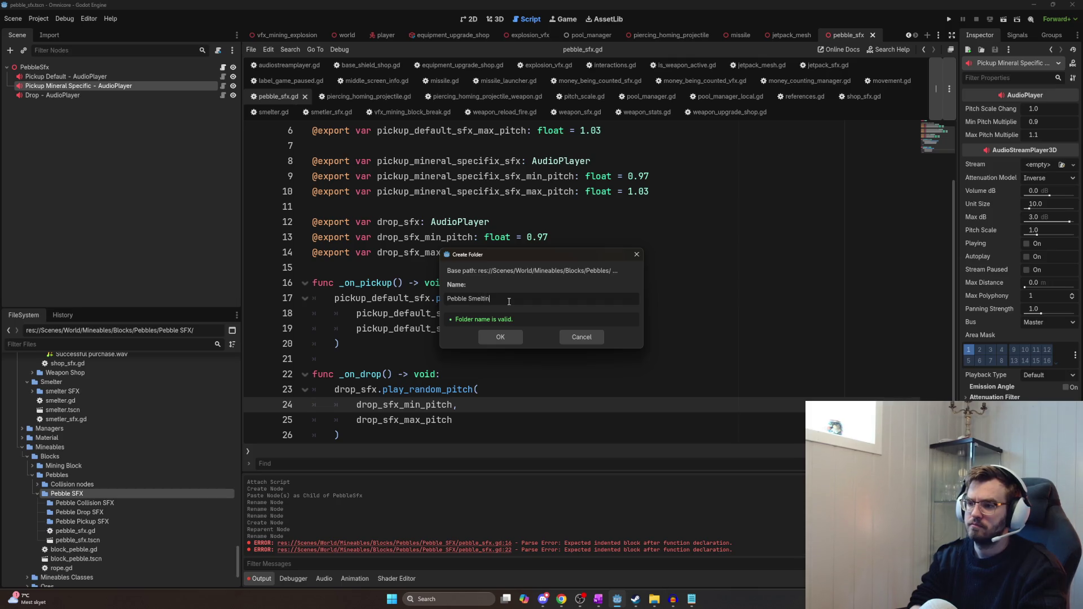
{"action": "key", "text": "Return"}
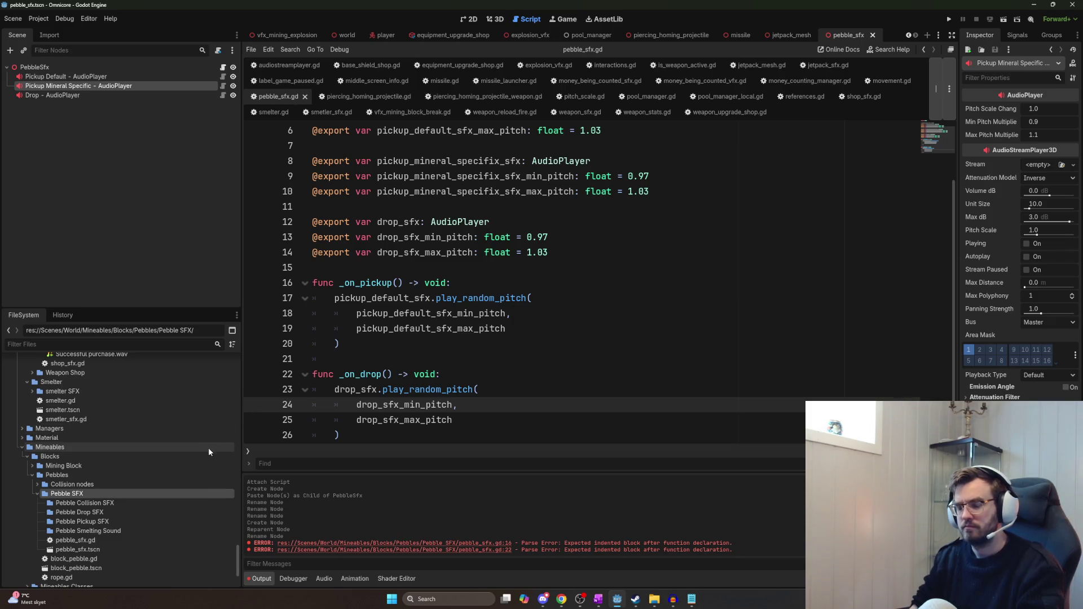
{"action": "right_click", "coordinate": [154, 492]}
{"action": "mouse_move", "coordinate": [265, 439]}
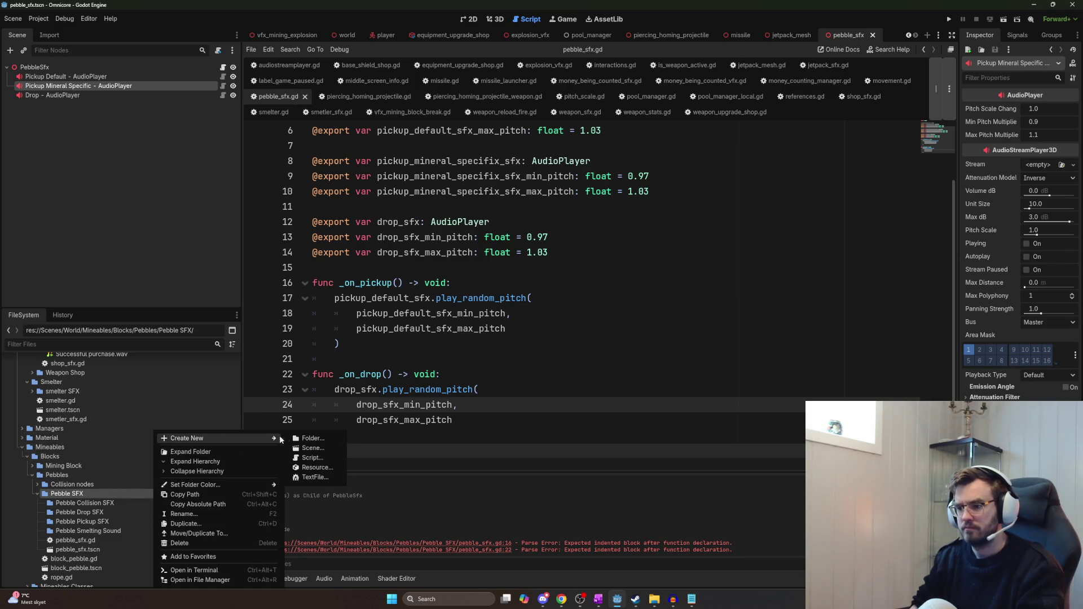
{"action": "left_click", "coordinate": [303, 439]}
{"action": "type", "text": "Pebble"}
{"action": "key", "text": "alt+Tab"}
{"action": "key", "text": "Tab"}
{"action": "key", "text": "shift+Tab"}
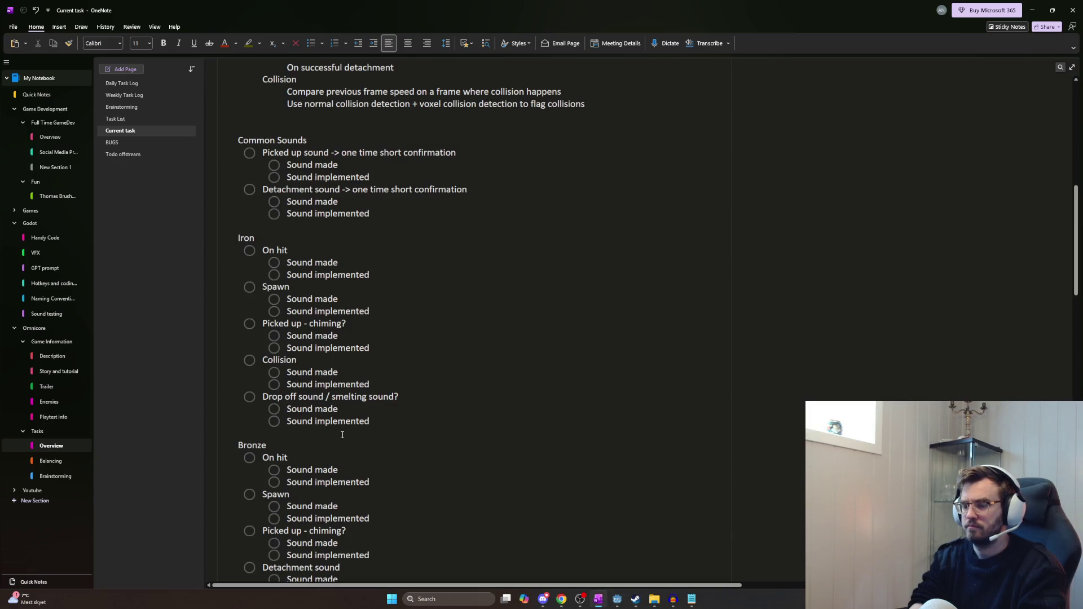
{"action": "key", "text": "alt+Tab"}
{"action": "type", "text": "pawn Sound"}
{"action": "key", "text": "Return"}
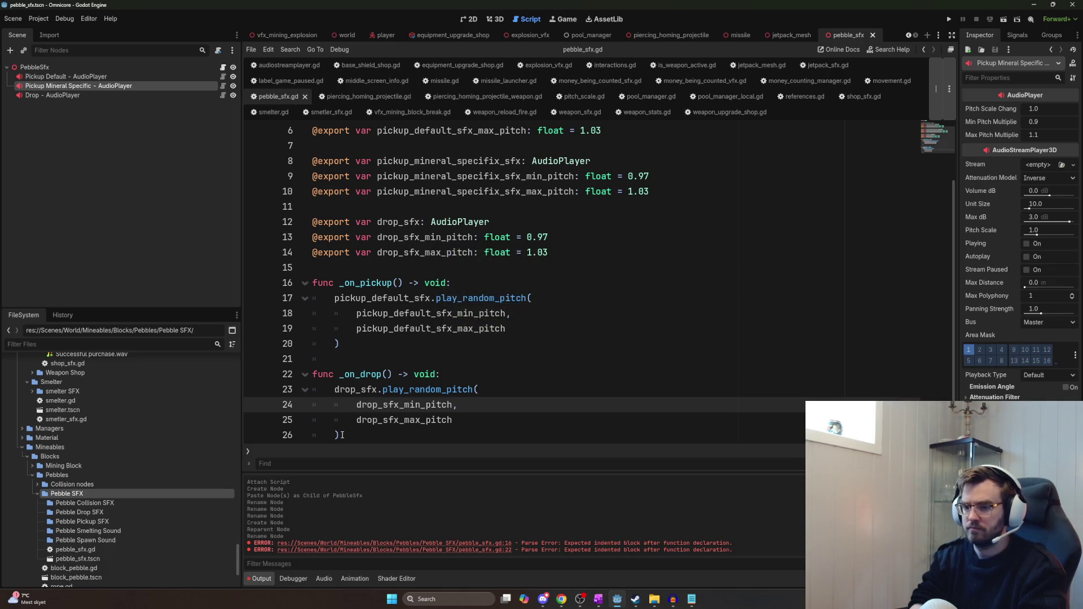
- Rename the new folders so they end in SFX, e.g. 'Pebble Spawn SFX'
{"action": "left_click", "coordinate": [144, 530]}
{"action": "key", "text": "F2"}
{"action": "key", "text": "Return"}
{"action": "left_click", "coordinate": [123, 541]}
{"action": "key", "text": "F2"}
{"action": "left_click", "coordinate": [130, 540]}
{"action": "key", "text": "BackSpace"}
{"action": "key", "text": "BackSpace"}
{"action": "key", "text": "BackSpace"}
{"action": "type", "text": "SFX"}
{"action": "key", "text": "Return"}
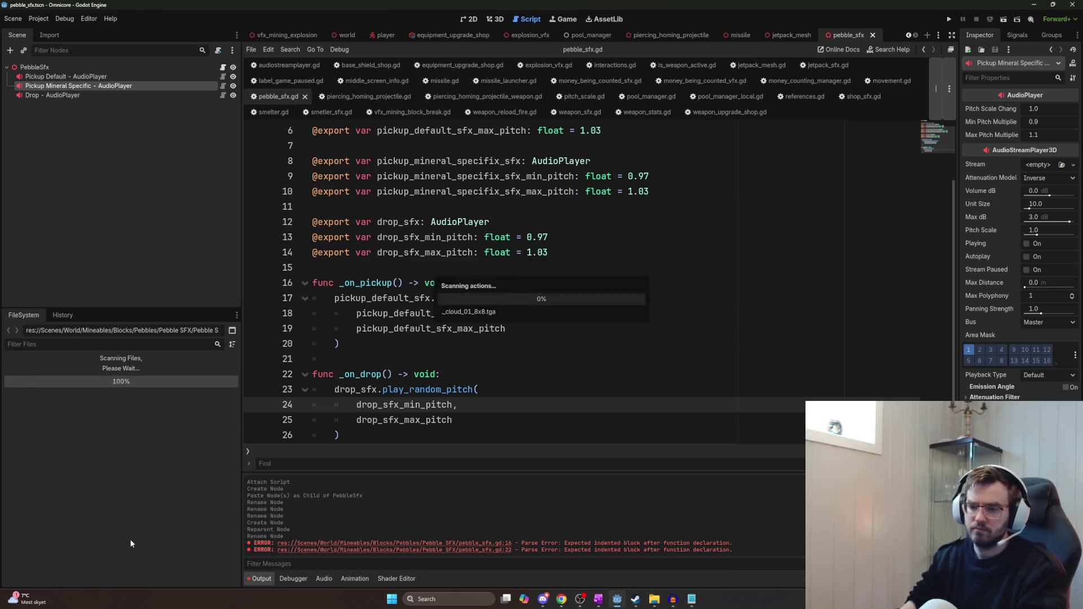
{"action": "key", "text": "alt+Tab"}
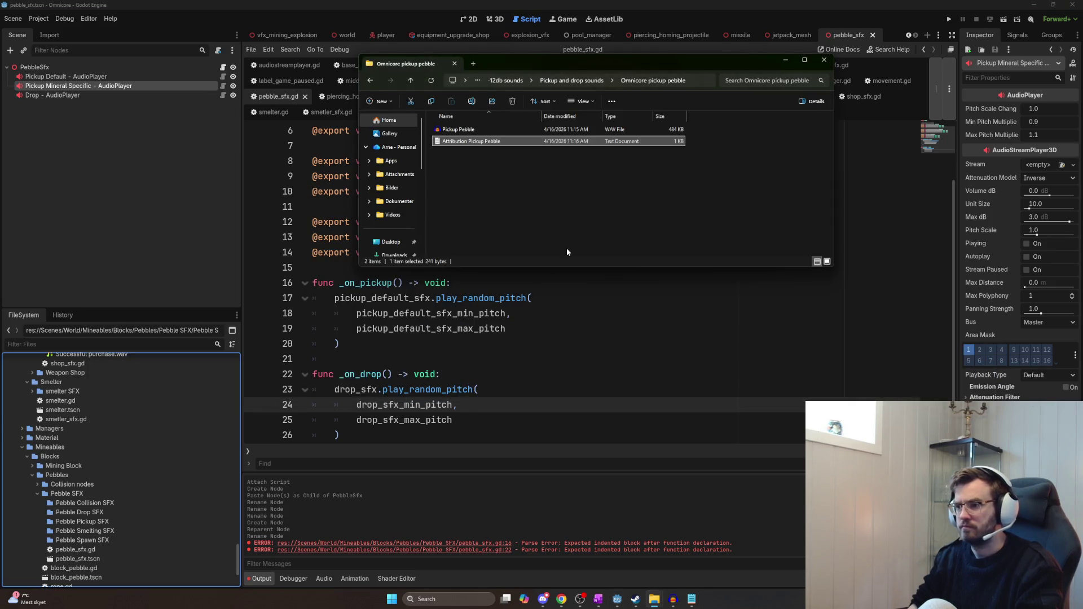
- Drag the Omnicore pickup and drop pebble sounds with attributions into Pebble Pickup SFX and Pebble Drop SFX
{"action": "left_click", "coordinate": [462, 129], "text": "shift"}
{"action": "mouse_move", "coordinate": [462, 133]}
{"action": "left_mouse_down"}
{"action": "mouse_move", "coordinate": [466, 185]}
{"action": "mouse_move", "coordinate": [261, 422]}
{"action": "mouse_move", "coordinate": [118, 467]}
{"action": "mouse_move", "coordinate": [87, 512]}
{"action": "mouse_move", "coordinate": [90, 525]}
{"action": "left_mouse_up"}
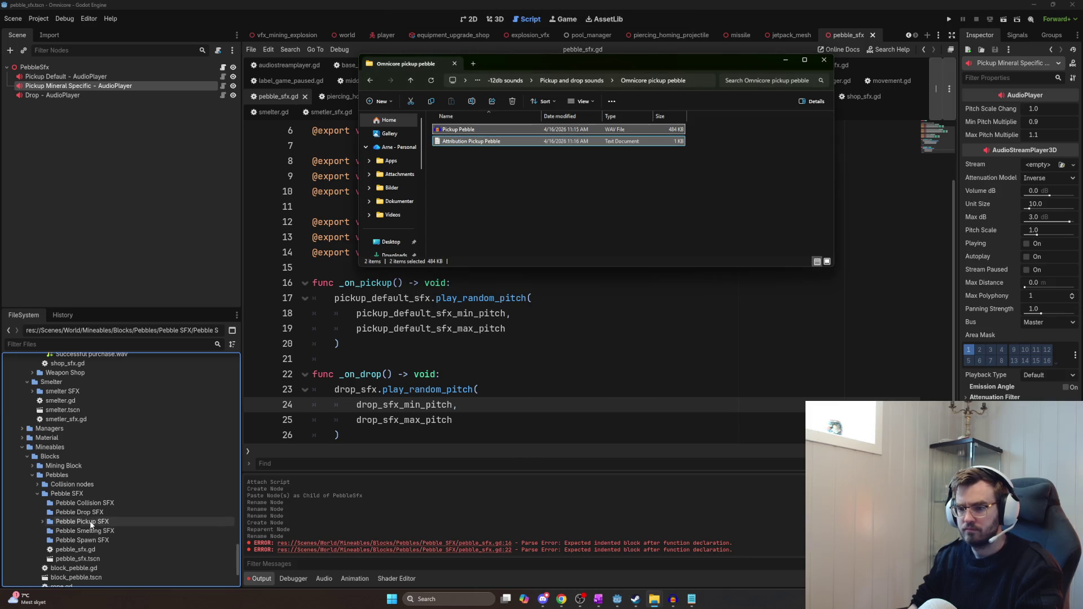
{"action": "left_click", "coordinate": [374, 82]}
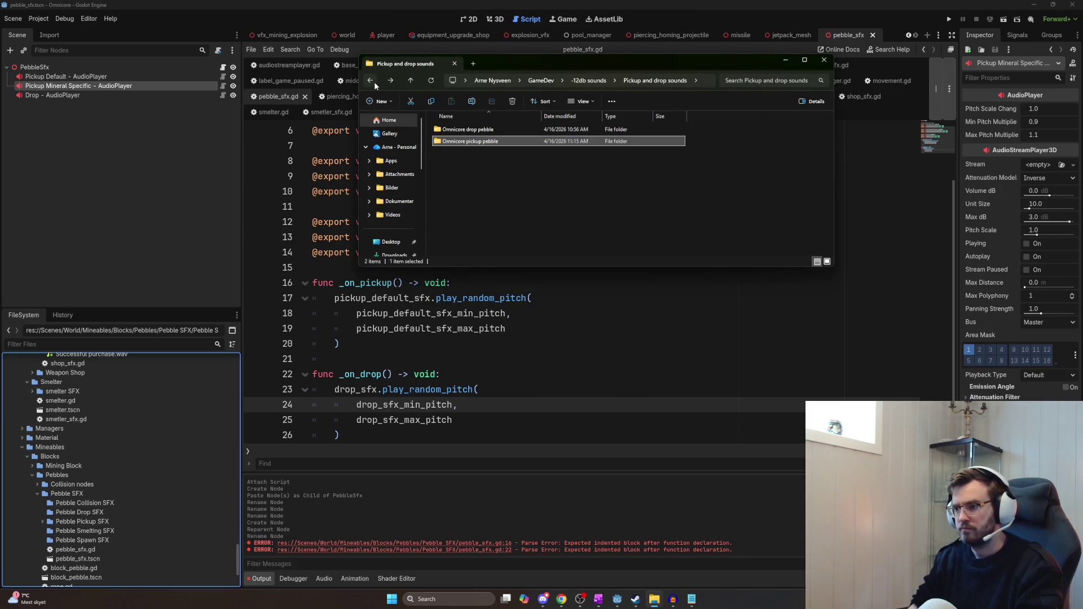
{"action": "double_click", "coordinate": [471, 129]}
{"action": "left_click", "coordinate": [467, 142]}
{"action": "key", "text": "ctrl+a"}
{"action": "mouse_move", "coordinate": [468, 142]}
{"action": "left_mouse_down"}
{"action": "mouse_move", "coordinate": [297, 373]}
{"action": "mouse_move", "coordinate": [90, 534]}
{"action": "mouse_move", "coordinate": [87, 512]}
{"action": "left_mouse_up"}
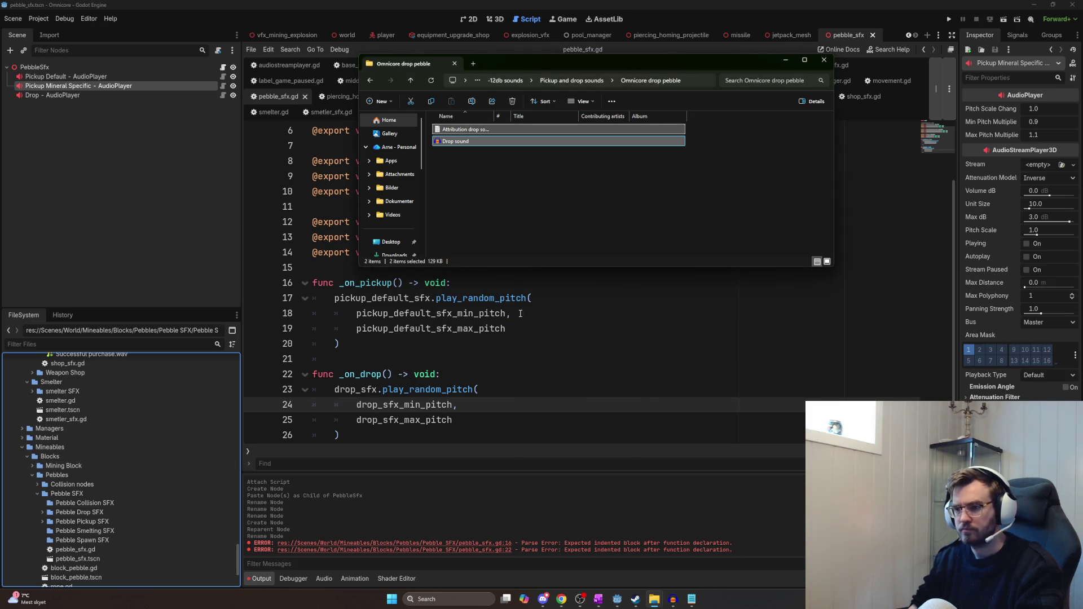
{"action": "left_click", "coordinate": [42, 512]}
{"action": "left_click", "coordinate": [43, 540]}
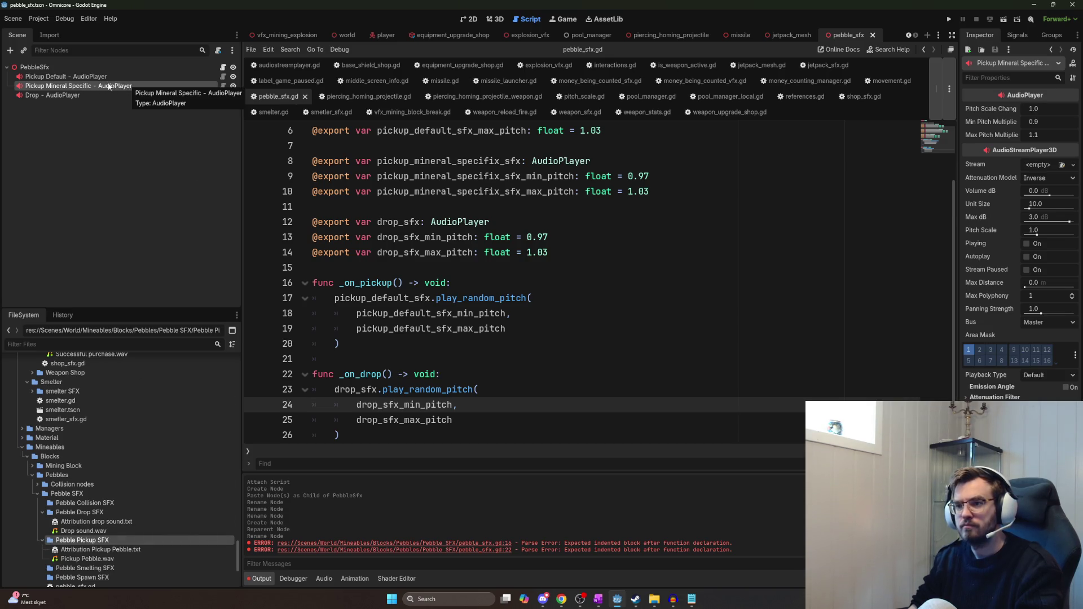
{"action": "scroll", "coordinate": [476, 247], "scroll_direction": "up", "scroll_amount": 1}
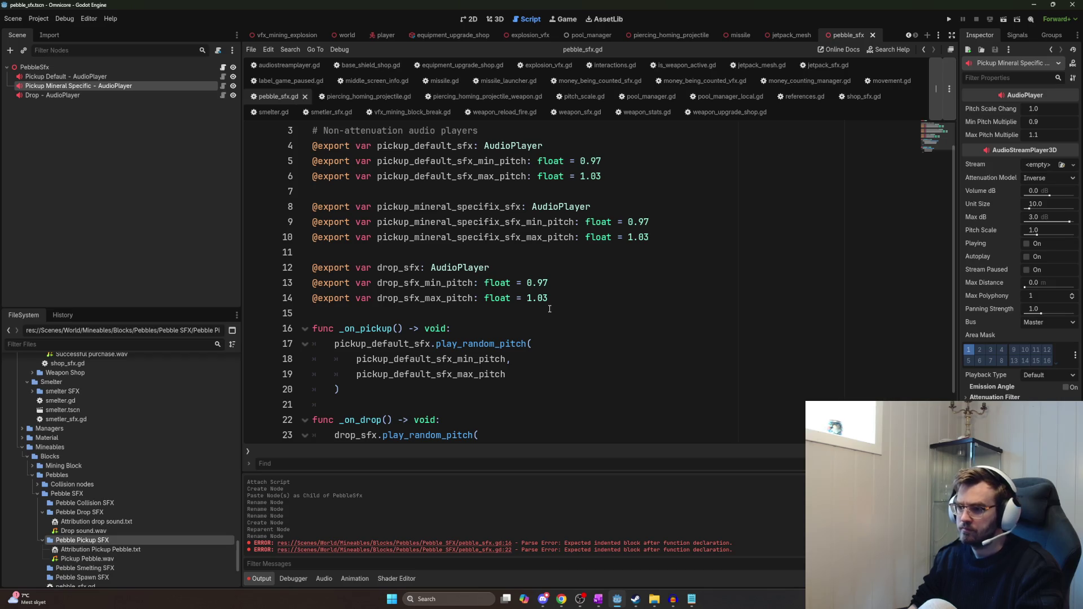
- Set Pickup Pebble.wav as the Pickup Default player's Stream
{"action": "left_click", "coordinate": [598, 303]}
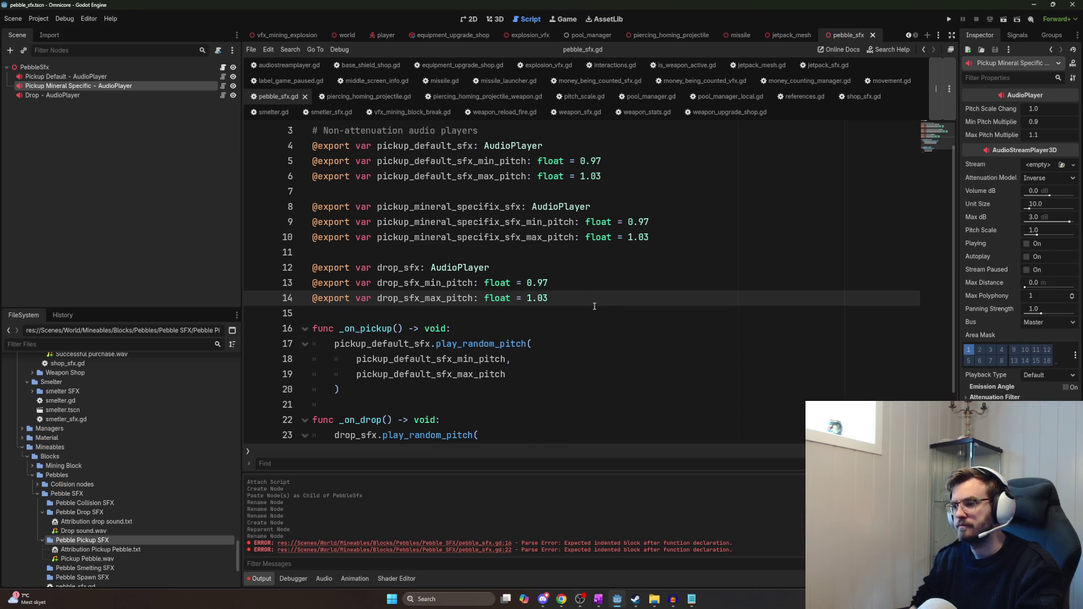
{"action": "left_click", "coordinate": [70, 79]}
{"action": "left_click", "coordinate": [70, 77]}
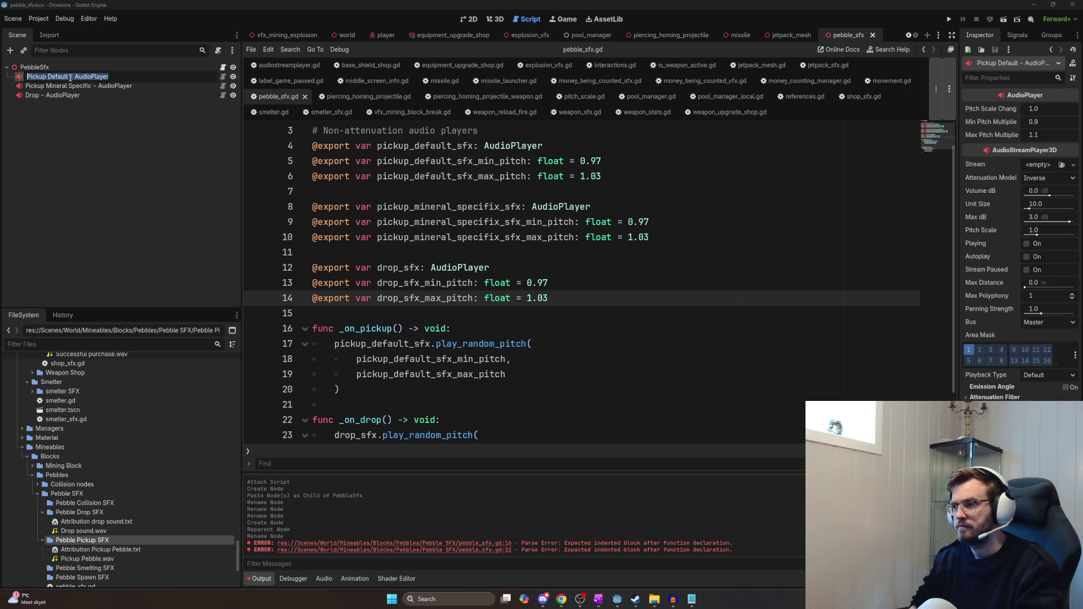
{"action": "key", "text": "Escape"}
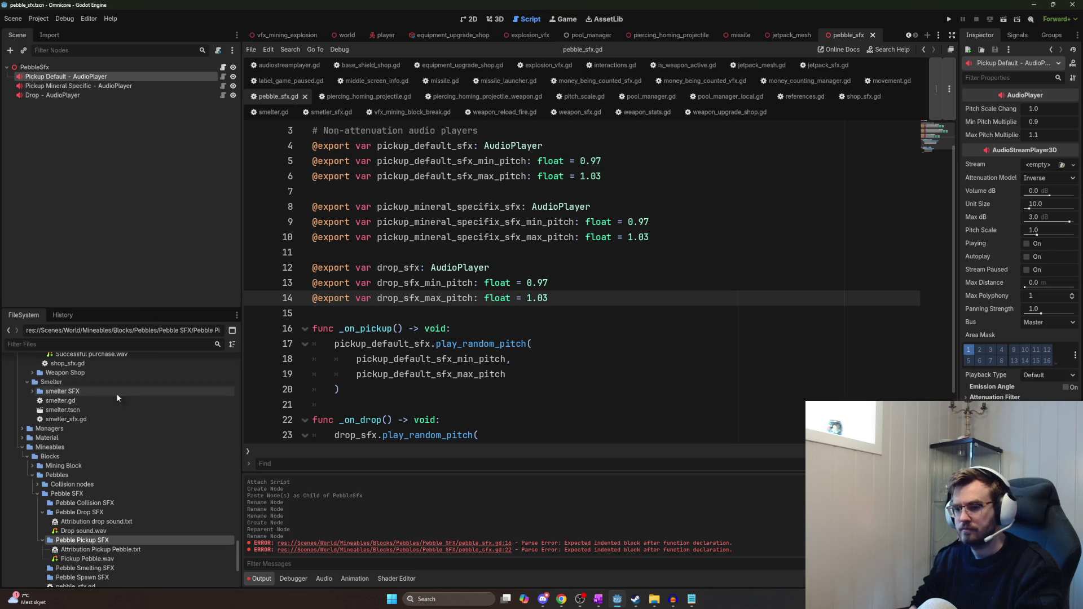
{"action": "mouse_move", "coordinate": [84, 559]}
{"action": "left_mouse_down"}
{"action": "mouse_move", "coordinate": [361, 412]}
{"action": "mouse_move", "coordinate": [1037, 168]}
{"action": "left_mouse_up"}
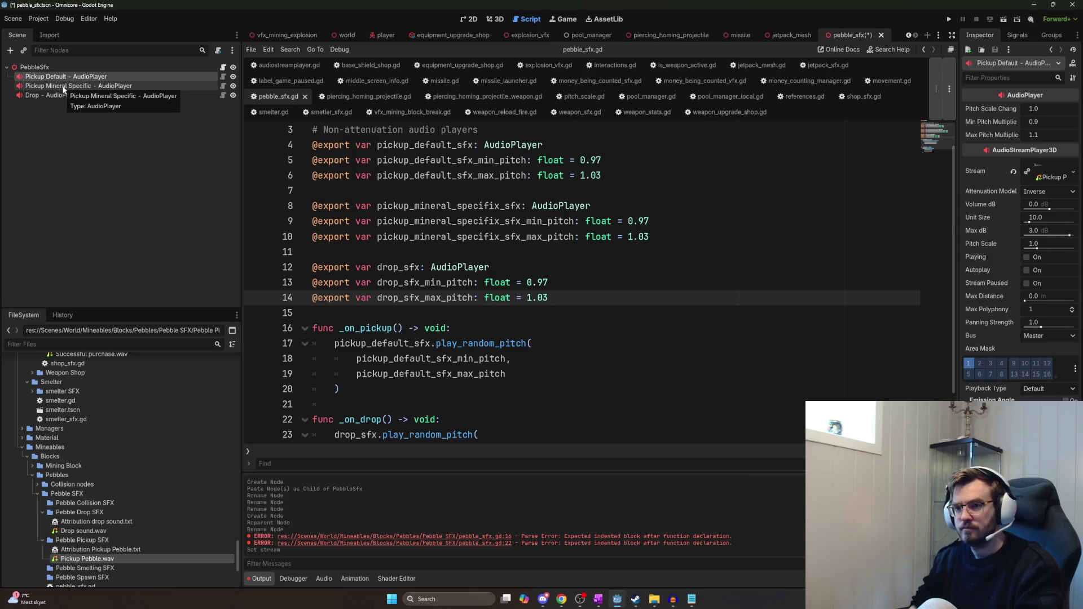
- Set Drop sound.wav as the Drop player's Stream
{"action": "left_click", "coordinate": [62, 95]}
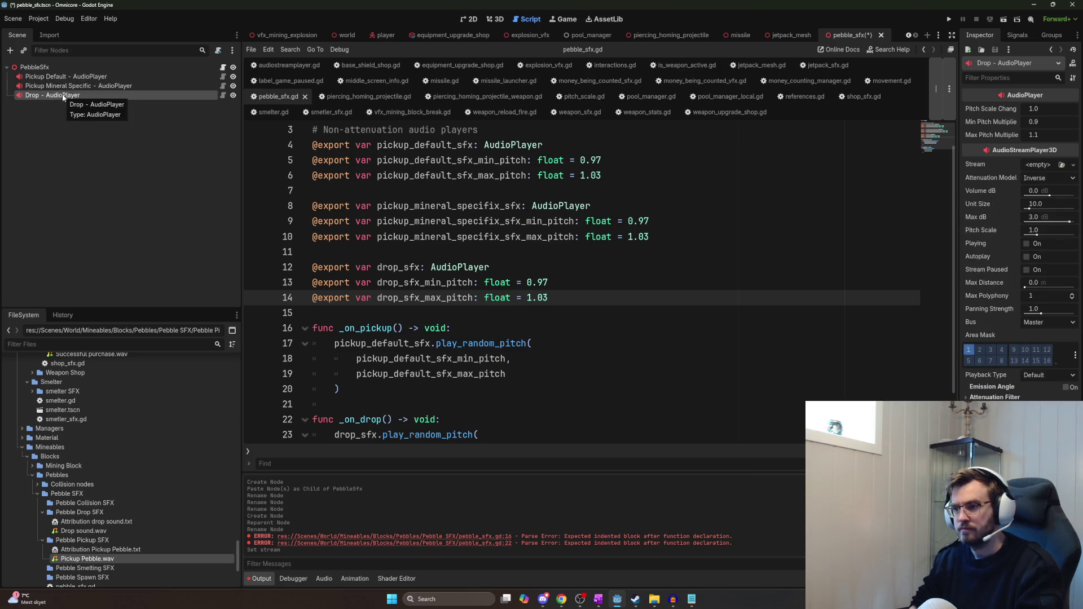
{"action": "mouse_move", "coordinate": [84, 531]}
{"action": "left_mouse_down"}
{"action": "mouse_move", "coordinate": [954, 313]}
{"action": "mouse_move", "coordinate": [1053, 174]}
{"action": "mouse_move", "coordinate": [1041, 168]}
{"action": "left_mouse_up"}
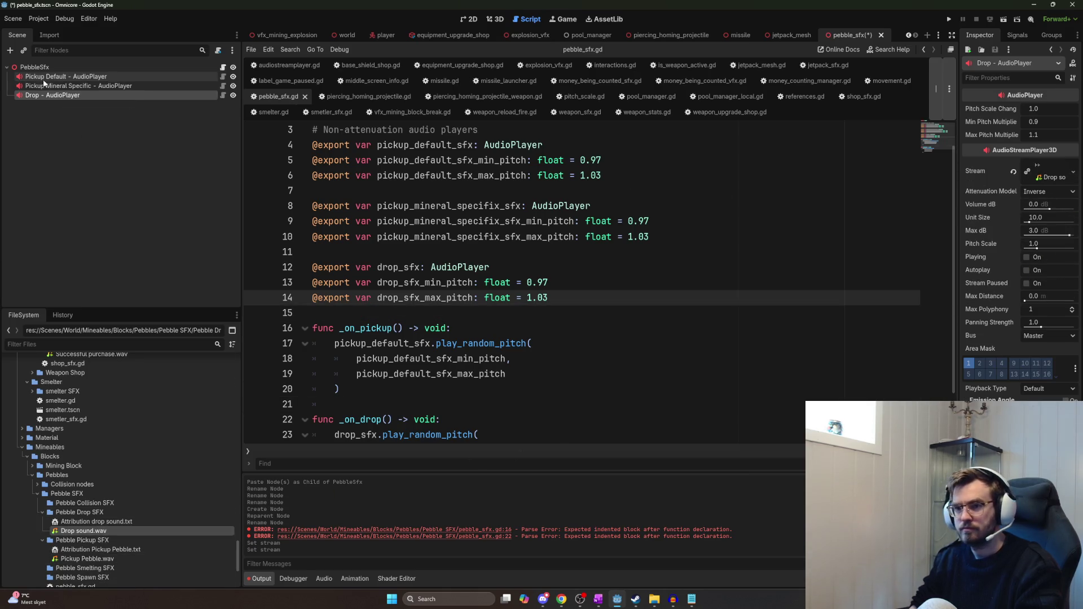
{"action": "left_click", "coordinate": [67, 86]}
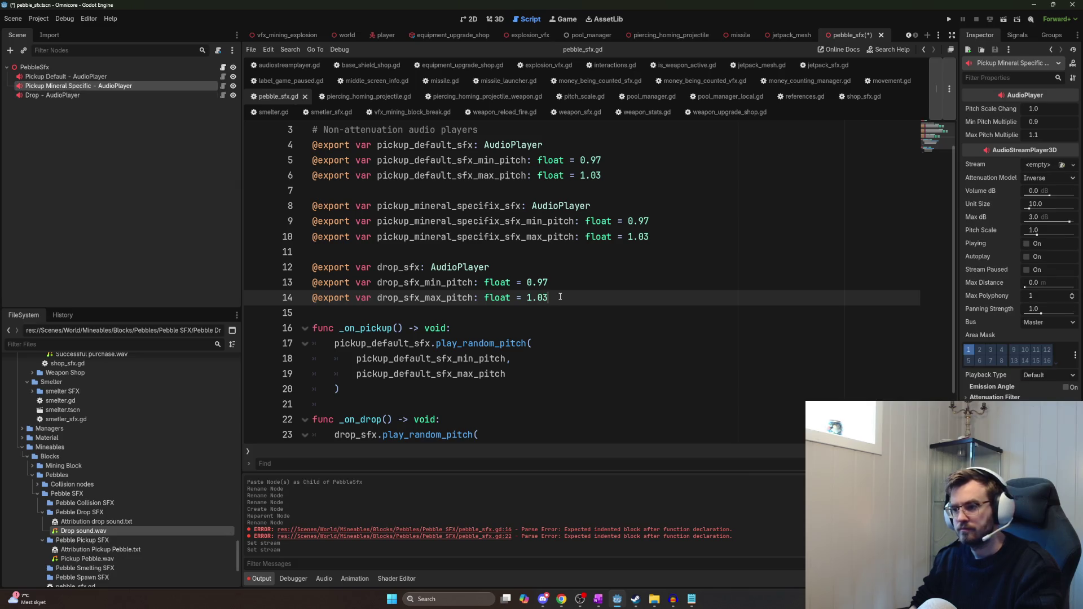
- Add a new _sfx_setup() -> void function below the pitch exports
{"action": "key", "text": "Return"}
{"action": "key", "text": "Return"}
{"action": "type", "text": "func _"}
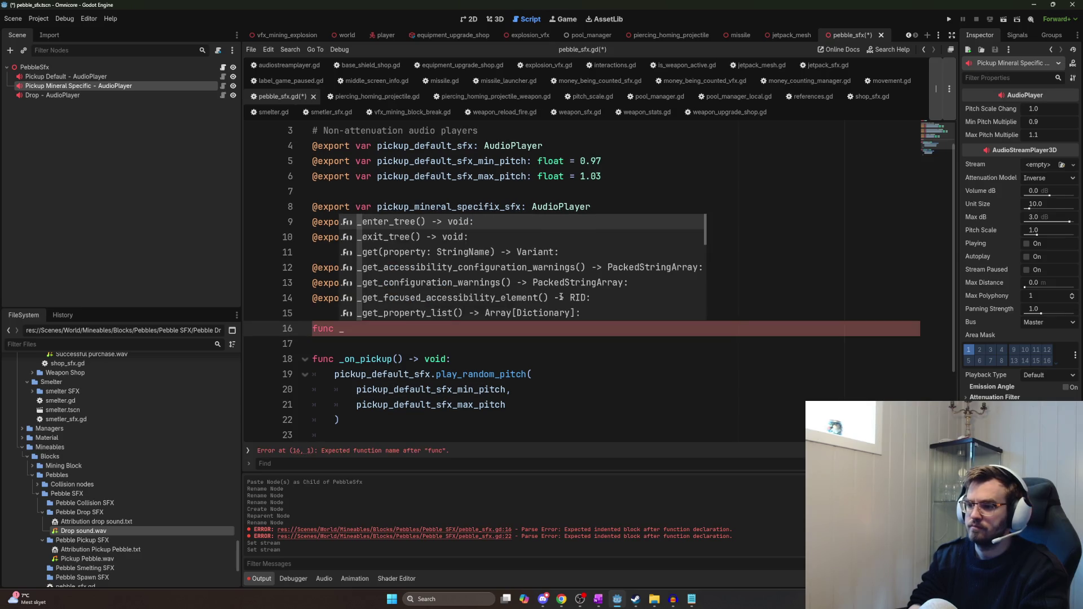
{"action": "type", "text": "setup():"}
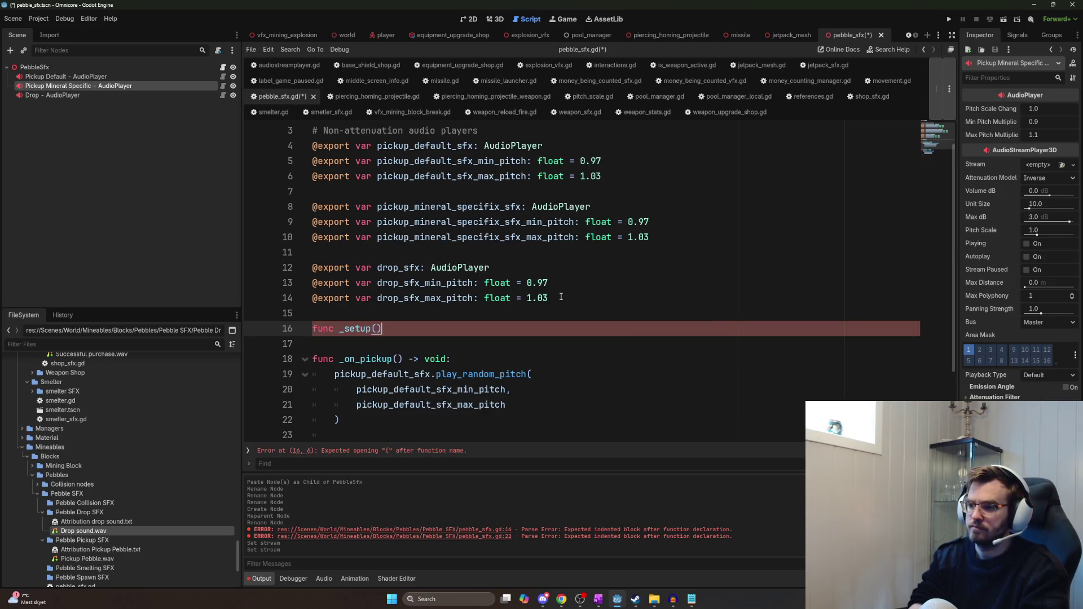
{"action": "key", "text": "BackSpace"}
{"action": "key", "text": "BackSpace"}
{"action": "key", "text": "BackSpace"}
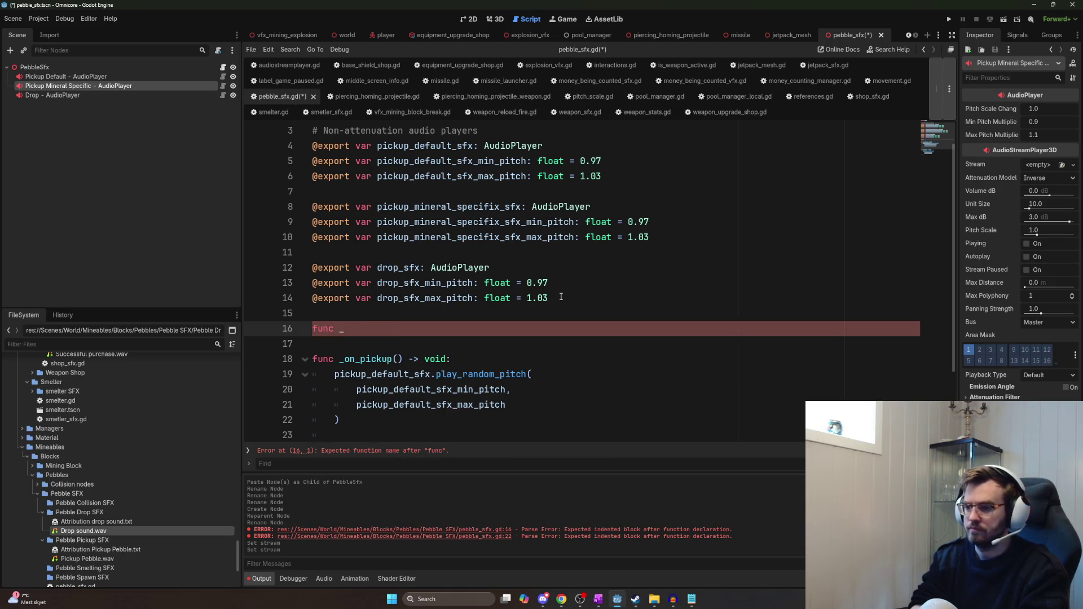
{"action": "type", "text": "sfx_setup("}
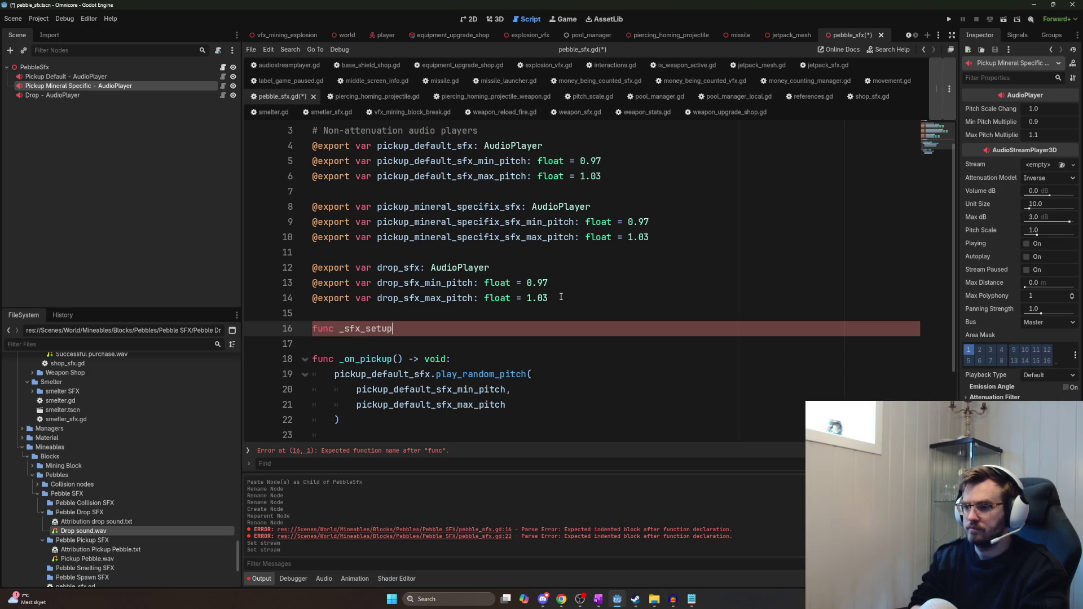
{"action": "type", "text": ") -> void:"}
{"action": "key", "text": "Return"}
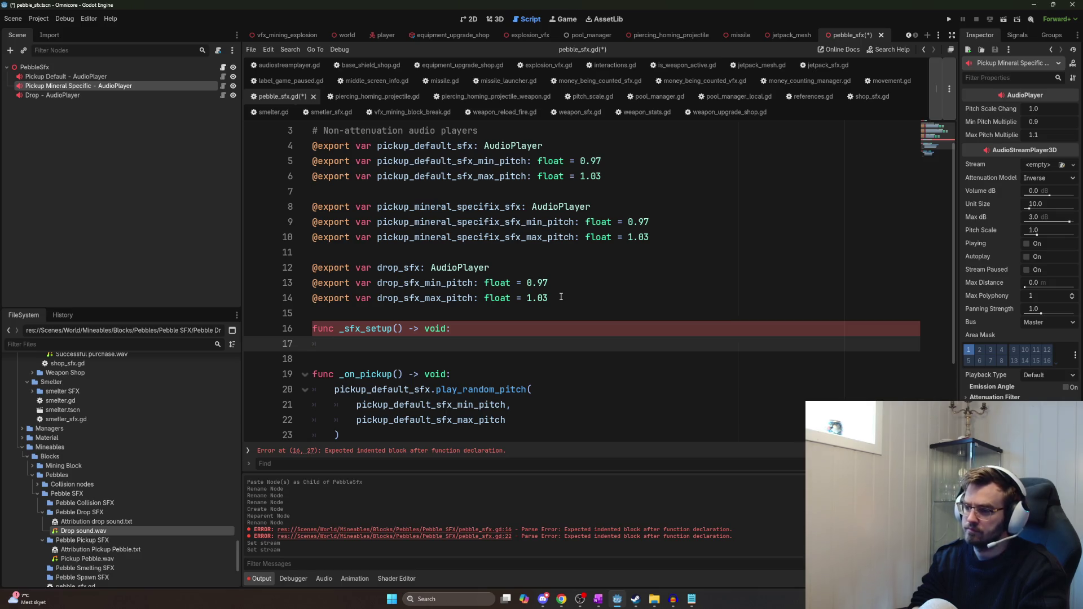
- Begin a pickup_mineral_specifix_sfx.stream line in the _sfx_setup body
{"action": "type", "text": "pick"}
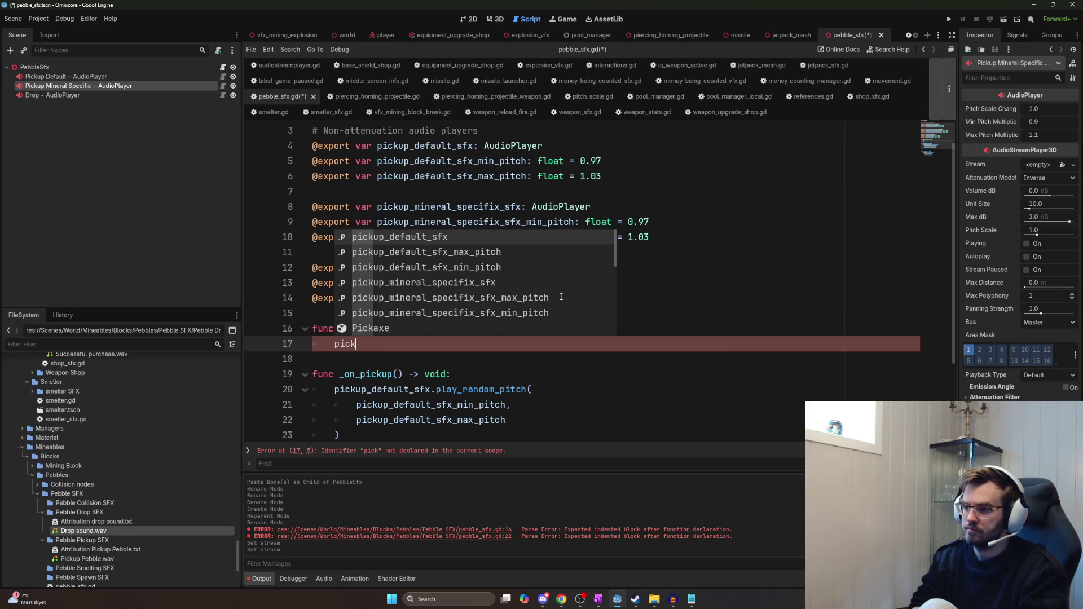
{"action": "key", "text": "Down"}
{"action": "key", "text": "Down"}
{"action": "key", "text": "Down"}
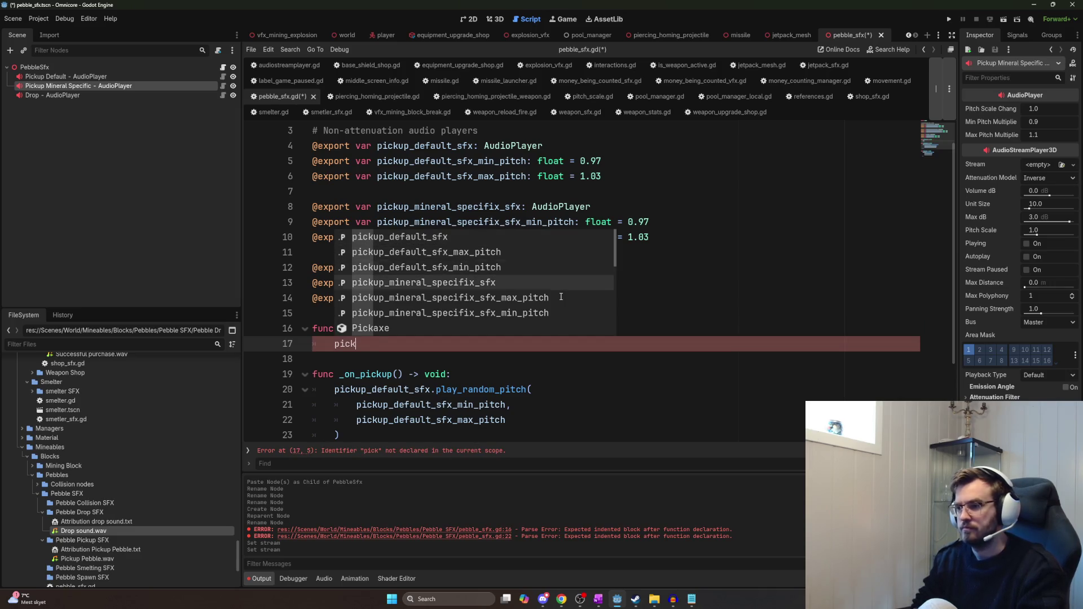
{"action": "key", "text": "Return"}
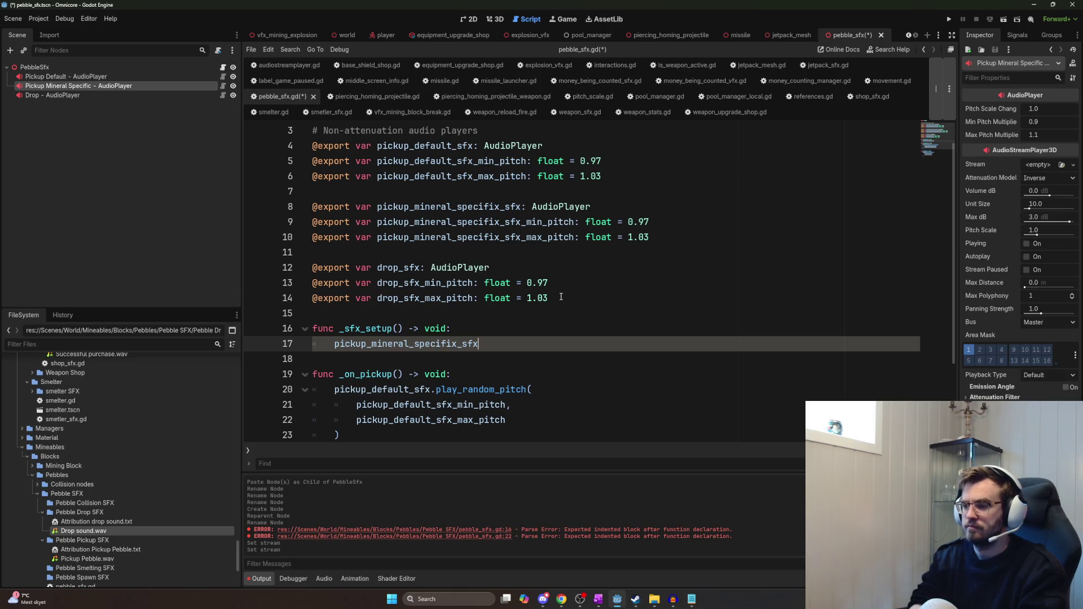
{"action": "type", "text": "."}
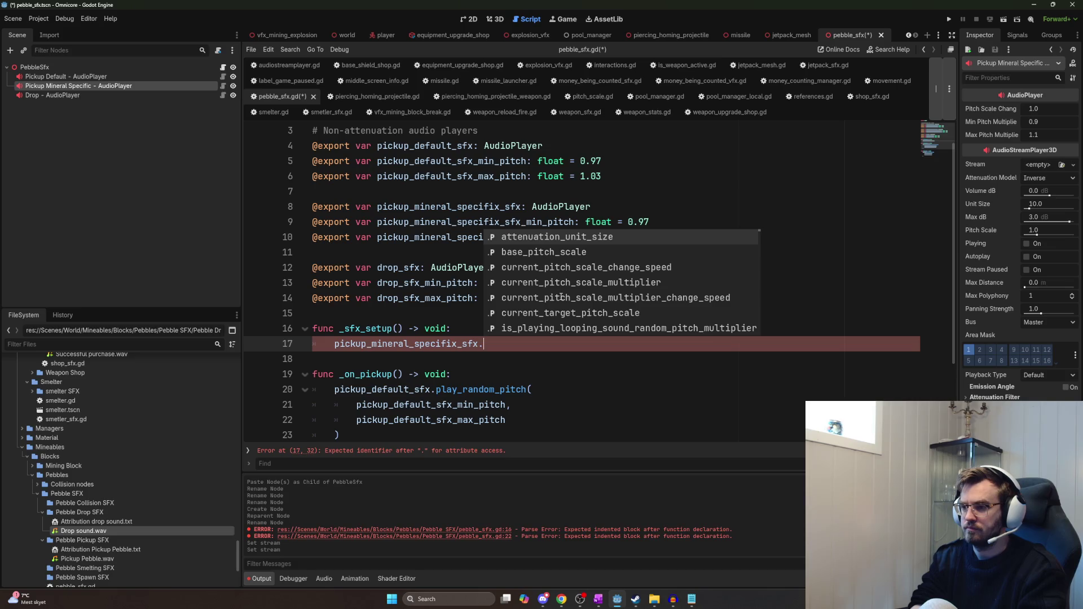
{"action": "type", "text": "stream"}
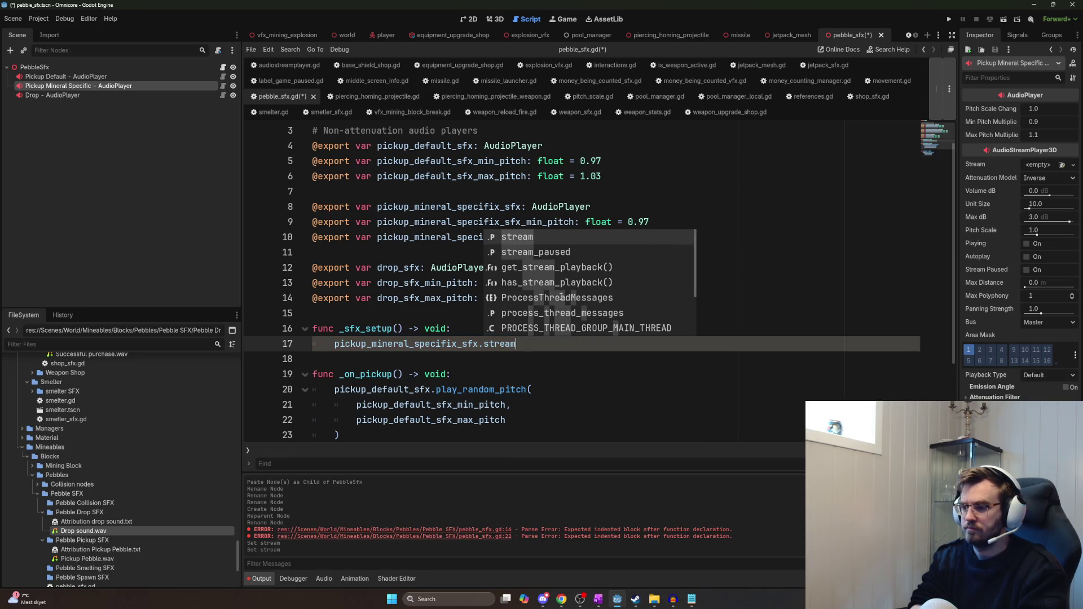
{"action": "type", "text": " ="}
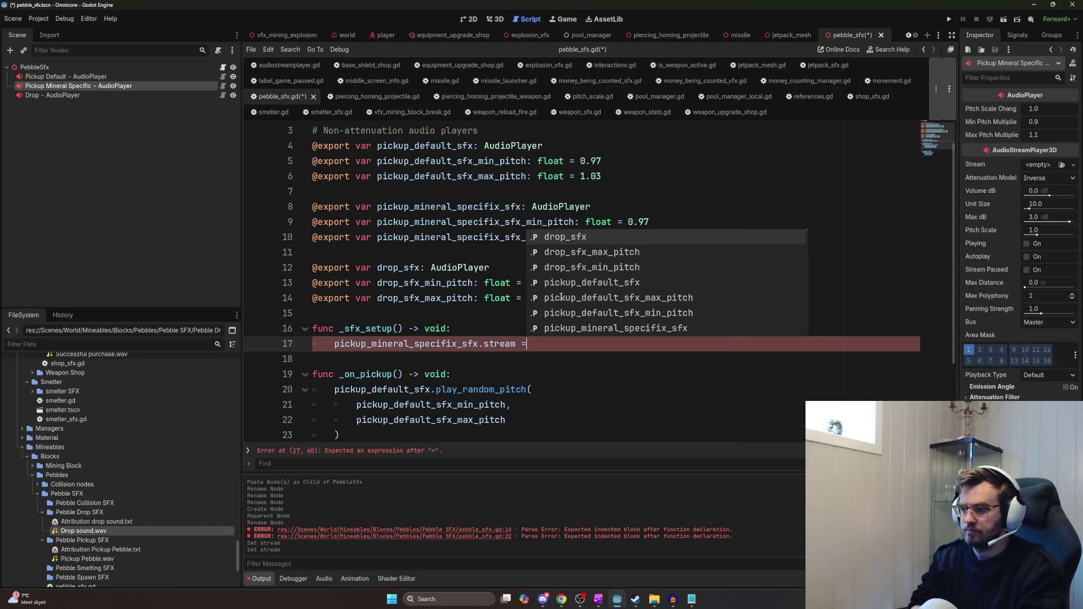
{"action": "key", "text": "BackSpace"}
{"action": "key", "text": "BackSpace"}
- Insert a 'match resource_type:' statement above the stream line
{"action": "key", "text": "Home"}
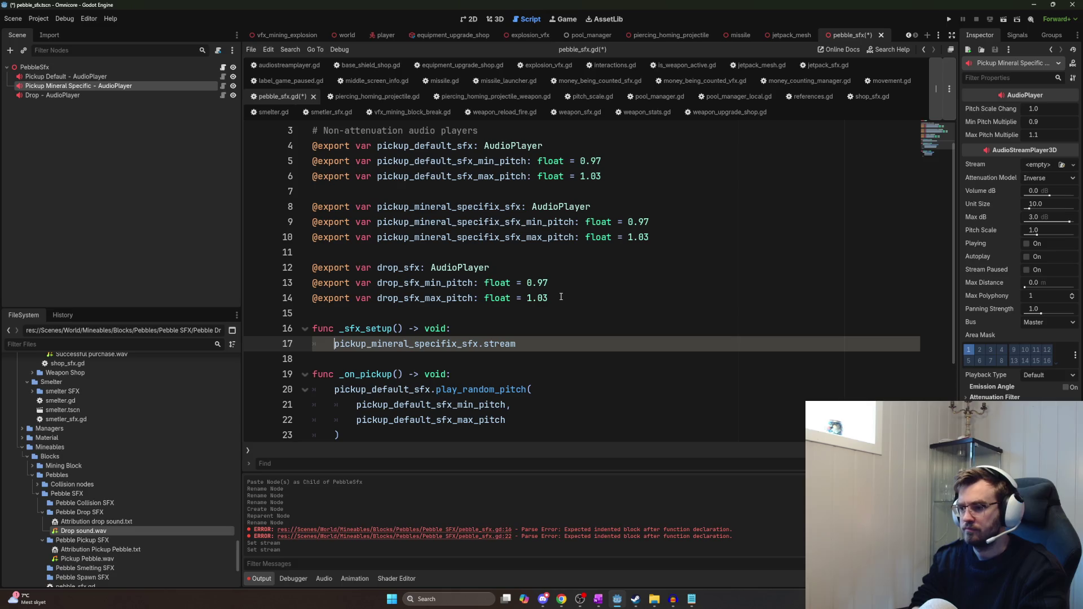
{"action": "key", "text": "Return"}
{"action": "key", "text": "Up"}
{"action": "type", "text": "match"}
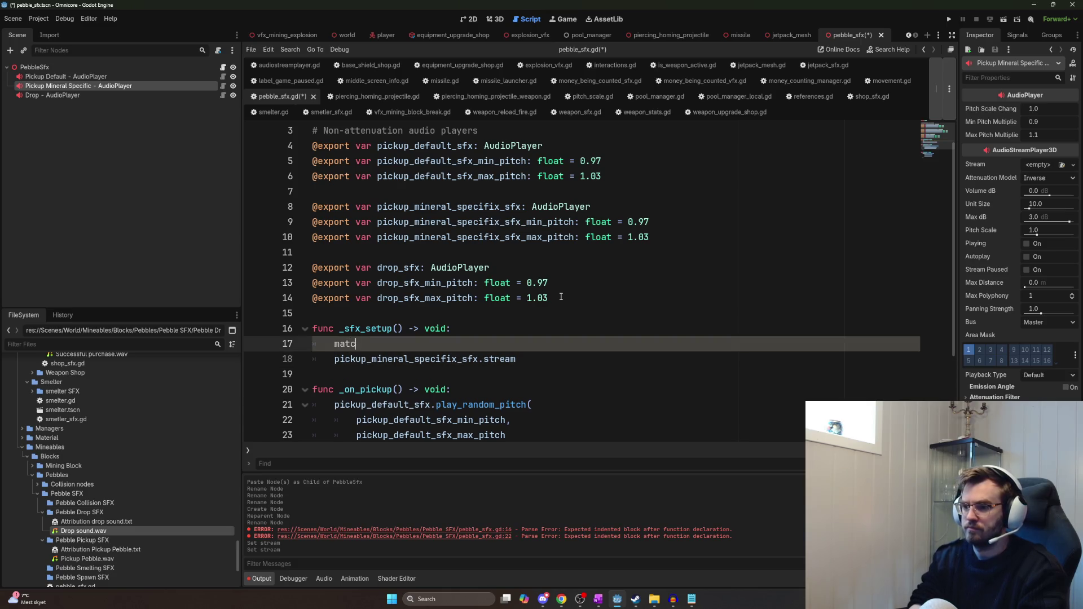
{"action": "type", "text": " Resource"}
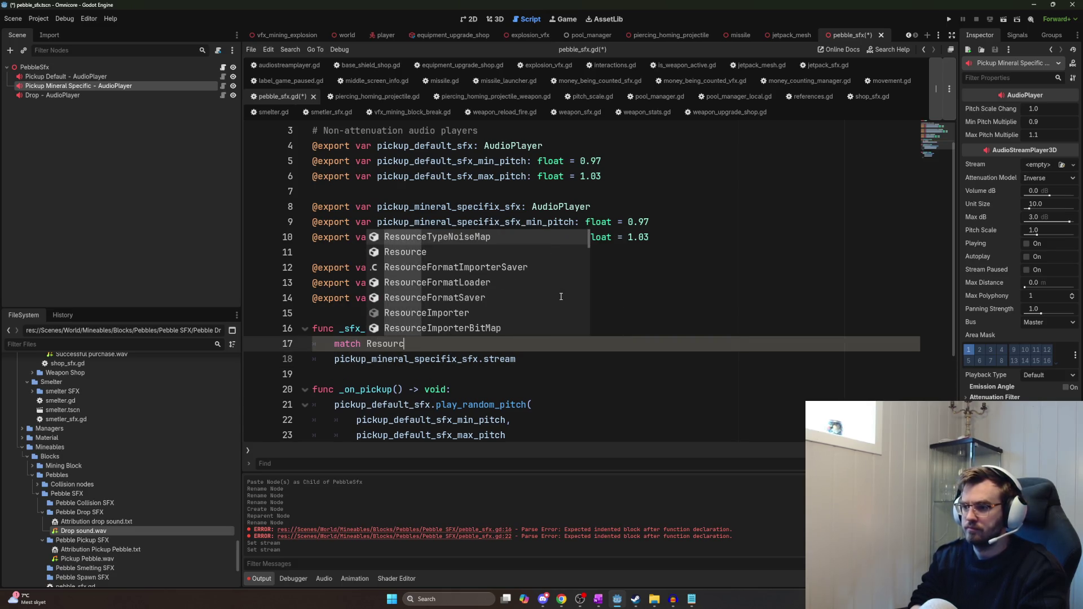
{"action": "type", "text": "Type"}
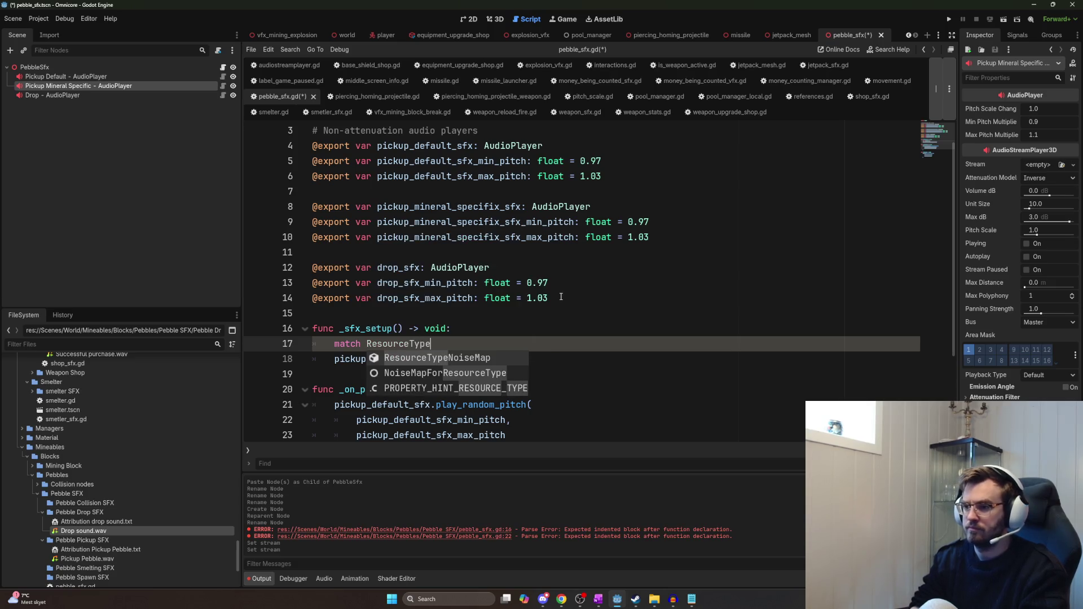
{"action": "double_click", "coordinate": [405, 344]}
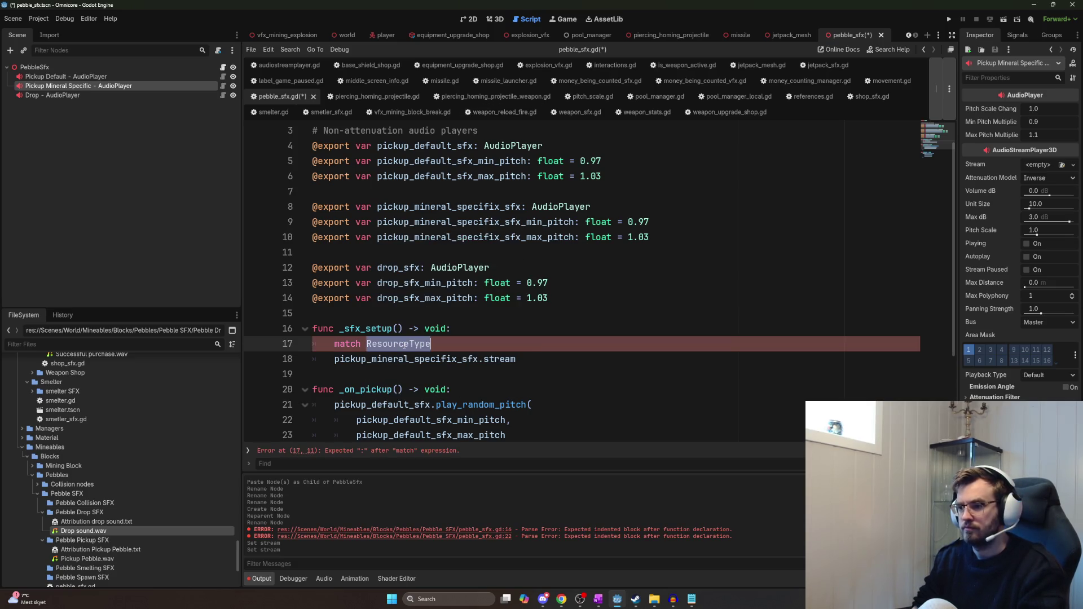
{"action": "key", "text": "BackSpace"}
{"action": "type", "text": "res"}
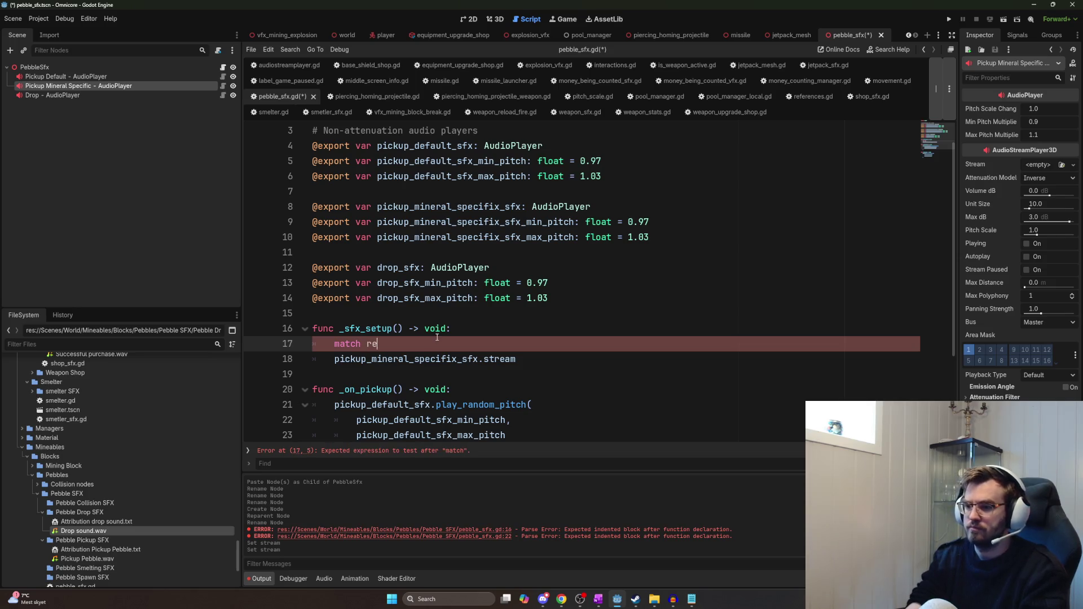
{"action": "type", "text": "ource_type:"}
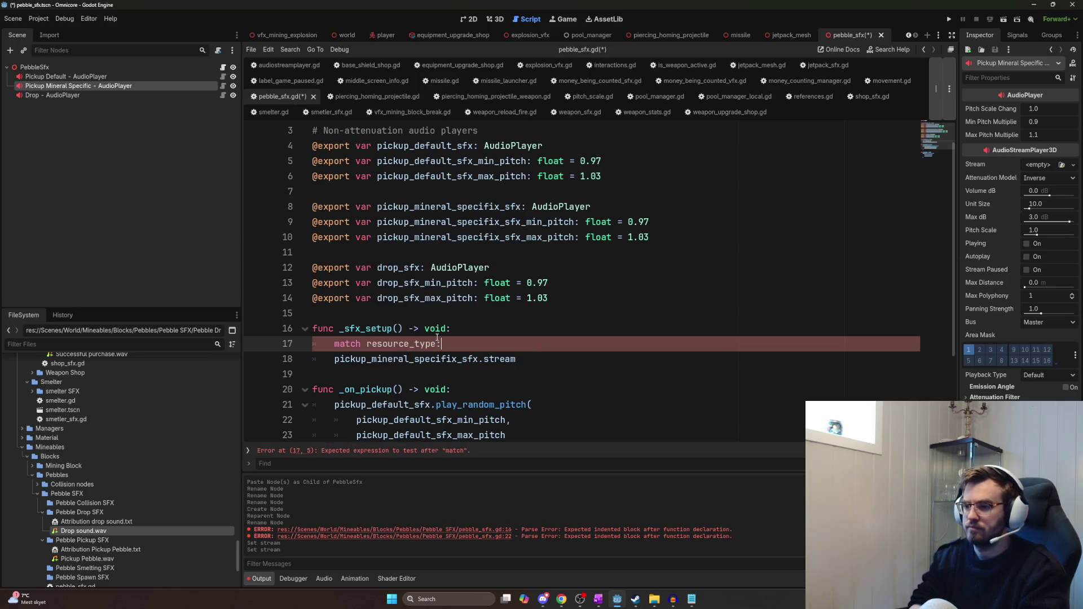
{"action": "key", "text": "Return"}
- Declare var resource_type typed as the Enums resource type below the extends line
{"action": "scroll", "coordinate": [402, 318], "scroll_direction": "up", "scroll_amount": 1}
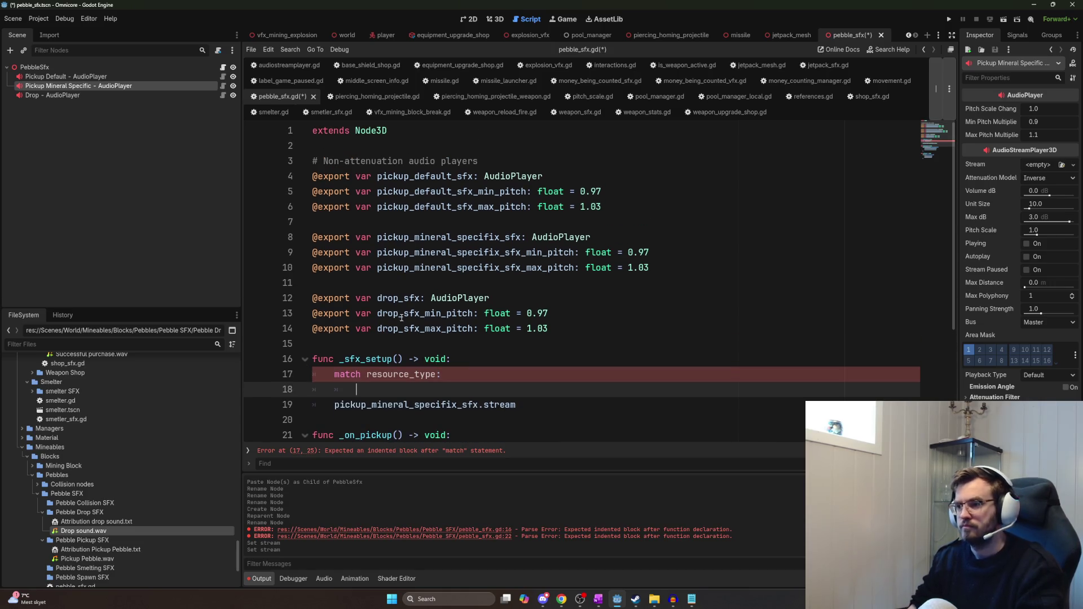
{"action": "left_click", "coordinate": [441, 146]}
{"action": "key", "text": "Return"}
{"action": "type", "text": "var re"}
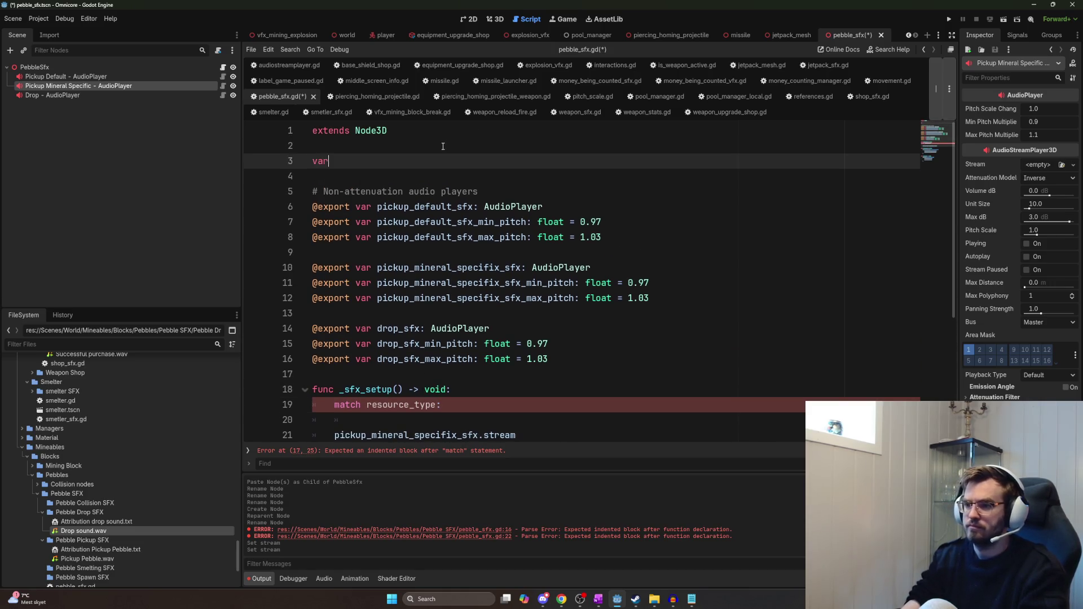
{"action": "type", "text": "source_type"}
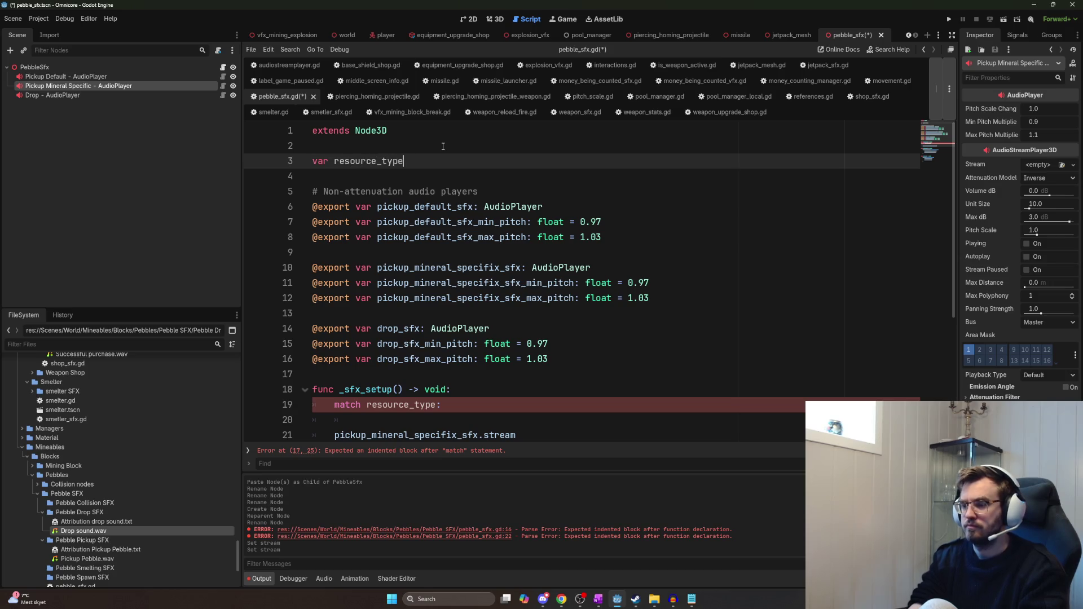
{"action": "type", "text": "Enums.R"}
{"action": "type", "text": "esources"}
{"action": "type", "text": "Type"}
- Add an Enums.ResourceType.IRON case containing pass inside the match
{"action": "left_click", "coordinate": [423, 417]}
{"action": "type", "text": "Enums.Resource"}
{"action": "key", "text": "Return"}
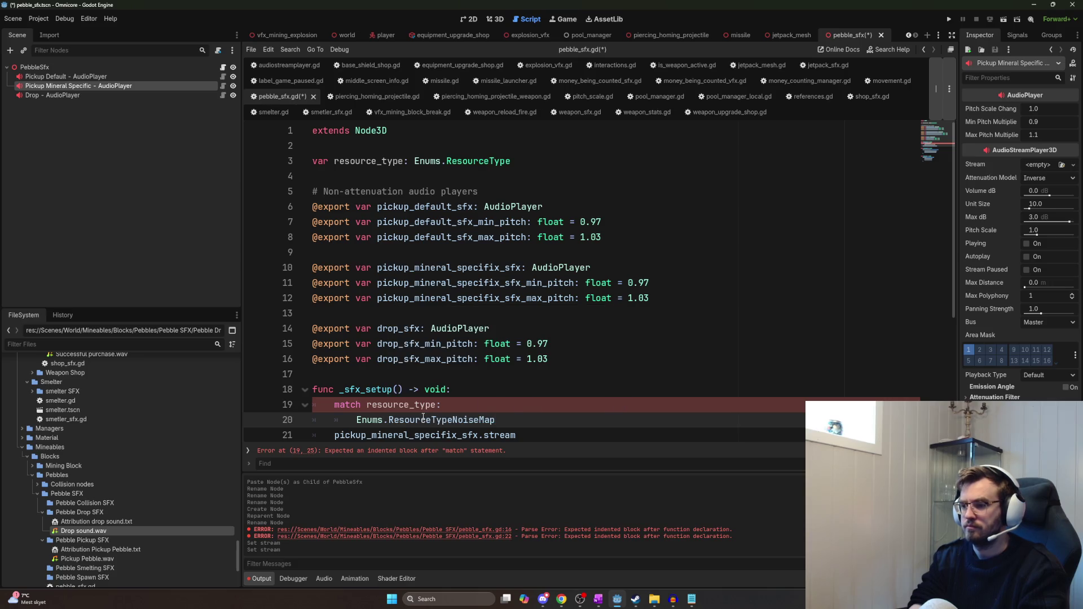
{"action": "key", "text": "BackSpace"}
{"action": "key", "text": "BackSpace"}
{"action": "key", "text": "BackSpace"}
{"action": "type", "text": "."}
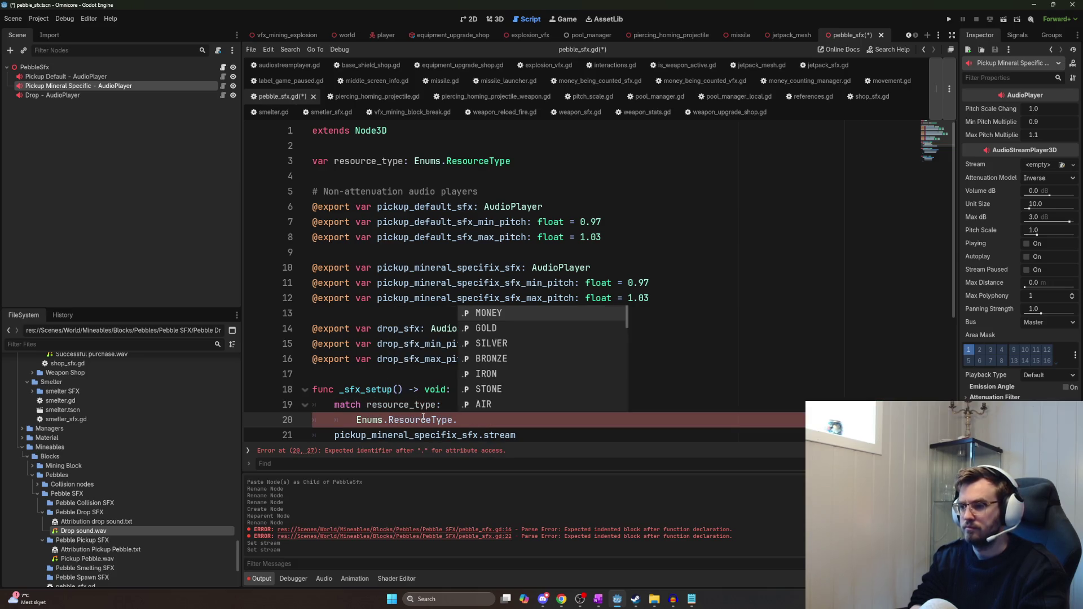
{"action": "type", "text": "IRON"}
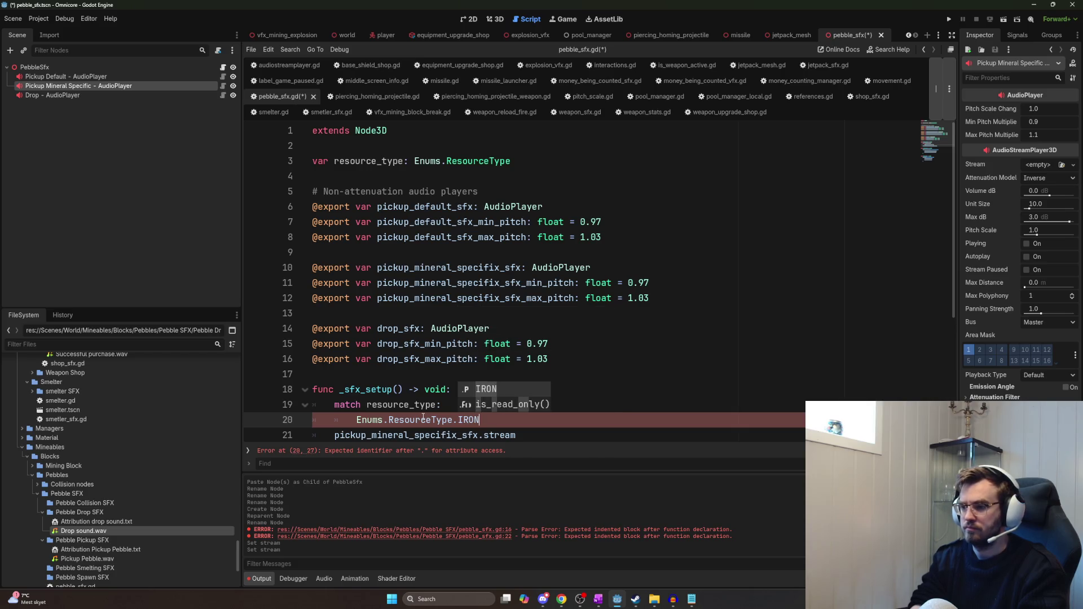
{"action": "key", "text": "Return"}
{"action": "type", "text": ":"}
{"action": "key", "text": "Return"}
{"action": "type", "text": "pass"}
- Duplicate the IRON case three times below itself
{"action": "scroll", "coordinate": [371, 410], "scroll_direction": "down", "scroll_amount": 2}
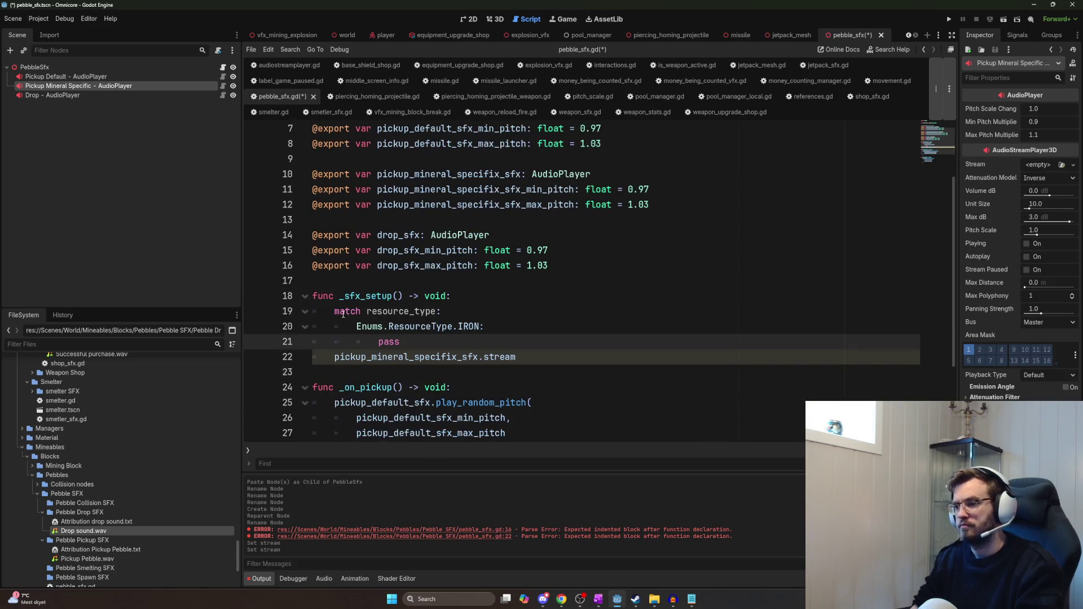
{"action": "left_click_drag", "start_coordinate": [353, 324], "coordinate": [417, 343]}
{"action": "key", "text": "ctrl+c"}
{"action": "left_click", "coordinate": [416, 344]}
{"action": "key", "text": "Return"}
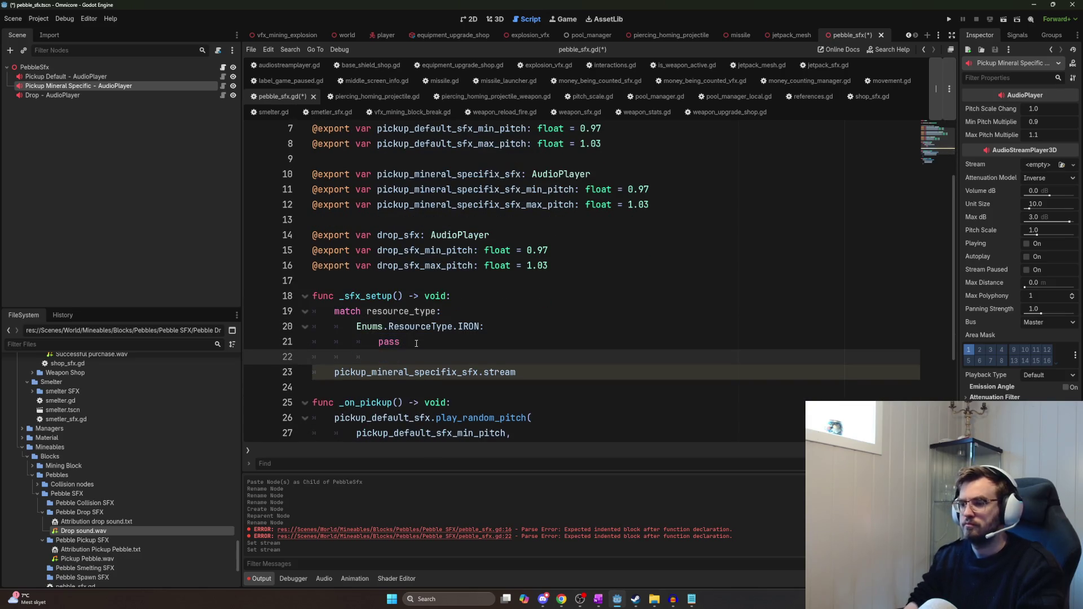
{"action": "key", "text": "ctrl+v"}
{"action": "key", "text": "Return"}
{"action": "key", "text": "ctrl+v"}
{"action": "key", "text": "Return"}
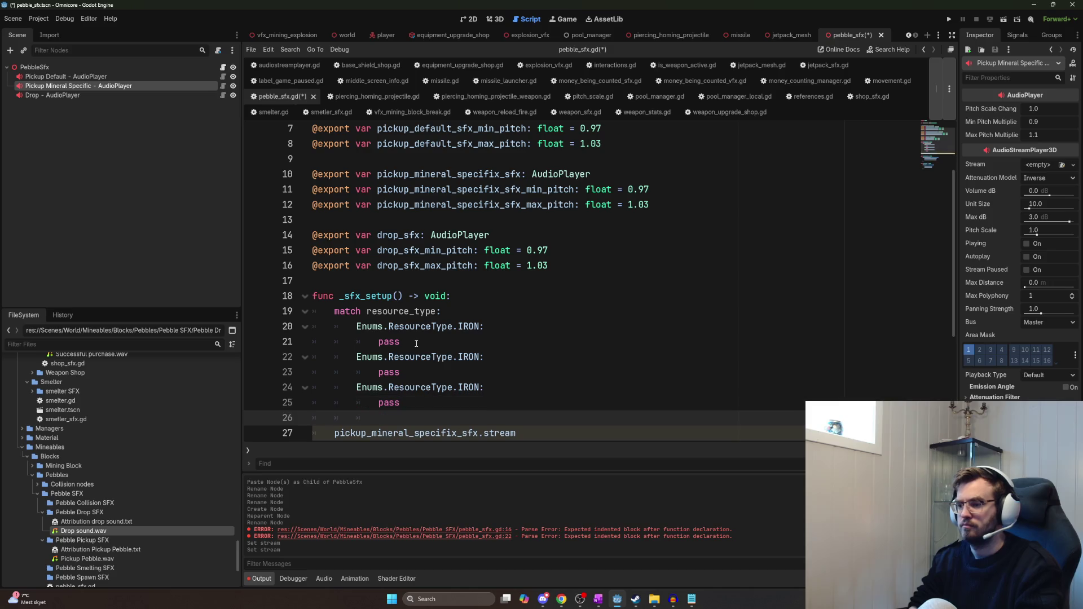
{"action": "key", "text": "ctrl+v"}
- Change the three duplicated cases to BRONZE, SILVER and GOLD
{"action": "double_click", "coordinate": [468, 355]}
{"action": "type", "text": "B"}
{"action": "key", "text": "Return"}
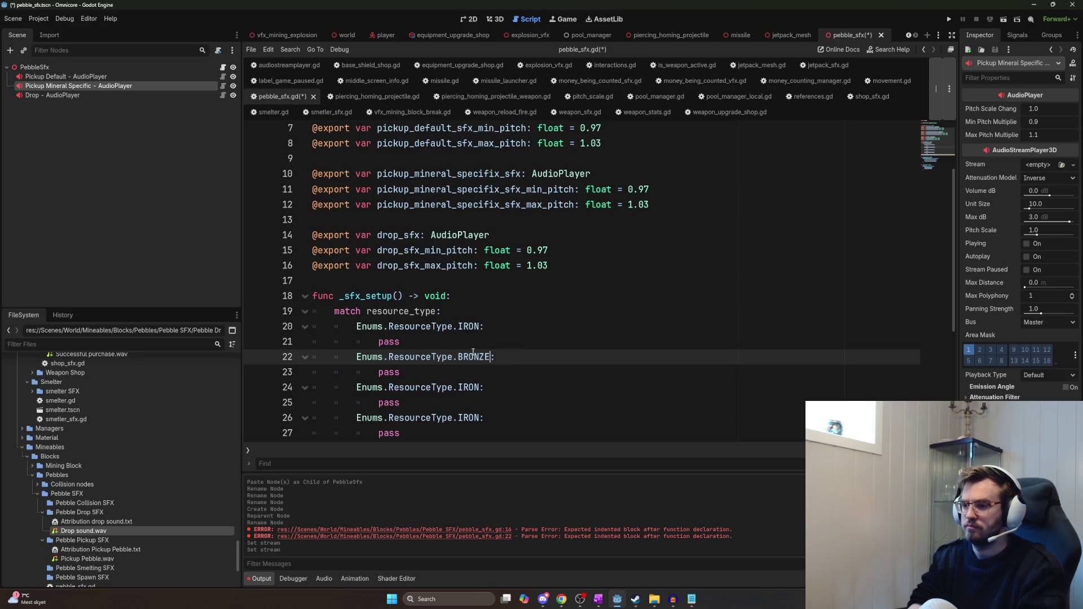
{"action": "left_click", "coordinate": [475, 388]}
{"action": "double_click", "coordinate": [474, 388]}
{"action": "type", "text": "S"}
{"action": "key", "text": "Return"}
{"action": "double_click", "coordinate": [468, 417]}
{"action": "type", "text": "G"}
{"action": "key", "text": "Return"}
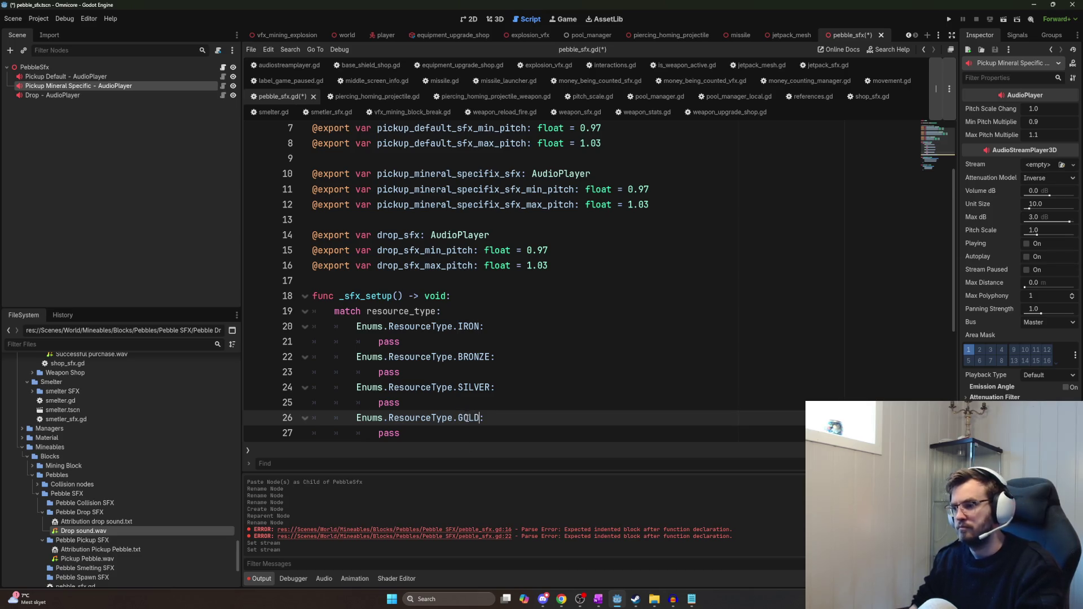
- Cut the leftover stream line out from below the match block
{"action": "scroll", "coordinate": [467, 417], "scroll_direction": "down", "scroll_amount": 1}
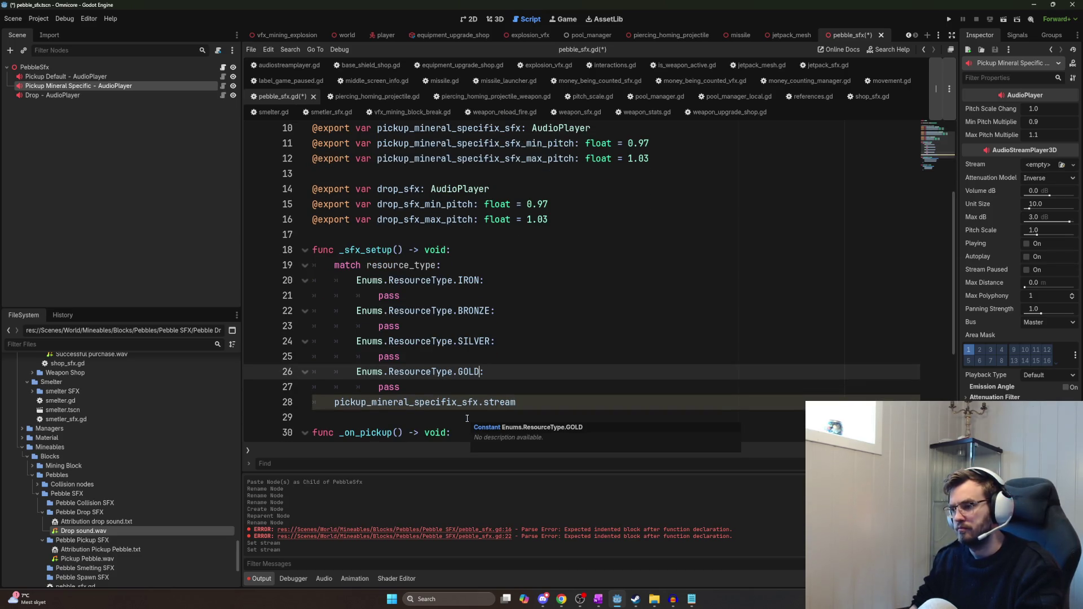
{"action": "scroll", "coordinate": [467, 418], "scroll_direction": "down", "scroll_amount": 2}
{"action": "scroll", "coordinate": [468, 421], "scroll_direction": "up", "scroll_amount": 1}
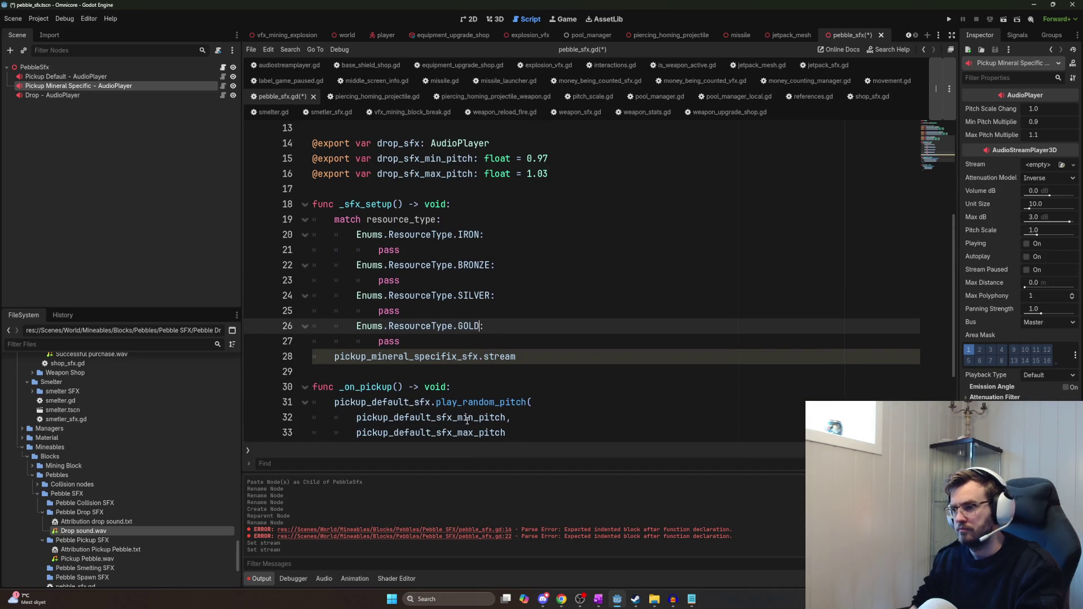
{"action": "left_click", "coordinate": [530, 358]}
{"action": "key", "text": "shift+Home"}
{"action": "key", "text": "BackSpace"}
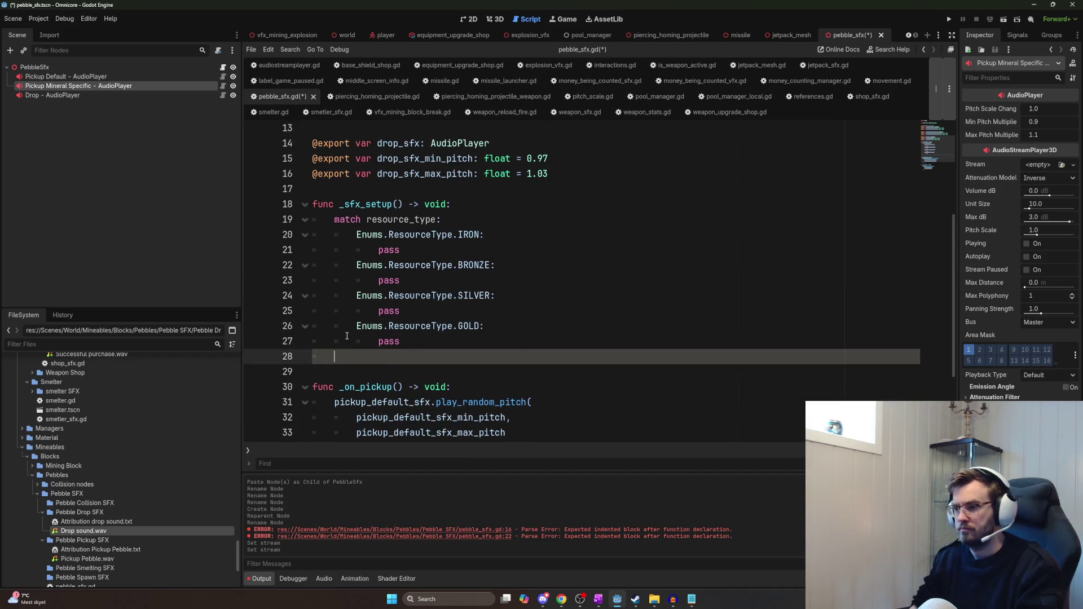
- Paste the stream line at the top of _sfx_setup, above the match, and tidy blank lines
{"action": "left_click", "coordinate": [335, 219]}
{"action": "key", "text": "Return"}
{"action": "key", "text": "Return"}
{"action": "key", "text": "Up"}
{"action": "key", "text": "ctrl+v"}
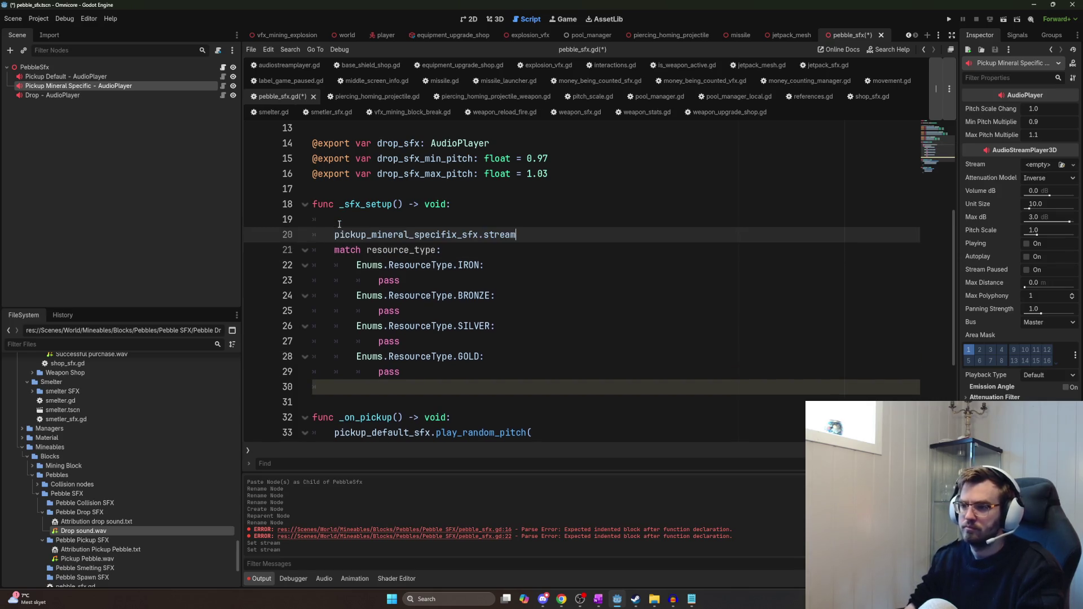
{"action": "key", "text": "Up"}
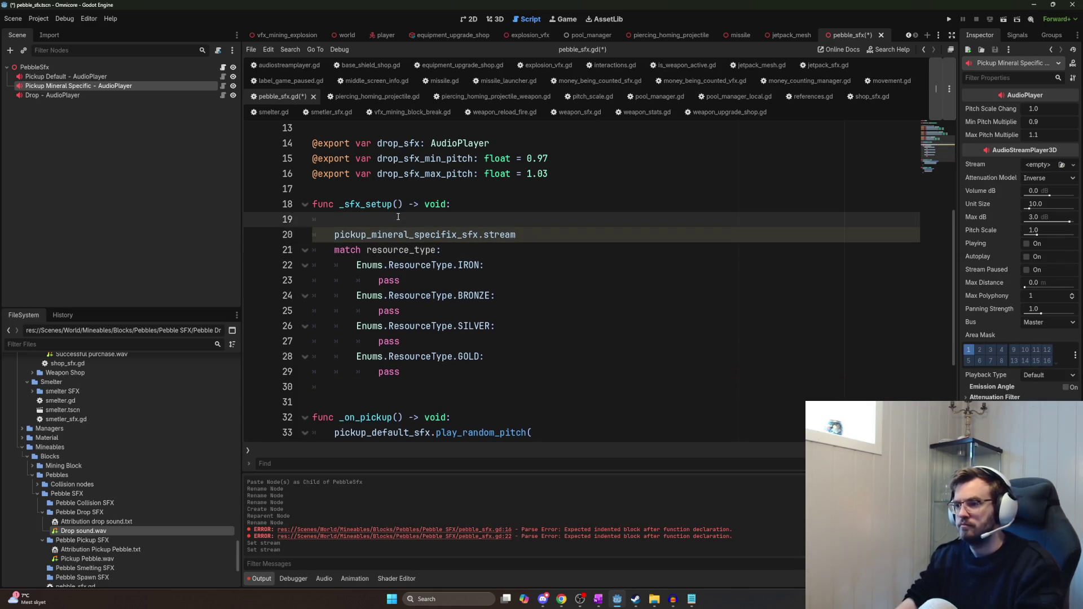
{"action": "key", "text": "ctrl+shift+k"}
- Create a _ready function stub above _sfx_setup
{"action": "key", "text": "Up"}
{"action": "key", "text": "Up"}
{"action": "key", "text": "Return"}
{"action": "key", "text": "Return"}
{"action": "key", "text": "Up"}
{"action": "type", "text": "FUNC_"}
{"action": "key", "text": "BackSpace"}
{"action": "key", "text": "BackSpace"}
{"action": "key", "text": "BackSpace"}
{"action": "type", "text": "func _rea"}
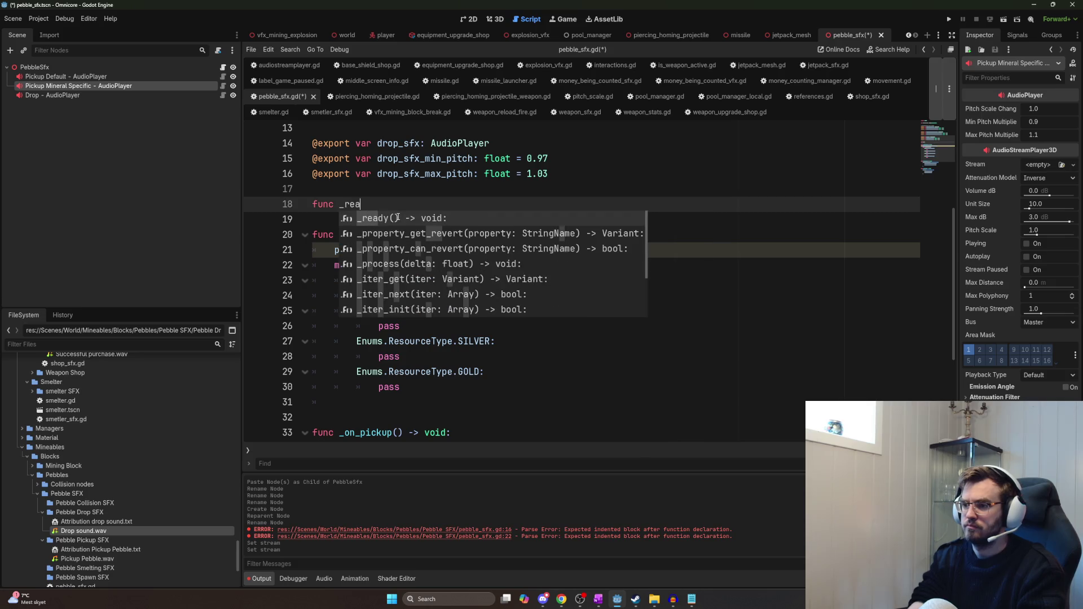
{"action": "key", "text": "Return"}
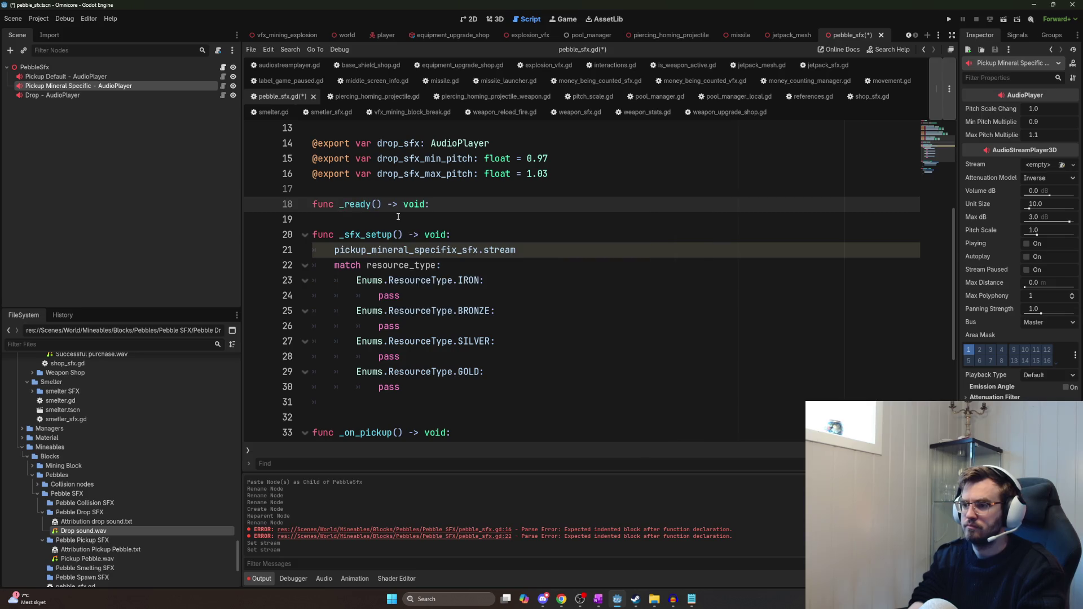
{"action": "key", "text": "Return"}
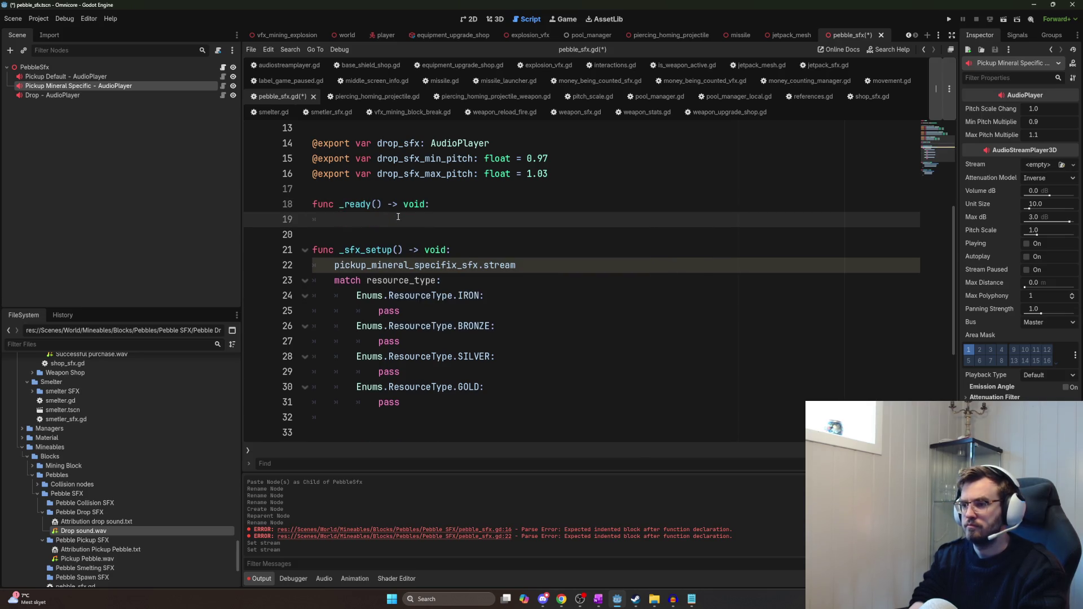
- Have _ready call _sfx_setup() and then _on_spawn_sfx(), selecting the new call
{"action": "type", "text": "_"}
{"action": "key", "text": "BackSpace"}
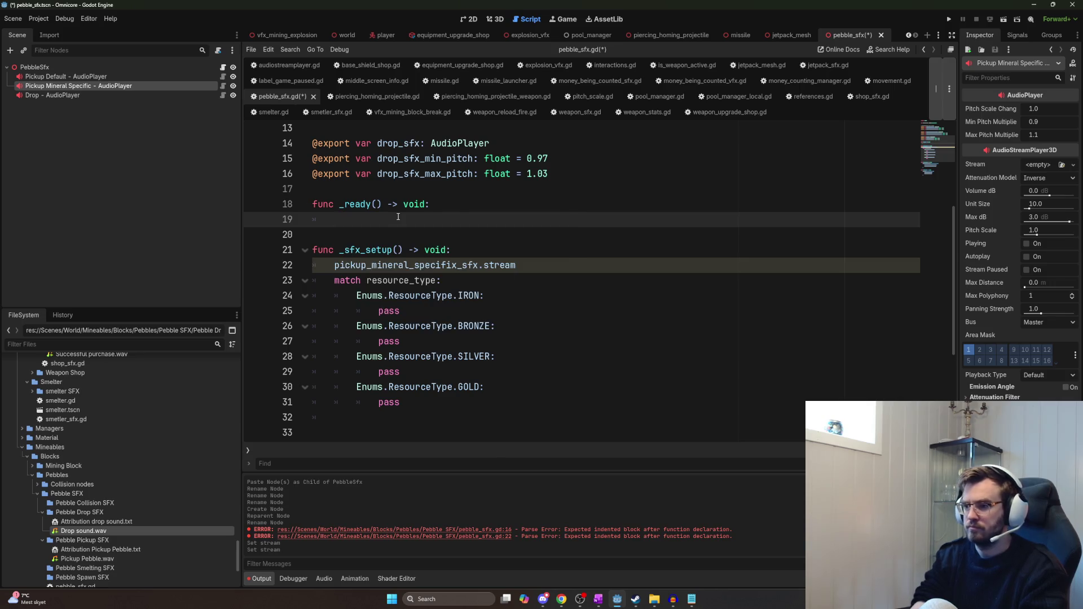
{"action": "type", "text": "_sfx_setu"}
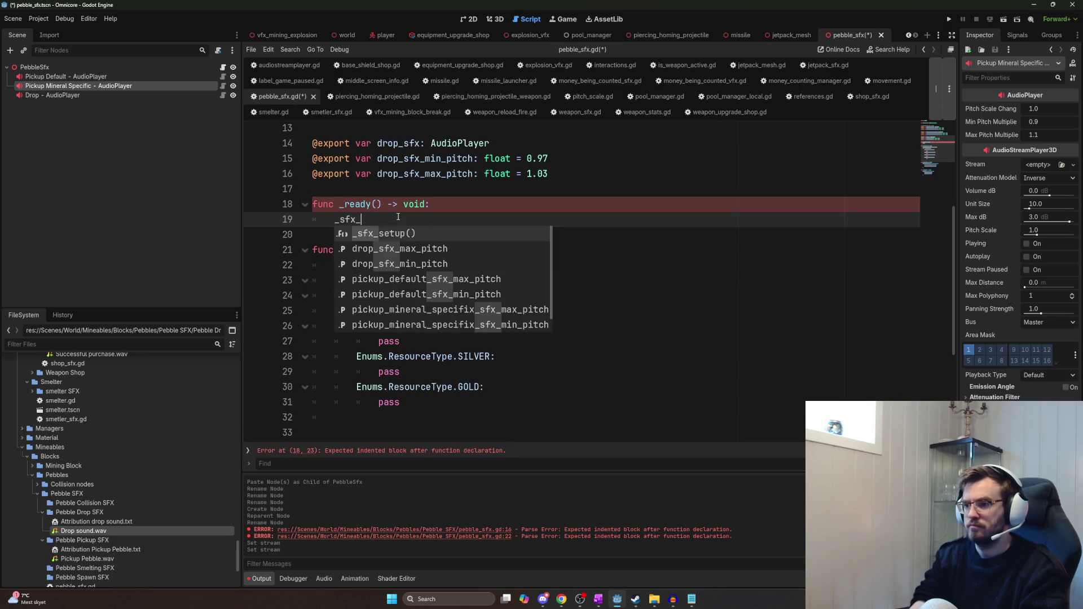
{"action": "key", "text": "Return"}
{"action": "key", "text": "Return"}
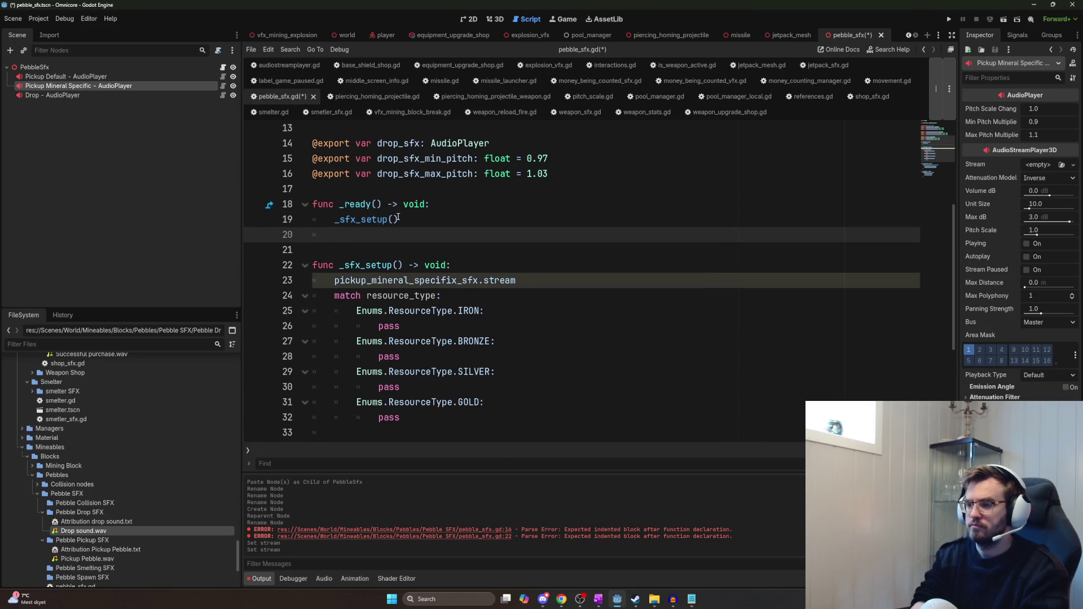
{"action": "type", "text": "_"}
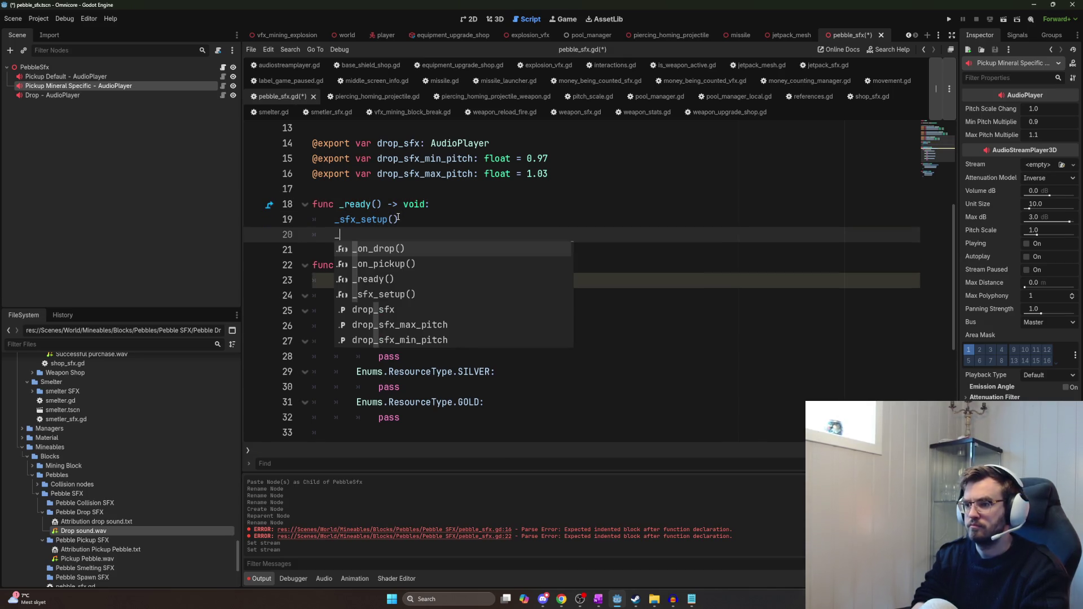
{"action": "type", "text": "on_spawn_sfx()"}
{"action": "key", "text": "shift+Home"}
{"action": "key", "text": "ctrl+c"}
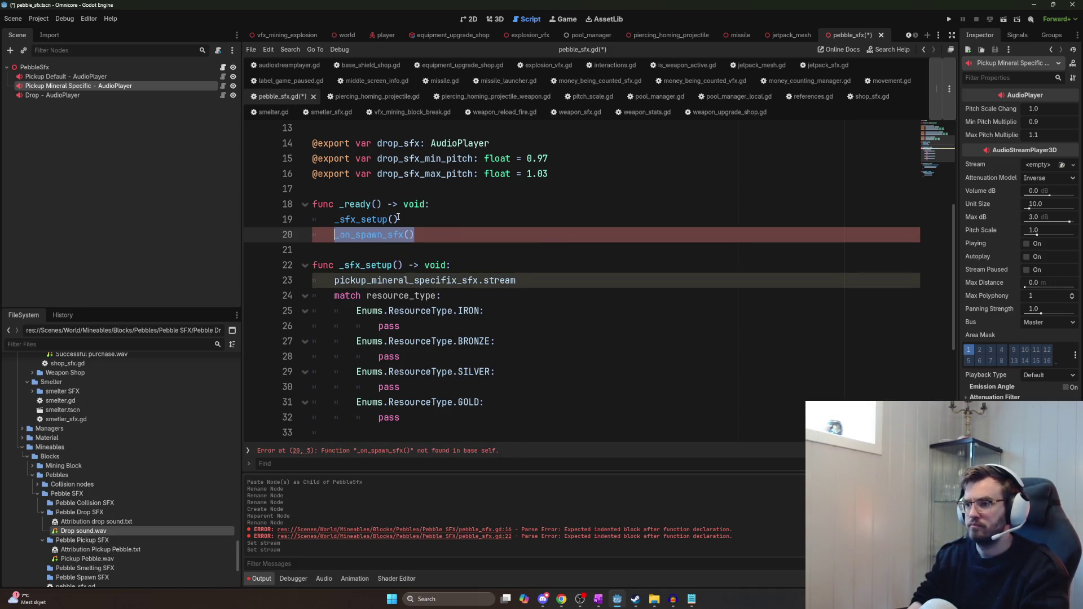
{"action": "scroll", "coordinate": [321, 349], "scroll_direction": "down", "scroll_amount": 2}
{"action": "left_click", "coordinate": [321, 345]}
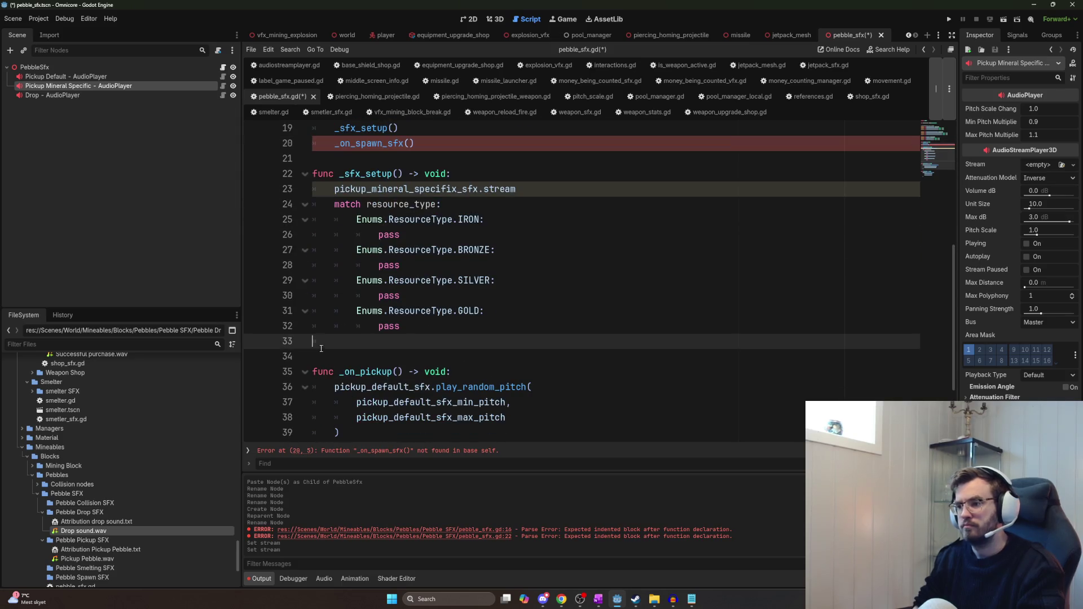
- Paste _on_spawn_sfx() after the match block and make it 'func _on_spawn_sfx() -> void:'
{"action": "key", "text": "Return"}
{"action": "key", "text": "ctrl+v"}
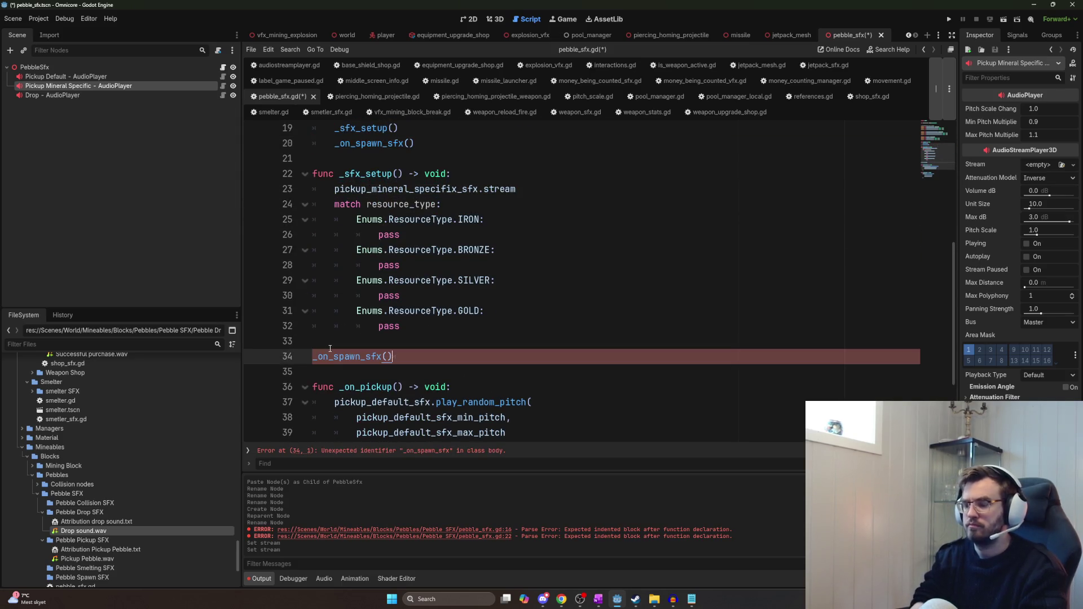
{"action": "type", "text": "func "}
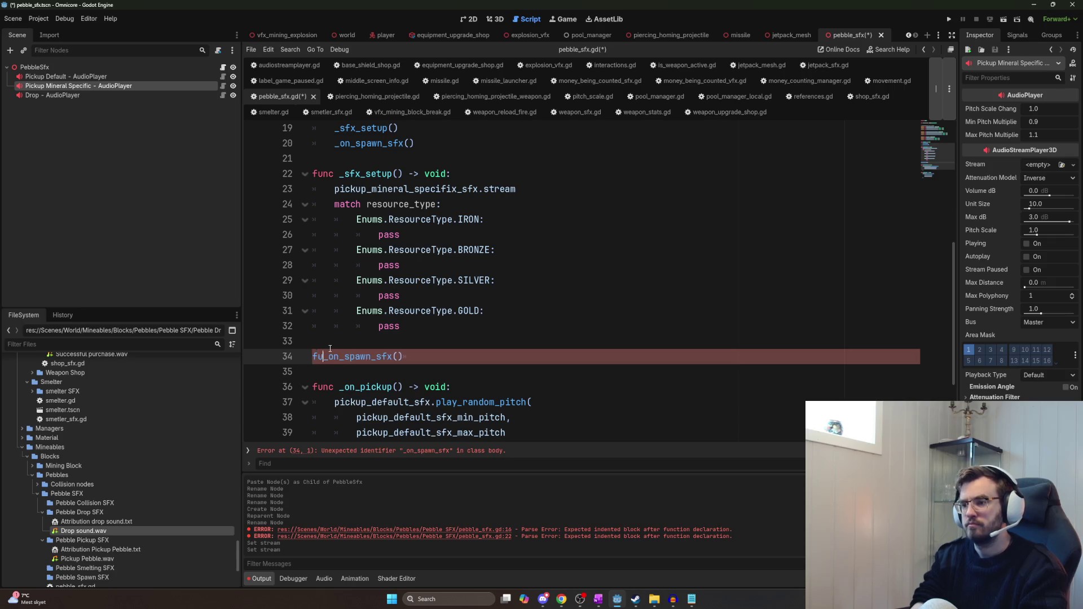
{"action": "type", "text": " -> v"}
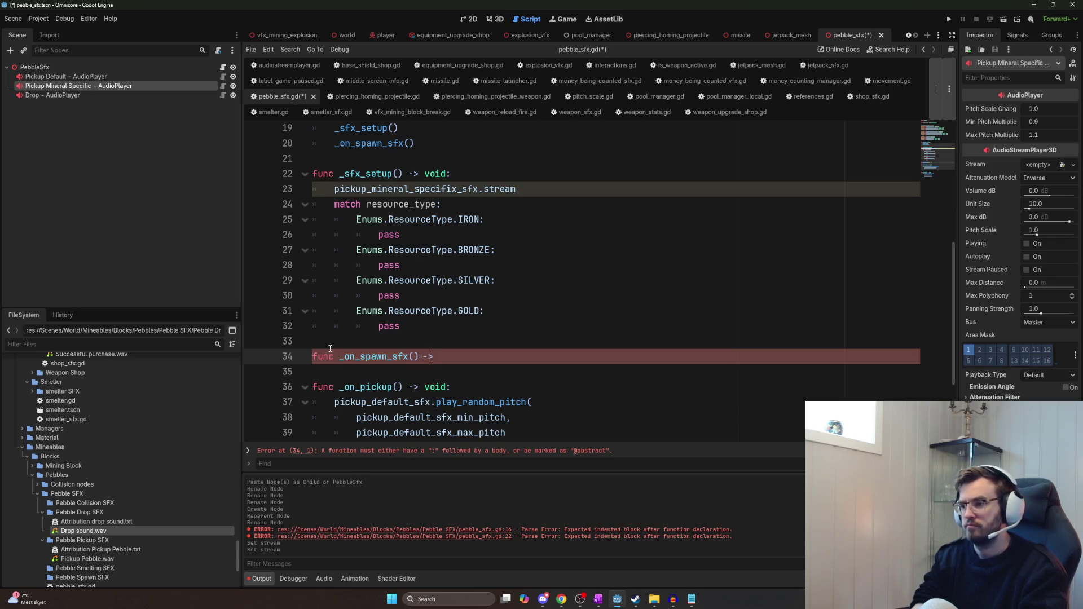
{"action": "type", "text": "oid:"}
{"action": "key", "text": "Return"}
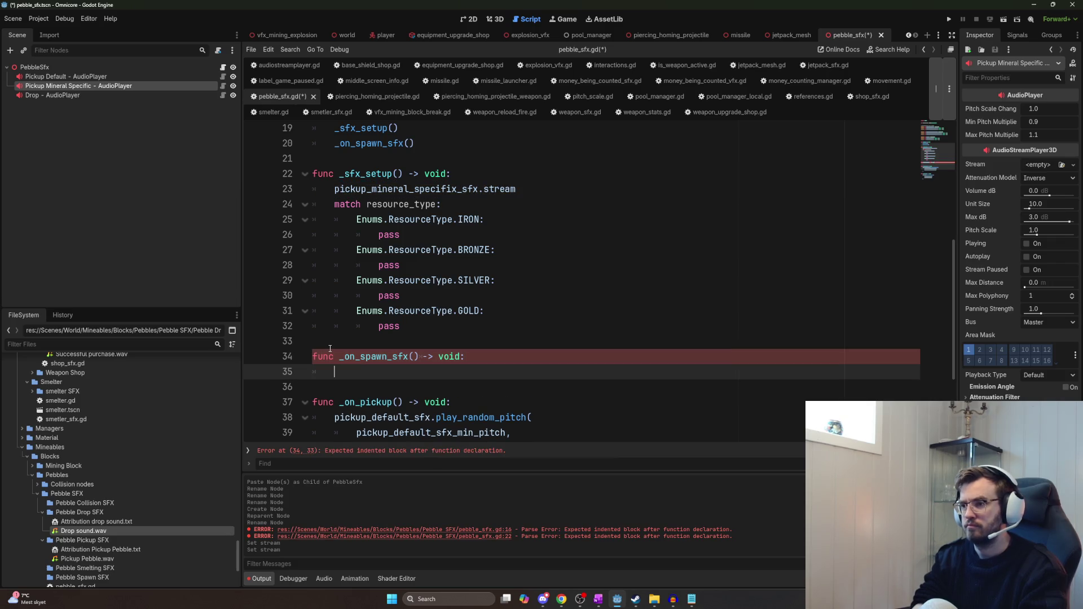
{"action": "scroll", "coordinate": [331, 348], "scroll_direction": "up", "scroll_amount": 5}
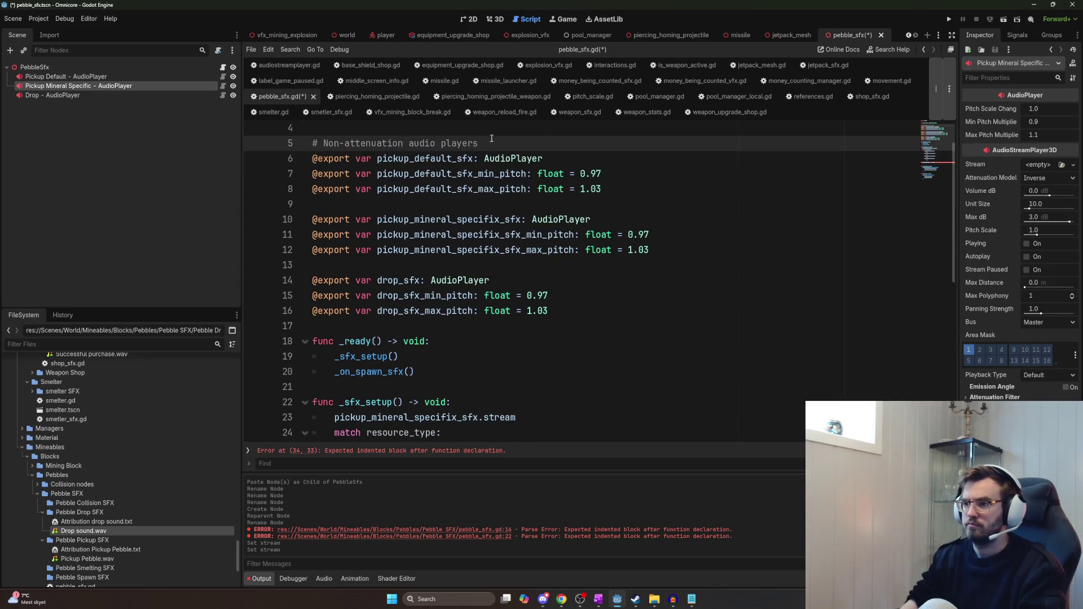
- Paste a copy of the three pickup_default_sfx export lines under the audio players comment
{"action": "key", "text": "Return"}
{"action": "key", "text": "Return"}
{"action": "key", "text": "Up"}
{"action": "key", "text": "Up"}
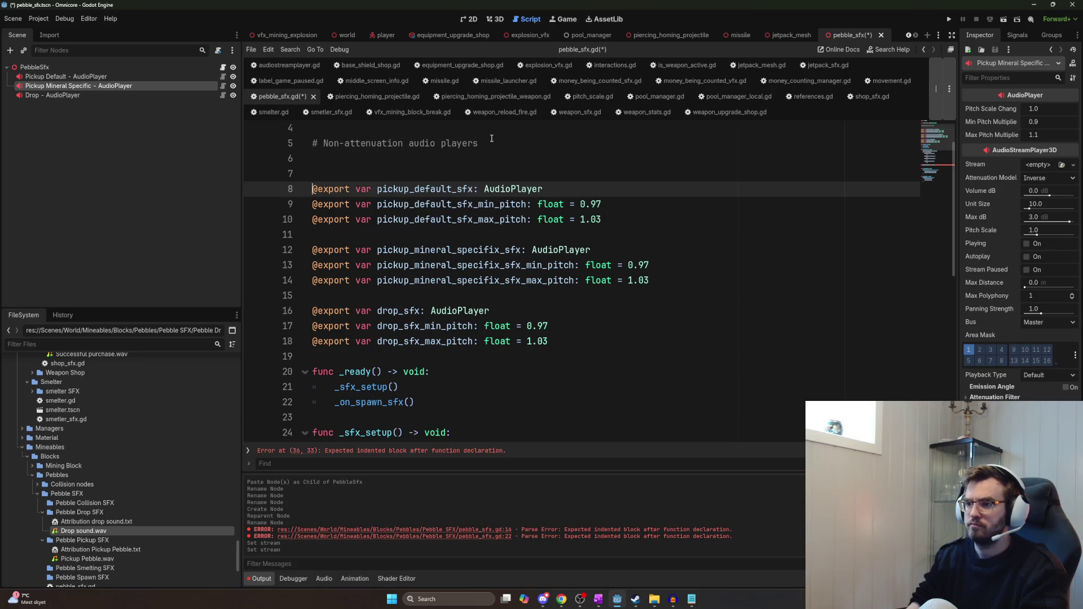
{"action": "key", "text": "Down"}
{"action": "type", "text": "@export var pickup_default_sfx: AudioPlayer @export var pickup_default_sfx_min_pitch: float = 0.97 @export var pickup_default_sfx_max_pitch: float = 1.03"}
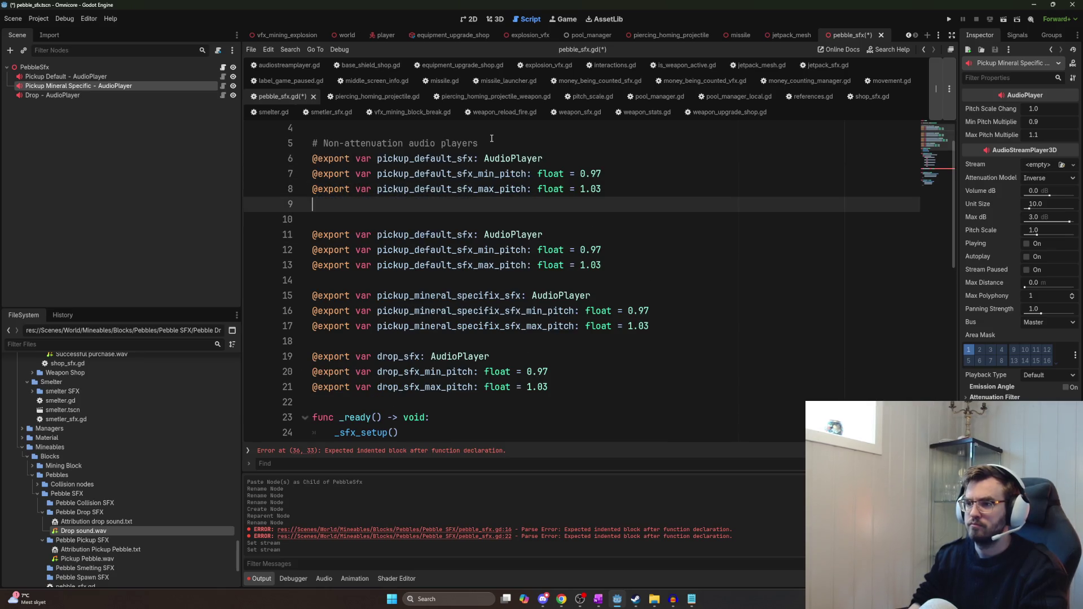
- Rename pickup_default to spawn_mineral_specific on all three pasted lines with multiple carets
{"action": "left_click", "coordinate": [441, 158]}
{"action": "left_click_drag", "start_coordinate": [440, 157], "coordinate": [376, 156]}
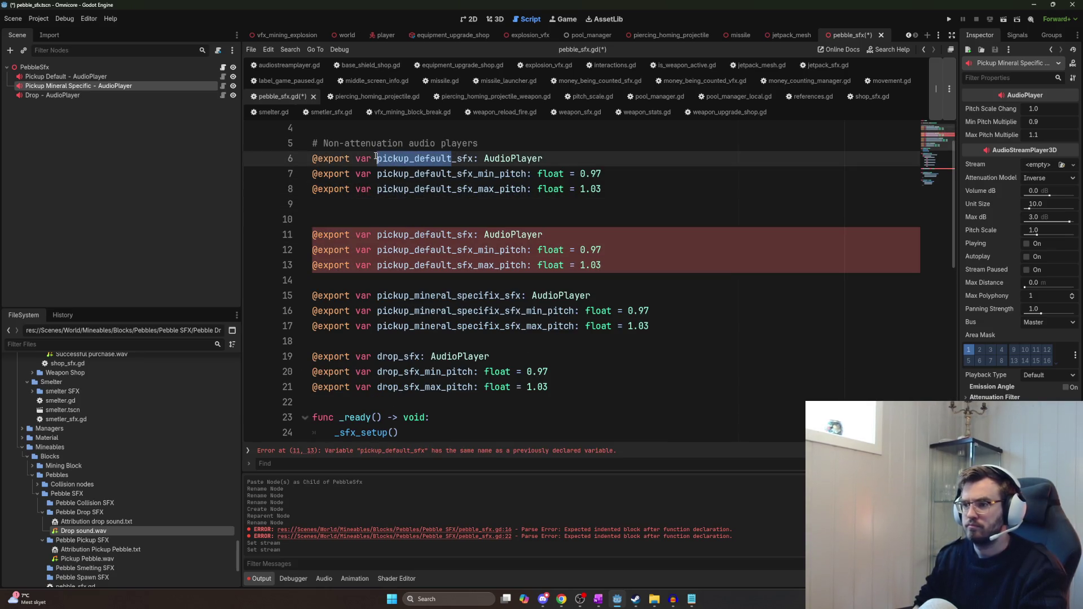
{"action": "left_click", "coordinate": [452, 173]}
{"action": "left_click", "coordinate": [451, 160], "text": "alt"}
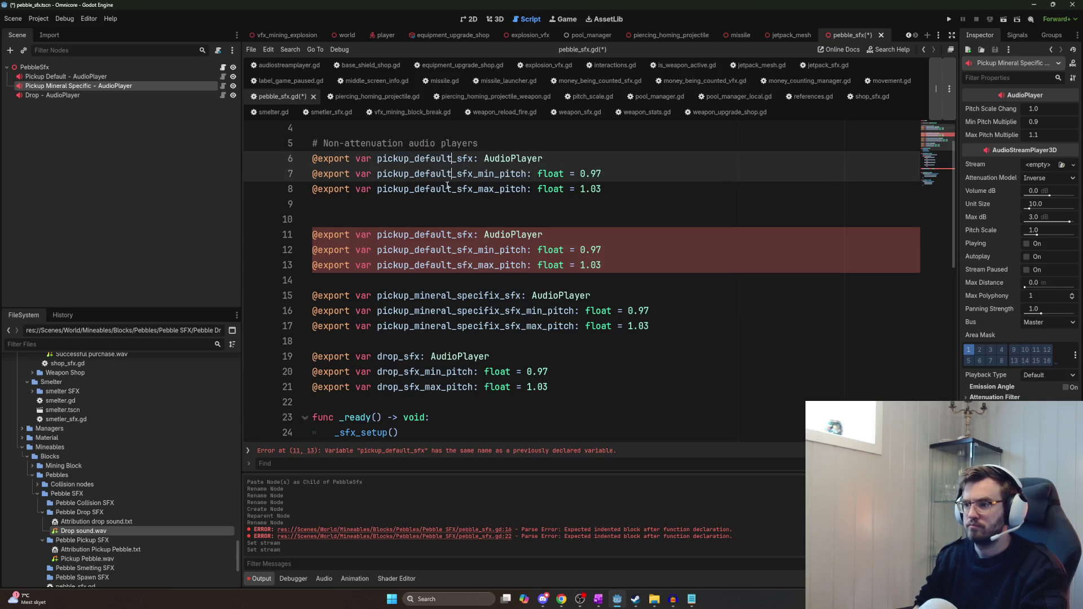
{"action": "left_click", "coordinate": [451, 189], "text": "alt"}
{"action": "key", "text": "ctrl+shift+Left"}
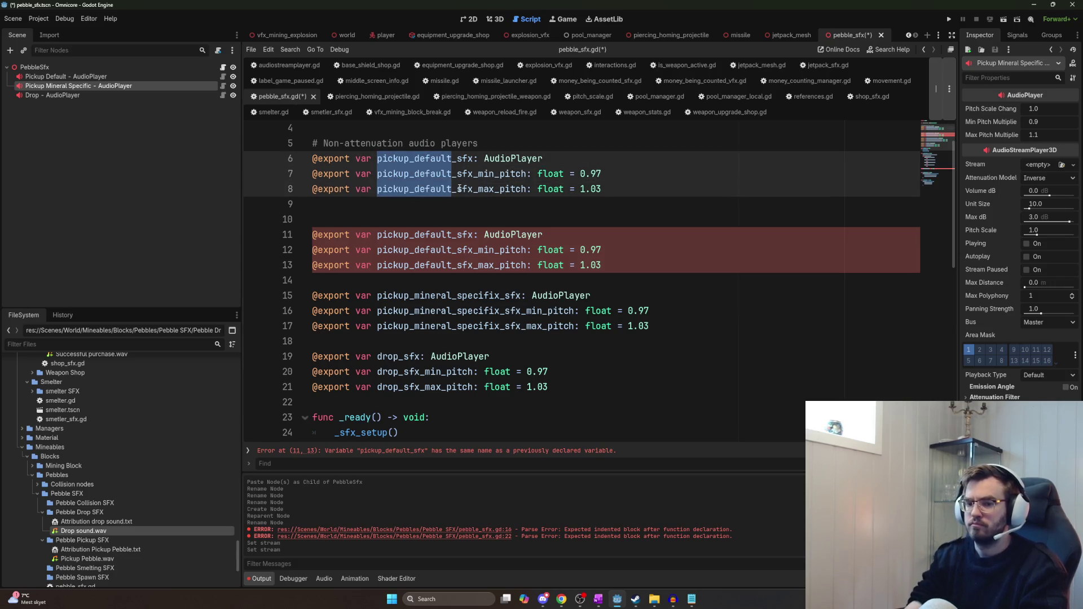
{"action": "type", "text": "mineral_sepo"}
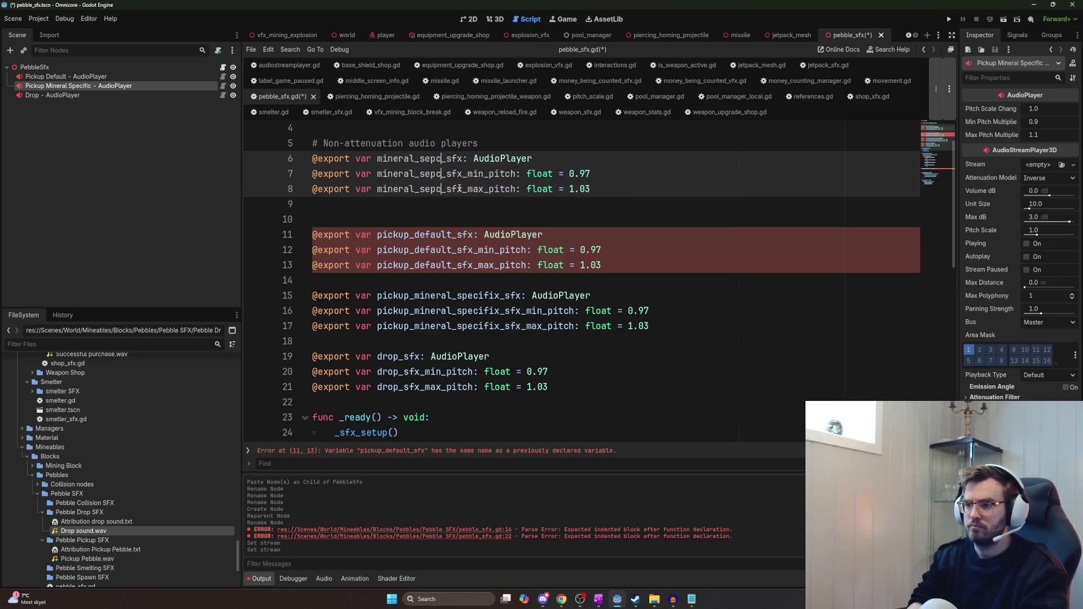
{"action": "key", "text": "BackSpace"}
{"action": "key", "text": "BackSpace"}
{"action": "type", "text": "pecific"}
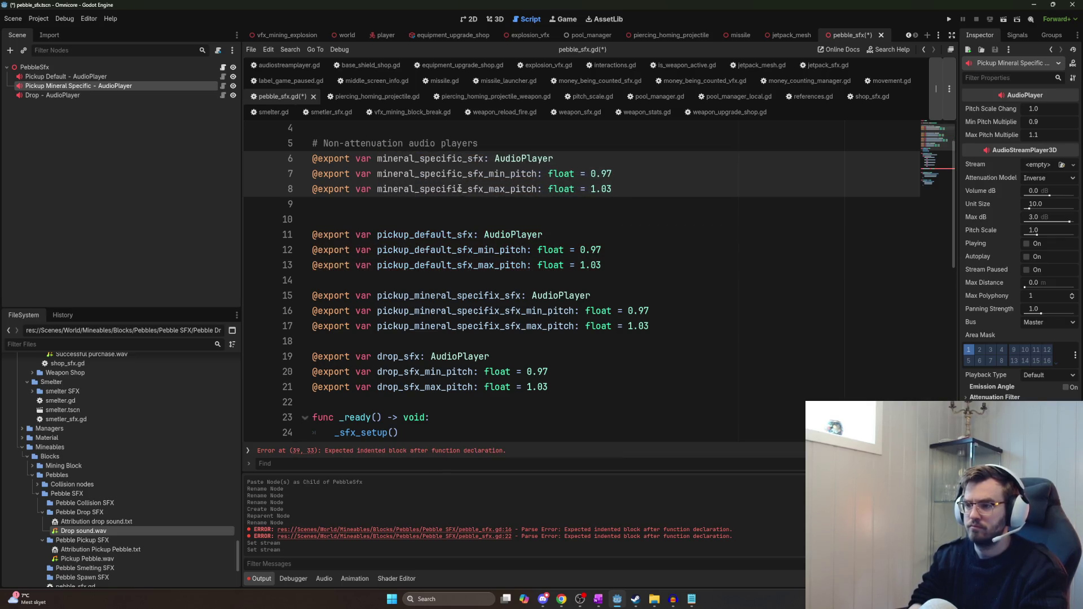
{"action": "type", "text": "_spawn_s"}
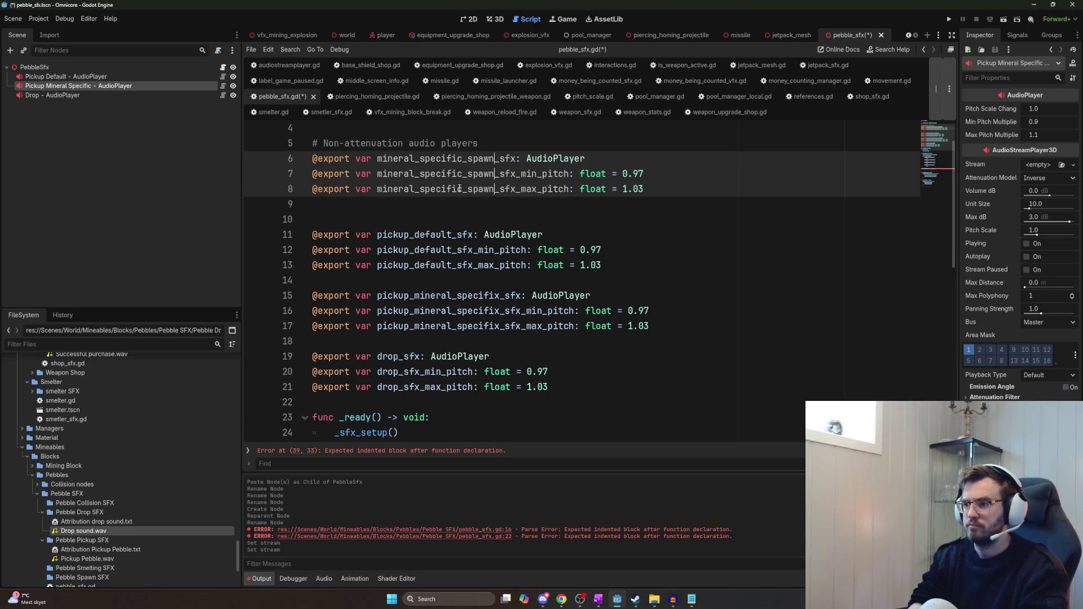
{"action": "key", "text": "BackSpace"}
{"action": "key", "text": "BackSpace"}
{"action": "key", "text": "BackSpace"}
{"action": "type", "text": "spawn_mineral_se"}
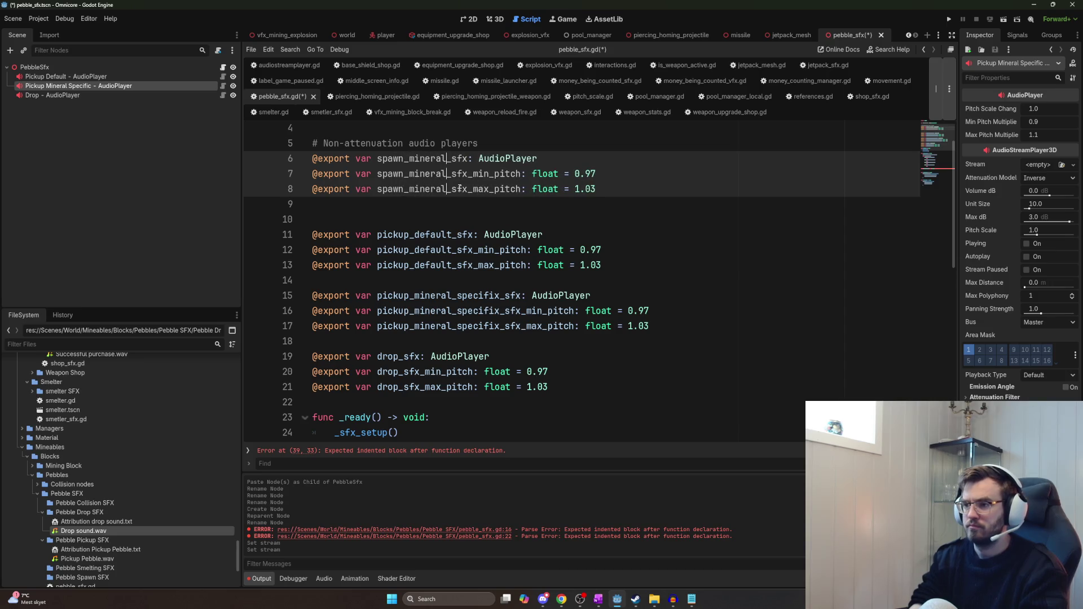
{"action": "key", "text": "BackSpace"}
{"action": "type", "text": "pec_s"}
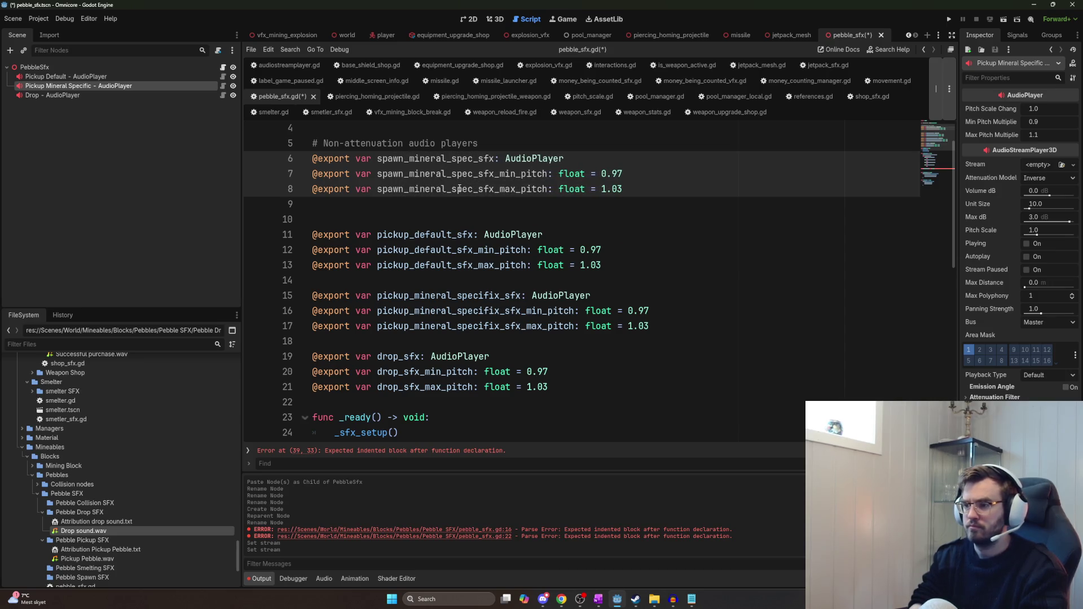
{"action": "key", "text": "BackSpace"}
{"action": "key", "text": "BackSpace"}
{"action": "key", "text": "BackSpace"}
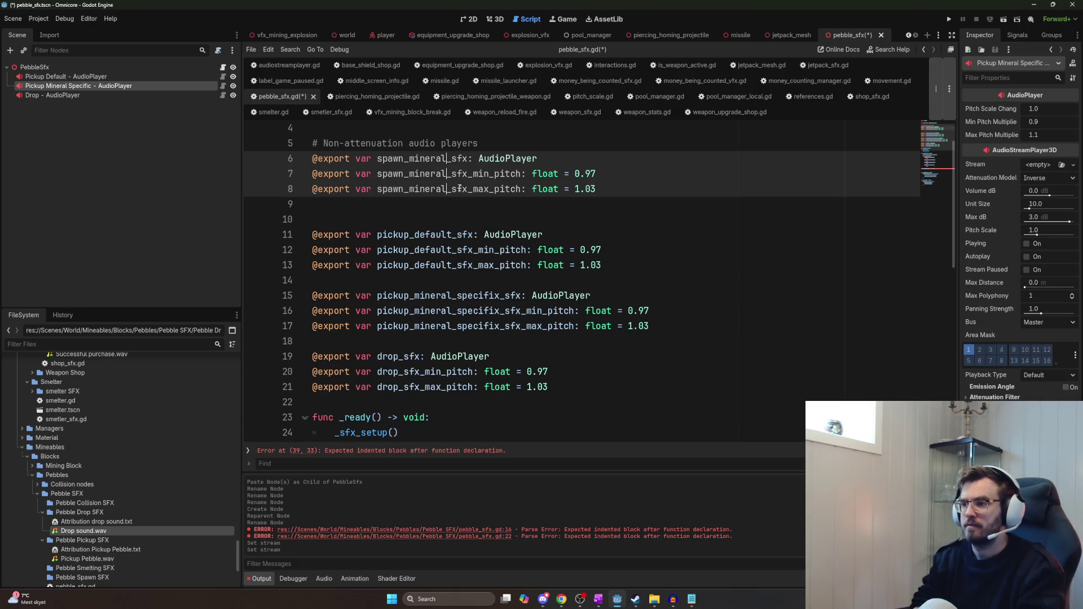
{"action": "type", "text": "_spe"}
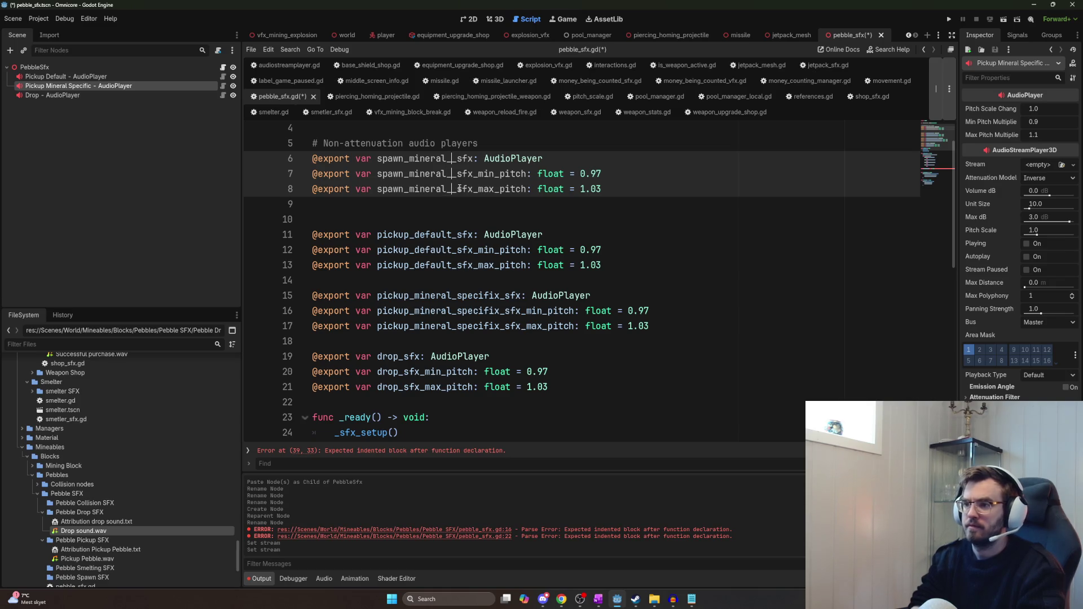
{"action": "type", "text": "cific_s"}
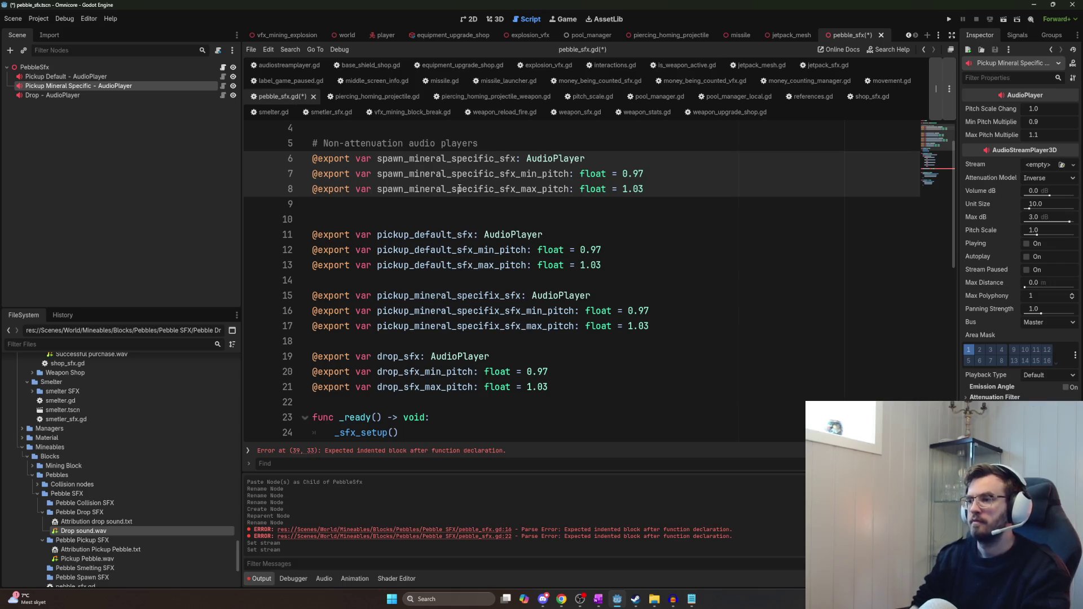
- Cut the three spawn_mineral_specific export lines and remove the leftover blank lines
{"action": "left_click", "coordinate": [487, 201]}
{"action": "key", "text": "BackSpace"}
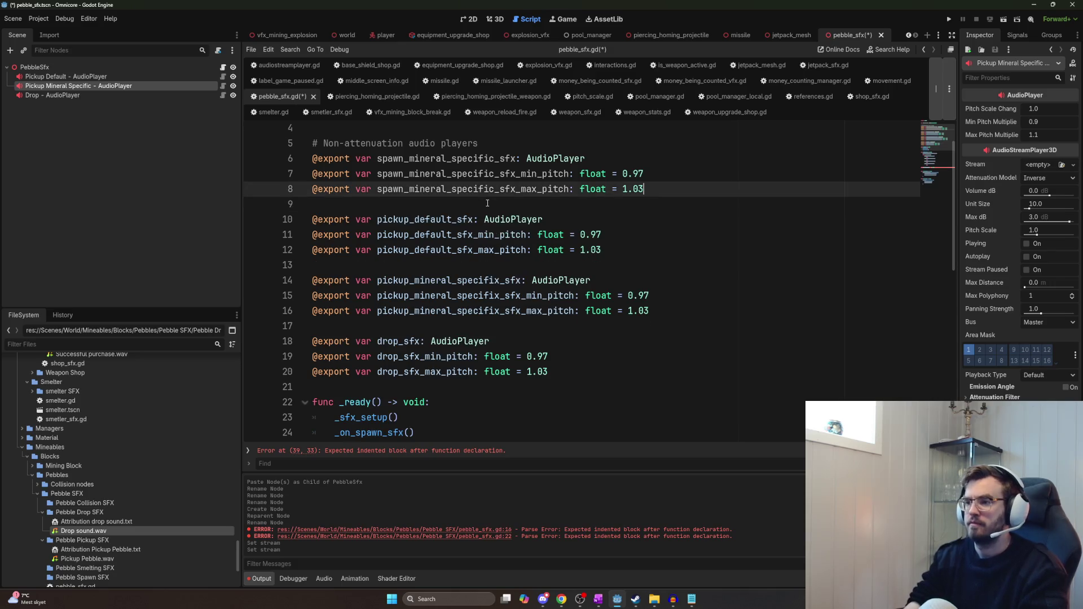
{"action": "key", "text": "shift+Up"}
{"action": "key", "text": "shift+Up"}
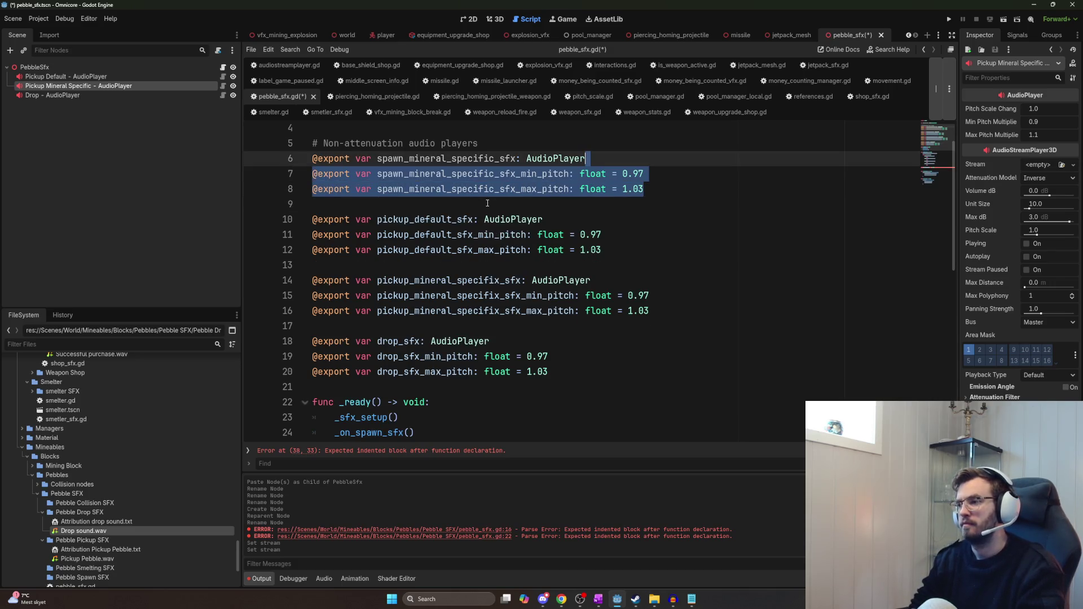
{"action": "key", "text": "shift+Home"}
{"action": "key", "text": "BackSpace"}
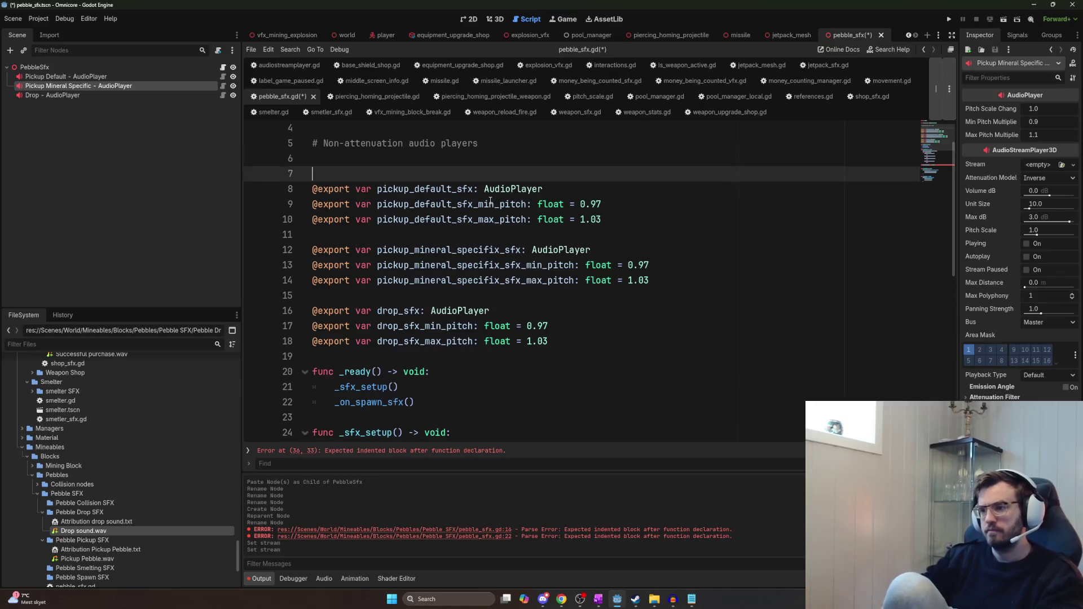
{"action": "key", "text": "BackSpace"}
- Add a '# Attenuation SFX' comment after the drop exports and paste the spawn exports beneath it
{"action": "key", "text": "Down"}
{"action": "key", "text": "Down"}
{"action": "key", "text": "Down"}
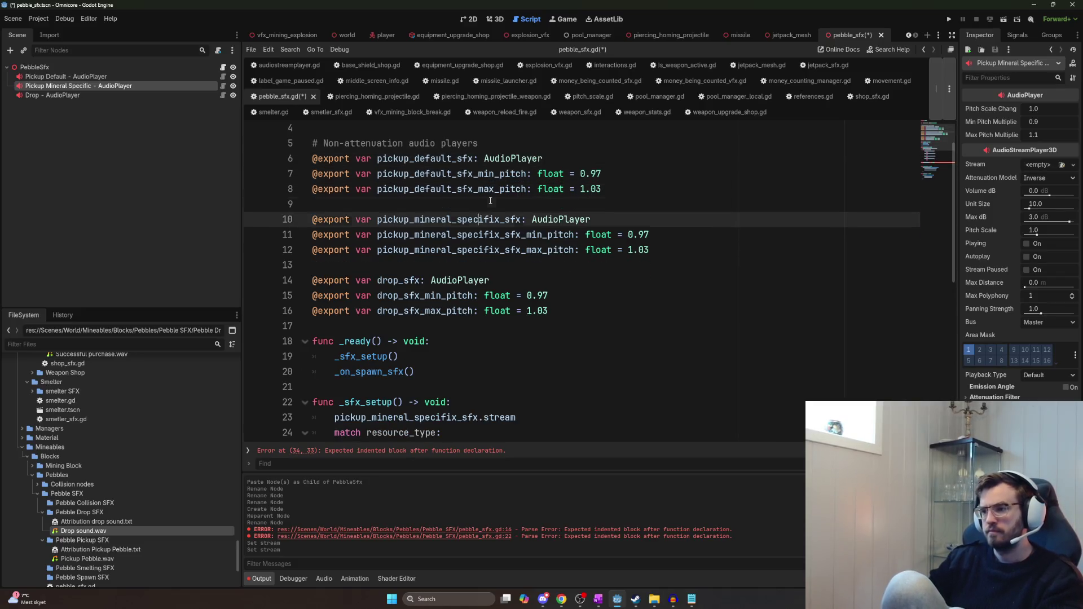
{"action": "key", "text": "Down"}
{"action": "key", "text": "Down"}
{"action": "key", "text": "Down"}
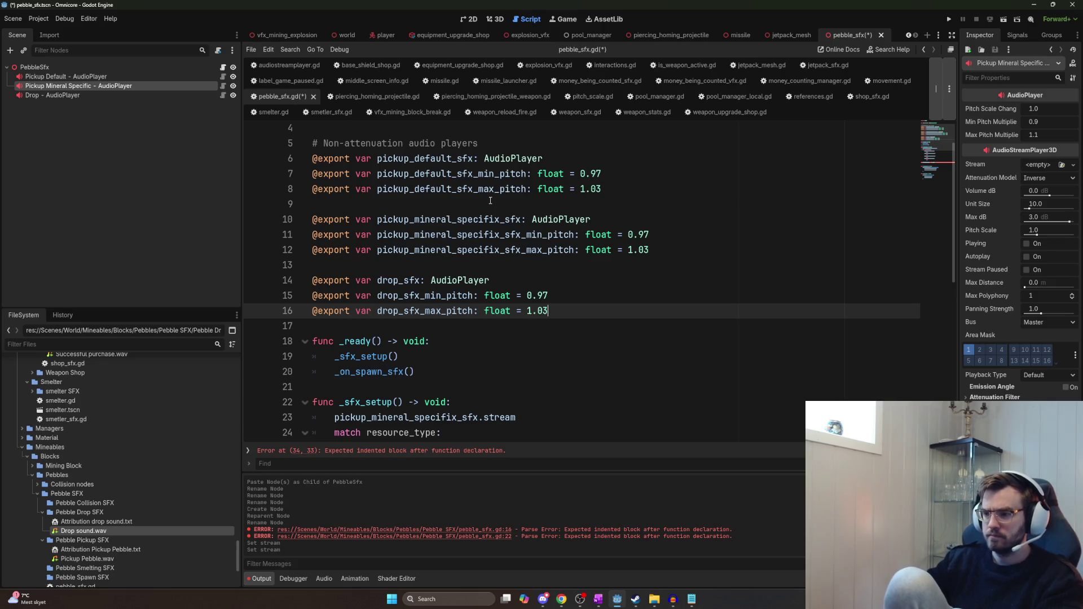
{"action": "key", "text": "End"}
{"action": "key", "text": "Return"}
{"action": "key", "text": "Return"}
{"action": "type", "text": "# A"}
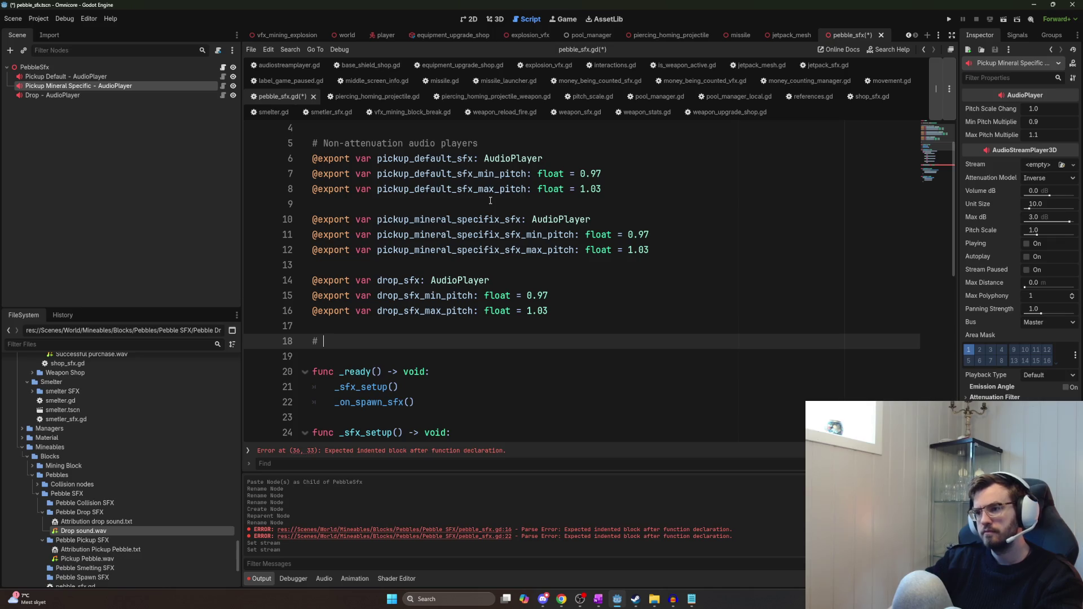
{"action": "type", "text": "ttenuation SFX"}
{"action": "key", "text": "Return"}
{"action": "type", "text": "@export var spawn_mineral_specific_sfx: AudioPlayer @export var spawn_mineral_specific_sfx_min_pitch: float = 0.97 @export var spawn_mineral_specific_sfx_max_pitch: float = 1.03"}
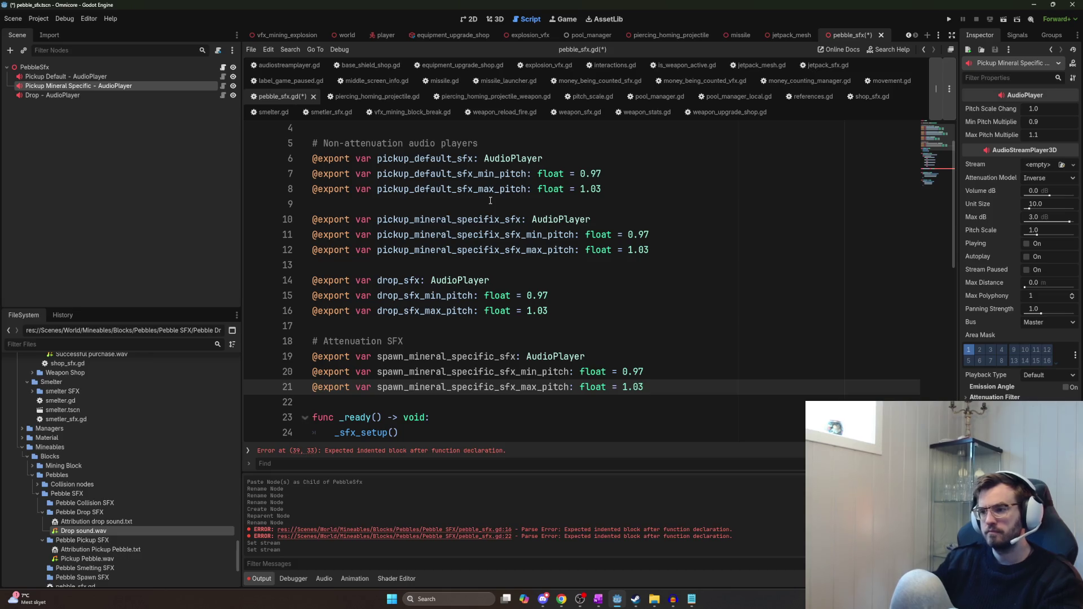
{"action": "scroll", "coordinate": [496, 271], "scroll_direction": "down", "scroll_amount": 3}
{"action": "scroll", "coordinate": [496, 299], "scroll_direction": "down", "scroll_amount": 4}
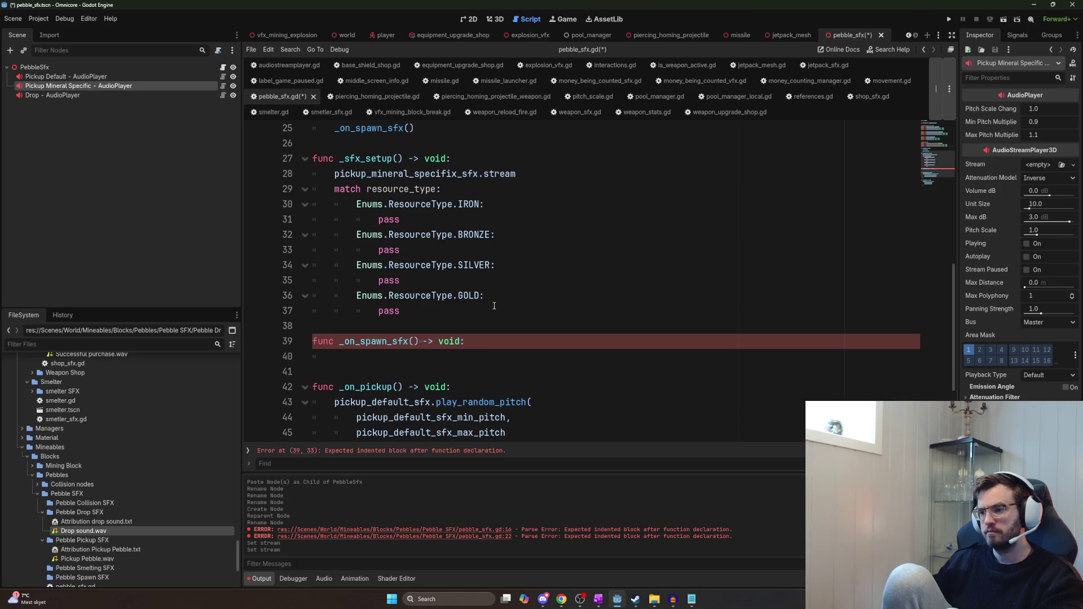
{"action": "left_click", "coordinate": [476, 350]}
{"action": "type", "text": "# Play for all"}
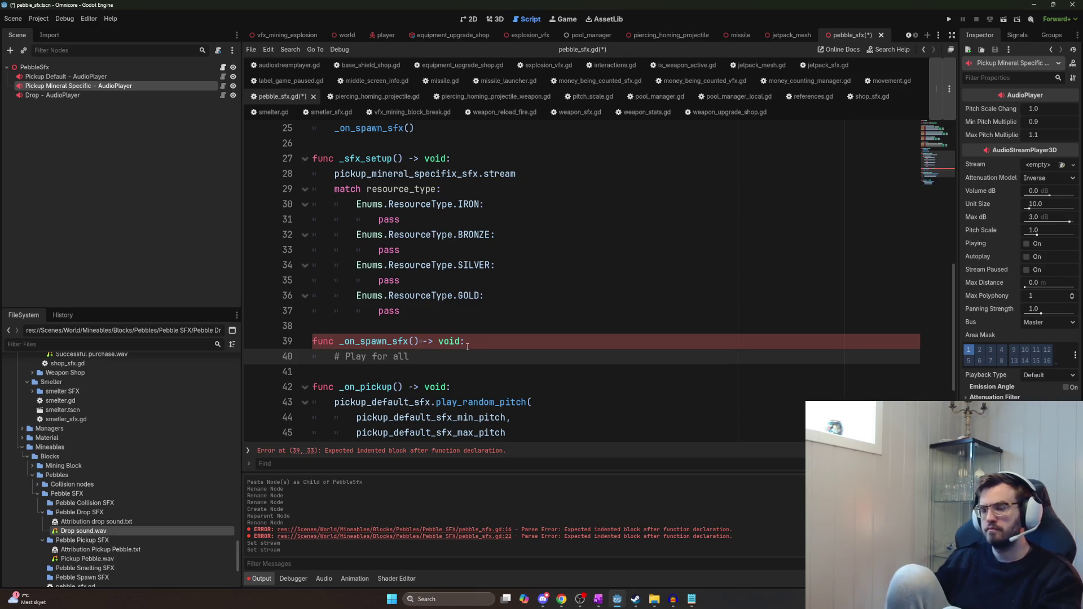
{"action": "key", "text": "Return"}
{"action": "scroll", "coordinate": [468, 347], "scroll_direction": "up", "scroll_amount": 1}
{"action": "scroll", "coordinate": [467, 347], "scroll_direction": "up", "scroll_amount": 6}
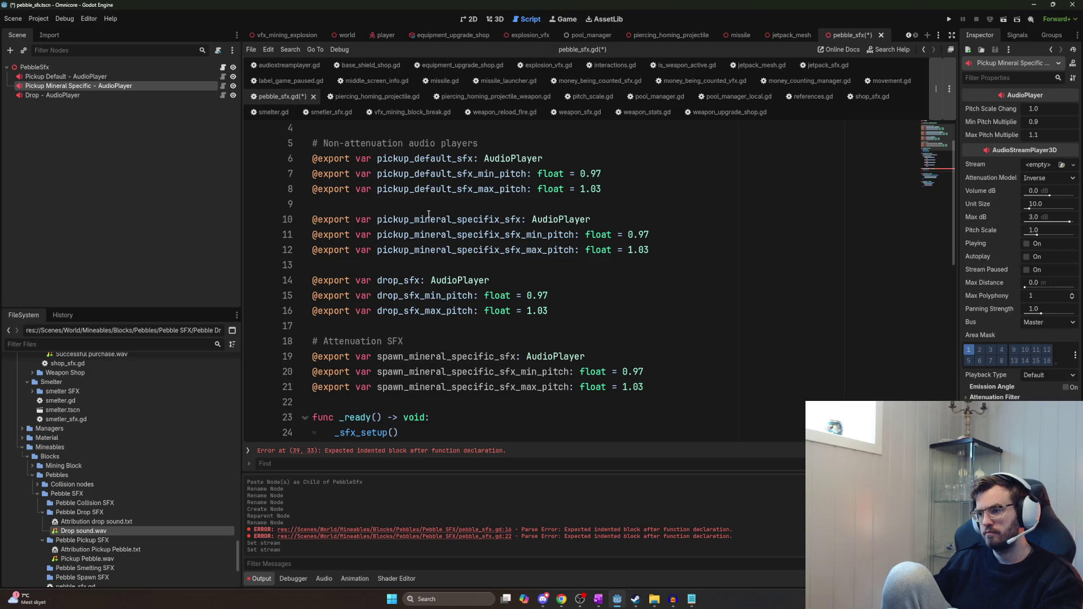
{"action": "scroll", "coordinate": [429, 214], "scroll_direction": "up", "scroll_amount": 1}
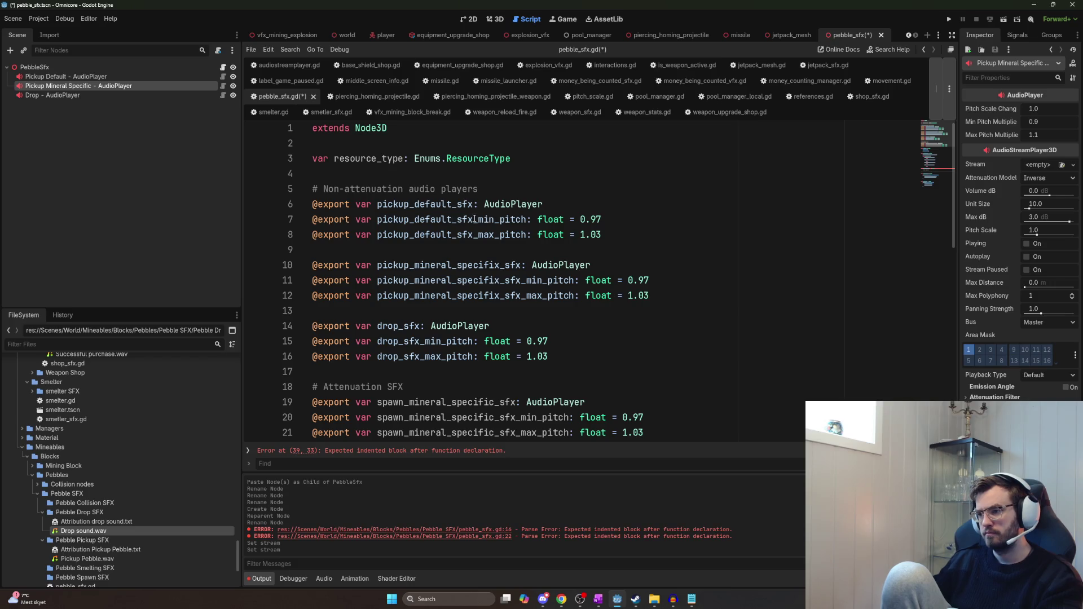
{"action": "left_click_drag", "start_coordinate": [474, 219], "coordinate": [374, 221]}
{"action": "left_click", "coordinate": [567, 204]}
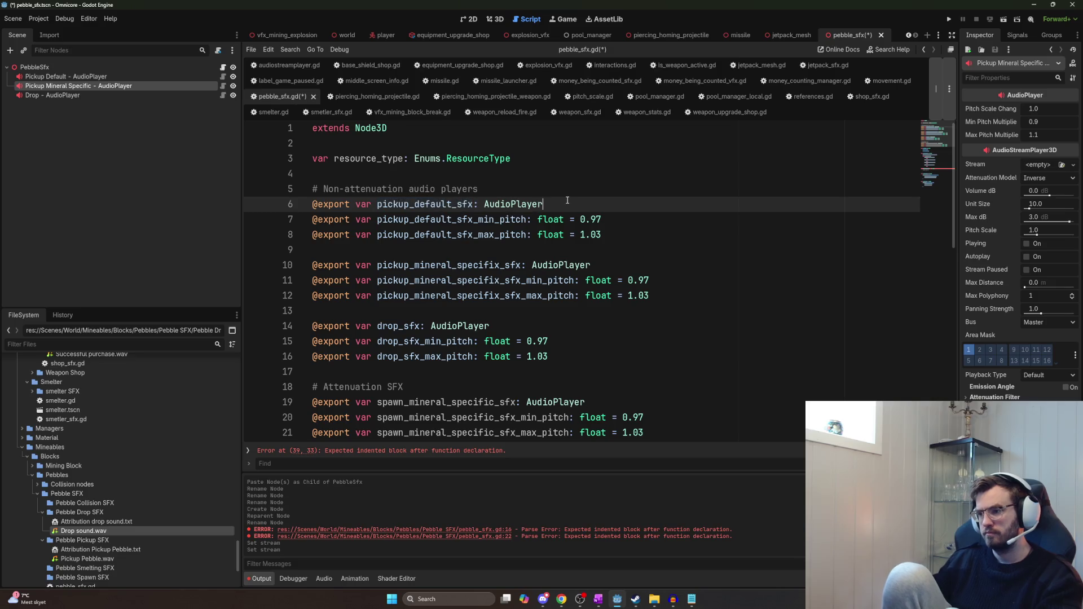
{"action": "key", "text": "Return"}
{"action": "type", "text": "@export var pickup_default_sfx_v"}
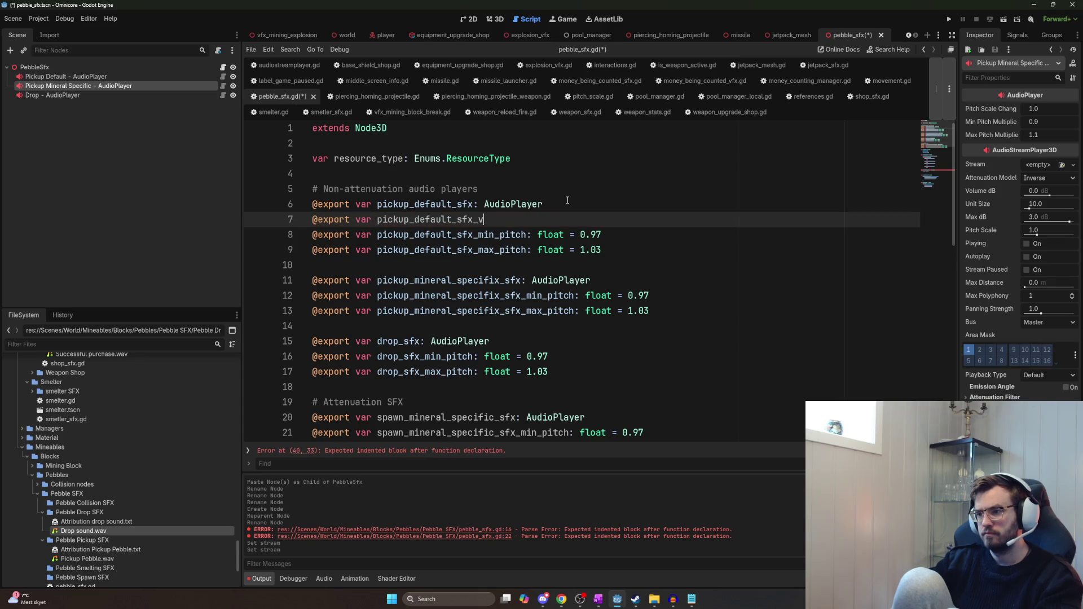
{"action": "key", "text": "BackSpace"}
{"action": "type", "text": "db: "}
{"action": "type", "text": "float = -10"}
{"action": "key", "text": "shift+Home"}
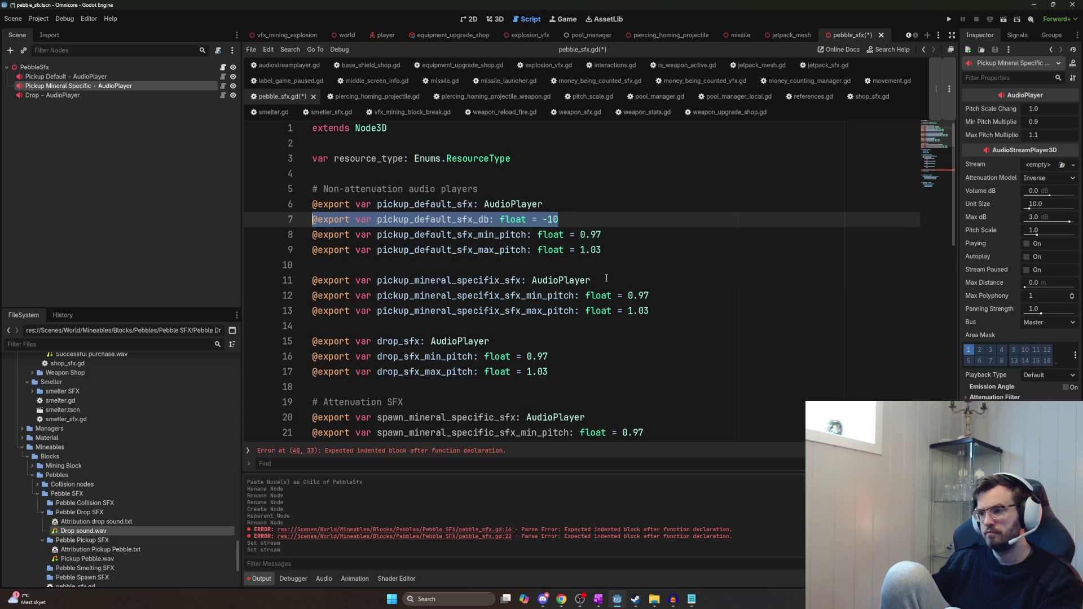
{"action": "key", "text": "ctrl+c"}
- Paste copies of the -10 dB volume line under the mineral pickup and drop_sfx players
{"action": "left_click", "coordinate": [606, 278]}
{"action": "key", "text": "Return"}
{"action": "key", "text": "ctrl+v"}
{"action": "left_click", "coordinate": [556, 344]}
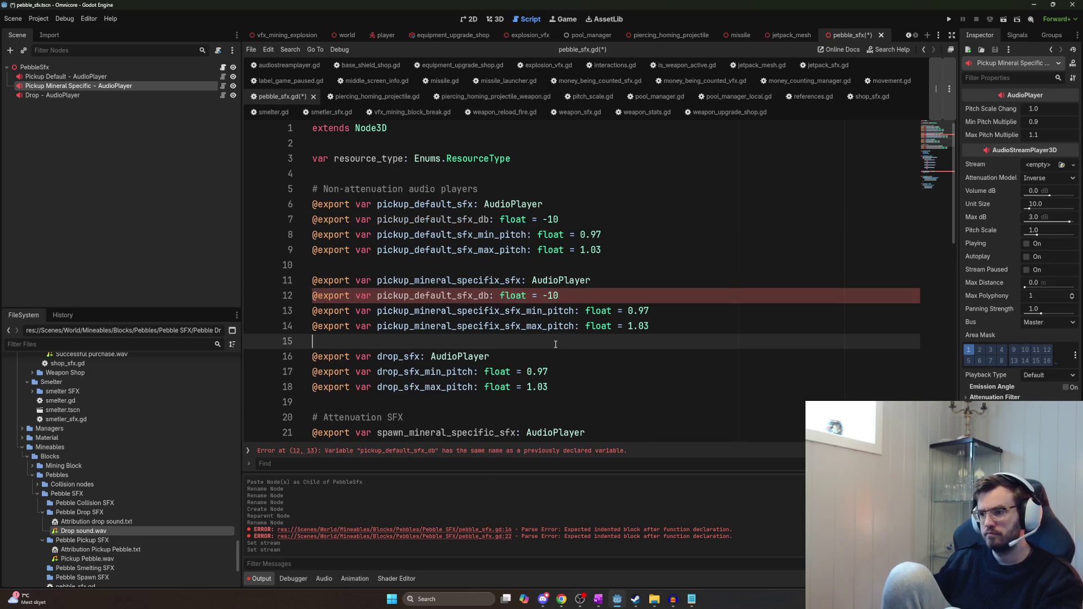
{"action": "key", "text": "Down"}
{"action": "key", "text": "End"}
{"action": "key", "text": "Return"}
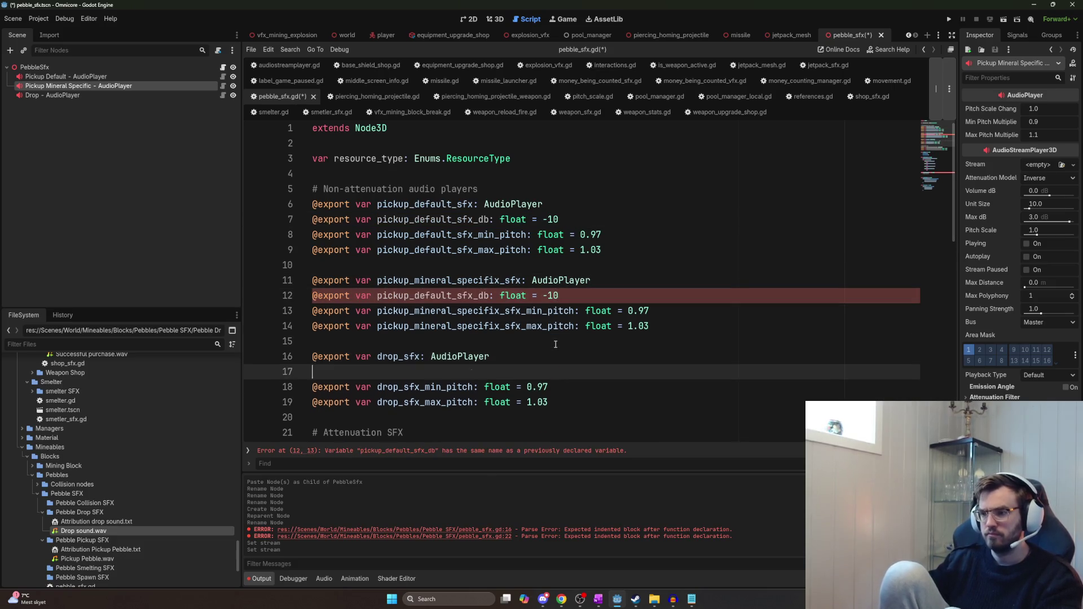
{"action": "key", "text": "ctrl+v"}
- Paste another copy of the volume line under the spawn player
{"action": "scroll", "coordinate": [559, 341], "scroll_direction": "down", "scroll_amount": 3}
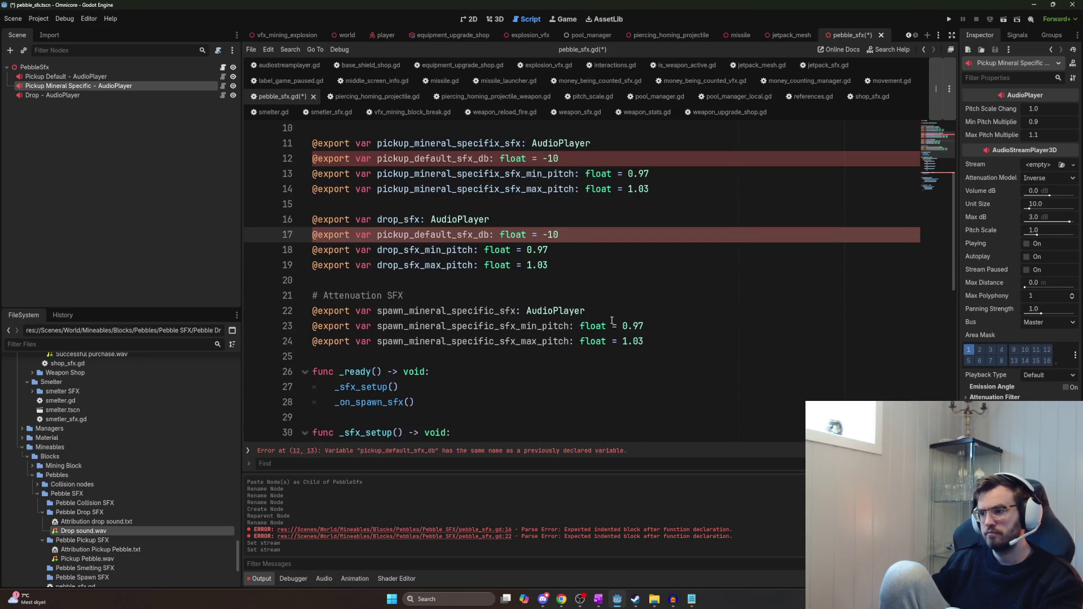
{"action": "left_click", "coordinate": [613, 321]}
{"action": "key", "text": "Up"}
{"action": "key", "text": "End"}
{"action": "key", "text": "Return"}
{"action": "key", "text": "ctrl+v"}
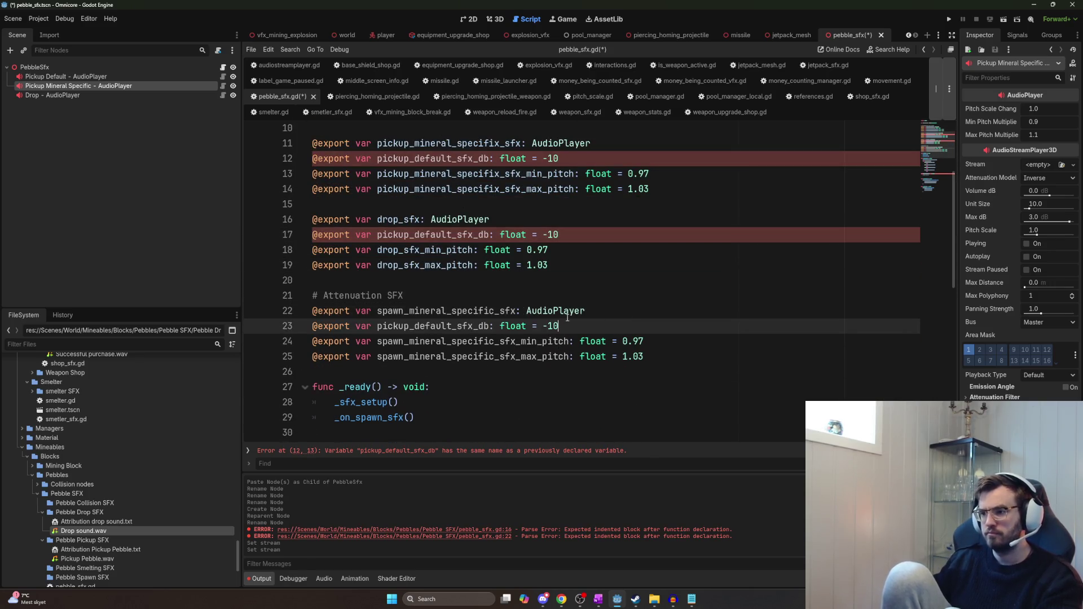
- Rename the copies to spawn_mineral_specific_sfx_db, drop_sfx_db and pickup_mineral_specifix_sfx_db
{"action": "double_click", "coordinate": [446, 310]}
{"action": "left_click_drag", "start_coordinate": [473, 326], "coordinate": [377, 326]}
{"action": "key", "text": "ctrl+v"}
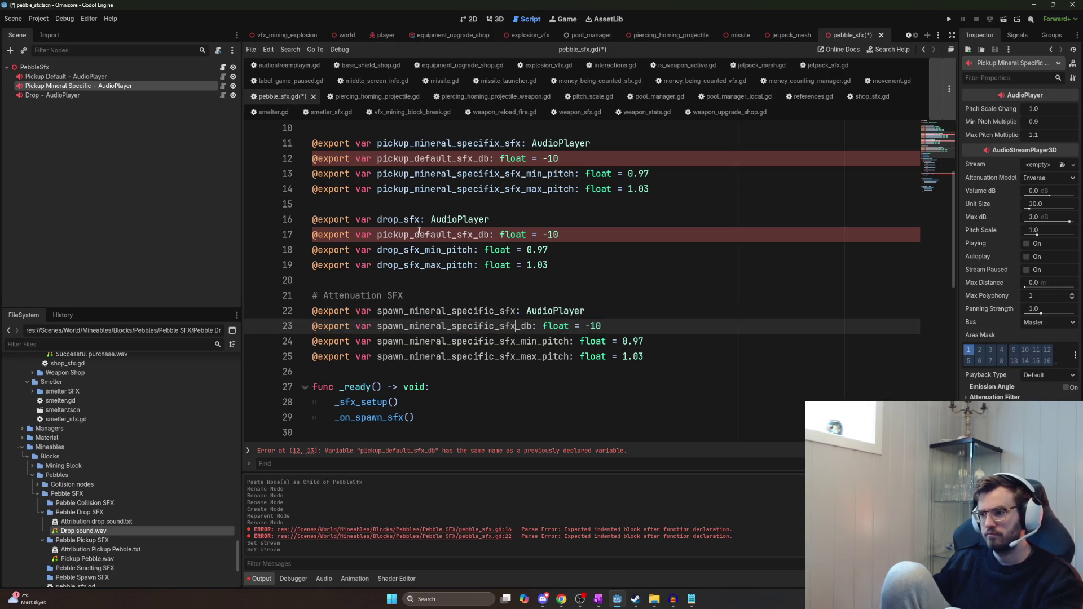
{"action": "double_click", "coordinate": [419, 234]}
{"action": "mouse_move", "coordinate": [420, 219]}
{"action": "left_mouse_down"}
{"action": "mouse_move", "coordinate": [377, 220]}
{"action": "mouse_move", "coordinate": [408, 235]}
{"action": "mouse_move", "coordinate": [468, 234]}
{"action": "left_mouse_up"}
{"action": "key", "text": "ctrl+v"}
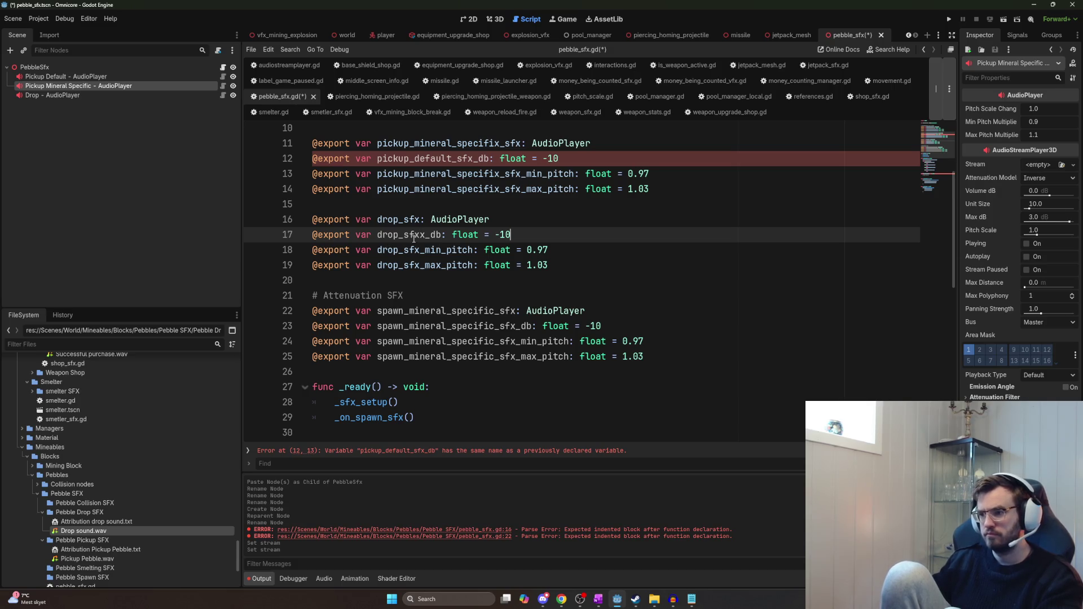
{"action": "key", "text": "BackSpace"}
{"action": "scroll", "coordinate": [431, 234], "scroll_direction": "up", "scroll_amount": 1}
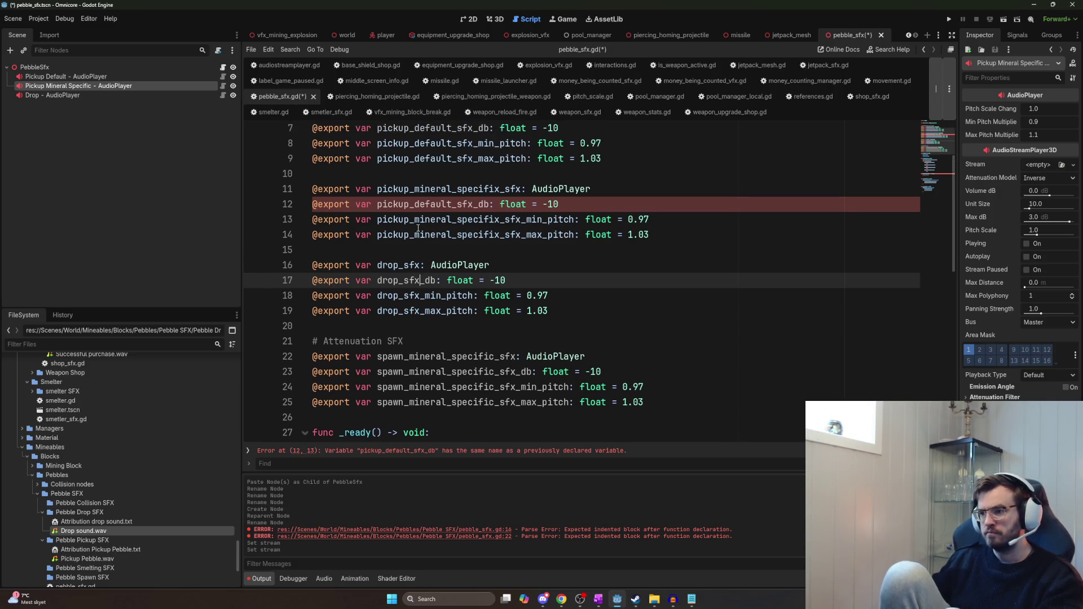
{"action": "double_click", "coordinate": [436, 189]}
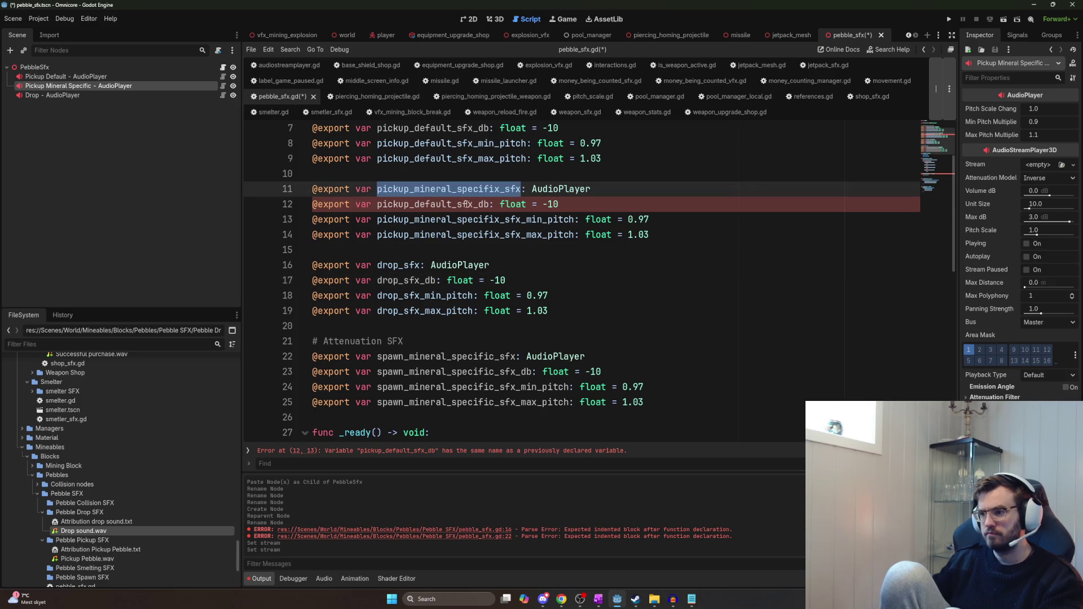
{"action": "left_click_drag", "start_coordinate": [473, 203], "coordinate": [372, 205]}
{"action": "key", "text": "ctrl+v"}
- Save pebble_sfx.gd with the four exported volume variables
{"action": "scroll", "coordinate": [590, 271], "scroll_direction": "up", "scroll_amount": 2}
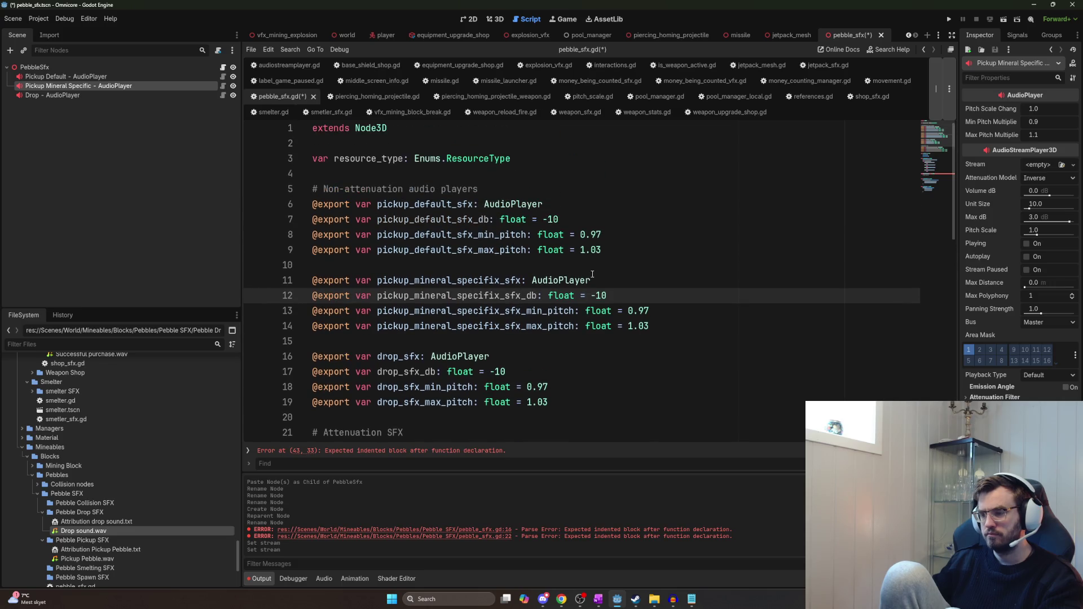
{"action": "scroll", "coordinate": [592, 274], "scroll_direction": "down", "scroll_amount": 4}
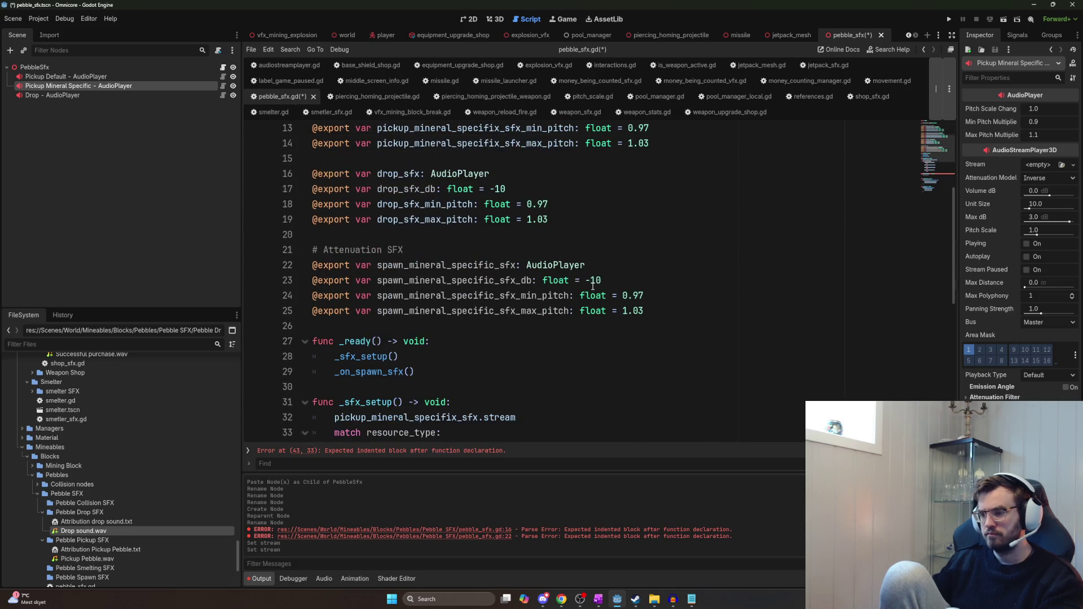
{"action": "scroll", "coordinate": [597, 312], "scroll_direction": "down", "scroll_amount": 3}
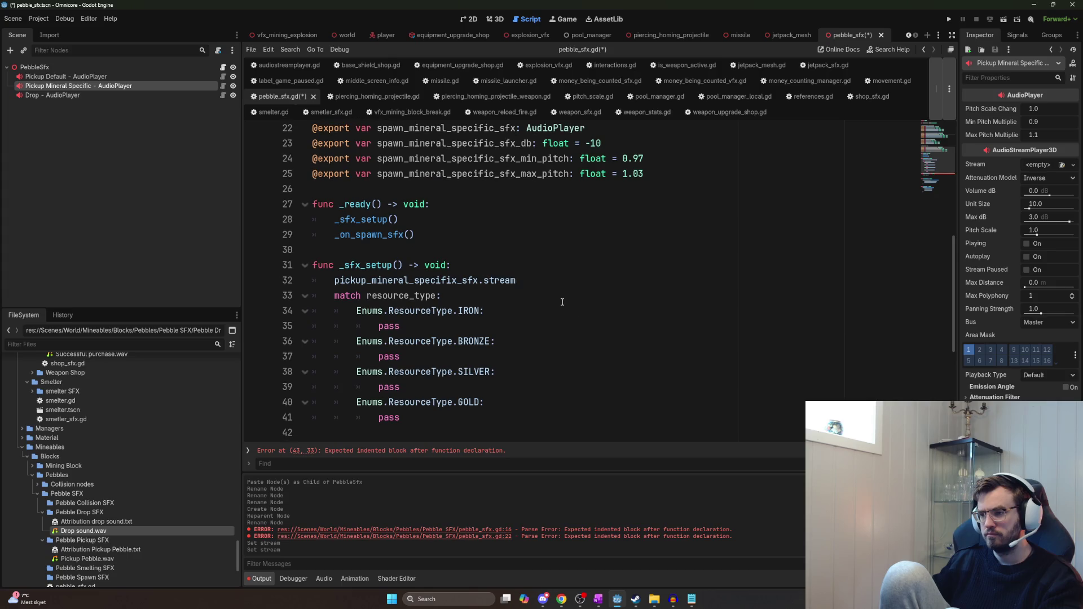
{"action": "key", "text": "ctrl+s"}
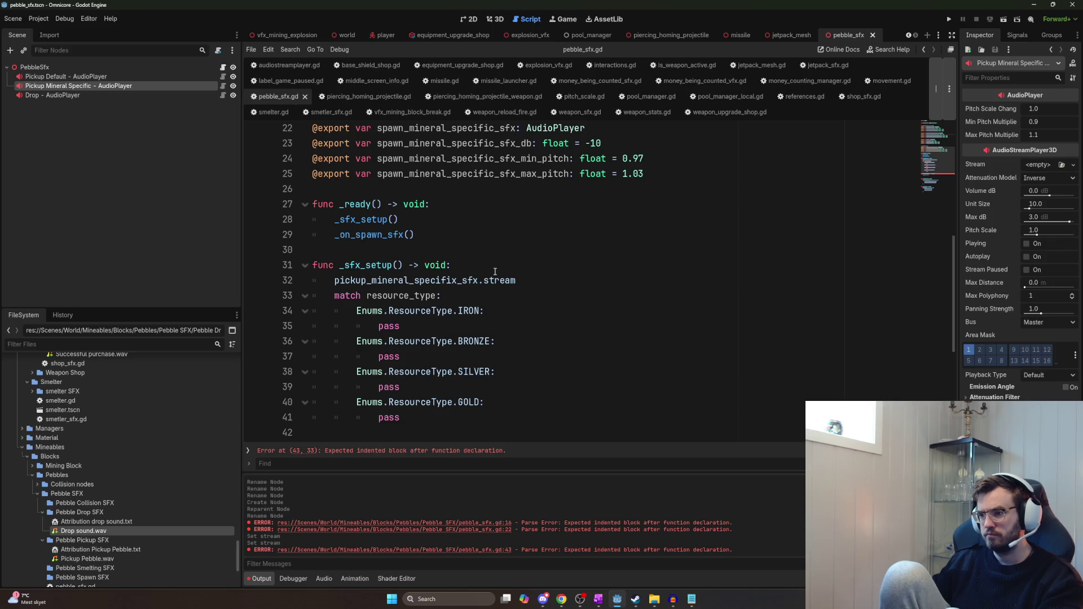
{"action": "scroll", "coordinate": [485, 282], "scroll_direction": "down", "scroll_amount": 1}
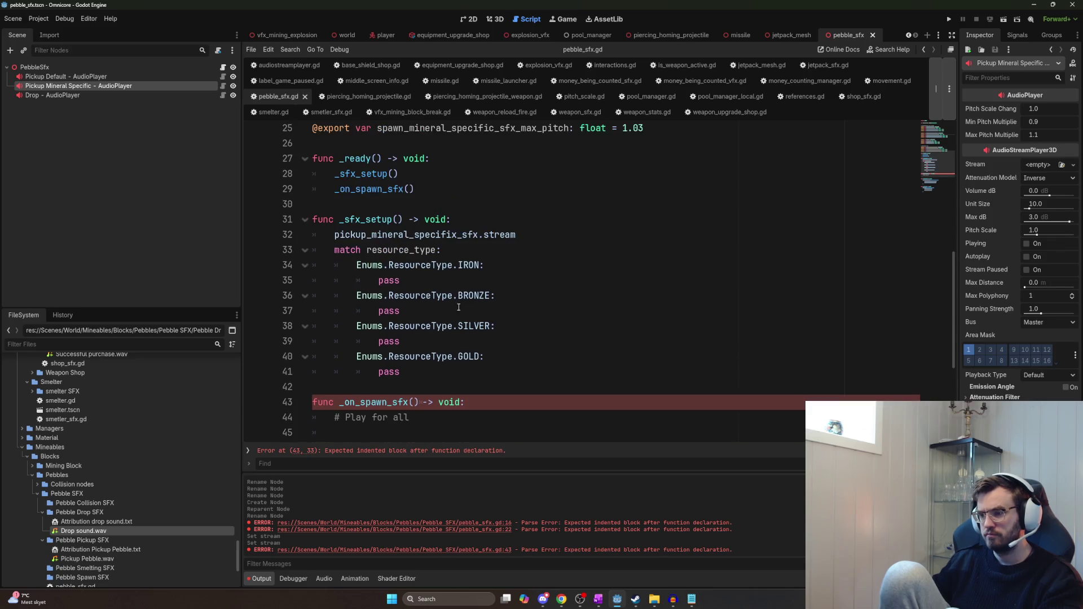
{"action": "left_click", "coordinate": [426, 370]}
- Add a '# DB' comment line at the end of _sfx_setup
{"action": "key", "text": "Return"}
{"action": "key", "text": "Return"}
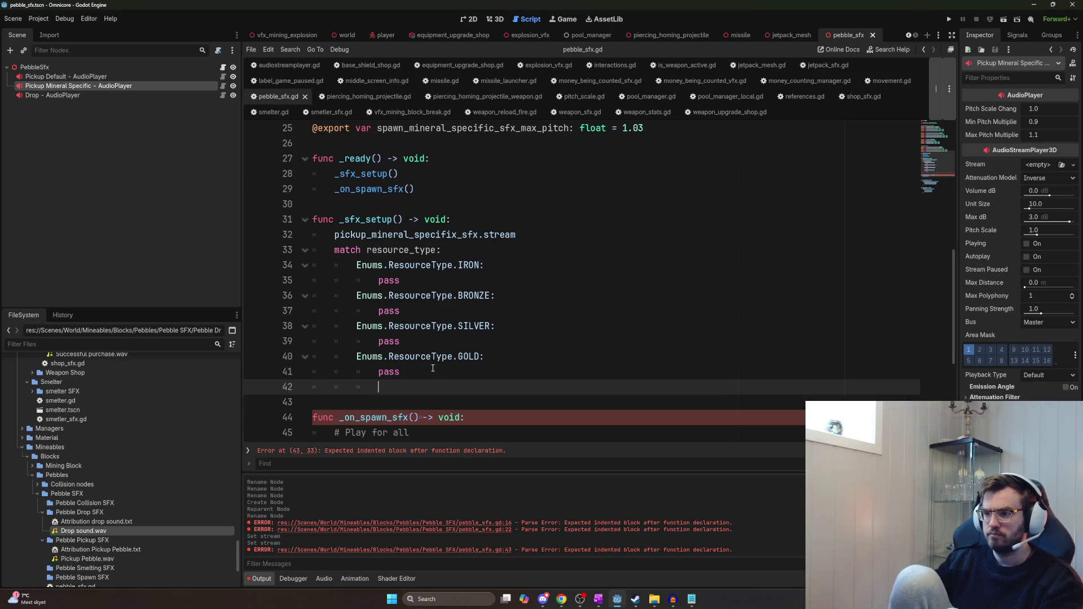
{"action": "type", "text": "# DB"}
{"action": "key", "text": "Return"}
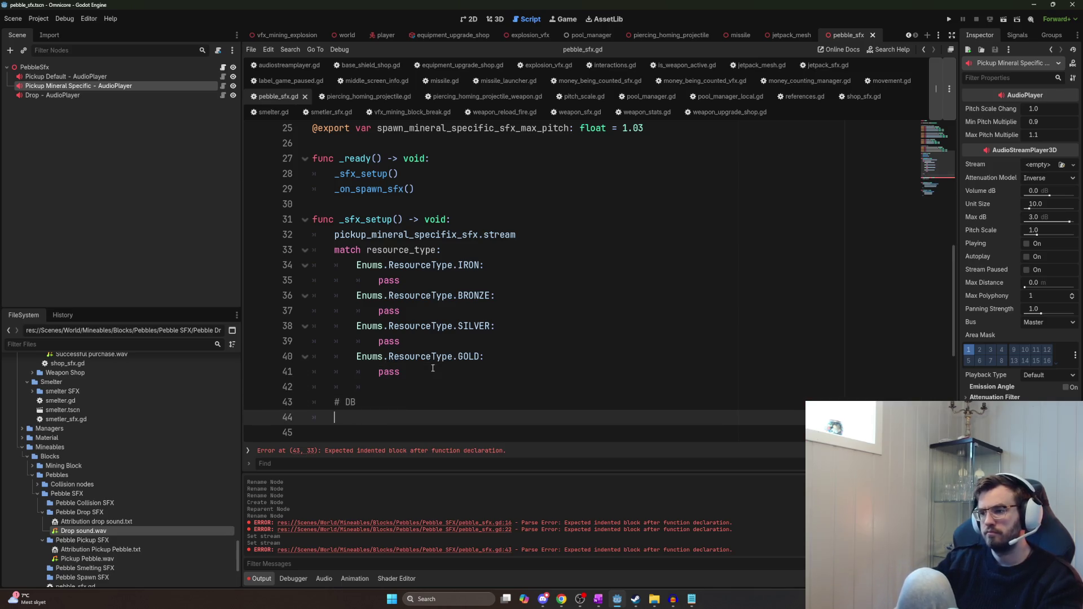
{"action": "scroll", "coordinate": [435, 368], "scroll_direction": "up", "scroll_amount": 5}
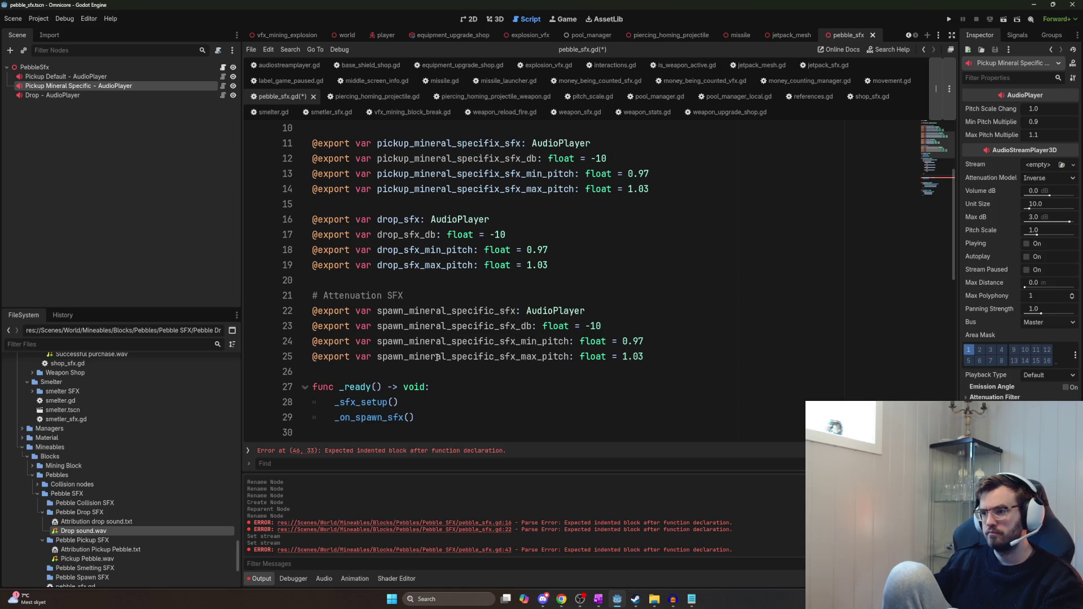
{"action": "scroll", "coordinate": [437, 357], "scroll_direction": "up", "scroll_amount": 3}
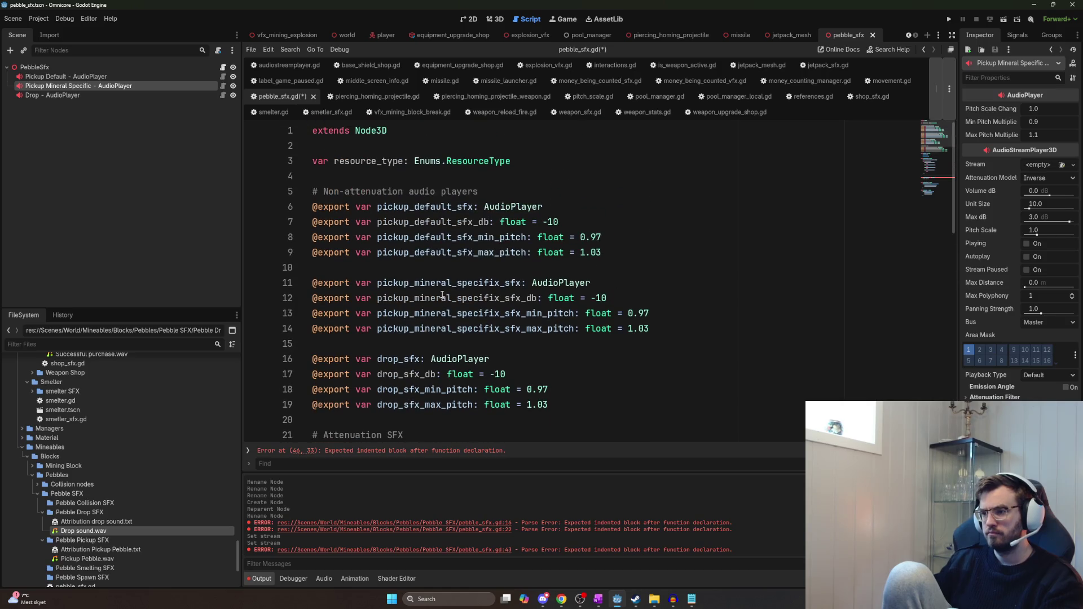
- Write pickup_default_sfx.set_volume(pickup_default_sfx_db) below the DB comment
{"action": "double_click", "coordinate": [423, 206]}
{"action": "key", "text": "ctrl+c"}
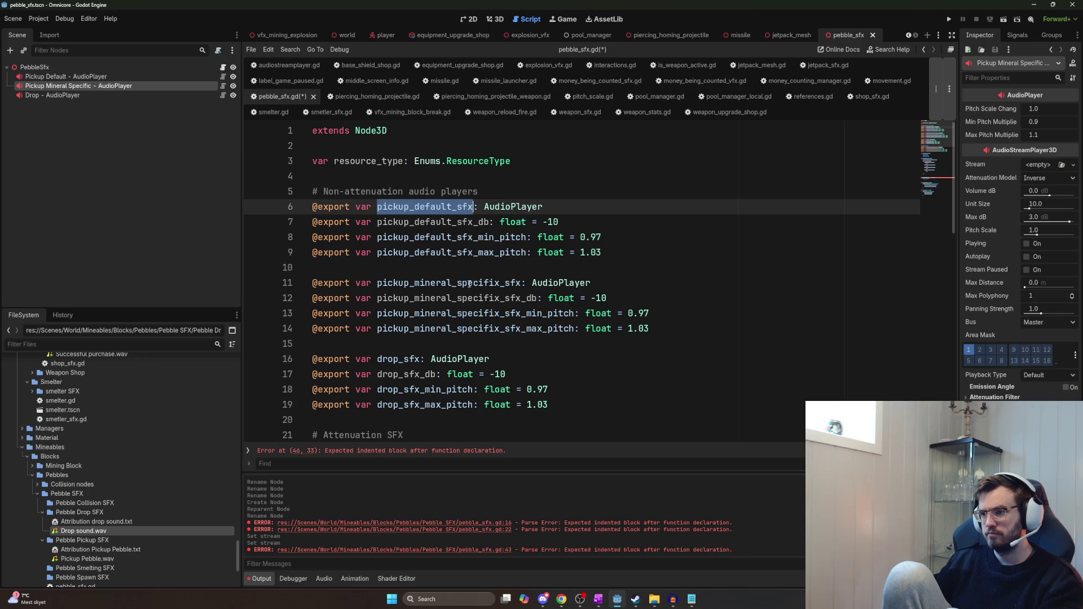
{"action": "scroll", "coordinate": [474, 296], "scroll_direction": "down", "scroll_amount": 9}
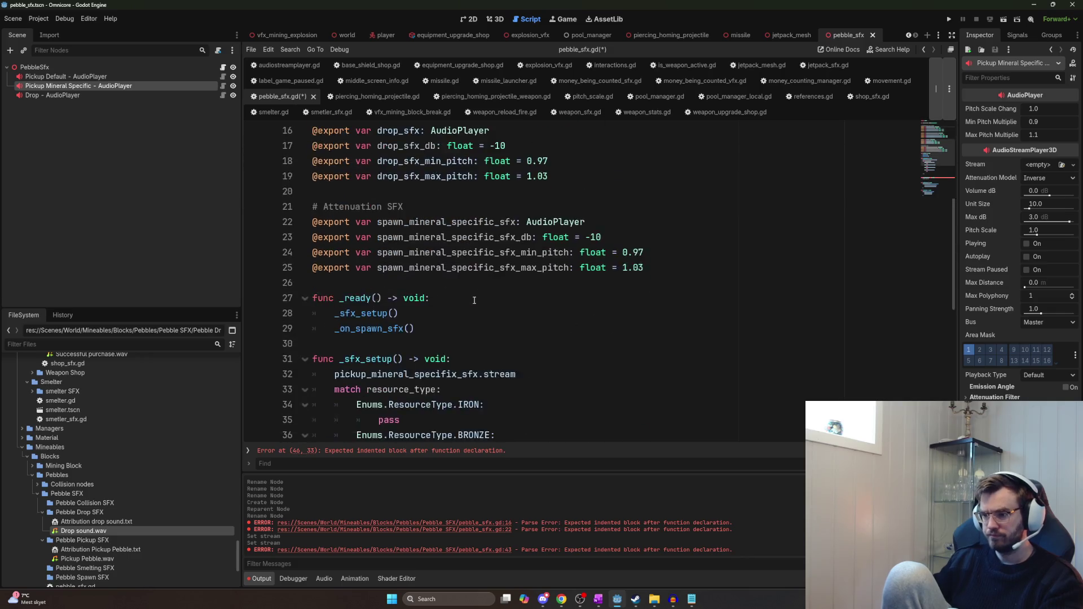
{"action": "left_click", "coordinate": [378, 370]}
{"action": "key", "text": "ctrl+v"}
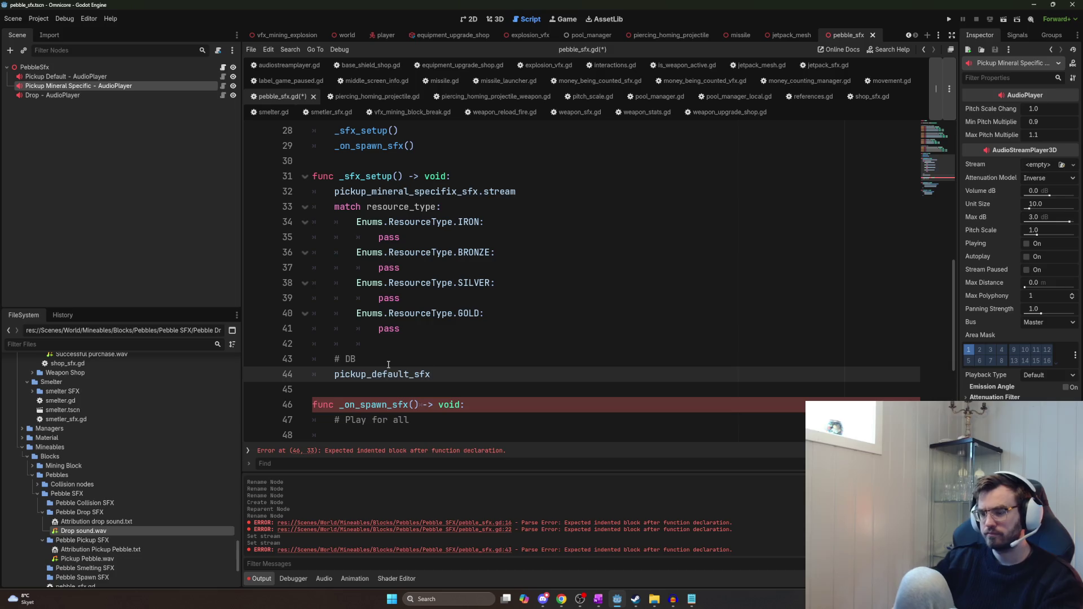
{"action": "type", "text": ".set_volume"}
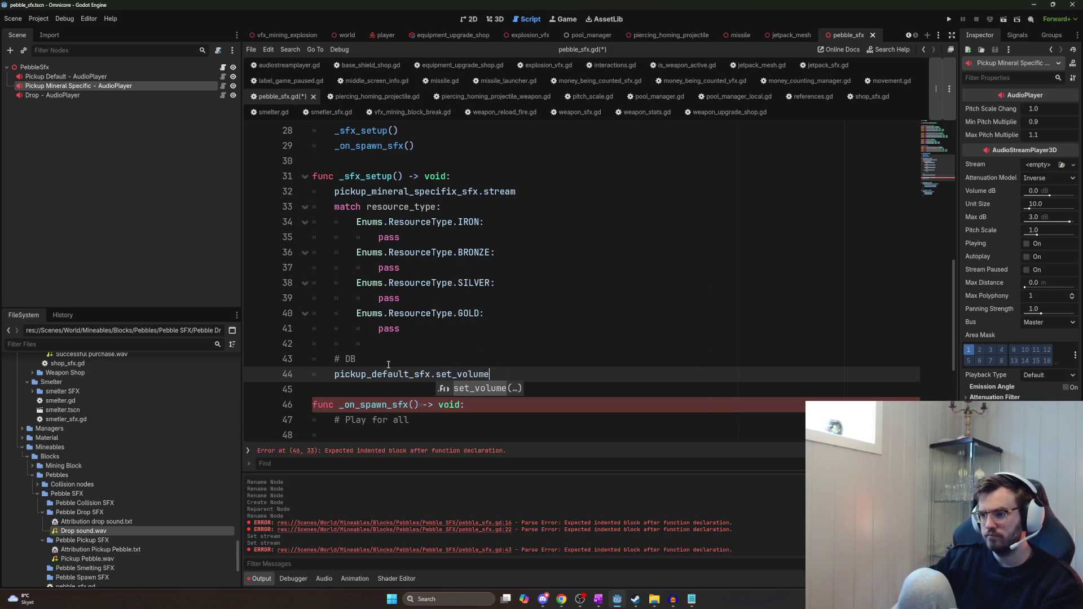
{"action": "key", "text": "Return"}
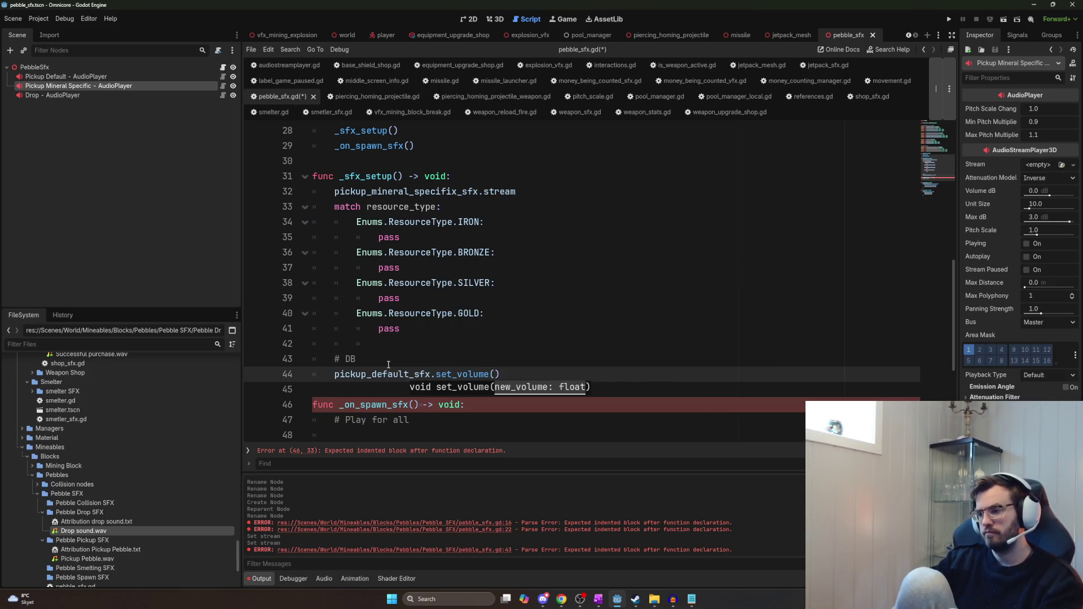
{"action": "type", "text": "pick"}
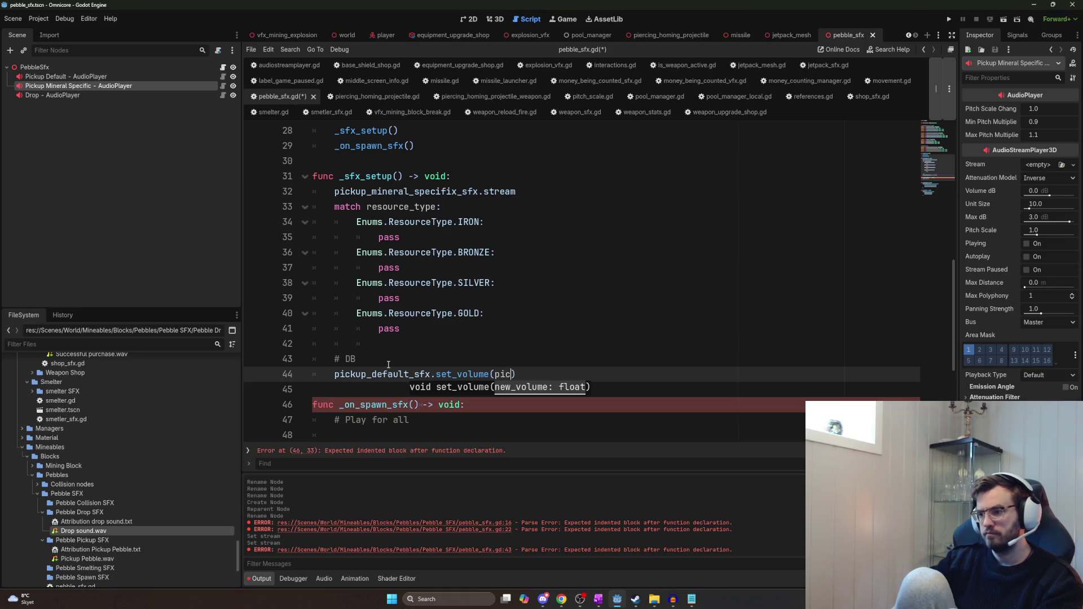
{"action": "key", "text": "Return"}
{"action": "type", "text": "_db"}
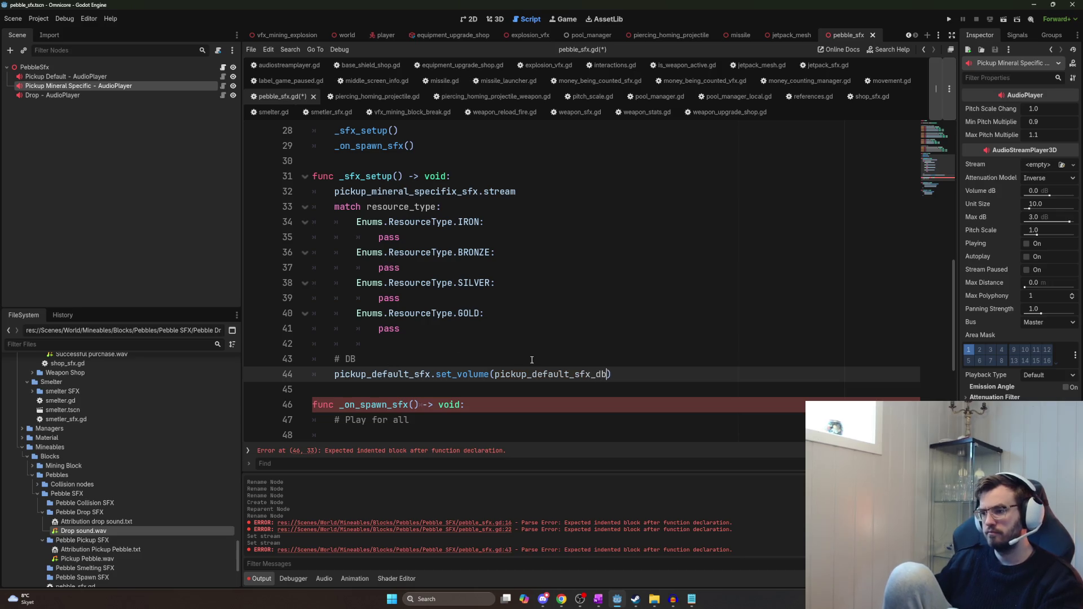
- Duplicate the set_volume line for the remaining players
{"action": "key", "text": "shift+Home"}
{"action": "left_click", "coordinate": [627, 377]}
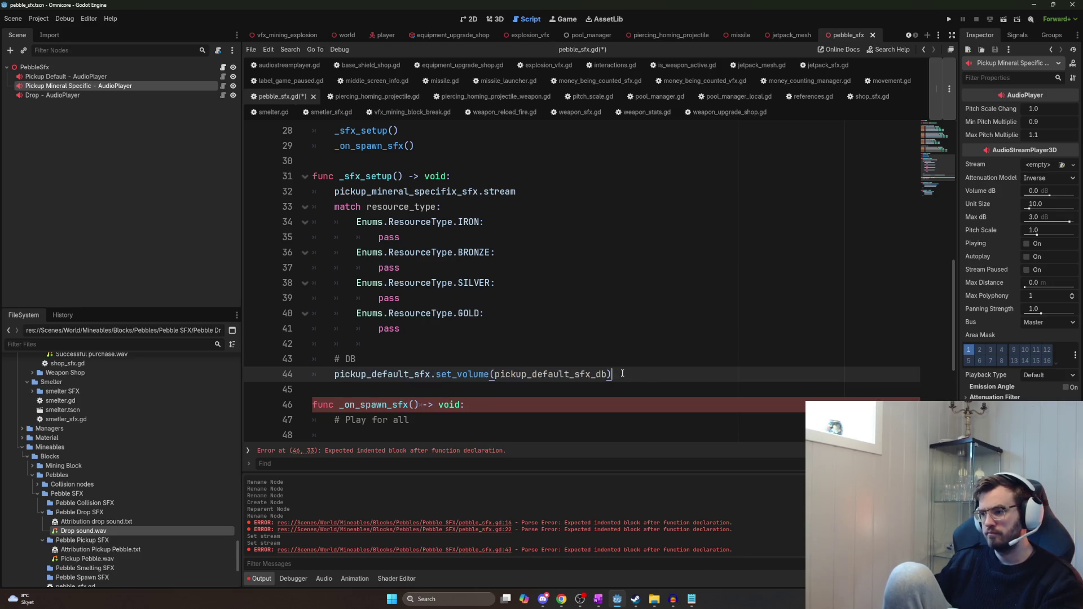
{"action": "key", "text": "ctrl+shift+d"}
{"action": "key", "text": "ctrl+shift+d"}
{"action": "key", "text": "ctrl+shift+d"}
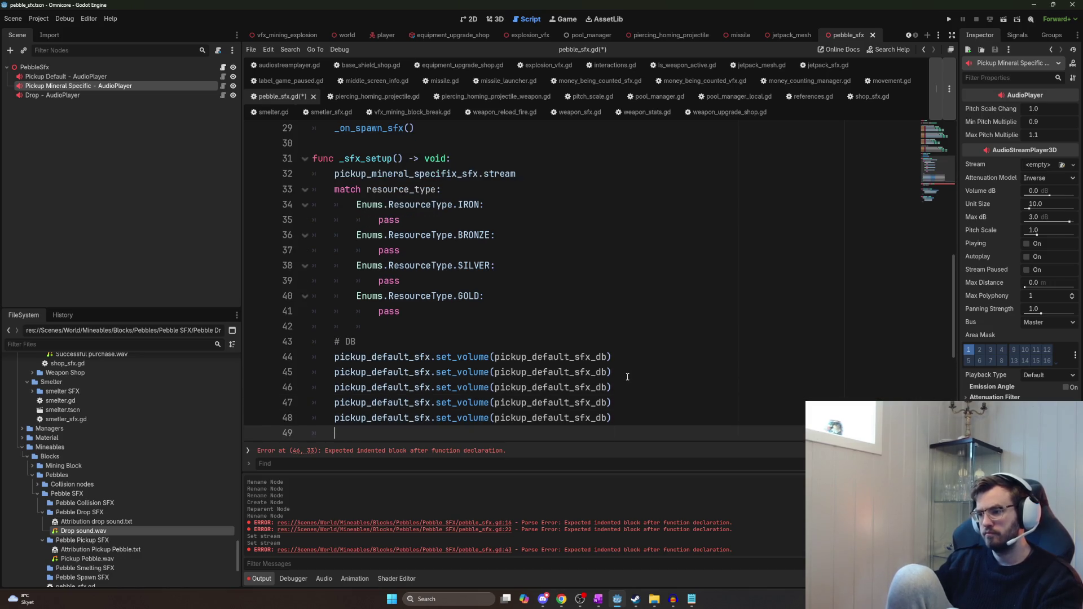
{"action": "scroll", "coordinate": [536, 365], "scroll_direction": "up", "scroll_amount": 7}
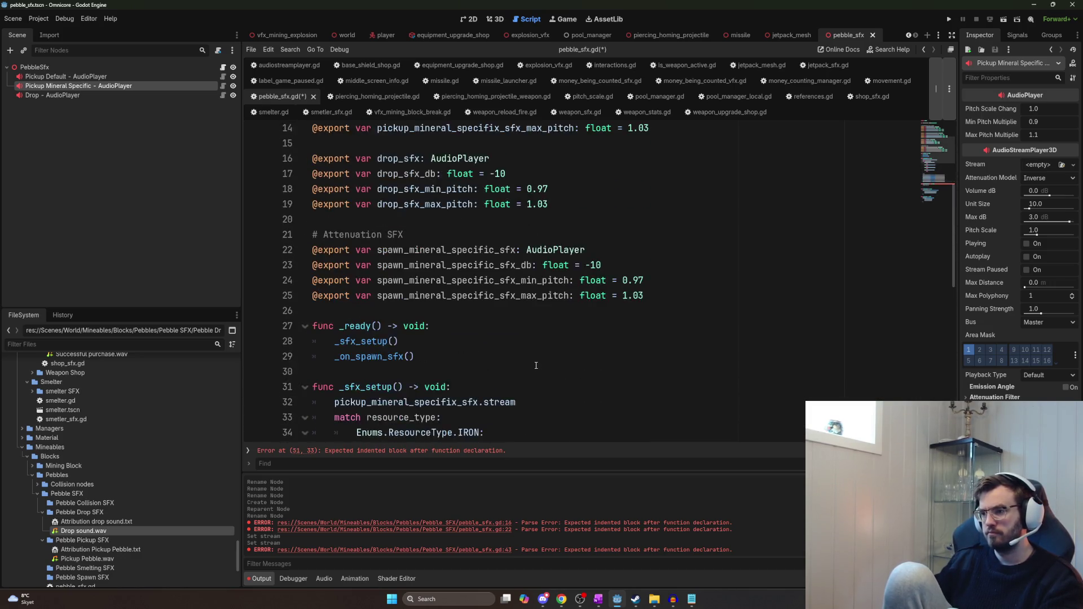
{"action": "scroll", "coordinate": [537, 366], "scroll_direction": "up", "scroll_amount": 3}
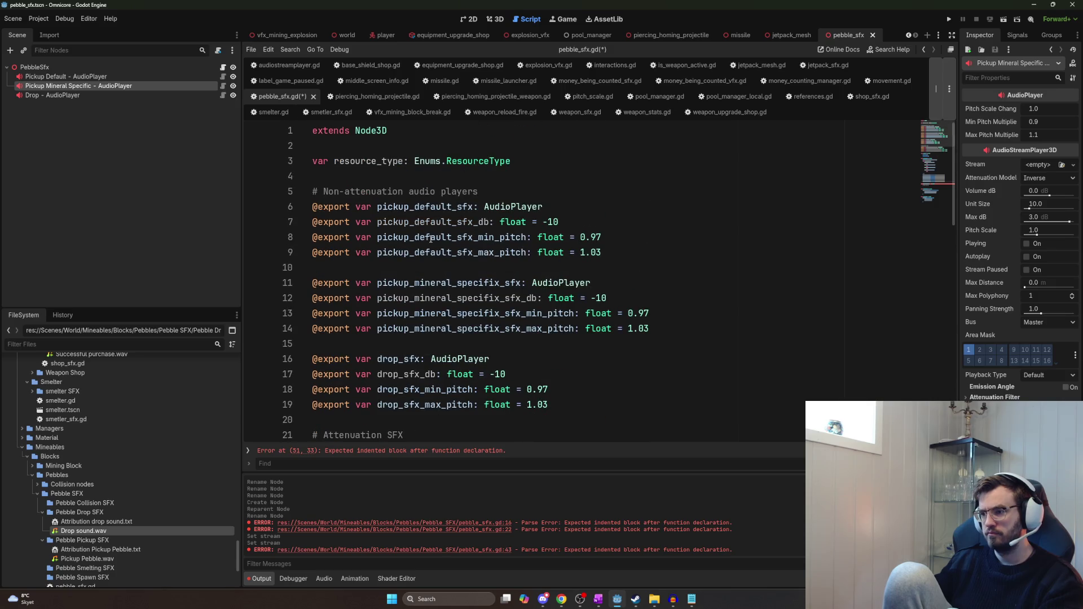
- Make line 45 call pickup_mineral_specifix_sfx.set_volume(pickup_mineral_specifix_sfx_db)
{"action": "double_click", "coordinate": [433, 284]}
{"action": "key", "text": "ctrl+c"}
{"action": "scroll", "coordinate": [512, 352], "scroll_direction": "down", "scroll_amount": 9}
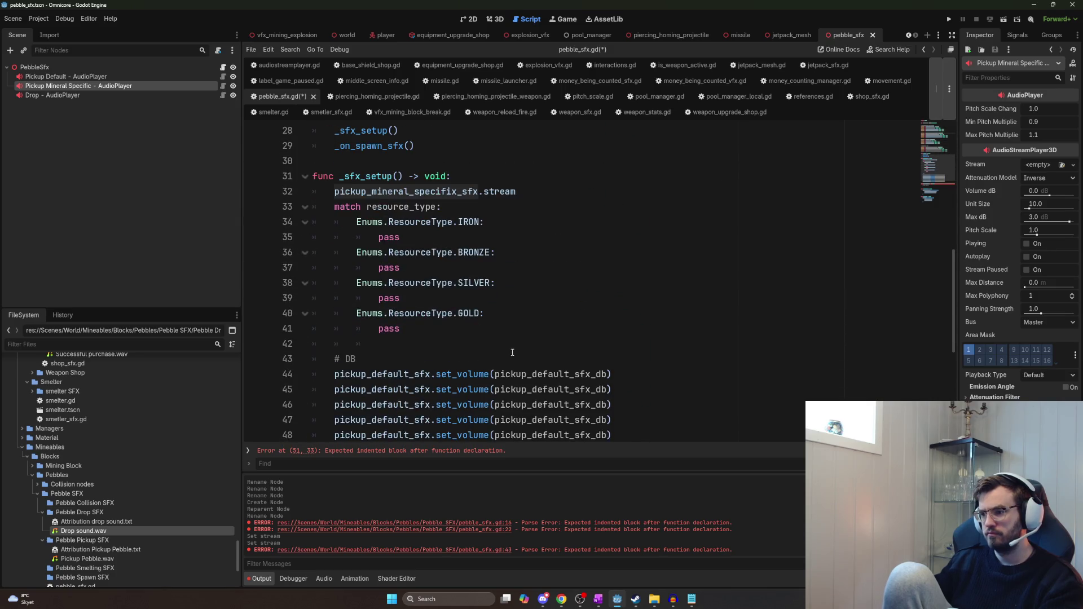
{"action": "double_click", "coordinate": [382, 392]}
{"action": "key", "text": "ctrl+v"}
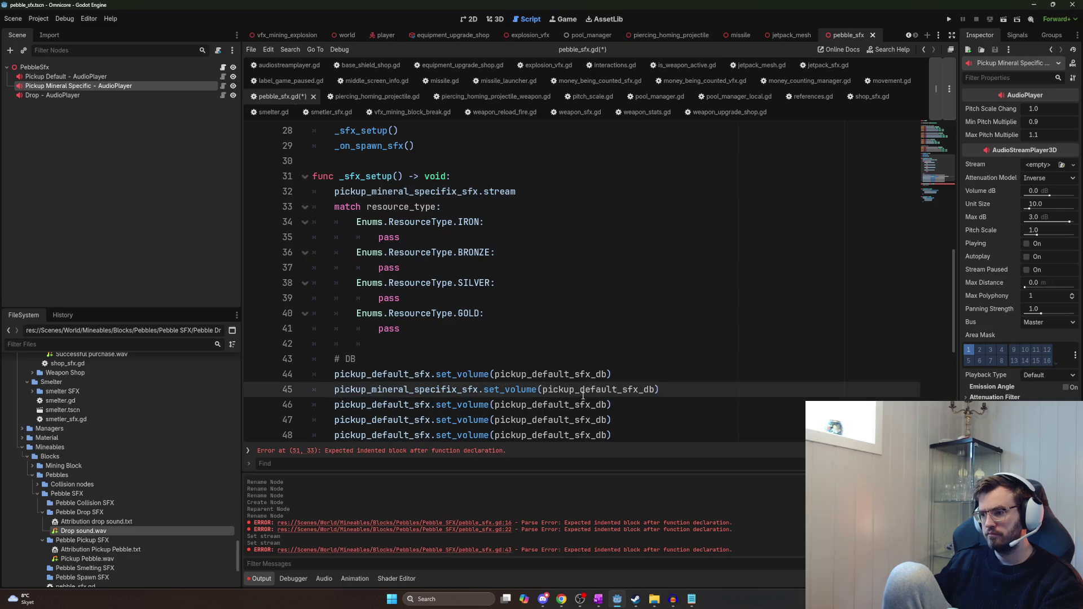
{"action": "double_click", "coordinate": [585, 393]}
{"action": "left_click", "coordinate": [640, 389]}
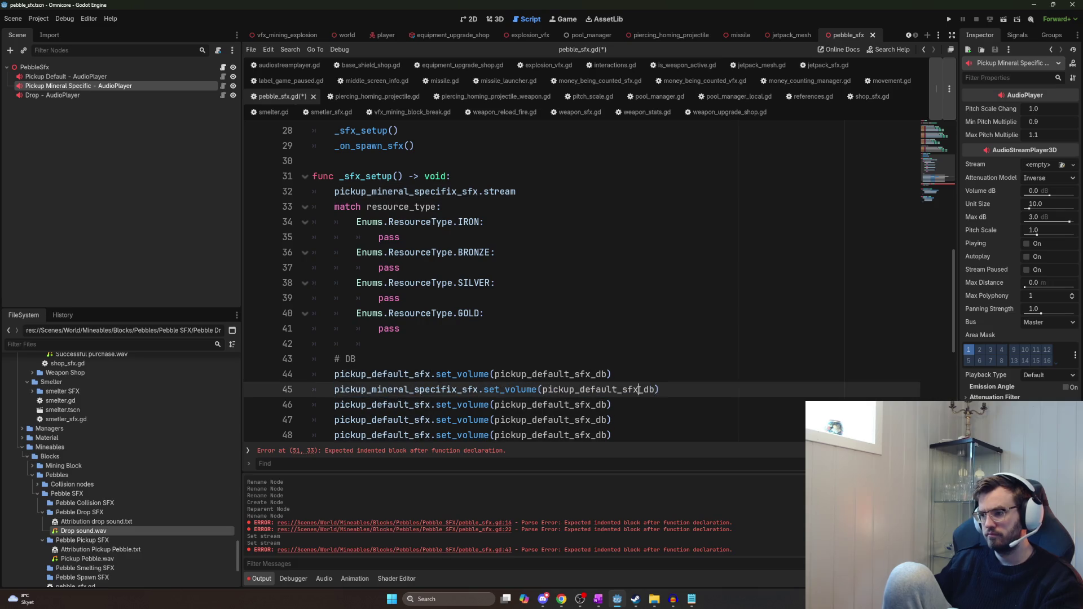
{"action": "left_click", "coordinate": [544, 389], "text": "shift"}
{"action": "key", "text": "ctrl+v"}
- Make line 46 call drop_sfx.set_volume(drop_sfx_db)
{"action": "scroll", "coordinate": [581, 359], "scroll_direction": "up", "scroll_amount": 8}
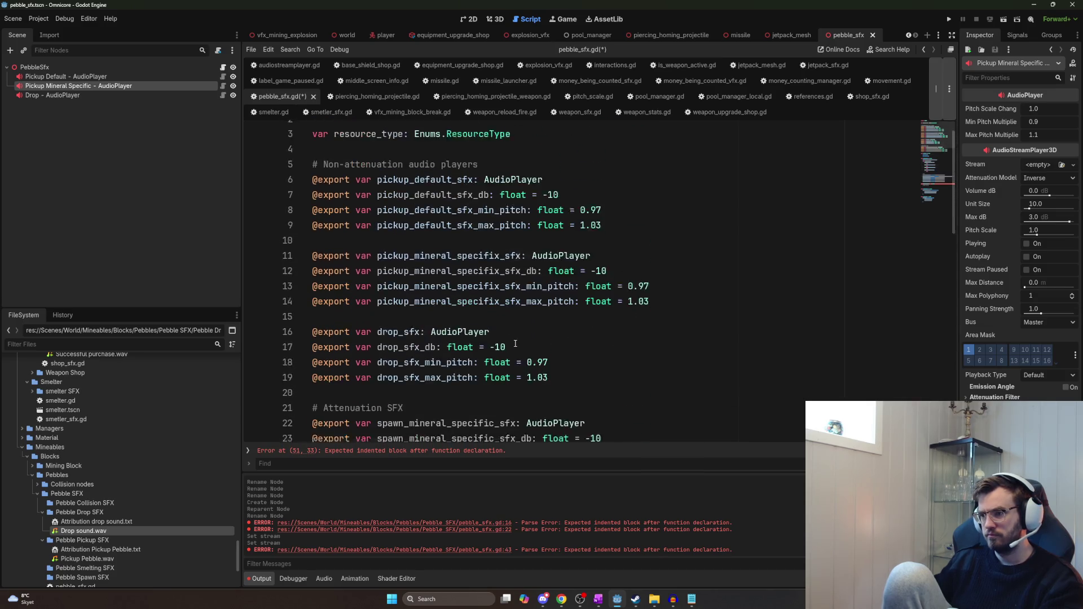
{"action": "scroll", "coordinate": [516, 343], "scroll_direction": "up", "scroll_amount": 1}
{"action": "scroll", "coordinate": [515, 344], "scroll_direction": "down", "scroll_amount": 3}
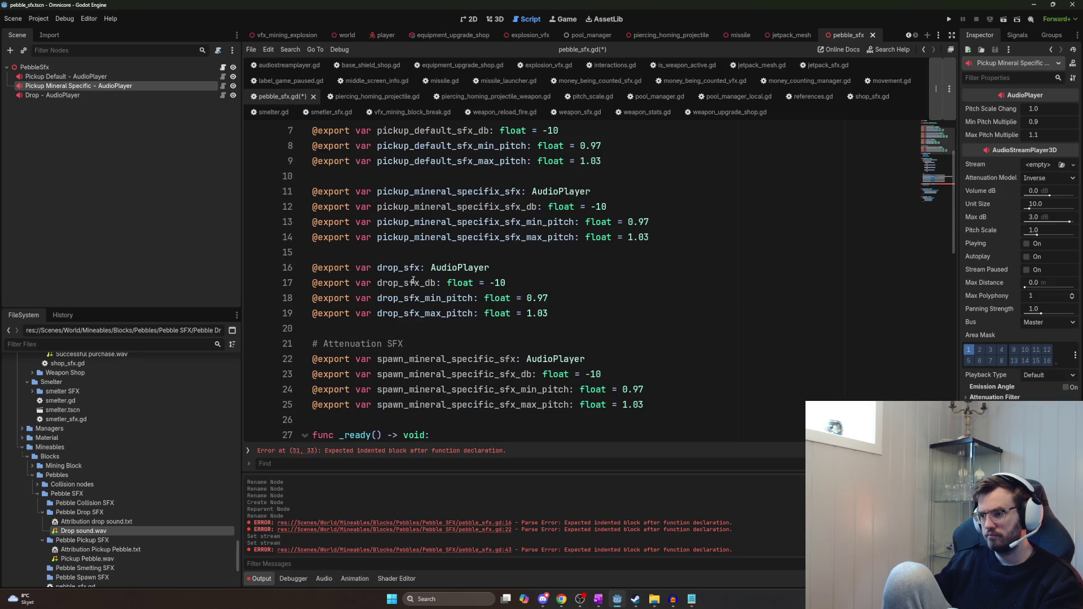
{"action": "double_click", "coordinate": [398, 268]}
{"action": "key", "text": "ctrl+c"}
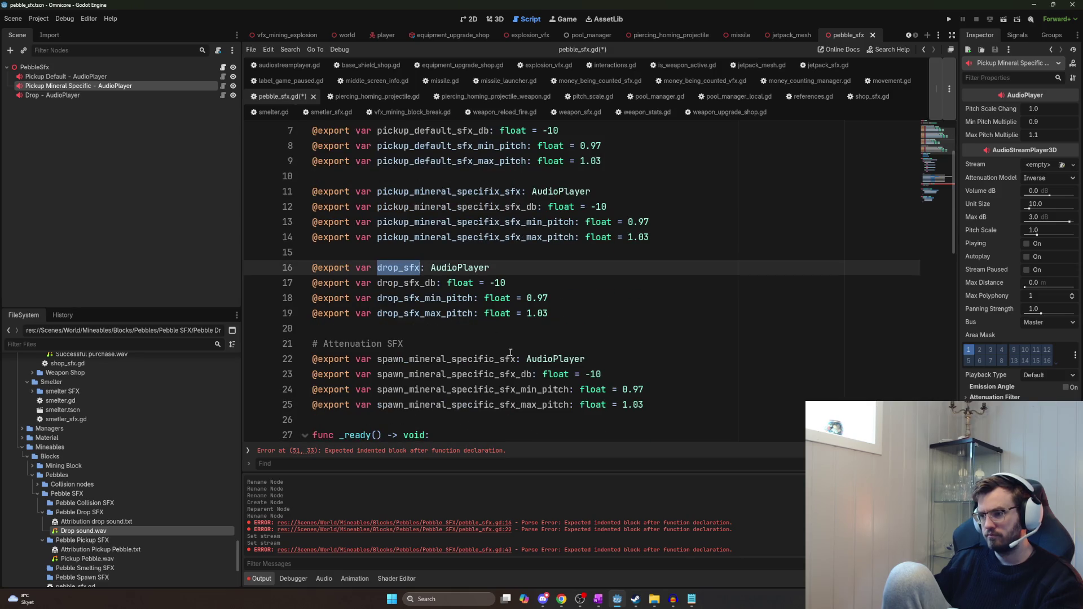
{"action": "scroll", "coordinate": [510, 353], "scroll_direction": "down", "scroll_amount": 10}
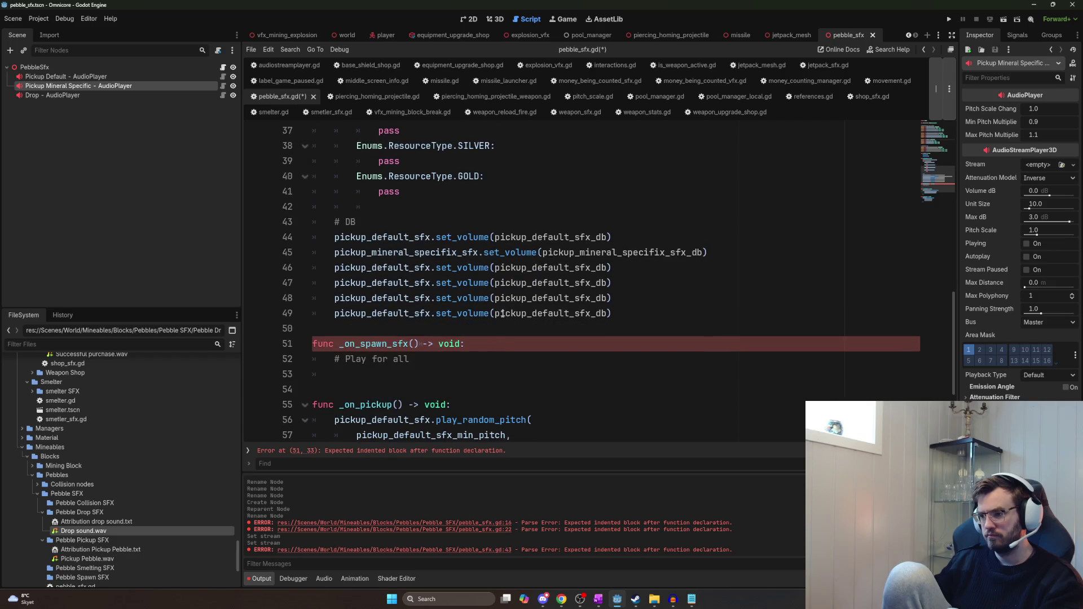
{"action": "double_click", "coordinate": [384, 267]}
{"action": "key", "text": "ctrl+v"}
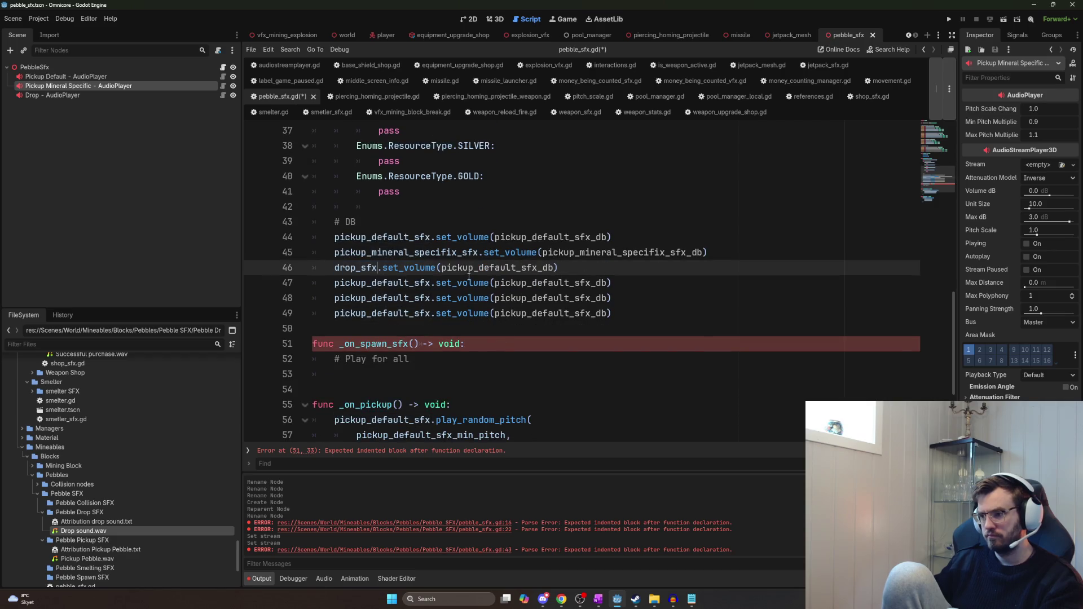
{"action": "left_click_drag", "start_coordinate": [442, 268], "coordinate": [531, 267]}
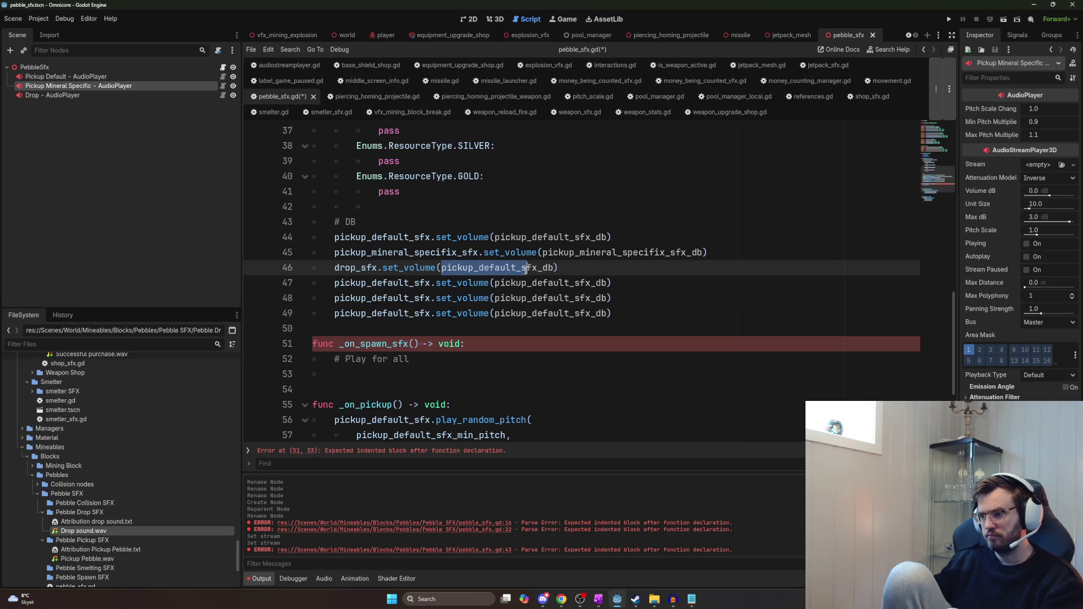
{"action": "key", "text": "ctrl+v"}
{"action": "scroll", "coordinate": [563, 313], "scroll_direction": "up", "scroll_amount": 9}
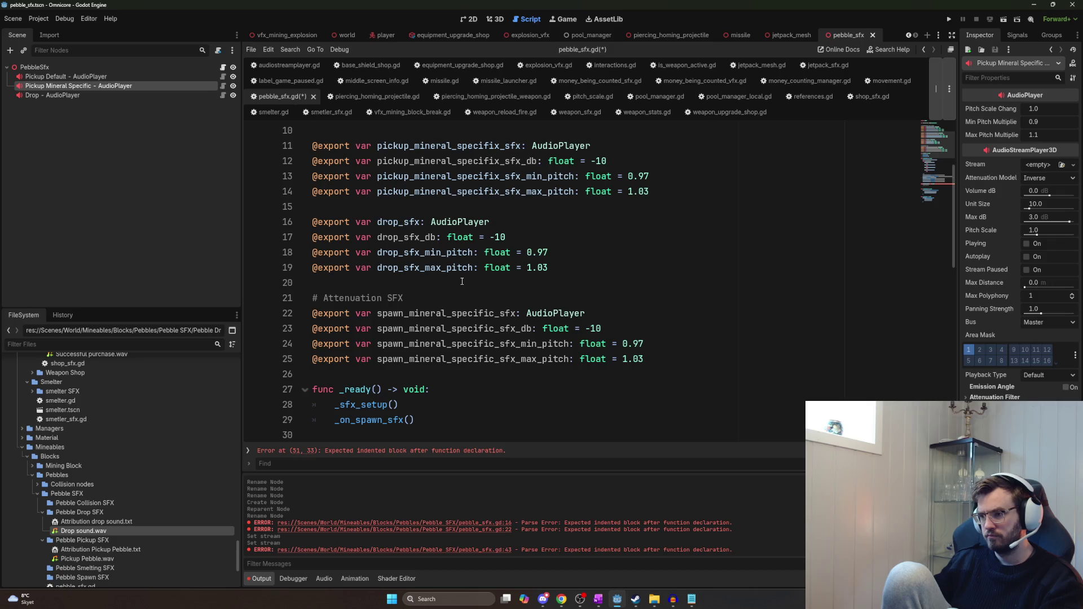
{"action": "scroll", "coordinate": [477, 293], "scroll_direction": "down", "scroll_amount": 3}
{"action": "scroll", "coordinate": [478, 294], "scroll_direction": "down", "scroll_amount": 4}
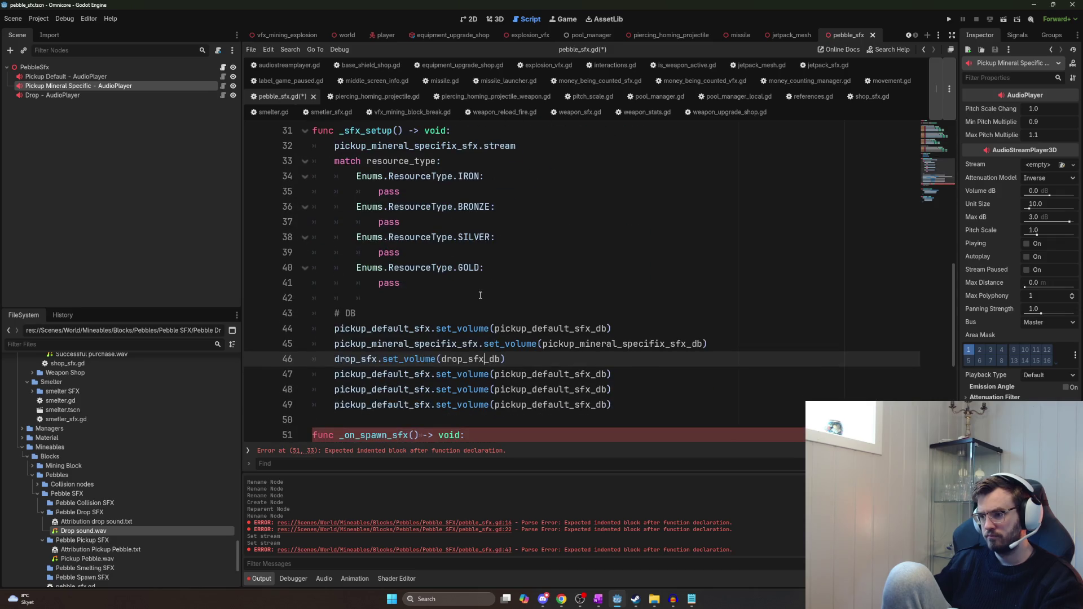
- Make line 47 call spawn_mineral_specific_sfx.set_volume(spawn_mineral_specific_sfx_db)
{"action": "scroll", "coordinate": [480, 295], "scroll_direction": "up", "scroll_amount": 10}
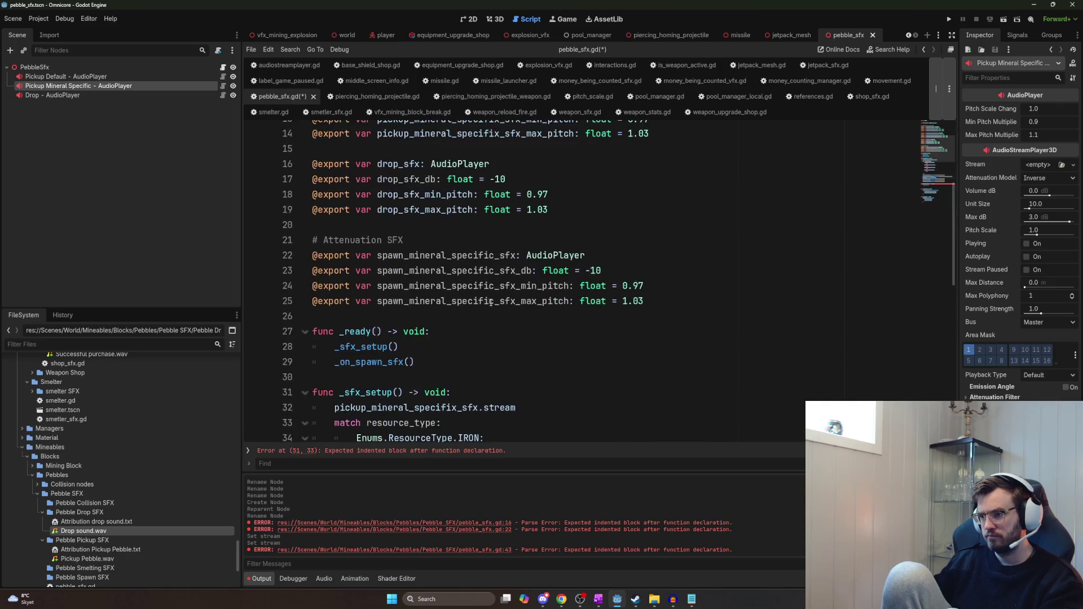
{"action": "scroll", "coordinate": [464, 255], "scroll_direction": "down", "scroll_amount": 5}
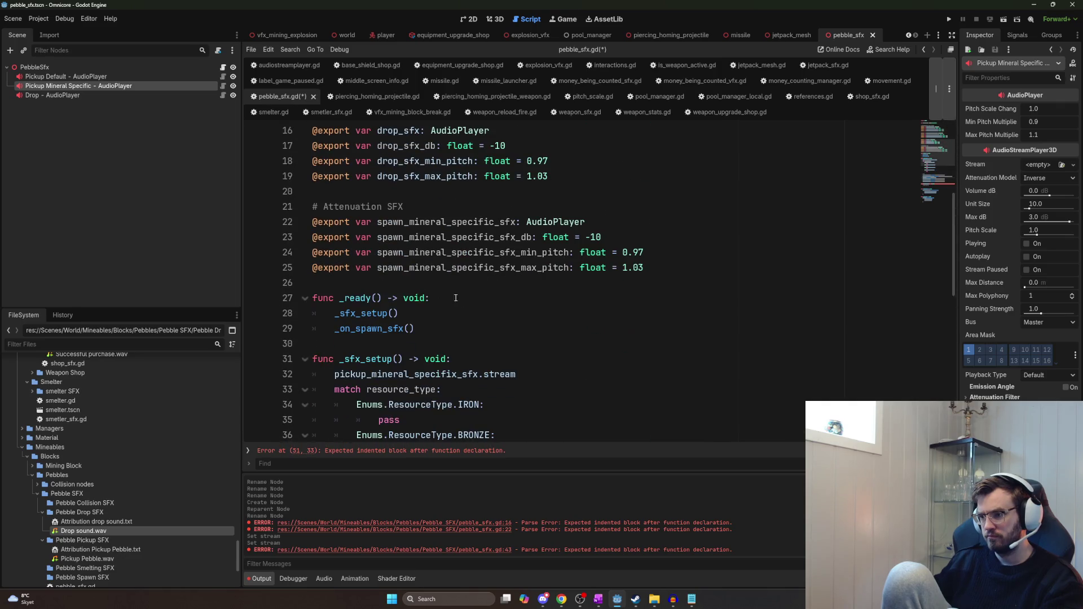
{"action": "double_click", "coordinate": [382, 222]}
{"action": "key", "text": "ctrl+c"}
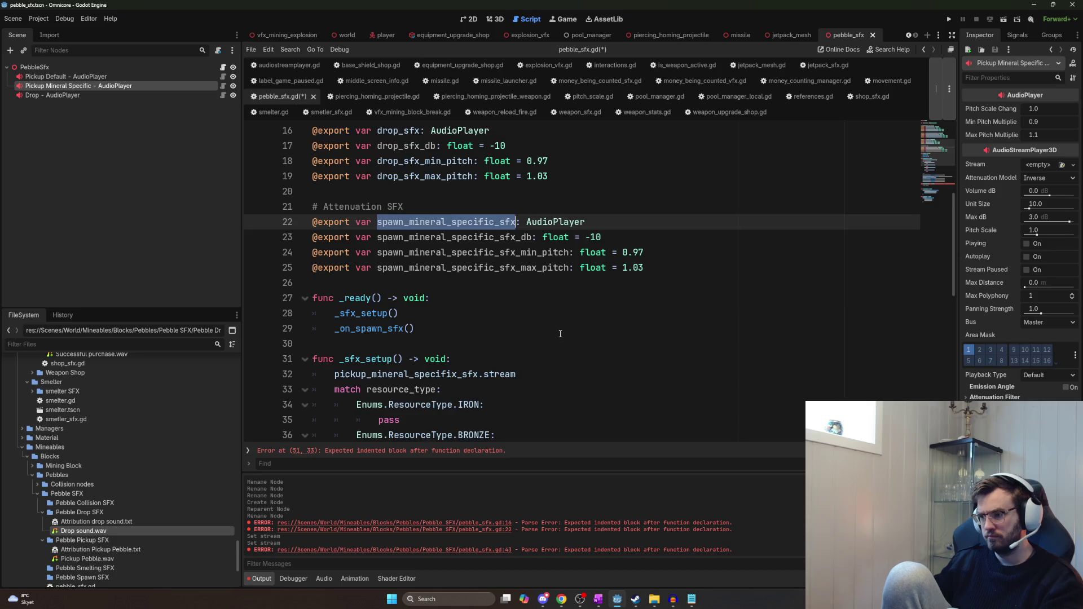
{"action": "scroll", "coordinate": [559, 350], "scroll_direction": "down", "scroll_amount": 5}
{"action": "scroll", "coordinate": [466, 332], "scroll_direction": "down", "scroll_amount": 2}
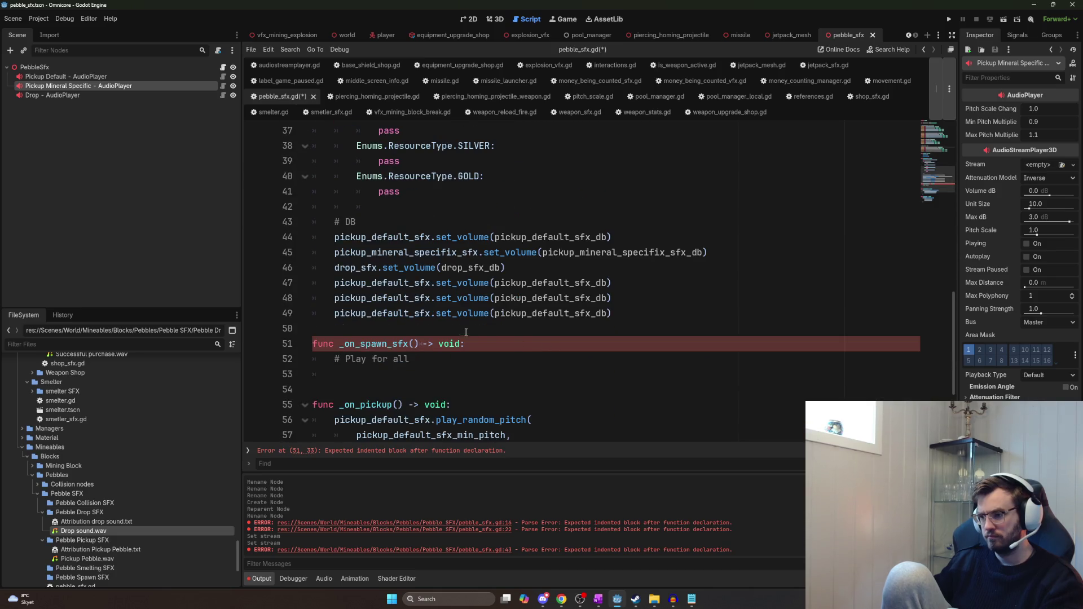
{"action": "double_click", "coordinate": [385, 284]}
{"action": "key", "text": "ctrl+v"}
{"action": "mouse_move", "coordinate": [539, 283]}
{"action": "left_mouse_down"}
{"action": "mouse_move", "coordinate": [634, 283]}
{"action": "mouse_move", "coordinate": [618, 315]}
{"action": "mouse_move", "coordinate": [314, 298]}
{"action": "left_mouse_up"}
{"action": "key", "text": "ctrl+v"}
- Delete the leftover duplicate set_volume lines and save the script
{"action": "key", "text": "BackSpace"}
{"action": "key", "text": "BackSpace"}
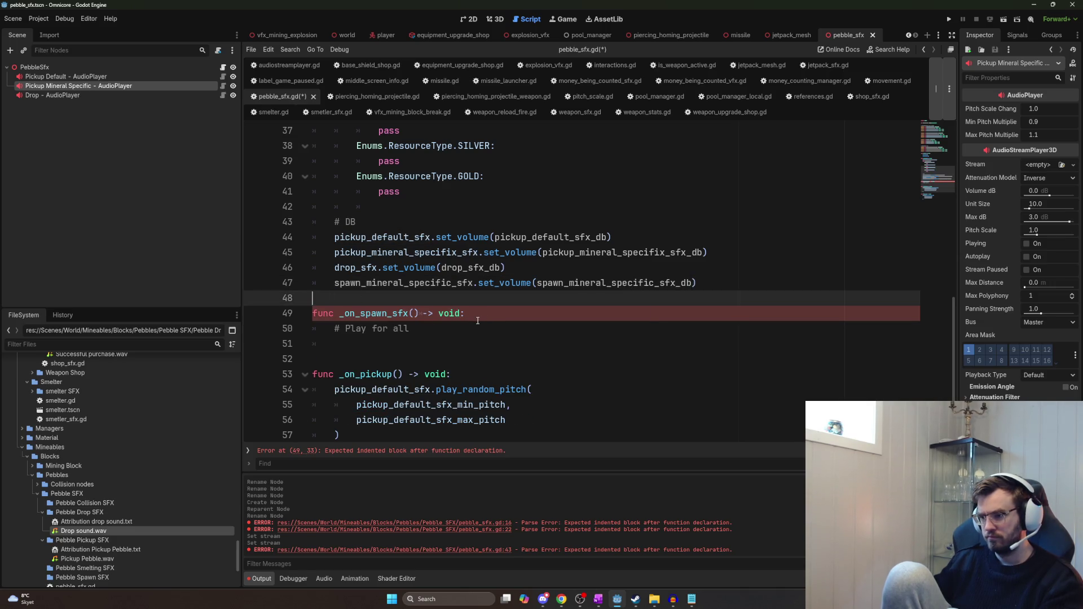
{"action": "key", "text": "ctrl+s"}
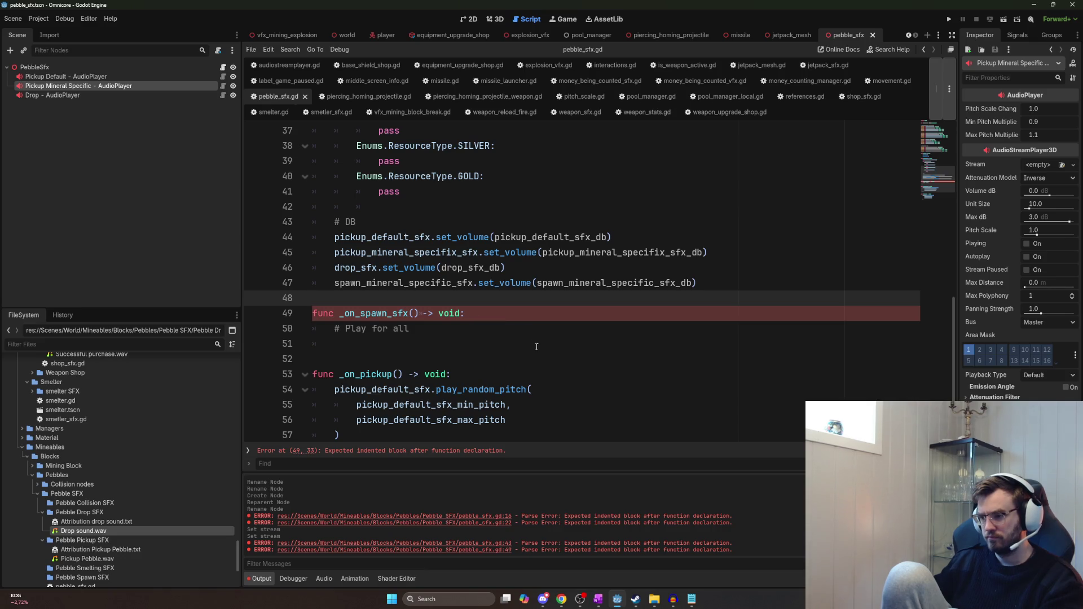
{"action": "scroll", "coordinate": [538, 348], "scroll_direction": "up", "scroll_amount": 2}
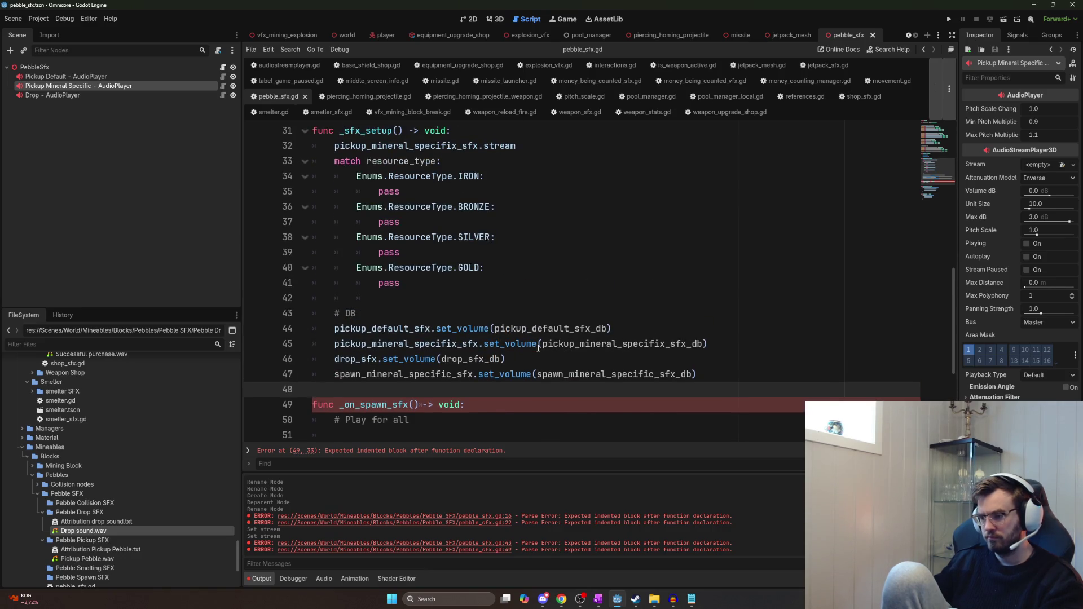
{"action": "scroll", "coordinate": [539, 348], "scroll_direction": "up", "scroll_amount": 1}
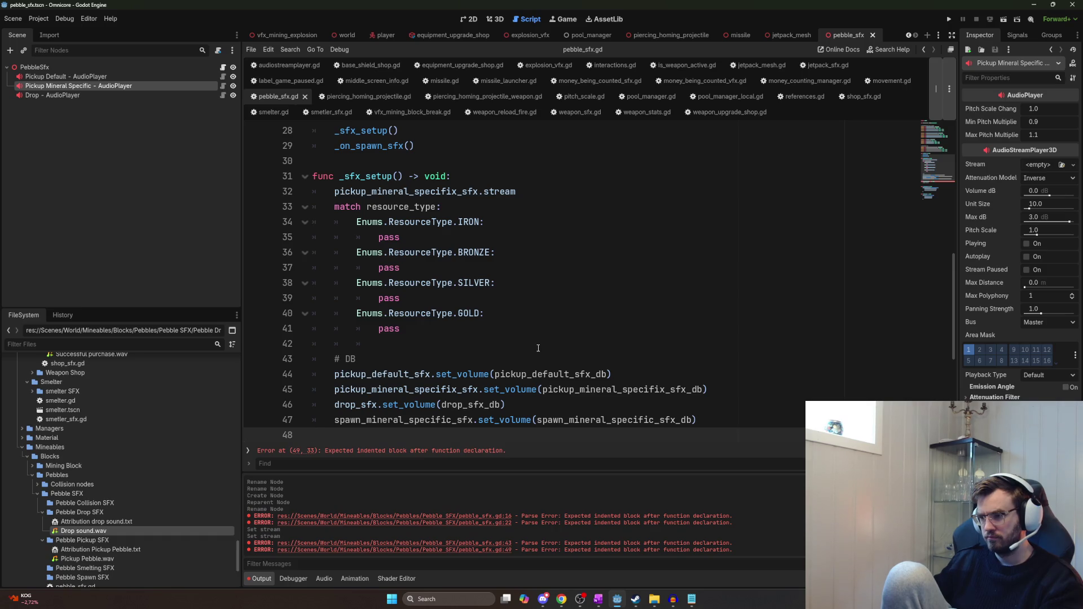
{"action": "scroll", "coordinate": [539, 349], "scroll_direction": "down", "scroll_amount": 1}
{"action": "scroll", "coordinate": [539, 348], "scroll_direction": "up", "scroll_amount": 1}
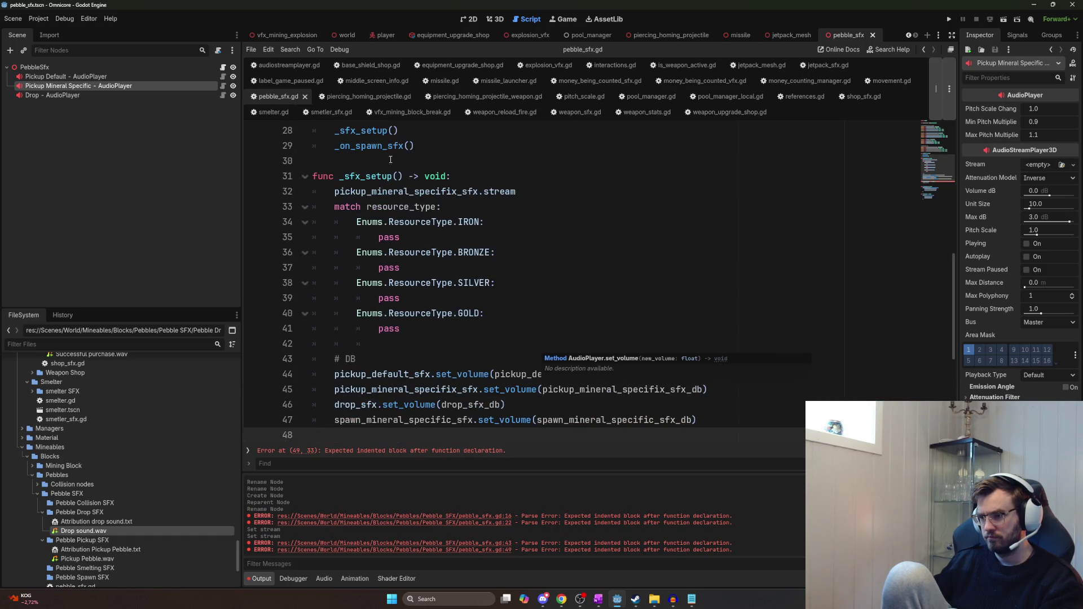
{"action": "scroll", "coordinate": [458, 242], "scroll_direction": "down", "scroll_amount": 4}
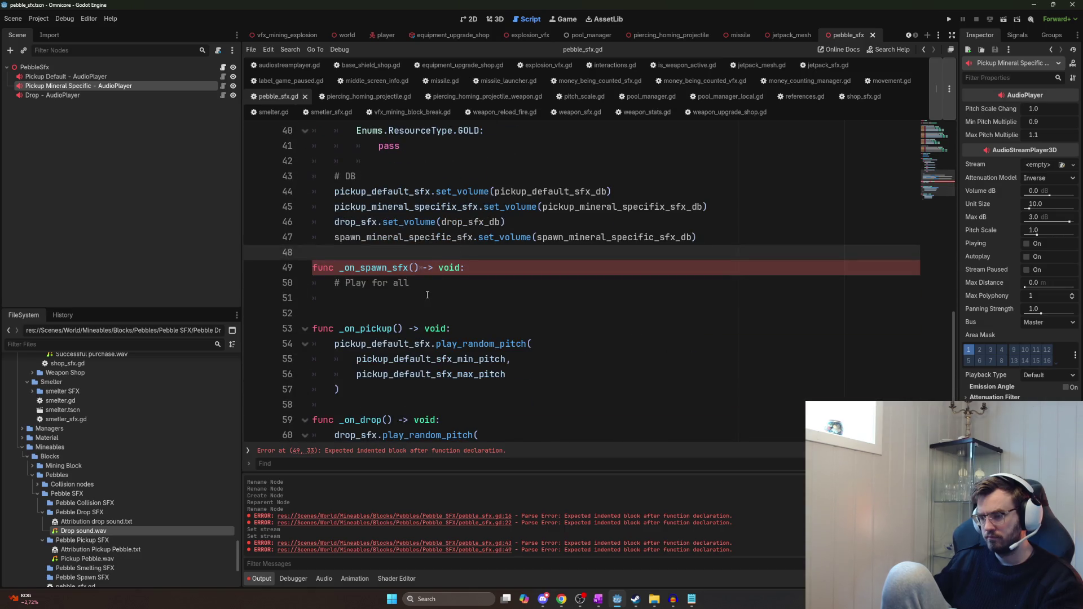
- In _on_spawn_sfx, call spawn_mineral_specific_sfx.play_random_pitch with its min_pitch and max_pitch variables
{"action": "left_click", "coordinate": [427, 295]}
{"action": "type", "text": "spawn"}
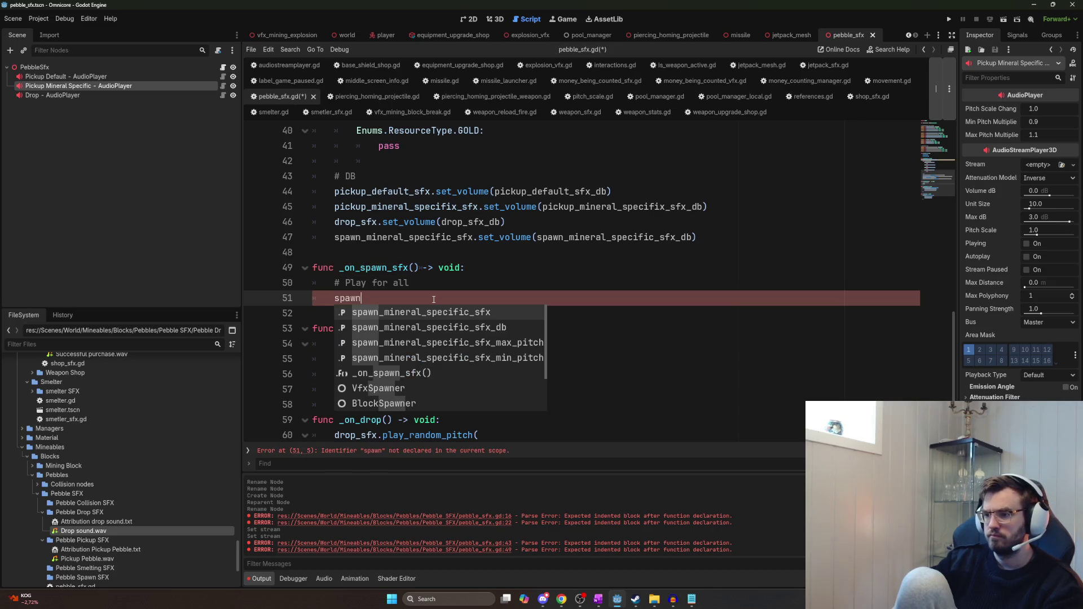
{"action": "key", "text": "Down"}
{"action": "key", "text": "Up"}
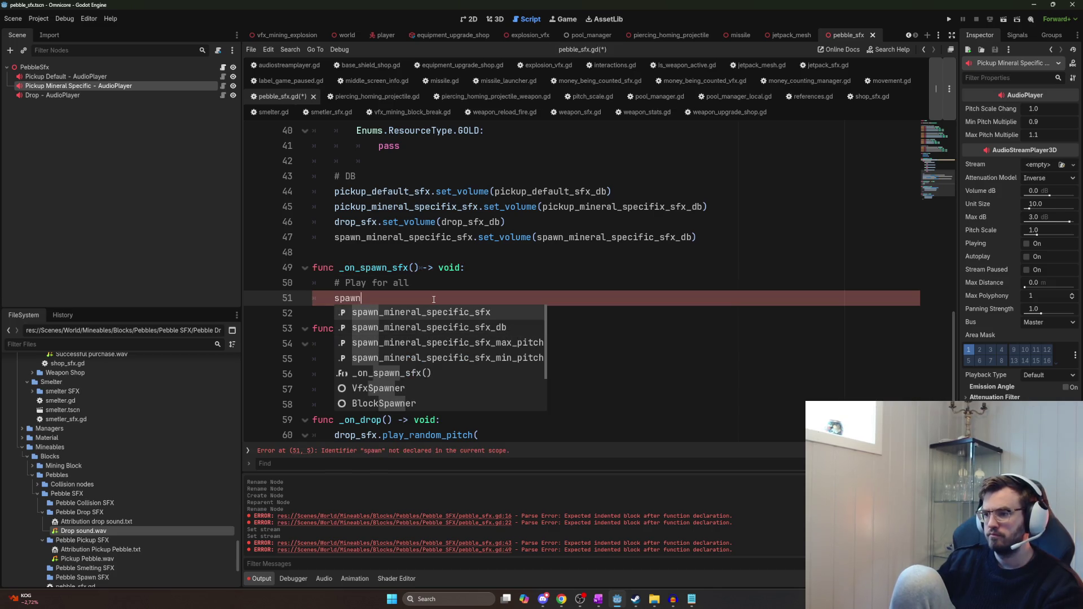
{"action": "key", "text": "Return"}
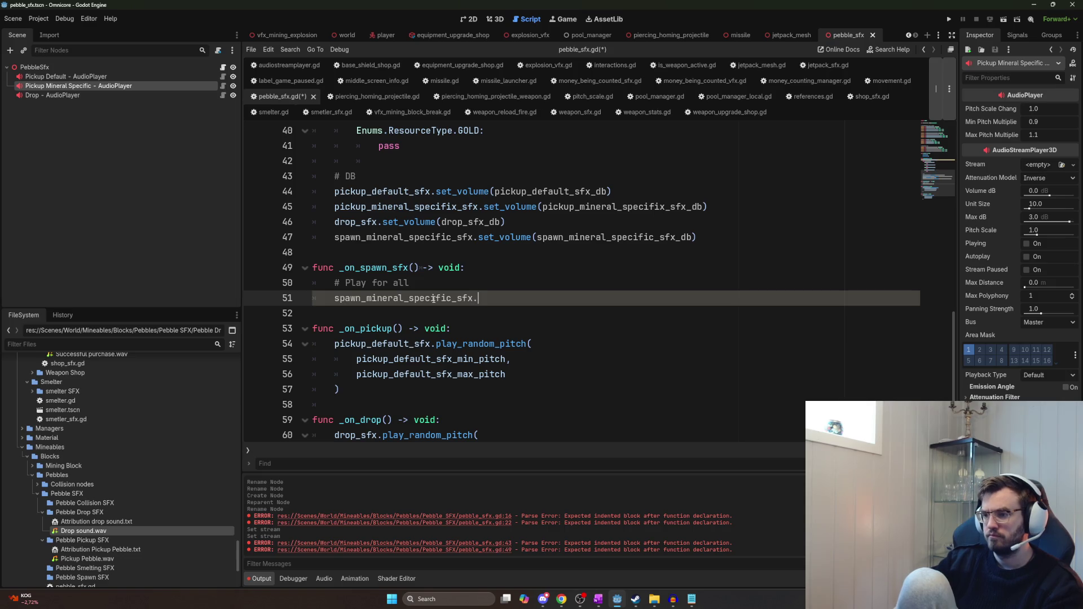
{"action": "type", "text": ".play_rand"}
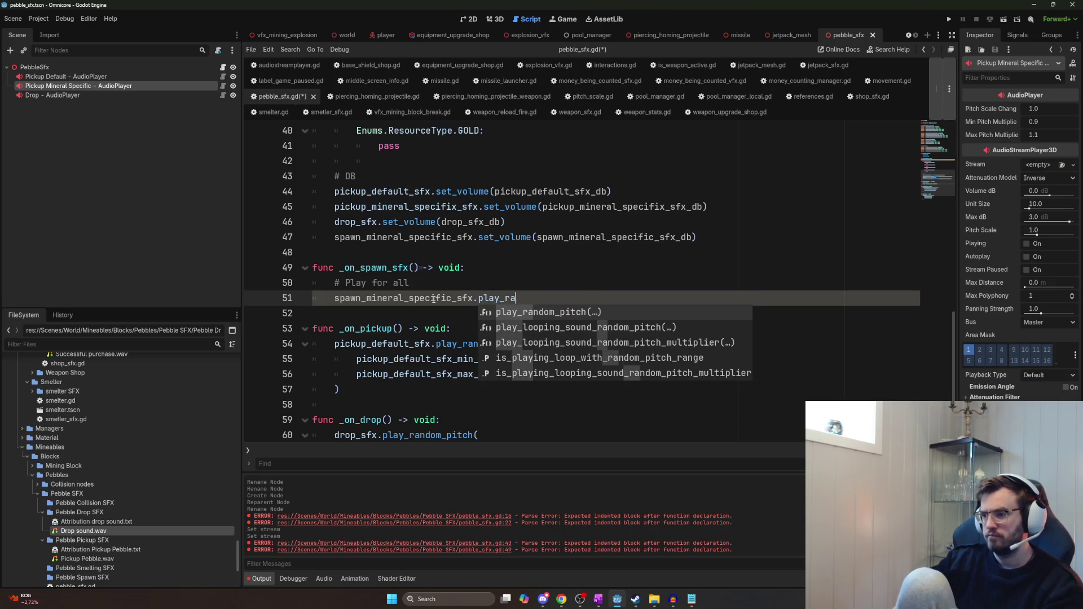
{"action": "key", "text": "Return"}
{"action": "type", "text": "mineral"}
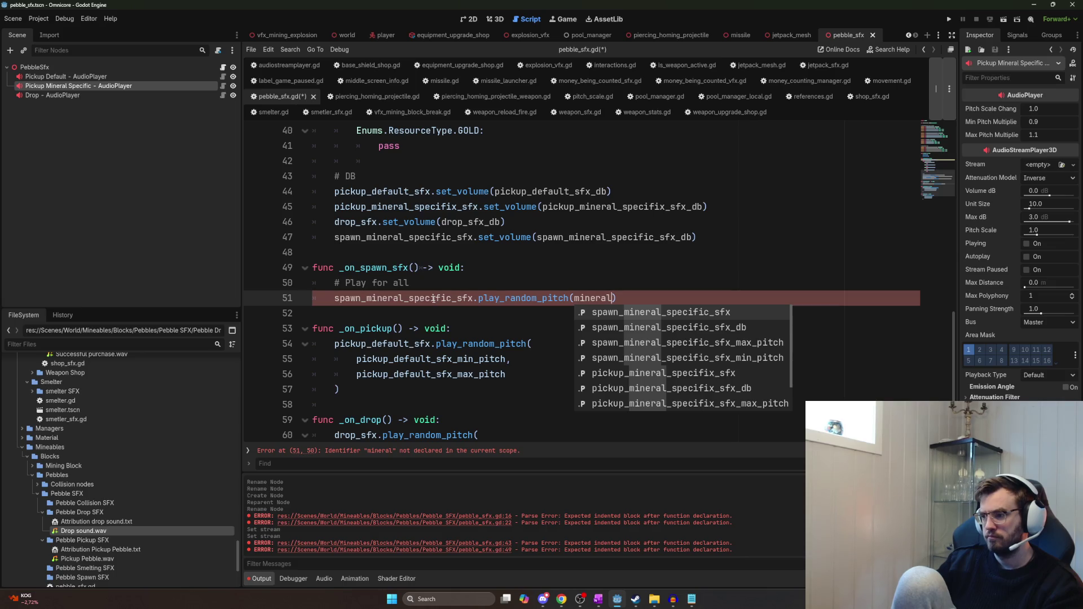
{"action": "key", "text": "Down"}
{"action": "key", "text": "Down"}
{"action": "key", "text": "Down"}
{"action": "key", "text": "Return"}
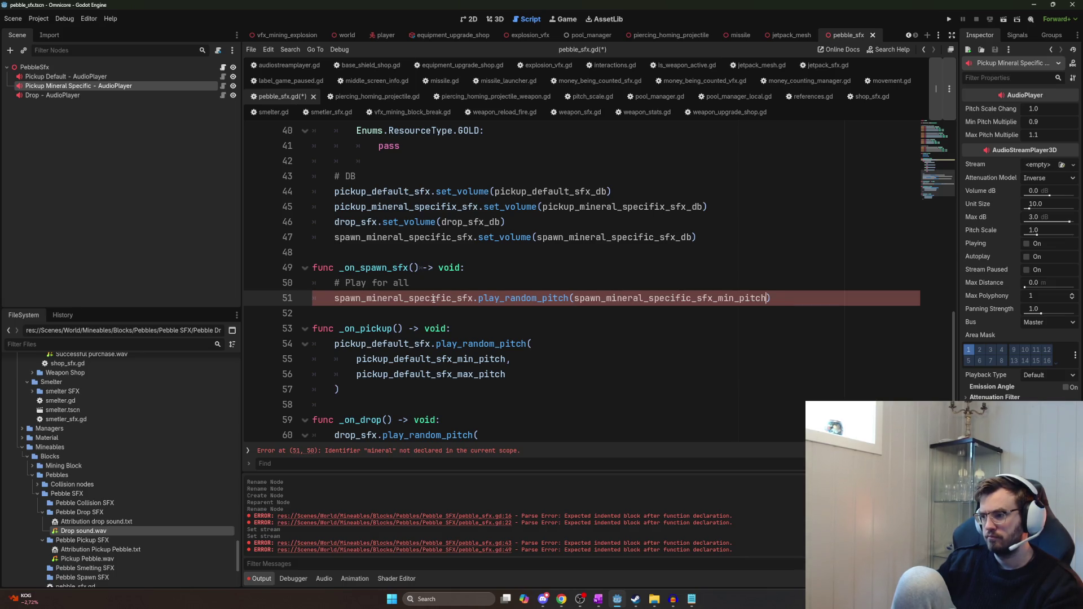
{"action": "type", "text": ", mineral"}
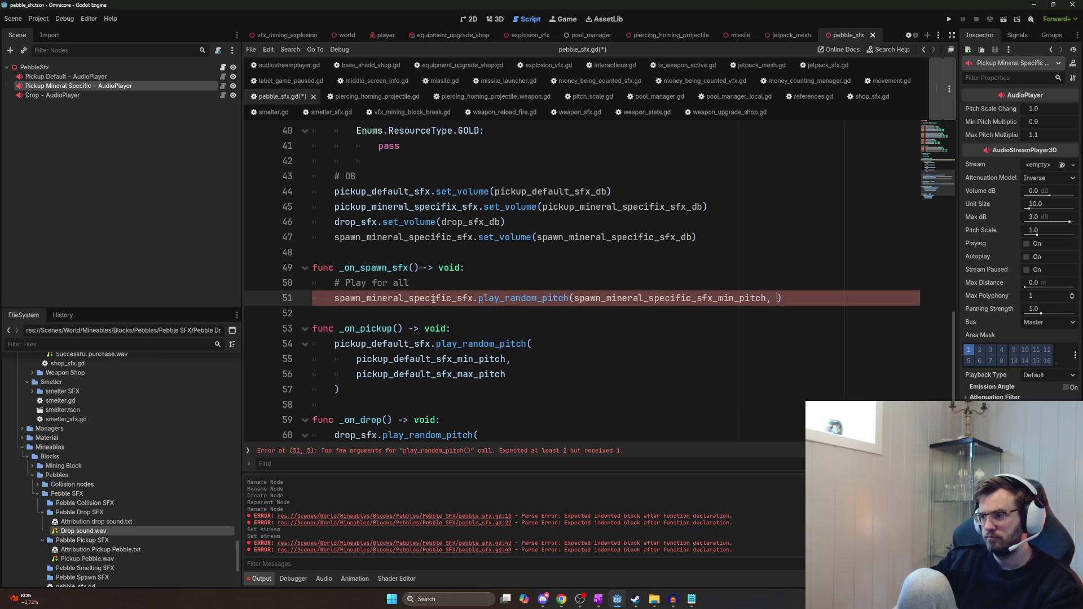
{"action": "key", "text": "Up"}
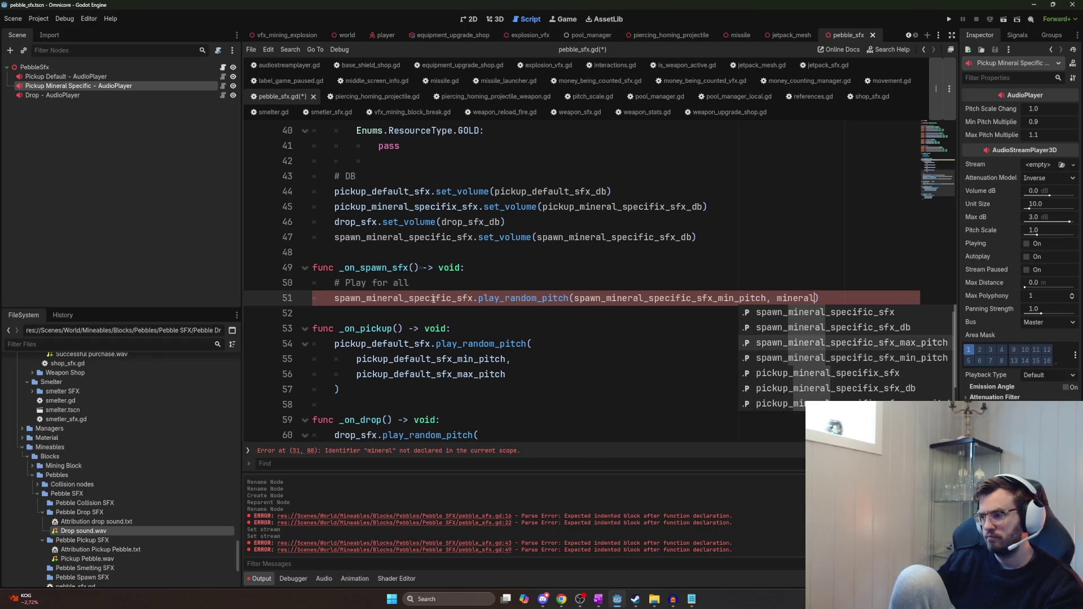
{"action": "key", "text": "Return"}
- Put each play_random_pitch argument and the closing parenthesis on separate lines, then save
{"action": "key", "text": "ctrl+Left"}
{"action": "key", "text": "ctrl+Left"}
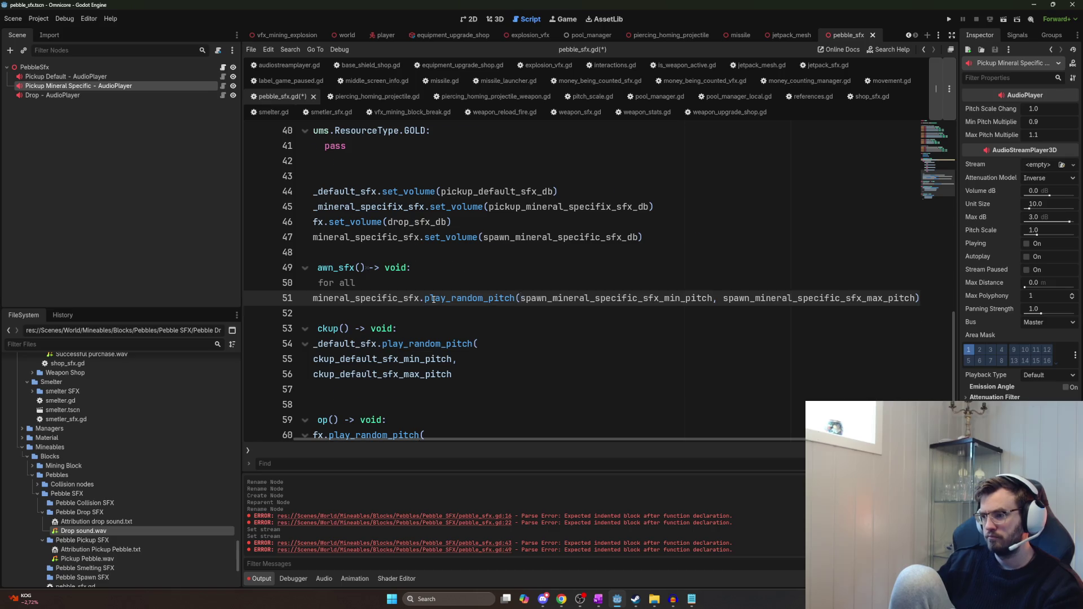
{"action": "key", "text": "Return"}
{"action": "key", "text": "ctrl+Right"}
{"action": "key", "text": "ctrl+Right"}
{"action": "key", "text": "Return"}
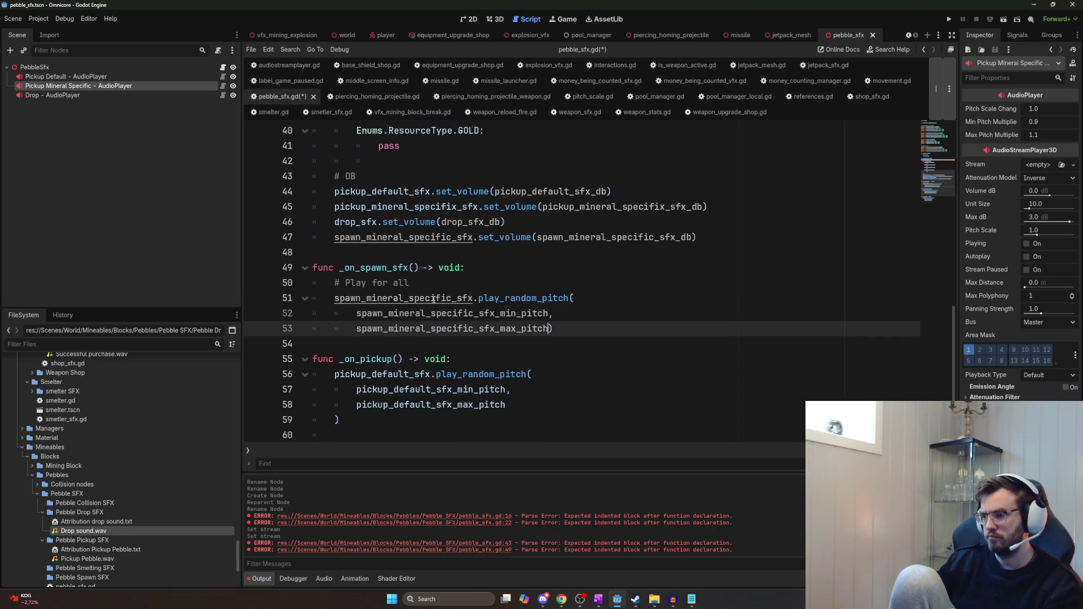
{"action": "key", "text": "Return"}
{"action": "key", "text": "BackSpace"}
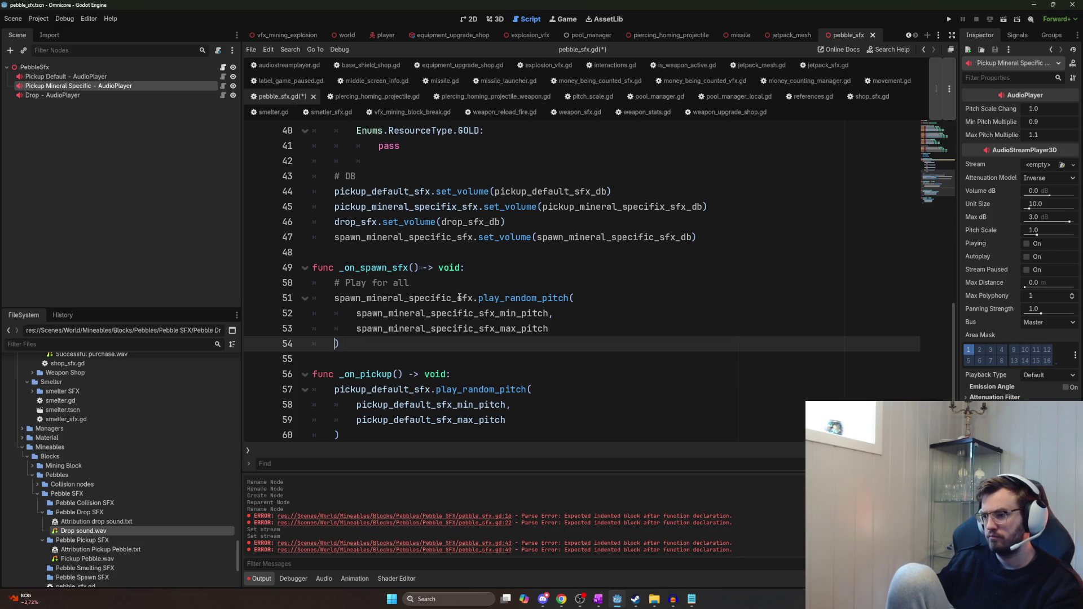
{"action": "key", "text": "ctrl+s"}
{"action": "scroll", "coordinate": [459, 299], "scroll_direction": "down", "scroll_amount": 2}
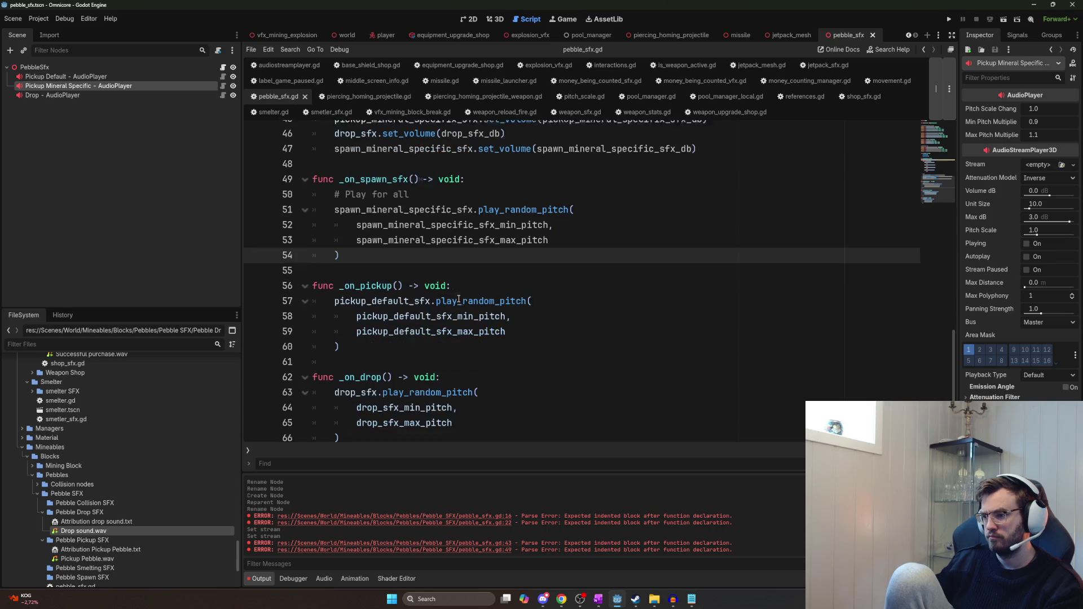
- Add the comment '# Play Local - No attenuation' inside _on_pickup
{"action": "left_click", "coordinate": [471, 284]}
{"action": "key", "text": "Return"}
{"action": "type", "text": "# L"}
{"action": "key", "text": "BackSpace"}
{"action": "type", "text": "Play Local"}
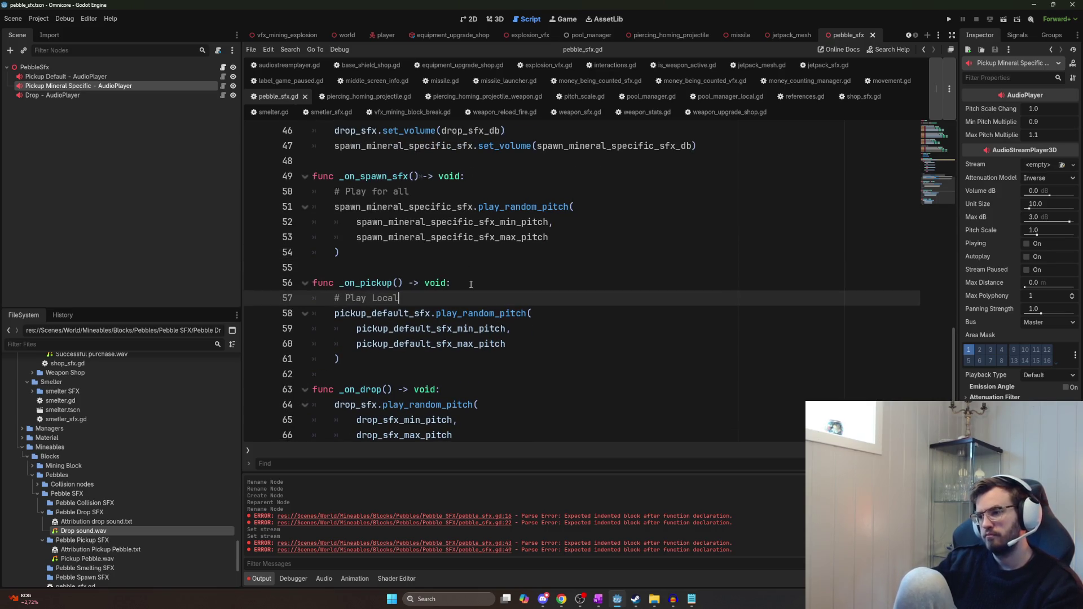
{"action": "key", "text": "shift+Home"}
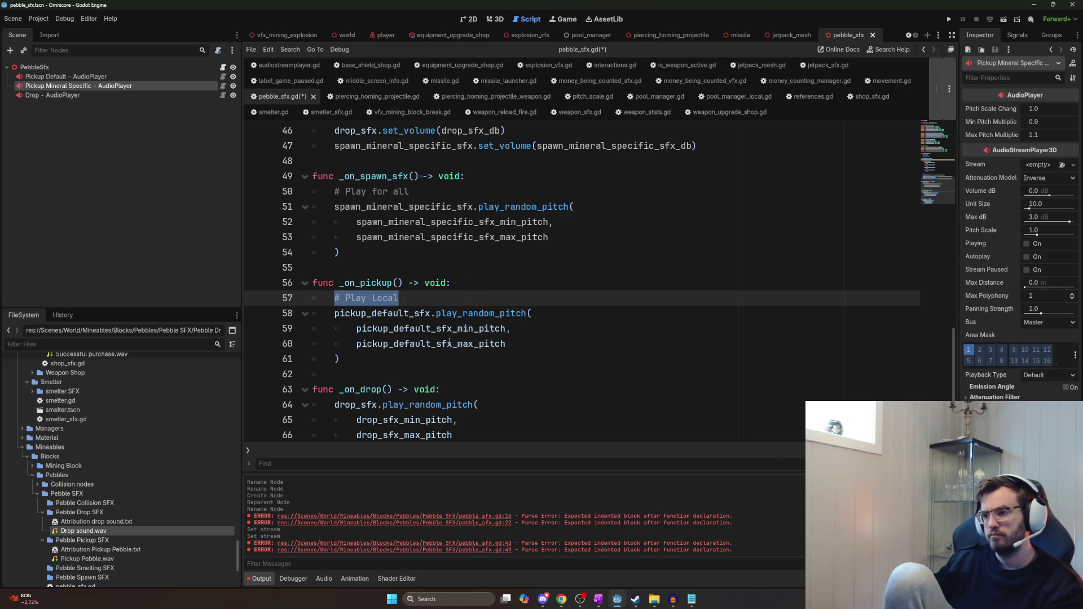
{"action": "left_click", "coordinate": [425, 298]}
{"action": "type", "text": "- No"}
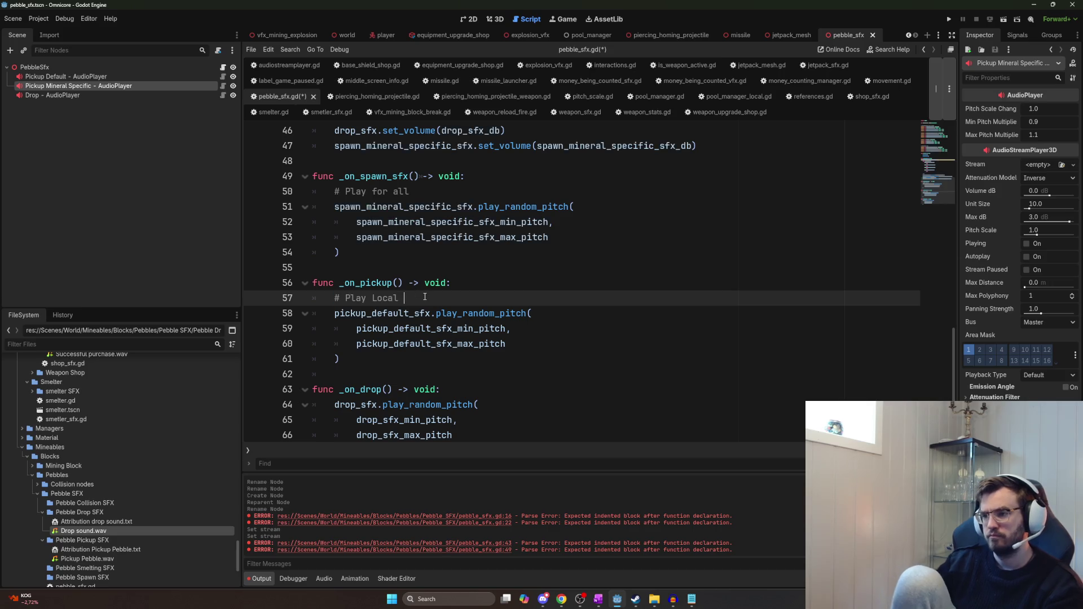
{"action": "type", "text": " attenuation"}
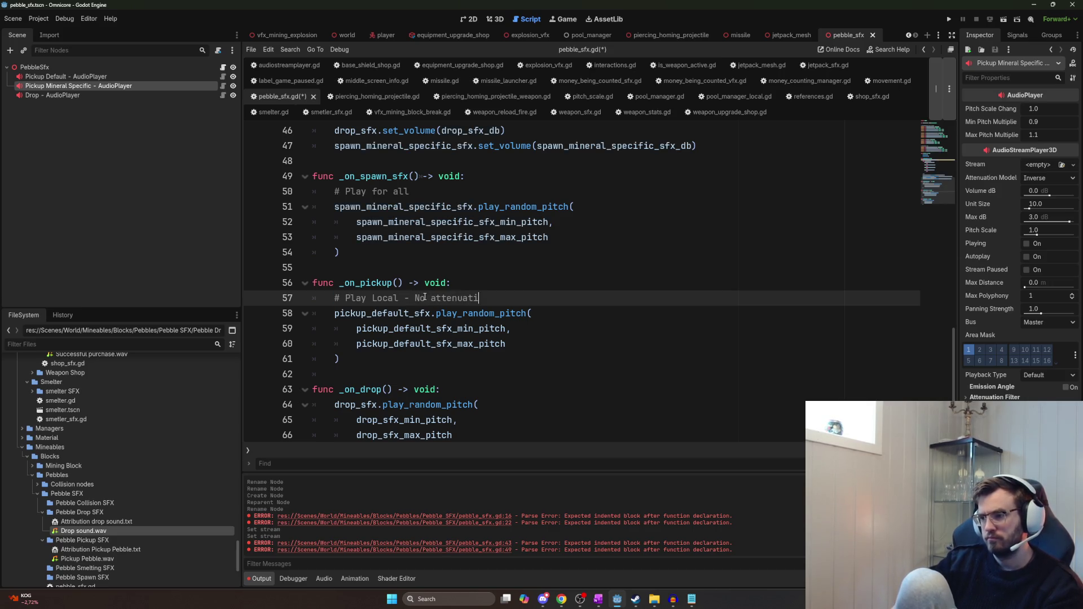
{"action": "key", "text": "shift+Home"}
{"action": "key", "text": "ctrl+c"}
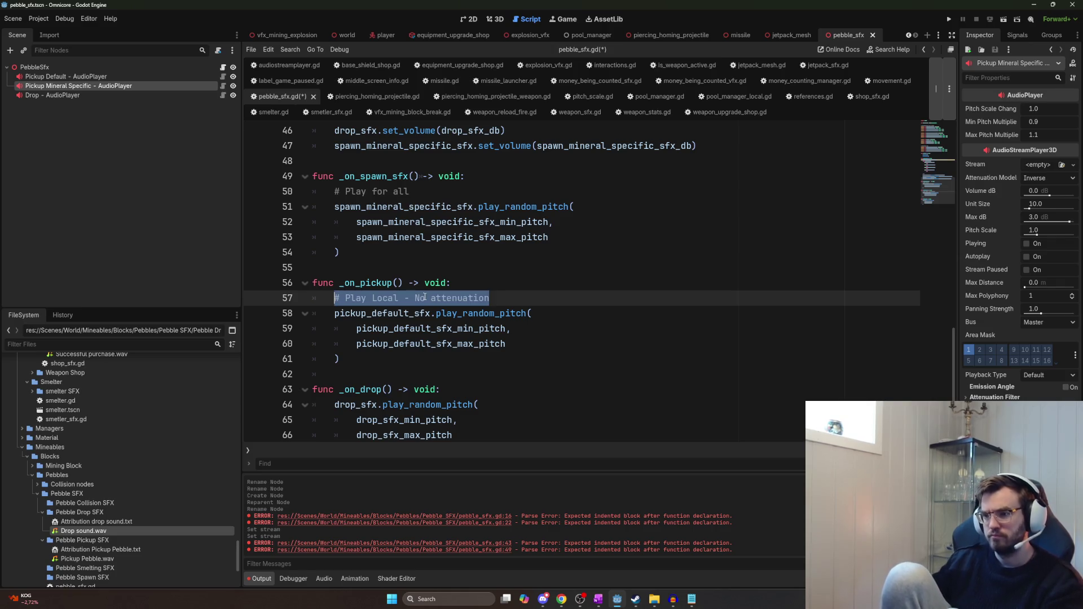
- Reuse that comment in _on_drop, append ' - Attenuation' to the Play for all comment, and save
{"action": "left_click", "coordinate": [473, 389]}
{"action": "key", "text": "Return"}
{"action": "key", "text": "ctrl+v"}
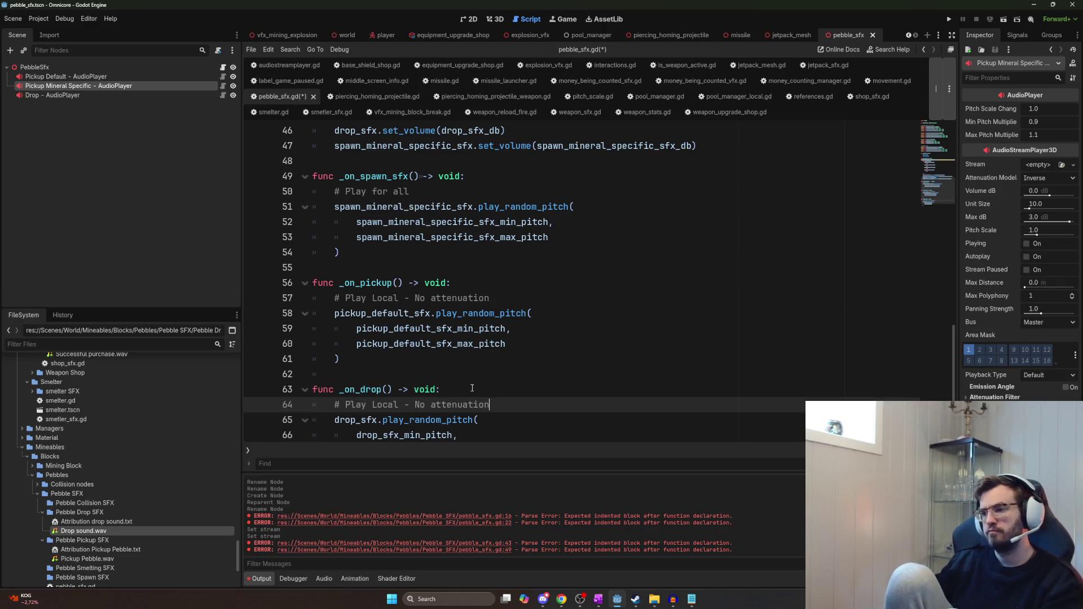
{"action": "left_click", "coordinate": [425, 193]}
{"action": "type", "text": "- A"}
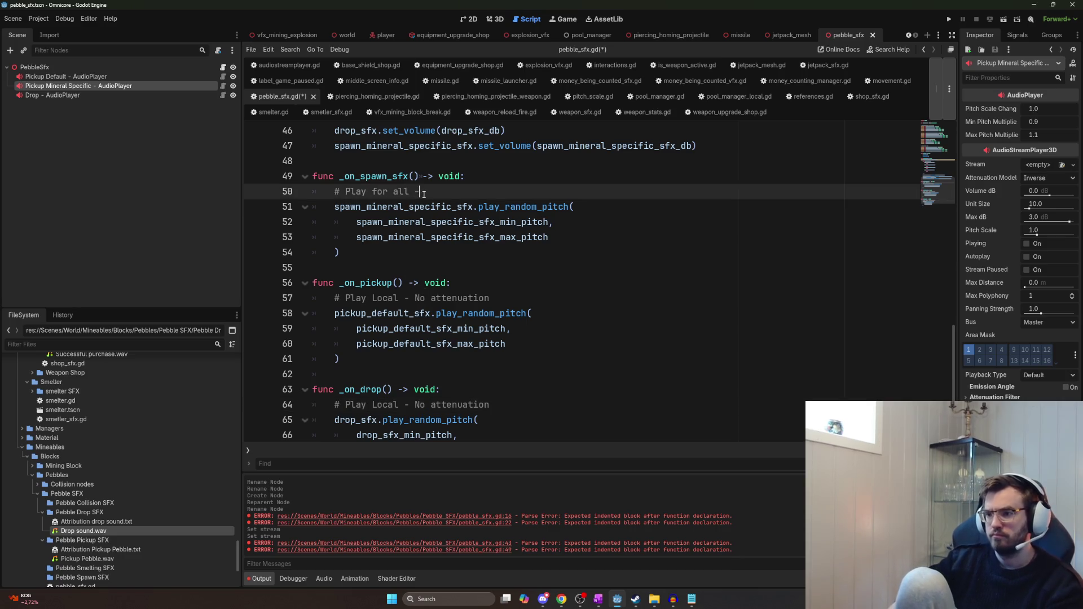
{"action": "type", "text": "ttenuation"}
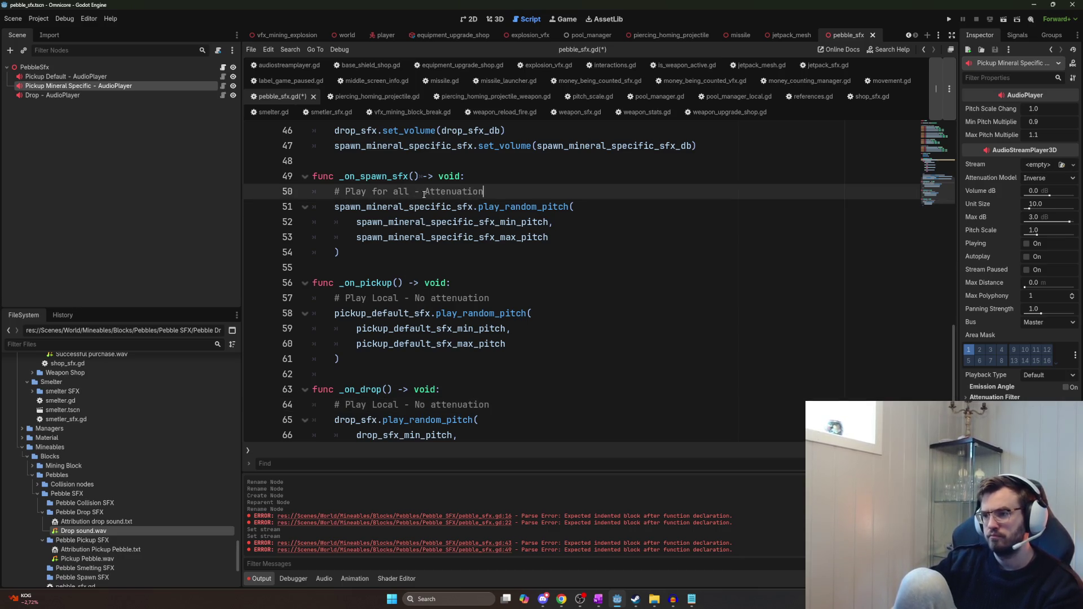
{"action": "key", "text": "ctrl+s"}
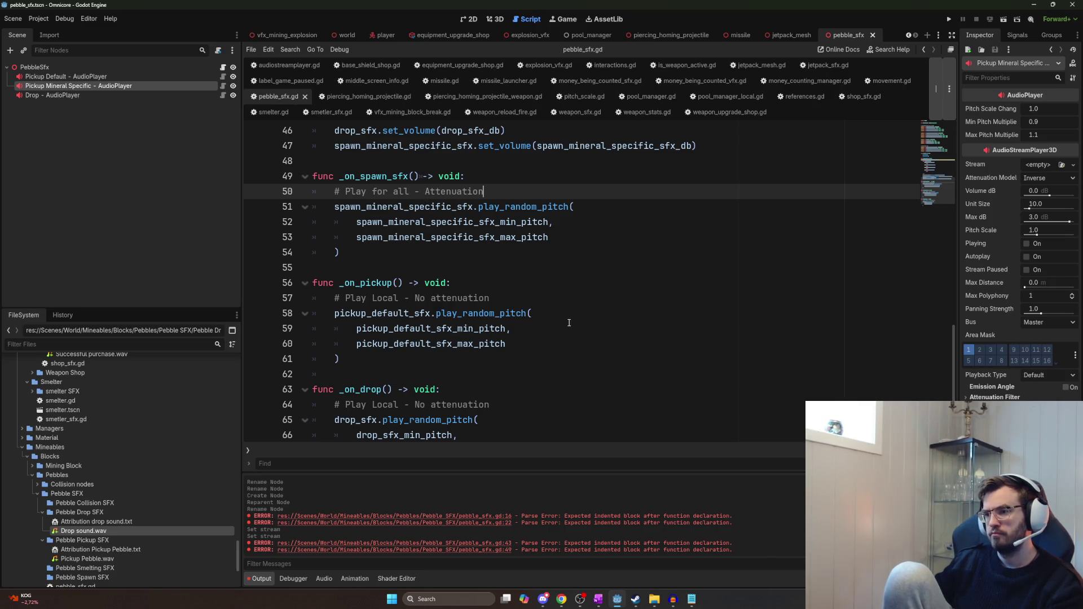
{"action": "scroll", "coordinate": [568, 323], "scroll_direction": "down", "scroll_amount": 1}
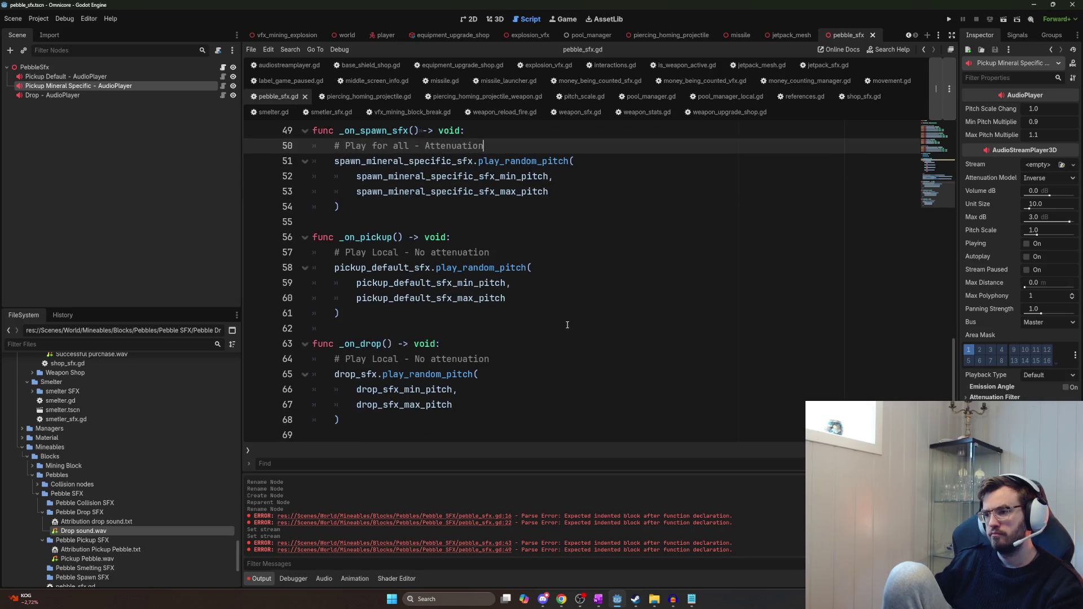
{"action": "scroll", "coordinate": [568, 325], "scroll_direction": "up", "scroll_amount": 4}
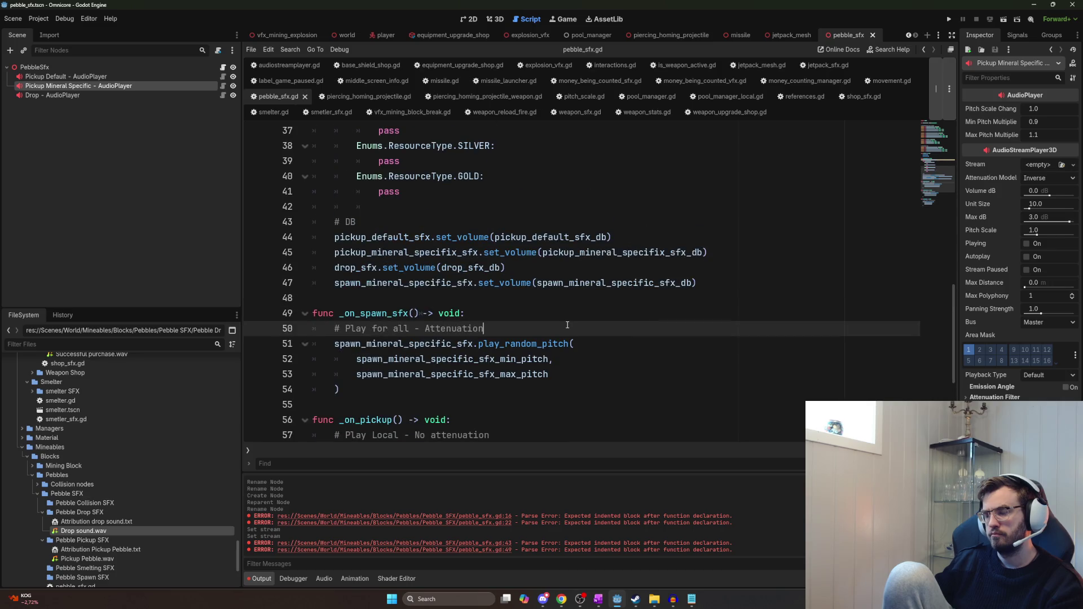
{"action": "scroll", "coordinate": [568, 325], "scroll_direction": "up", "scroll_amount": 8}
{"action": "scroll", "coordinate": [568, 325], "scroll_direction": "up", "scroll_amount": 4}
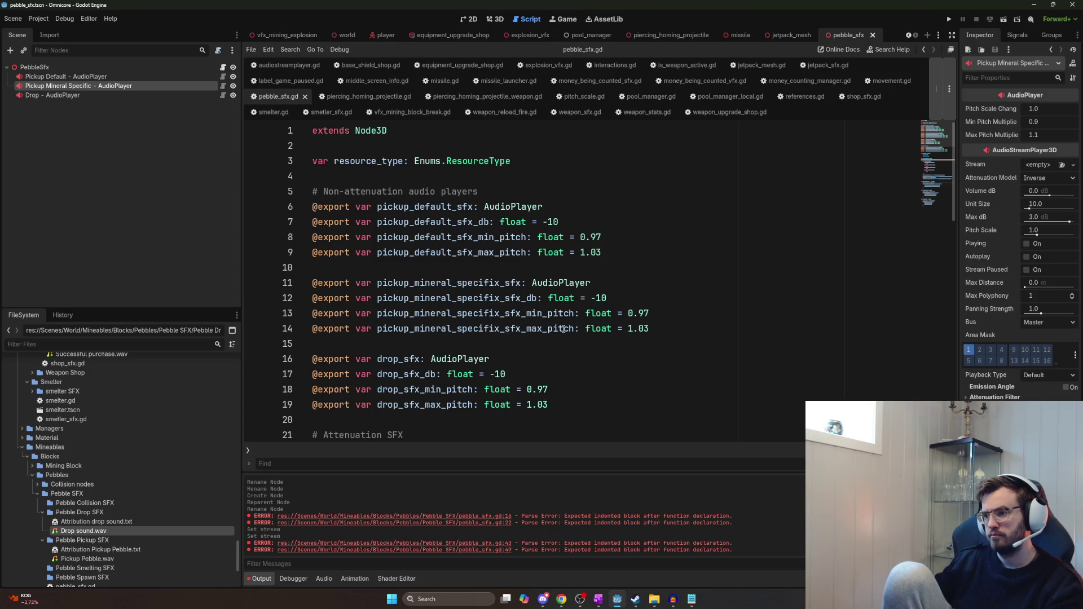
{"action": "scroll", "coordinate": [564, 330], "scroll_direction": "down", "scroll_amount": 2}
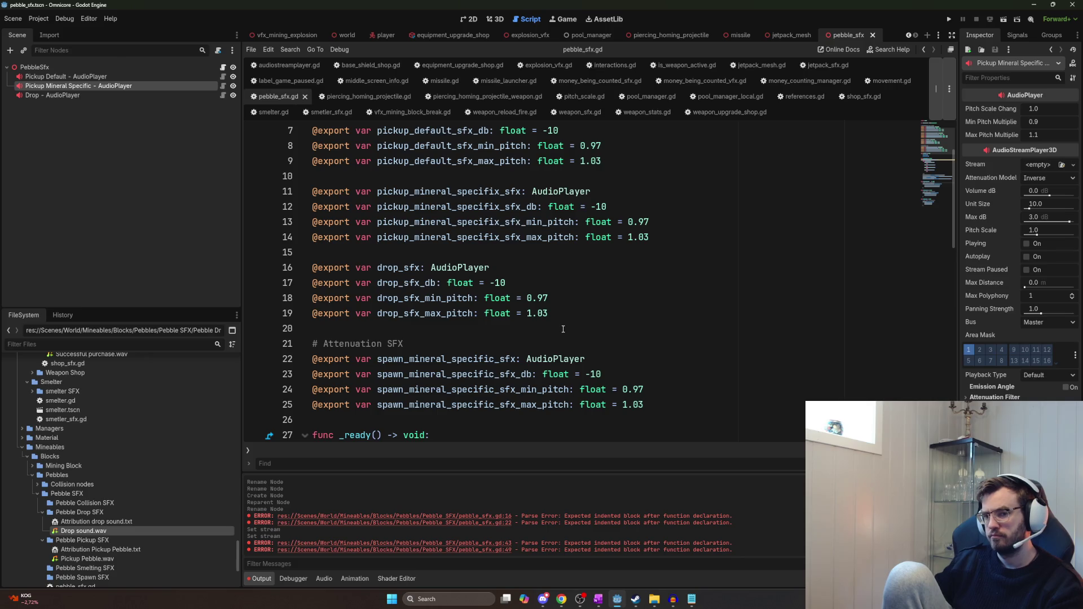
{"action": "scroll", "coordinate": [562, 329], "scroll_direction": "down", "scroll_amount": 6}
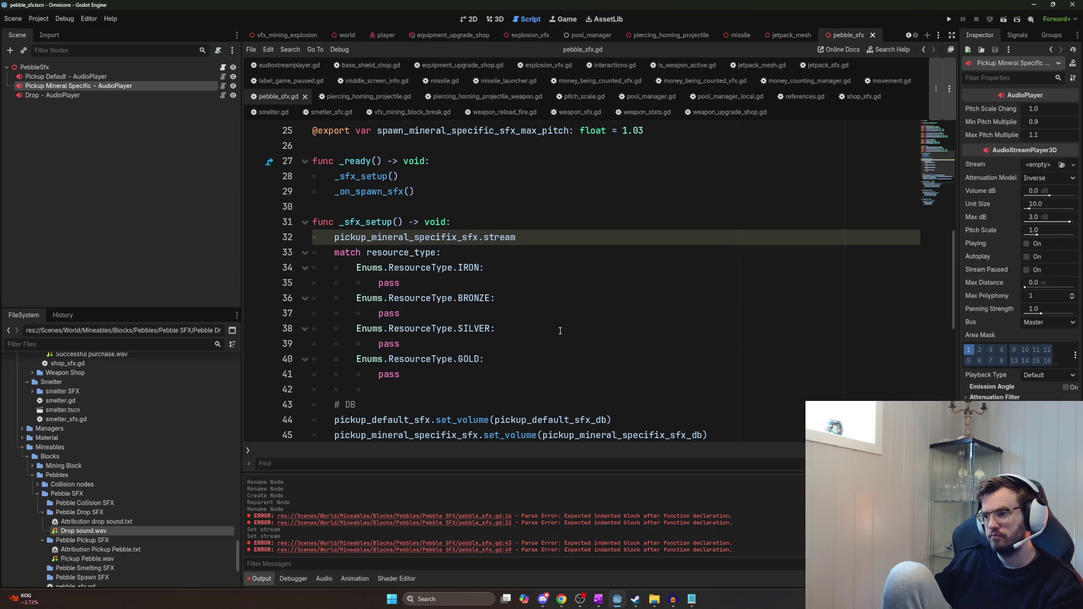
{"action": "scroll", "coordinate": [559, 332], "scroll_direction": "down", "scroll_amount": 4}
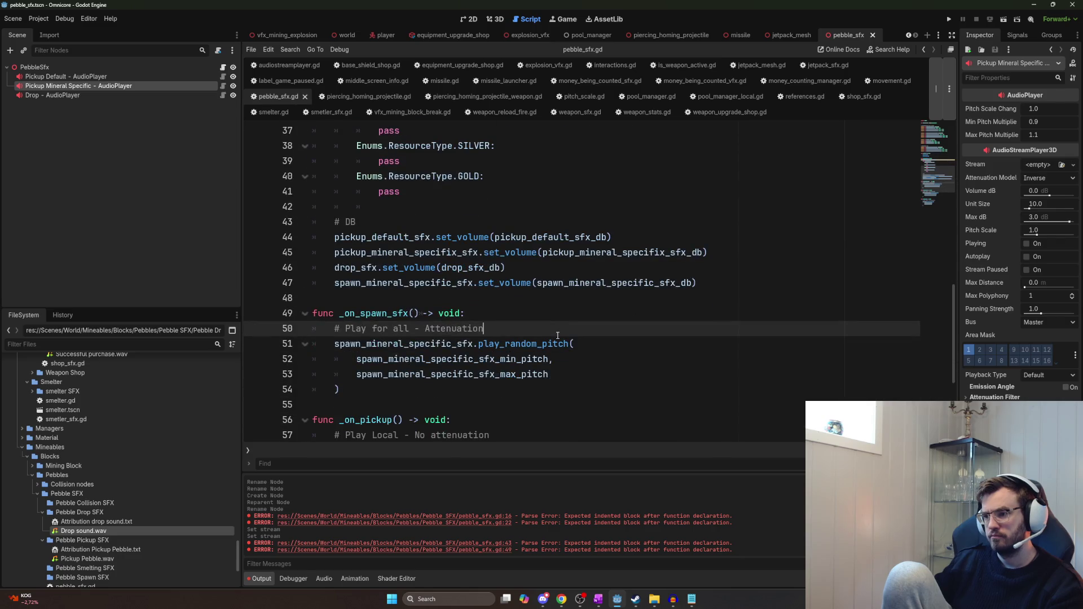
{"action": "scroll", "coordinate": [558, 335], "scroll_direction": "down", "scroll_amount": 4}
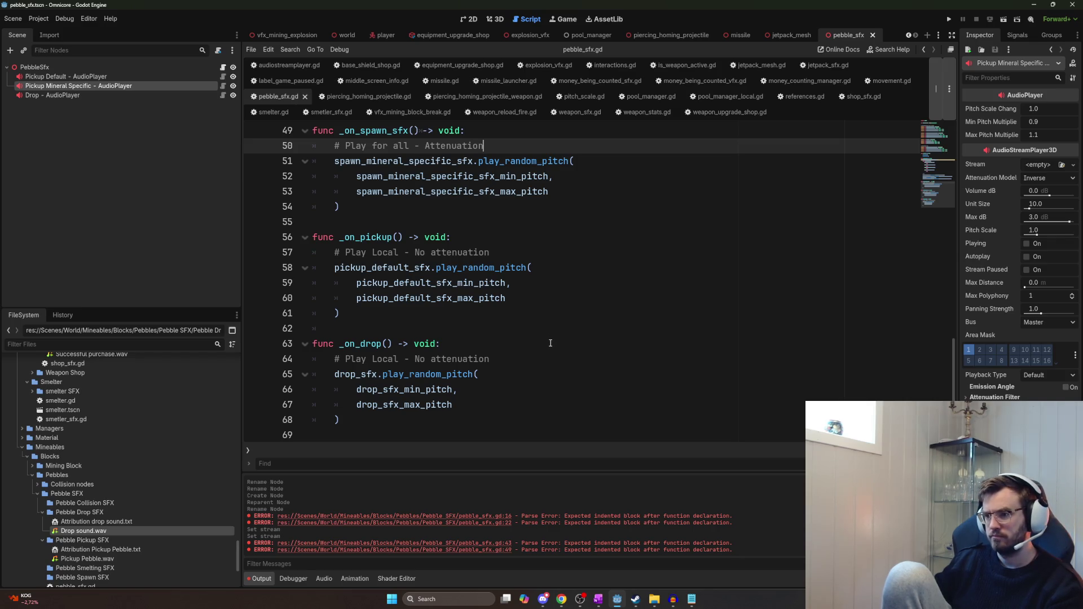
{"action": "scroll", "coordinate": [551, 343], "scroll_direction": "up", "scroll_amount": 6}
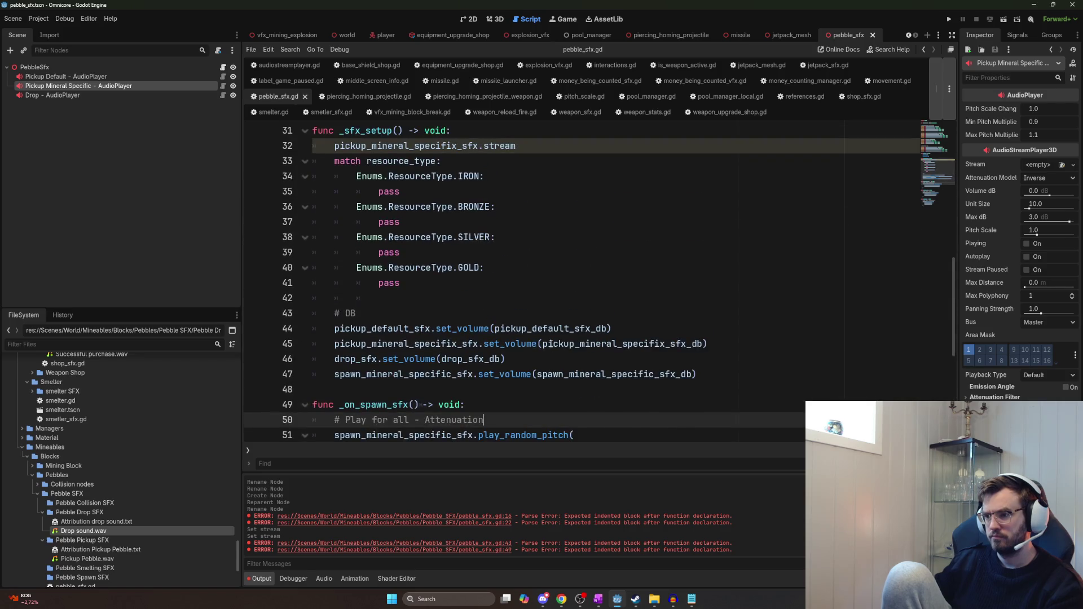
{"action": "scroll", "coordinate": [550, 344], "scroll_direction": "down", "scroll_amount": 6}
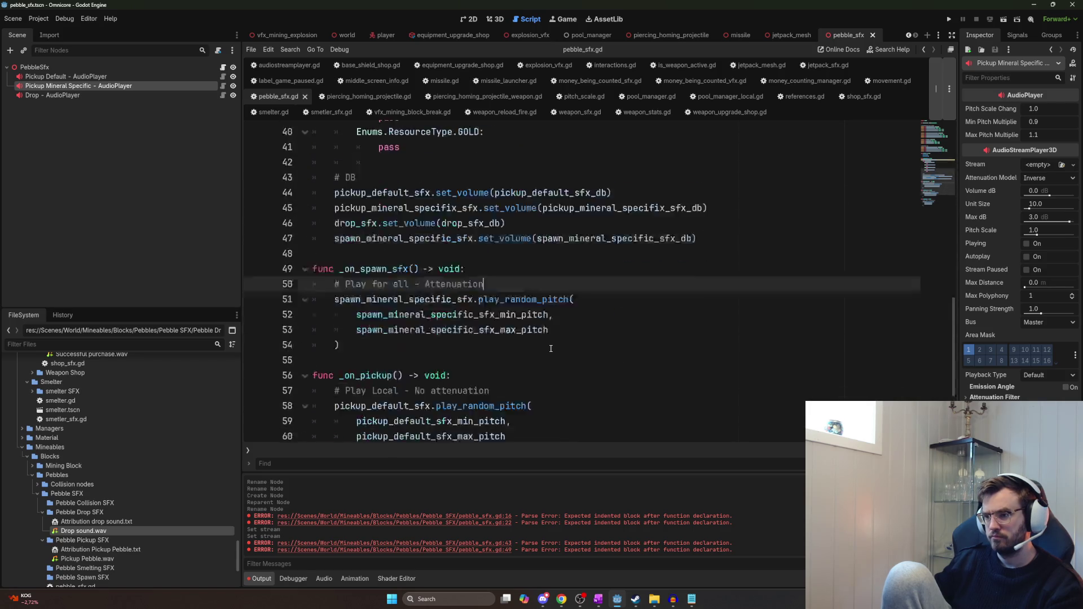
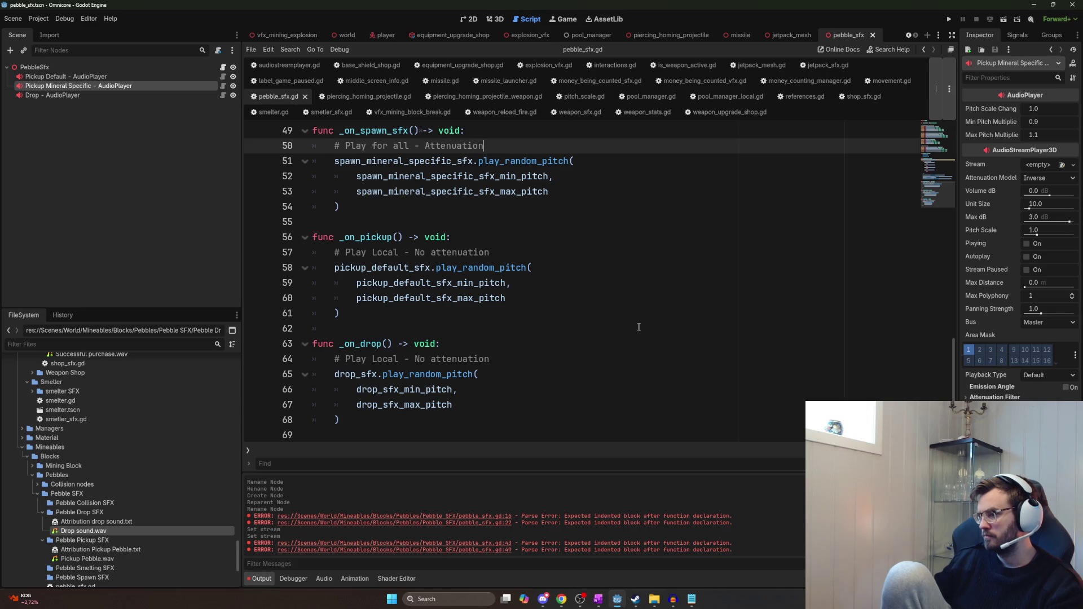
- Add an exported collision_mineral_specifix_sfx: AudioPlayer variable below the spawn variables
{"action": "scroll", "coordinate": [639, 328], "scroll_direction": "up", "scroll_amount": 11}
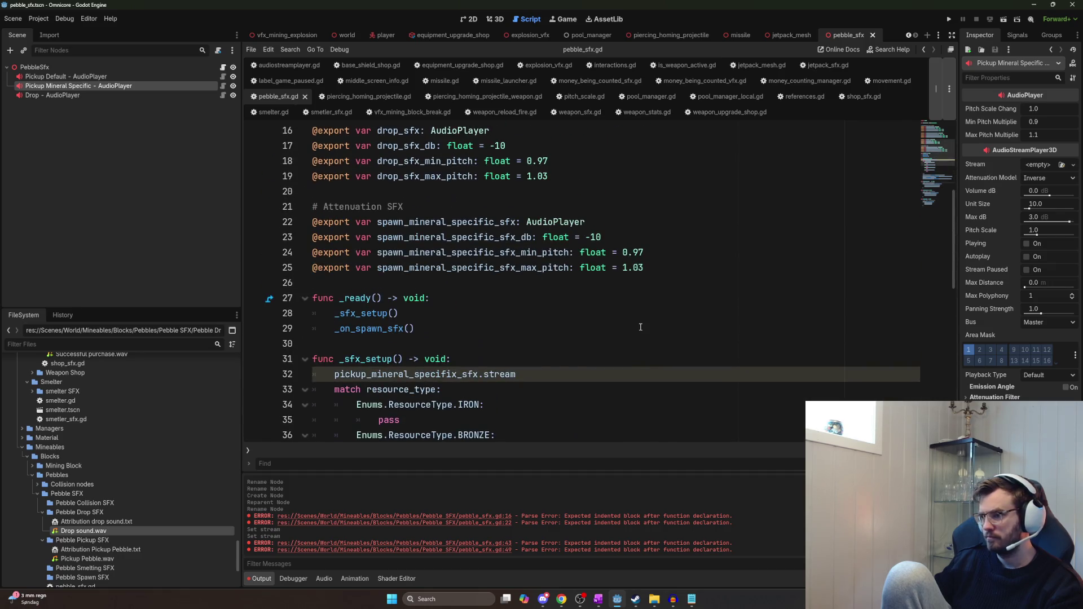
{"action": "scroll", "coordinate": [640, 327], "scroll_direction": "up", "scroll_amount": 1}
{"action": "left_click", "coordinate": [654, 315]}
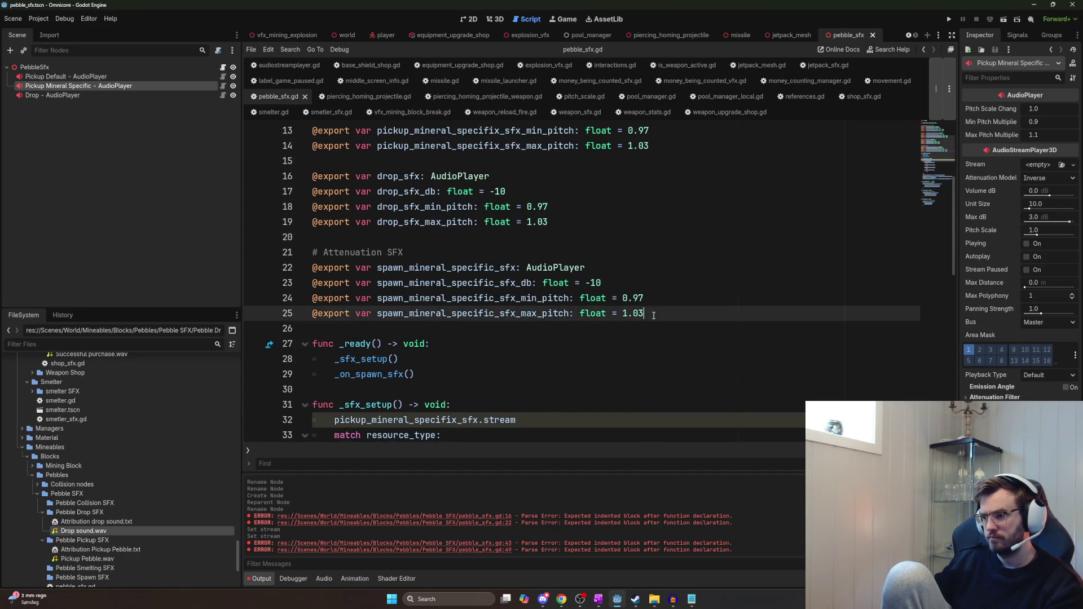
{"action": "key", "text": "Return"}
{"action": "key", "text": "Return"}
{"action": "type", "text": "@export v"}
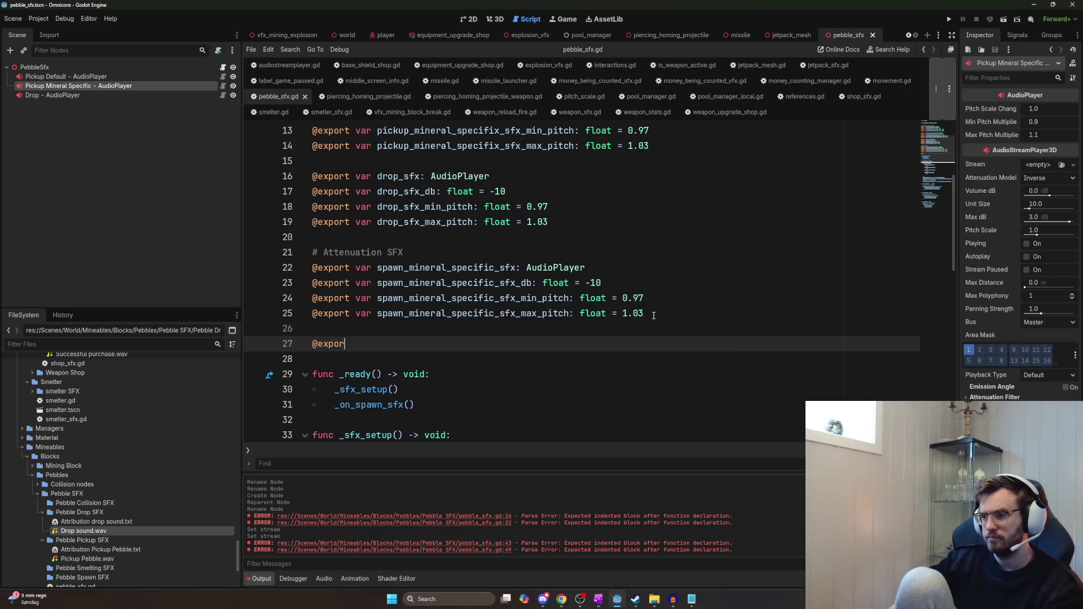
{"action": "type", "text": "ar "}
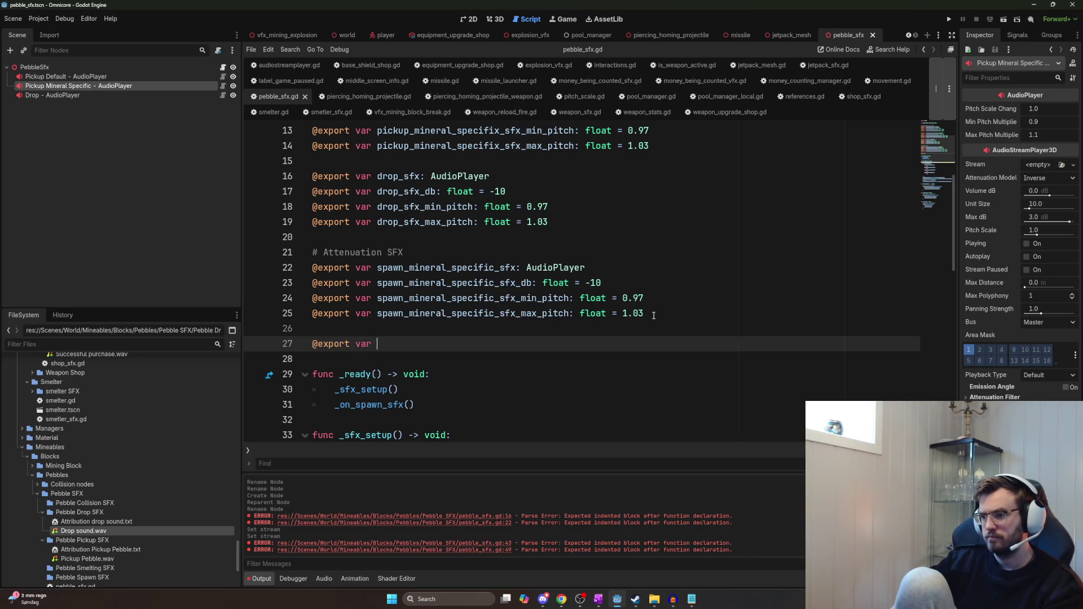
{"action": "type", "text": "collision_mineral_specifix_sfx: AudioPlayer"}
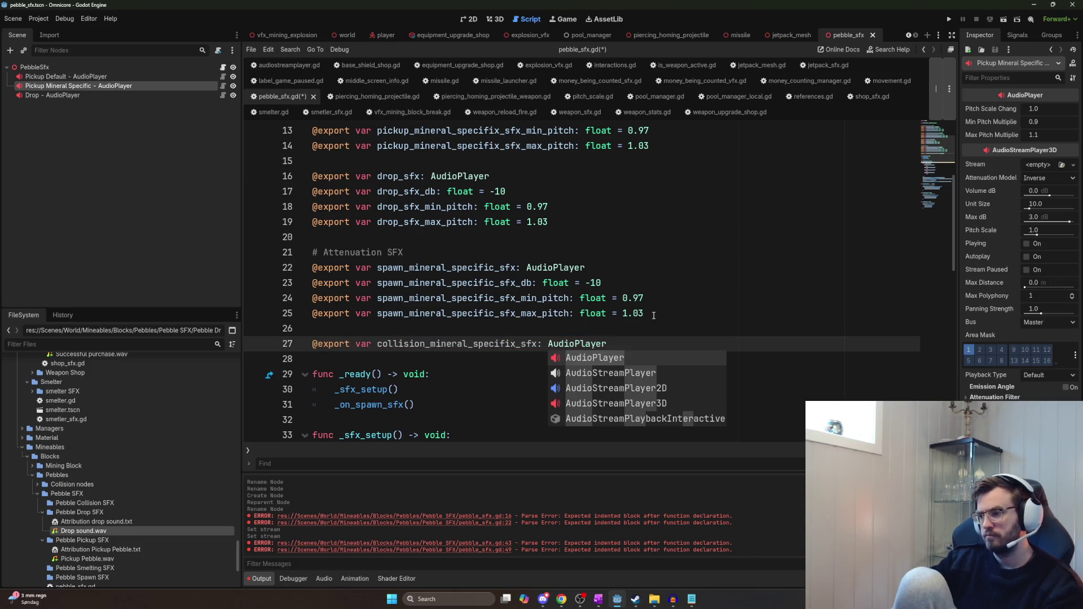
- Duplicate the spawn dB and pitch lines and rename them for collision (-10 dB, 0.97–1.03 pitch)
{"action": "left_click_drag", "start_coordinate": [654, 315], "coordinate": [313, 282]}
{"action": "key", "text": "ctrl+c"}
{"action": "left_click", "coordinate": [621, 344]}
{"action": "key", "text": "Return"}
{"action": "key", "text": "ctrl+v"}
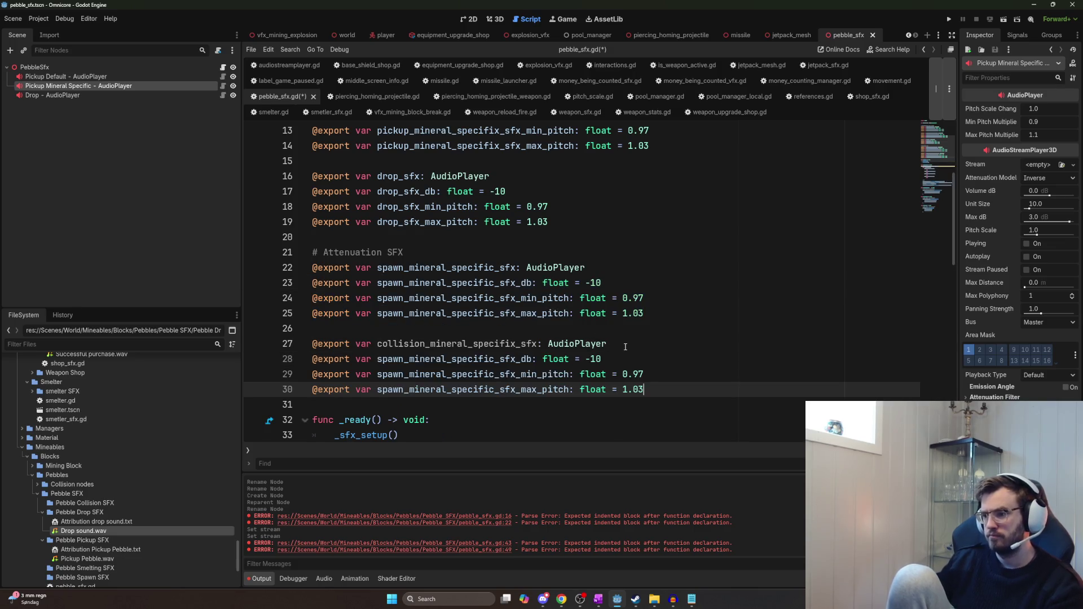
{"action": "double_click", "coordinate": [467, 344]}
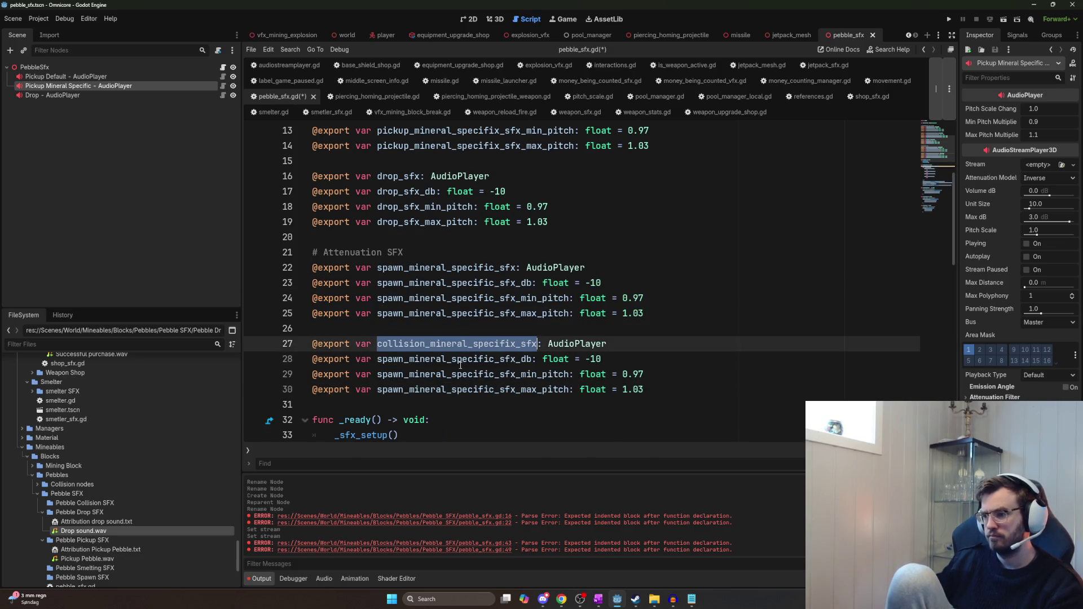
{"action": "left_click", "coordinate": [517, 359]}
{"action": "left_click", "coordinate": [515, 374], "text": "alt"}
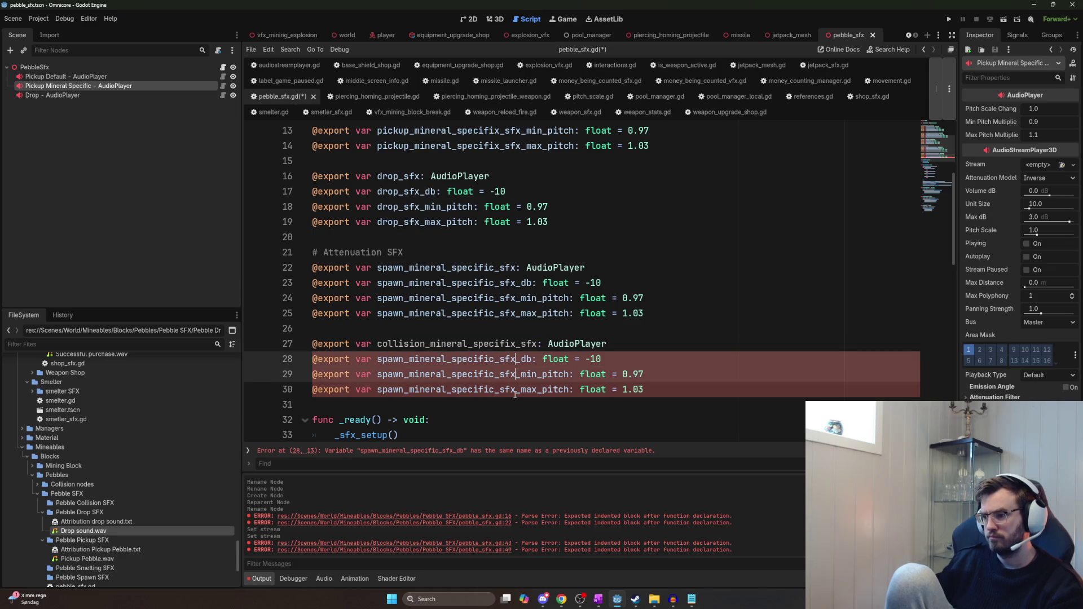
{"action": "left_click", "coordinate": [516, 390], "text": "alt"}
{"action": "key", "text": "ctrl+shift+Left"}
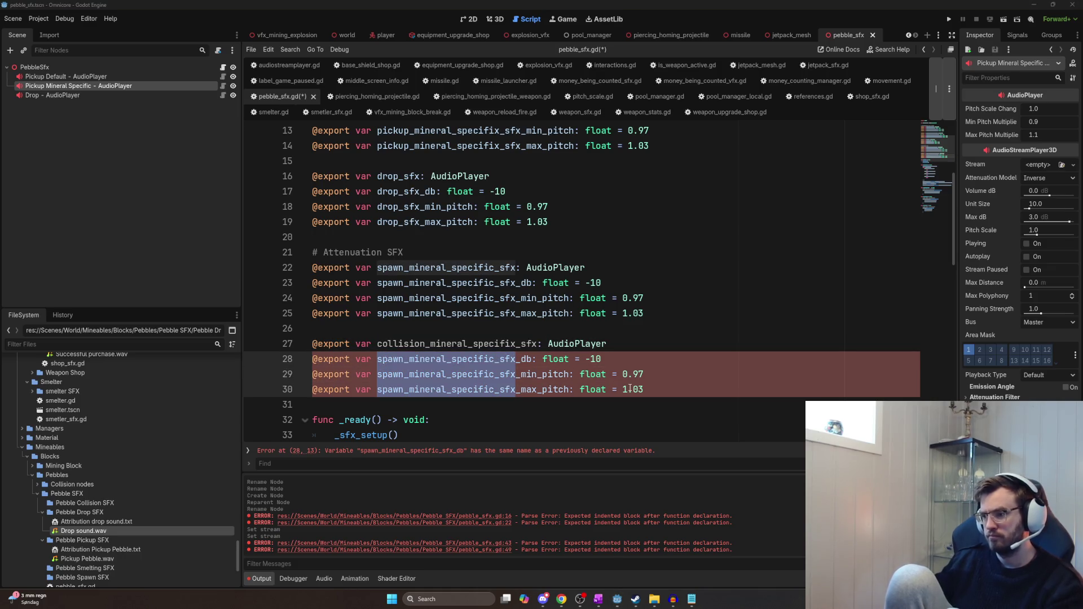
{"action": "key", "text": "super"}
{"action": "key", "text": "Escape"}
{"action": "key", "text": "ctrl+v"}
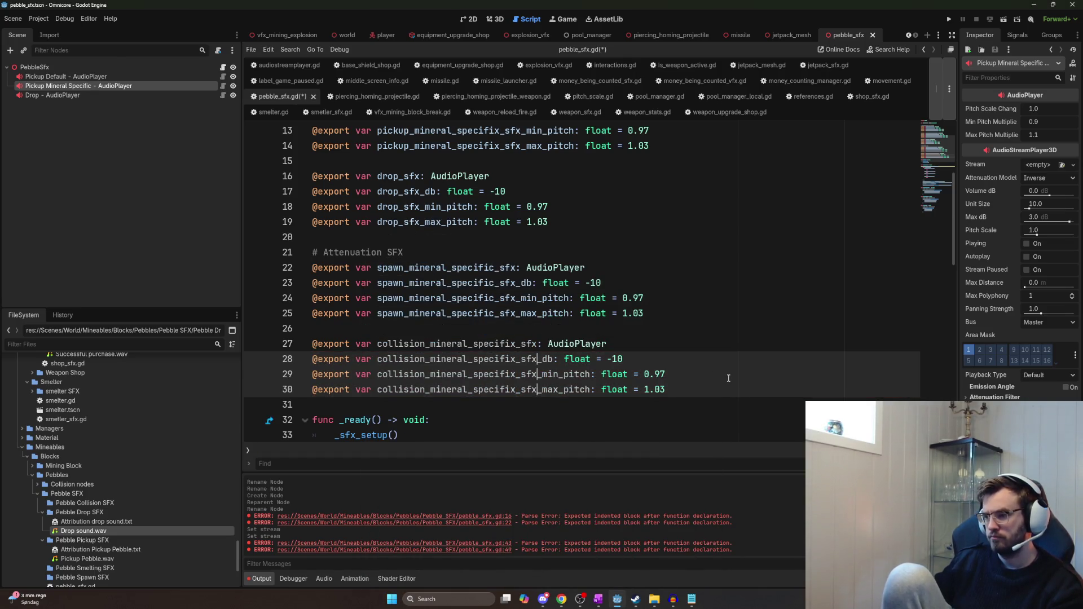
- Save pebble_sfx.gd and leave blank lines below the collision variables
{"action": "key", "text": "ctrl+s"}
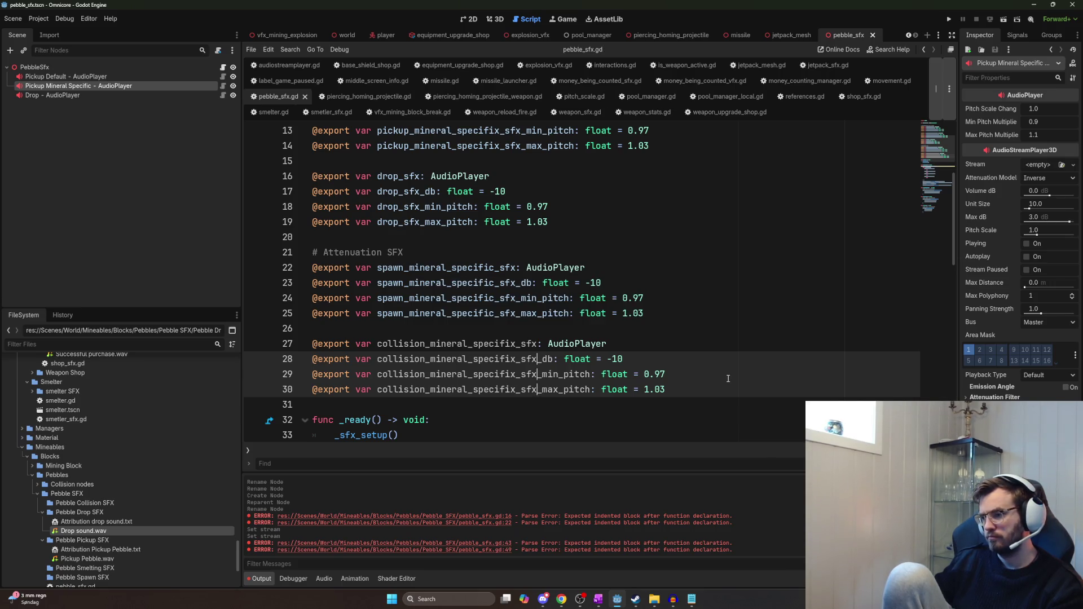
{"action": "left_click", "coordinate": [720, 389]}
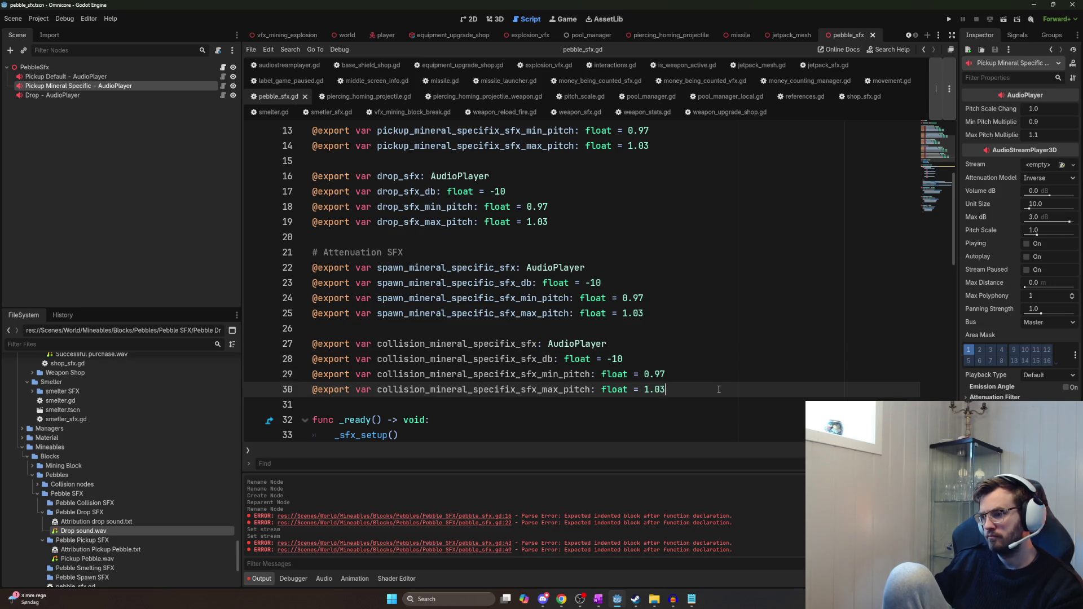
{"action": "scroll", "coordinate": [719, 390], "scroll_direction": "up", "scroll_amount": 3}
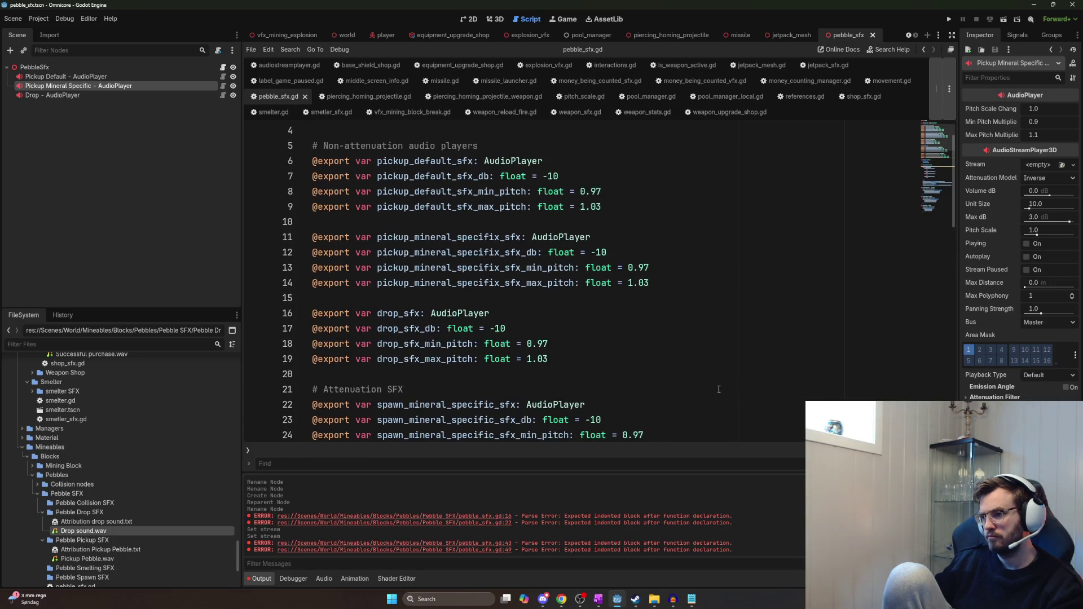
{"action": "scroll", "coordinate": [718, 390], "scroll_direction": "down", "scroll_amount": 3}
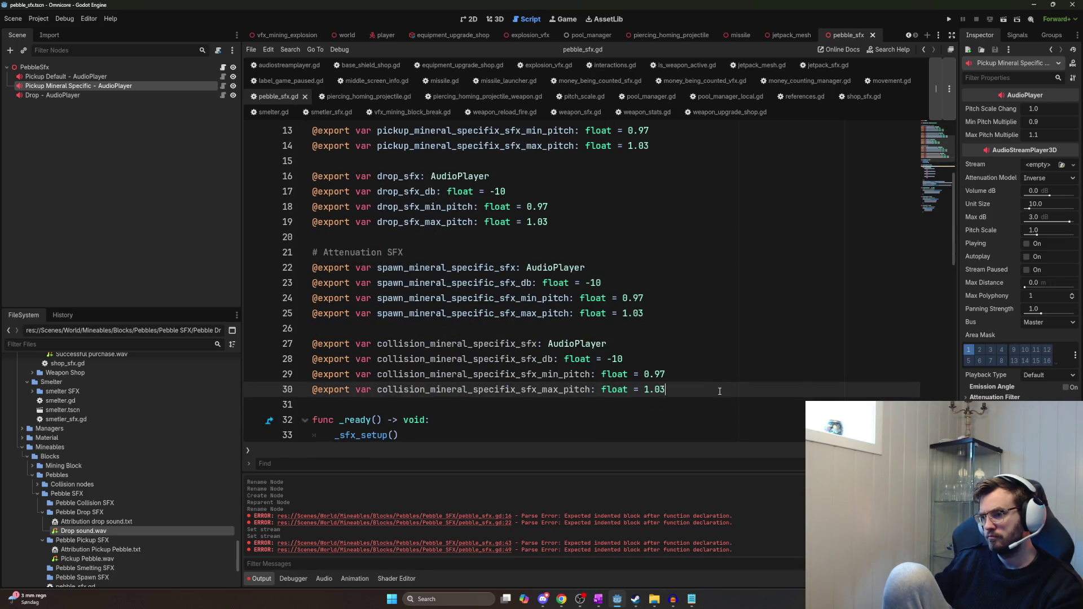
{"action": "key", "text": "Return"}
{"action": "key", "text": "Return"}
{"action": "type", "text": "@ex"}
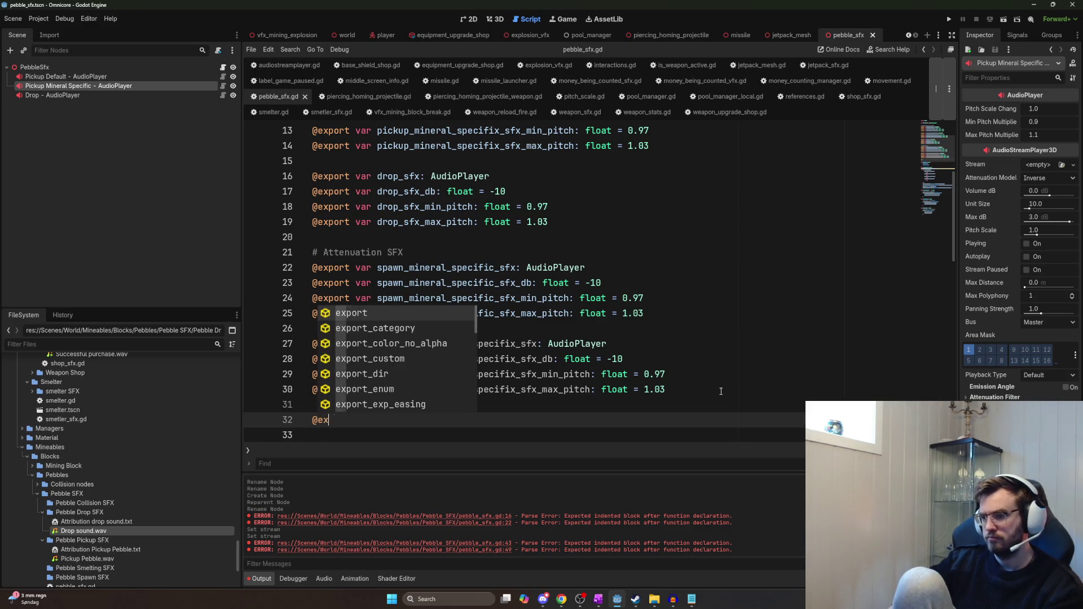
{"action": "key", "text": "BackSpace"}
{"action": "key", "text": "BackSpace"}
{"action": "key", "text": "BackSpace"}
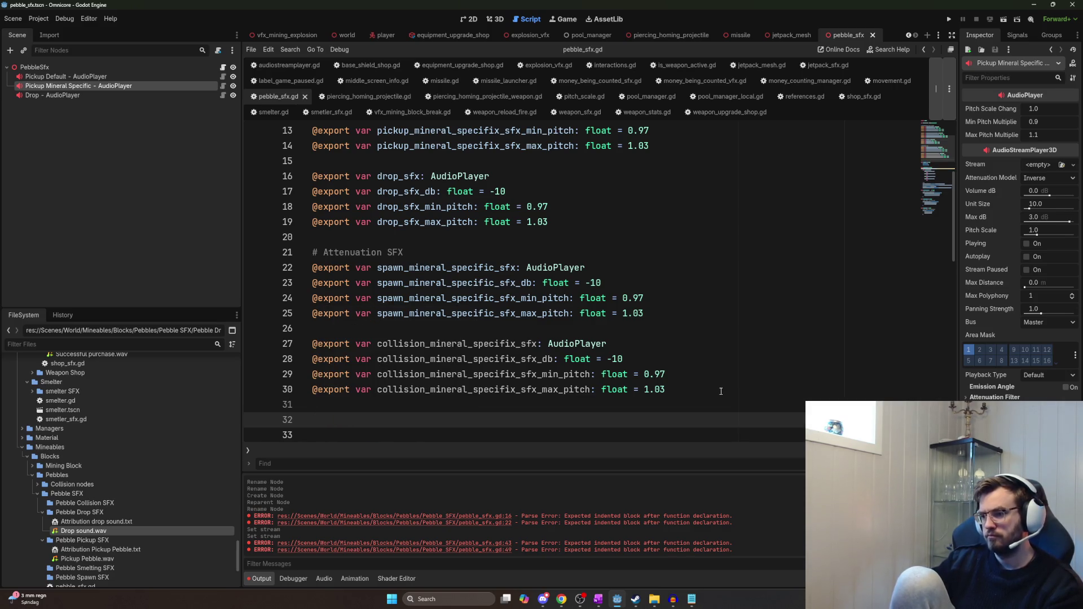
{"action": "mouse_move", "coordinate": [721, 391]}
{"action": "left_mouse_down"}
{"action": "mouse_move", "coordinate": [316, 359]}
{"action": "mouse_move", "coordinate": [311, 345]}
{"action": "left_mouse_up"}
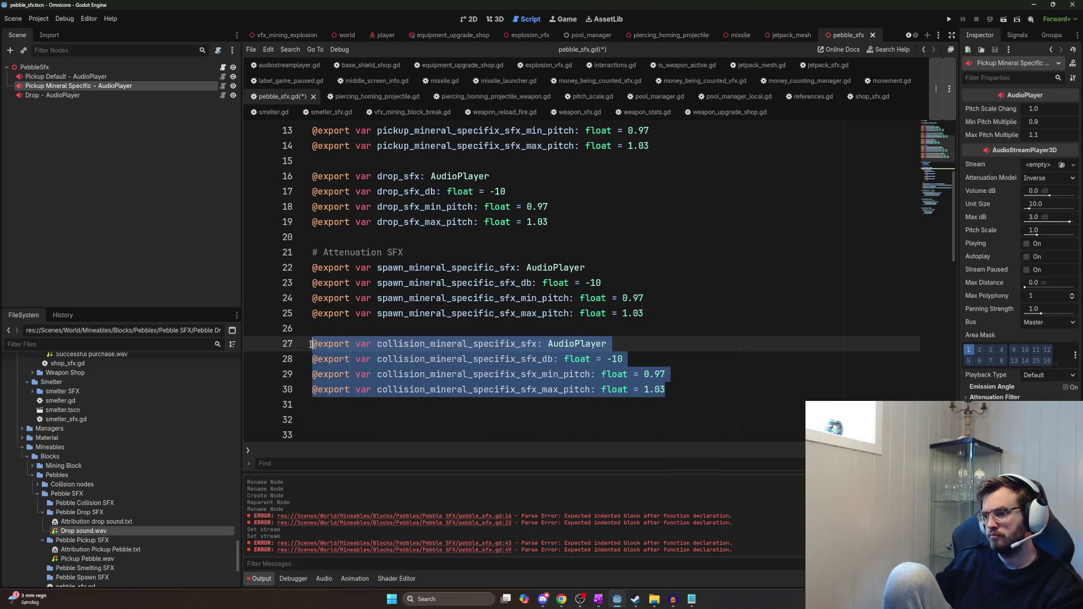
{"action": "left_click", "coordinate": [694, 393]}
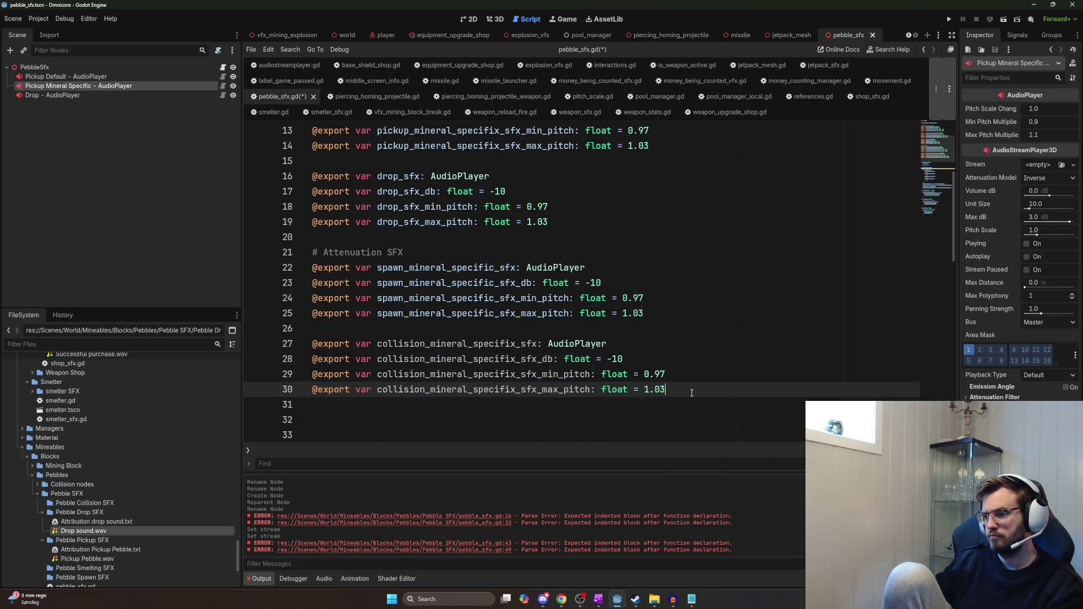
{"action": "left_click", "coordinate": [472, 409]}
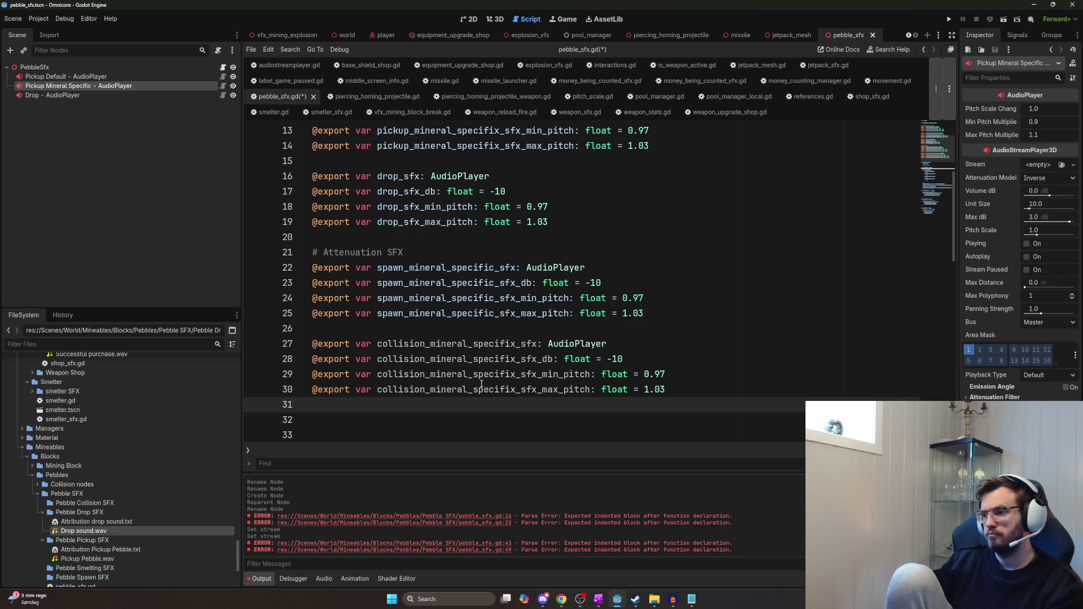
{"action": "key", "text": "Return"}
{"action": "key", "text": "alt+Tab"}
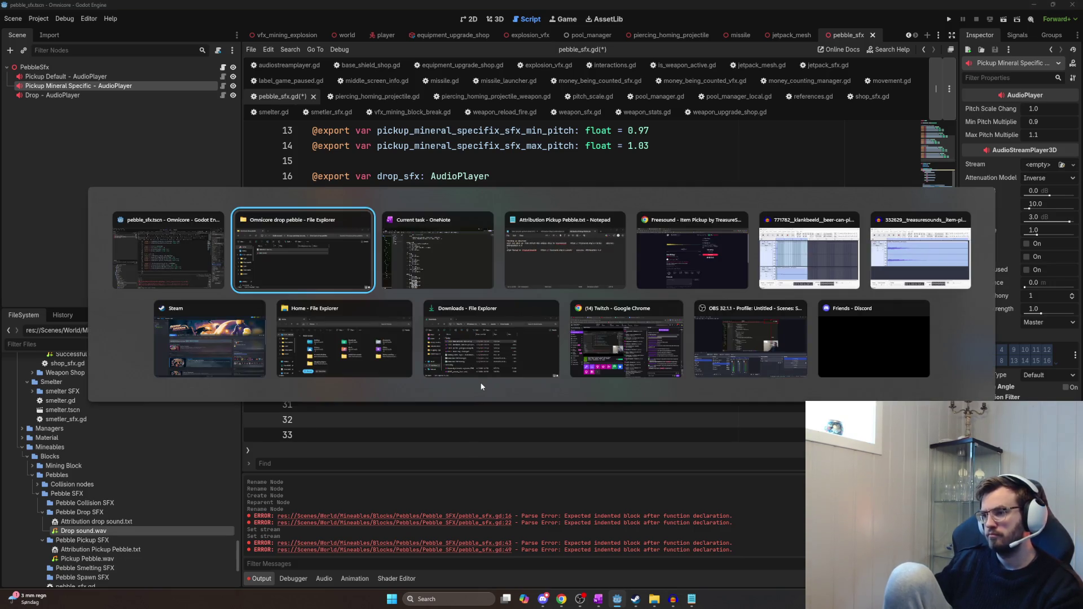
- Read the Iron Spawn, Picked up, Collision and drop-off entries in the OneNote checklist
{"action": "key", "text": "alt+Tab"}
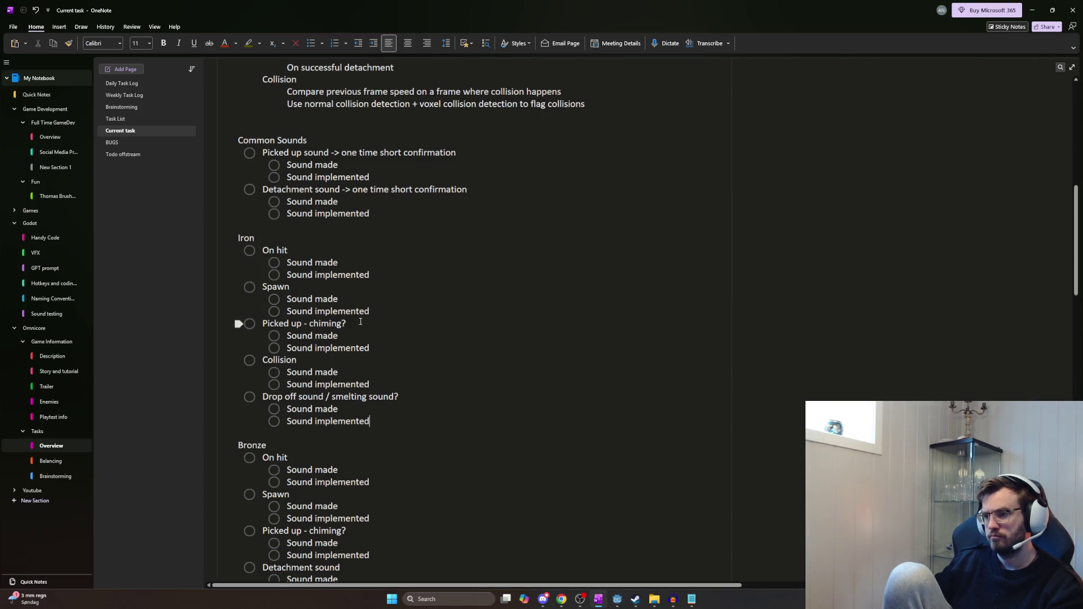
{"action": "scroll", "coordinate": [361, 322], "scroll_direction": "up", "scroll_amount": 8}
{"action": "scroll", "coordinate": [380, 331], "scroll_direction": "down", "scroll_amount": 4}
{"action": "scroll", "coordinate": [379, 331], "scroll_direction": "down", "scroll_amount": 5}
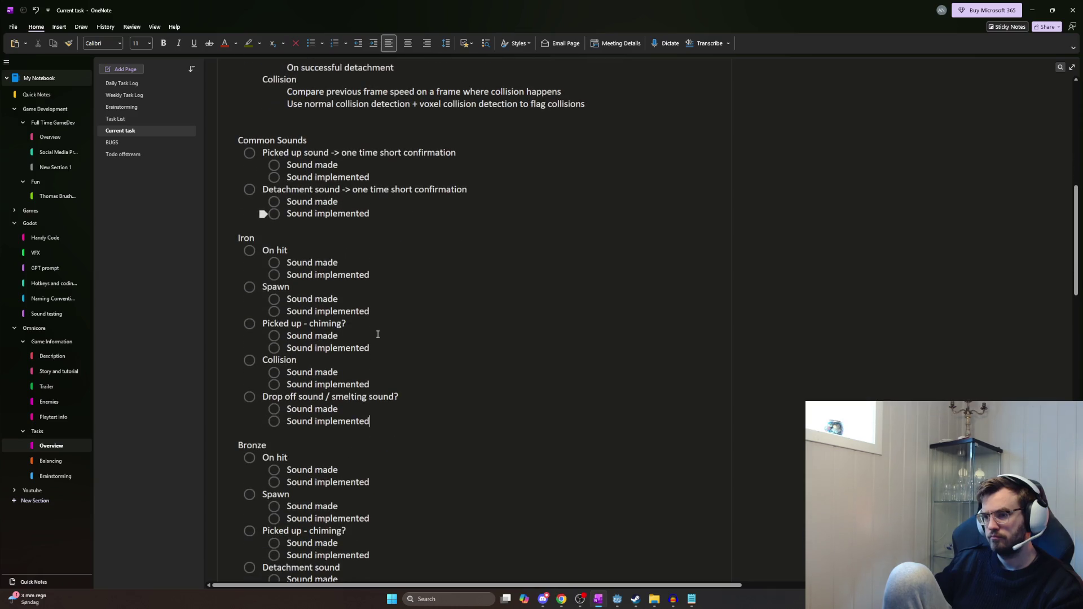
{"action": "double_click", "coordinate": [275, 288]}
{"action": "double_click", "coordinate": [280, 324]}
{"action": "double_click", "coordinate": [288, 360]}
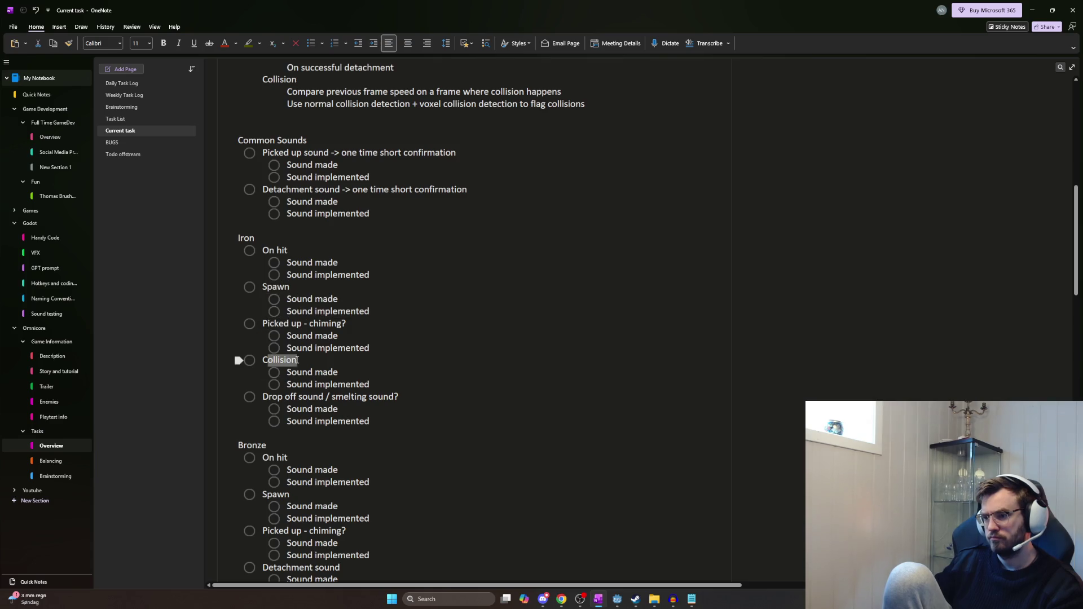
{"action": "left_click_drag", "start_coordinate": [272, 397], "coordinate": [339, 410]}
{"action": "key", "text": "alt+Tab"}
{"action": "key", "text": "alt+Tab"}
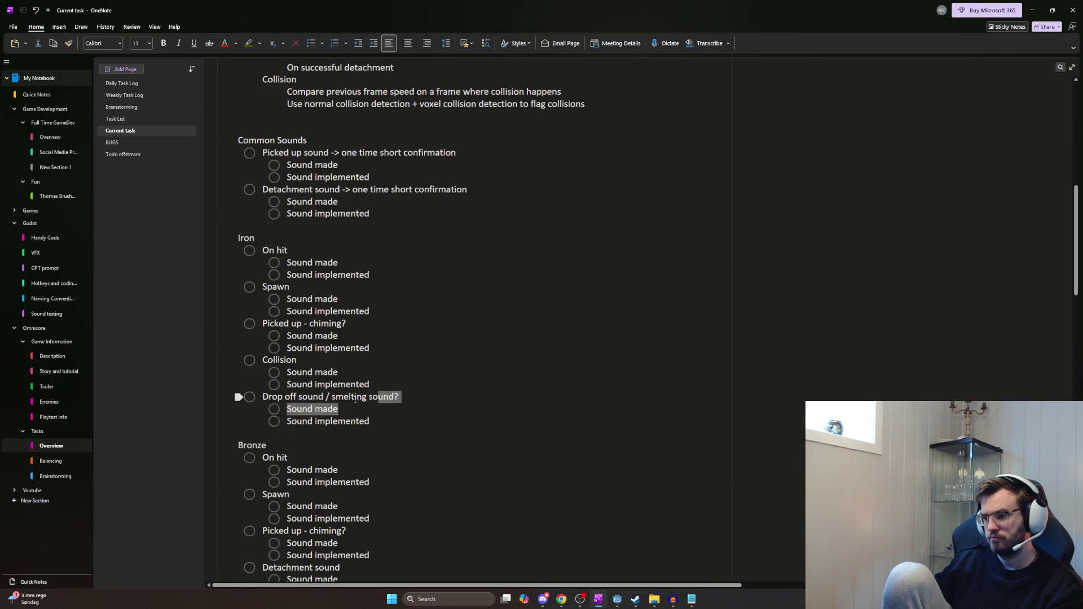
{"action": "left_click", "coordinate": [355, 400]}
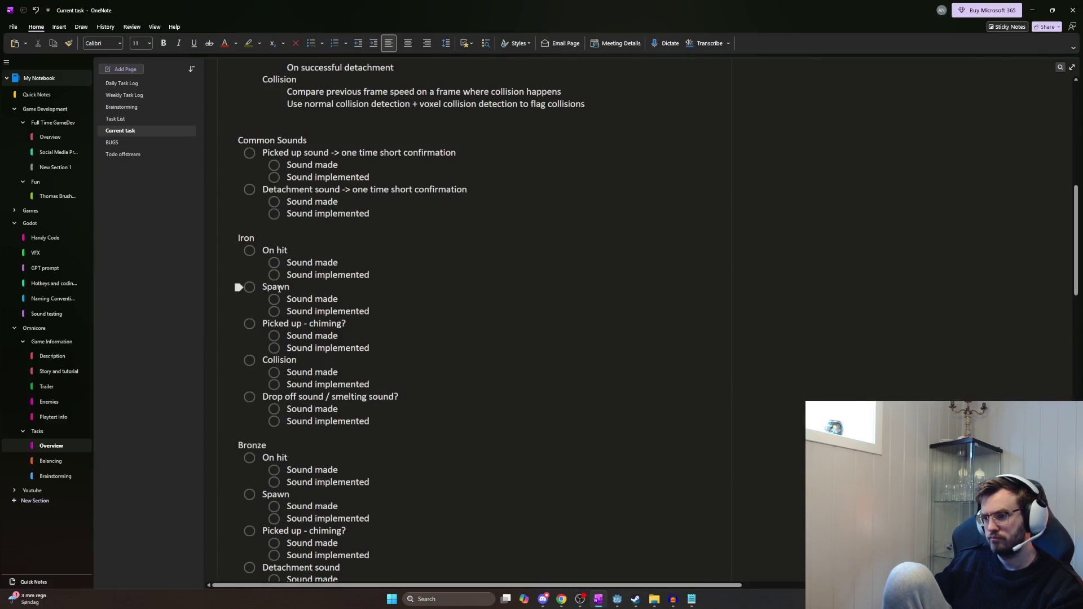
{"action": "key", "text": "alt+Tab"}
- Look over the existing sound variables in pebble_sfx.gd, glancing back at the notes
{"action": "scroll", "coordinate": [584, 372], "scroll_direction": "up", "scroll_amount": 5}
{"action": "left_click", "coordinate": [446, 237]}
{"action": "left_click", "coordinate": [430, 283]}
{"action": "scroll", "coordinate": [447, 310], "scroll_direction": "down", "scroll_amount": 5}
{"action": "left_click", "coordinate": [507, 359]}
{"action": "scroll", "coordinate": [507, 374], "scroll_direction": "up", "scroll_amount": 5}
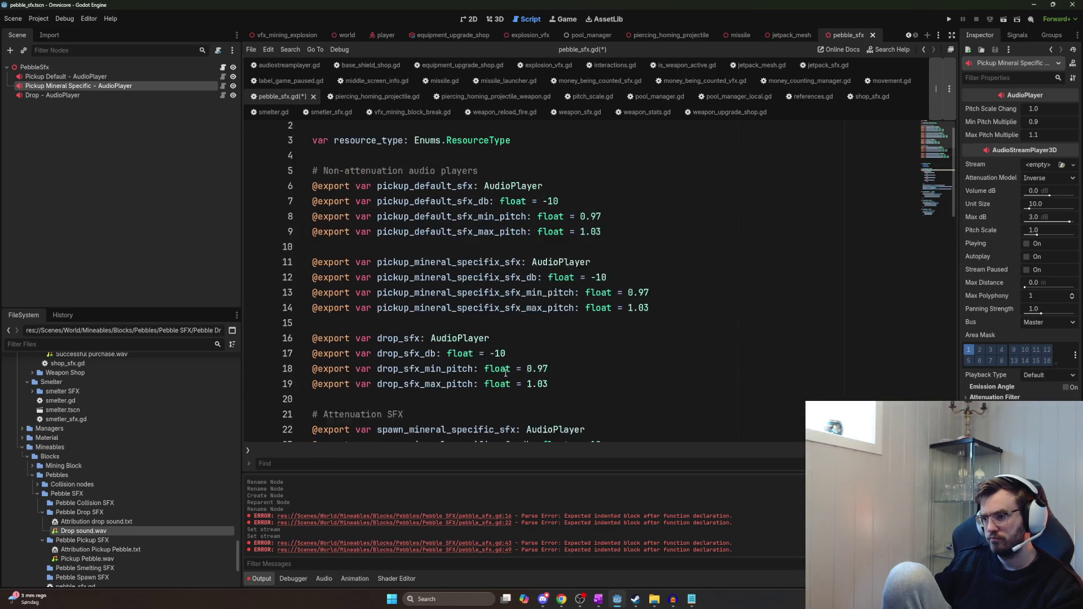
{"action": "key", "text": "alt+Tab"}
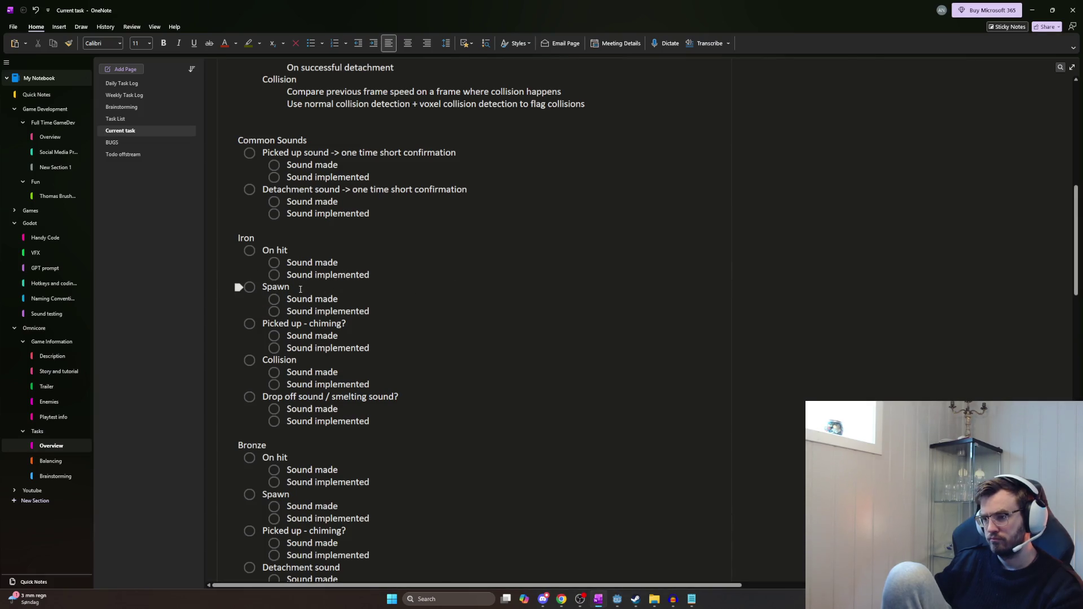
{"action": "key", "text": "alt+Tab"}
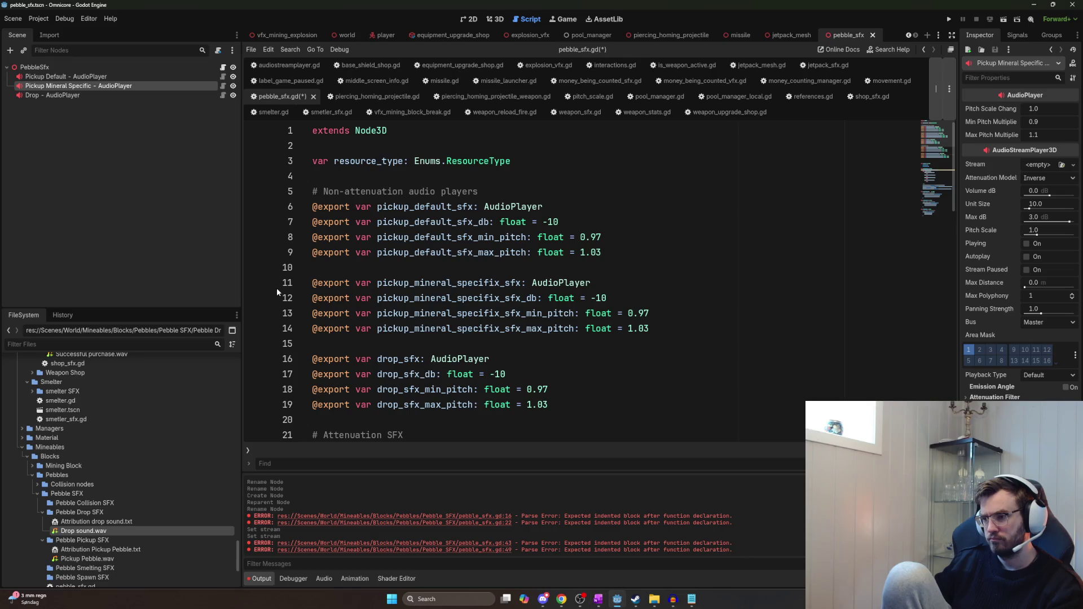
{"action": "scroll", "coordinate": [481, 305], "scroll_direction": "down", "scroll_amount": 4}
{"action": "scroll", "coordinate": [481, 306], "scroll_direction": "down", "scroll_amount": 1}
- Compare the Iron checklist items against the script, ending below the collision variables
{"action": "key", "text": "alt+Tab"}
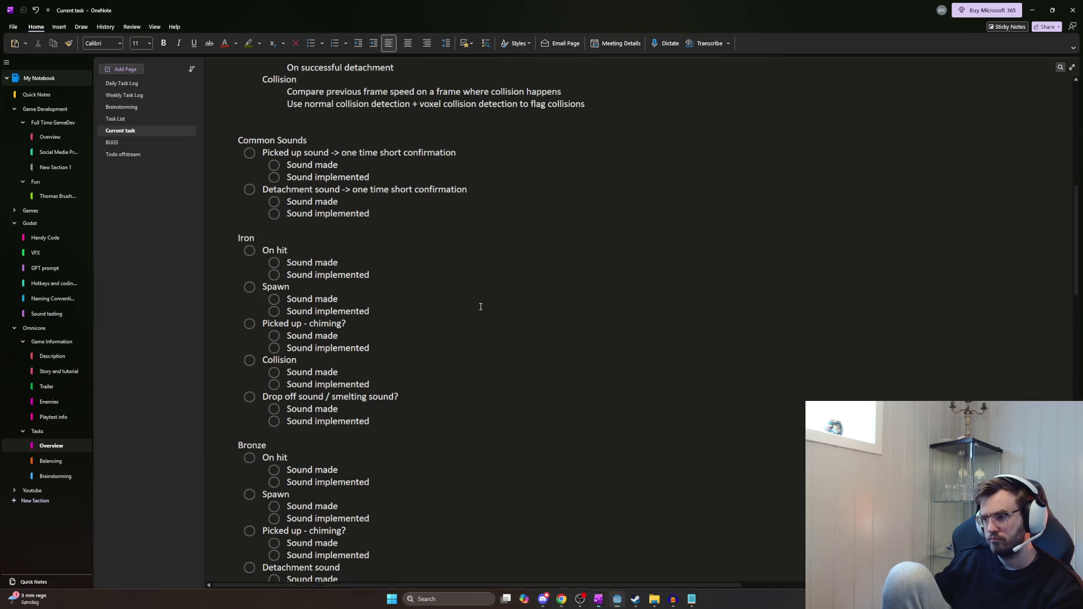
{"action": "double_click", "coordinate": [277, 288]}
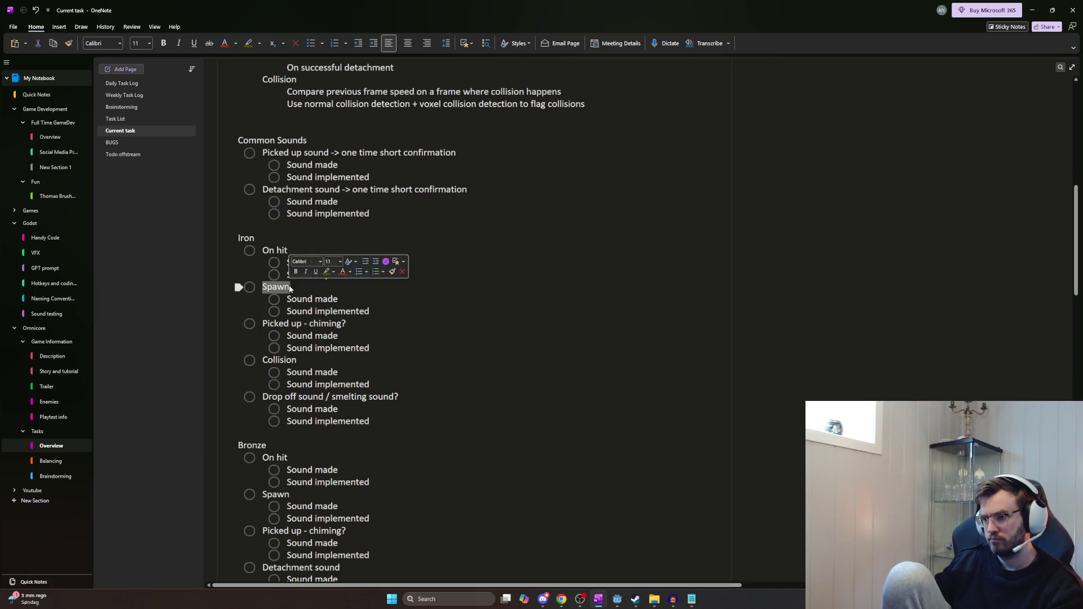
{"action": "left_click_drag", "start_coordinate": [263, 324], "coordinate": [300, 320]}
{"action": "key", "text": "alt+Tab"}
{"action": "scroll", "coordinate": [420, 337], "scroll_direction": "up", "scroll_amount": 5}
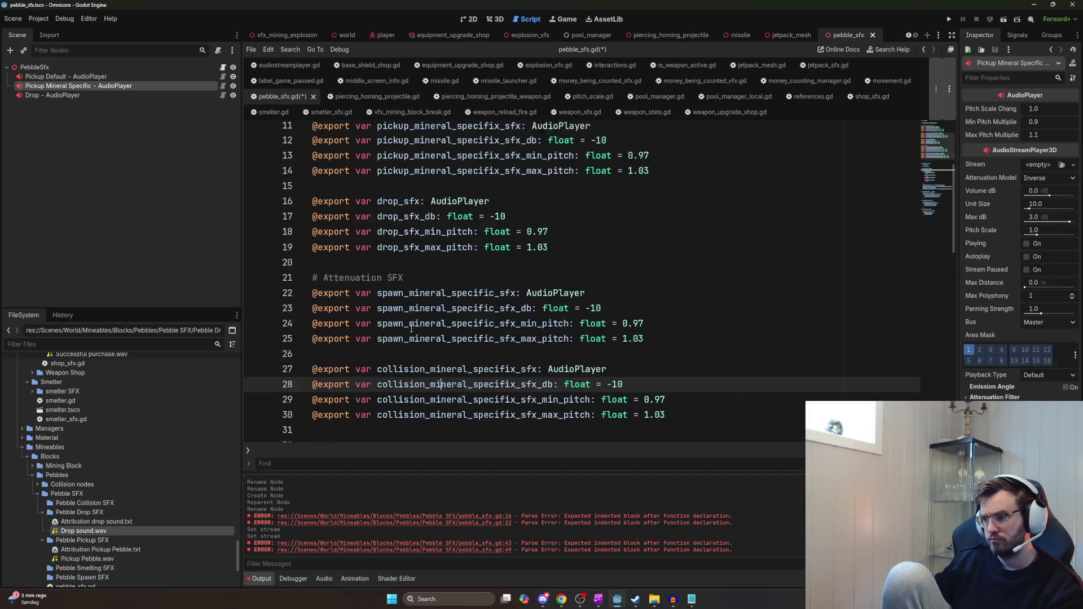
{"action": "key", "text": "alt+Tab"}
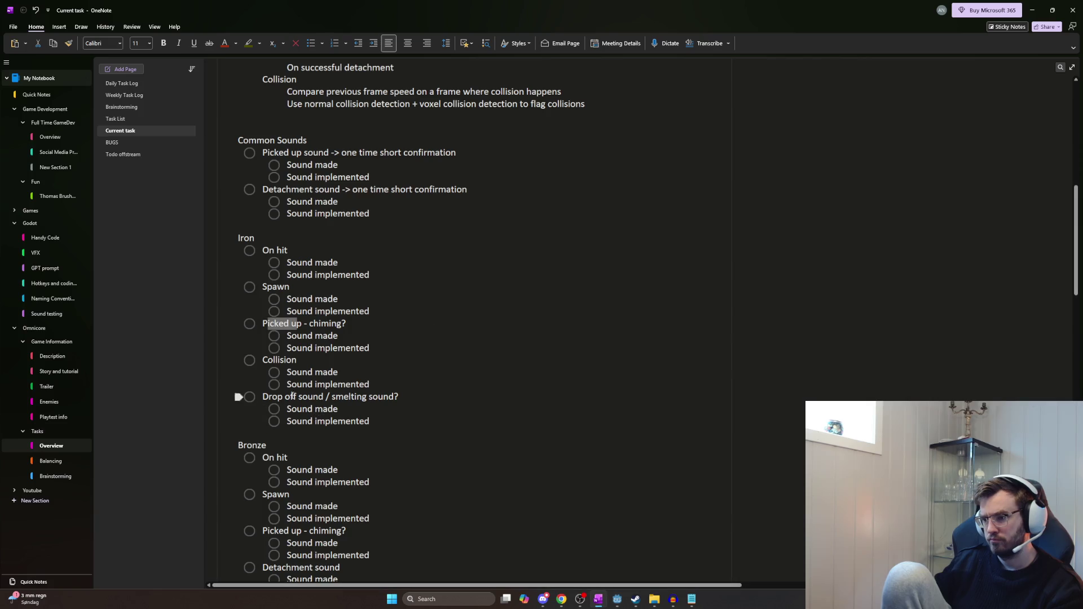
{"action": "left_click_drag", "start_coordinate": [268, 360], "coordinate": [292, 360]}
{"action": "key", "text": "alt+Tab"}
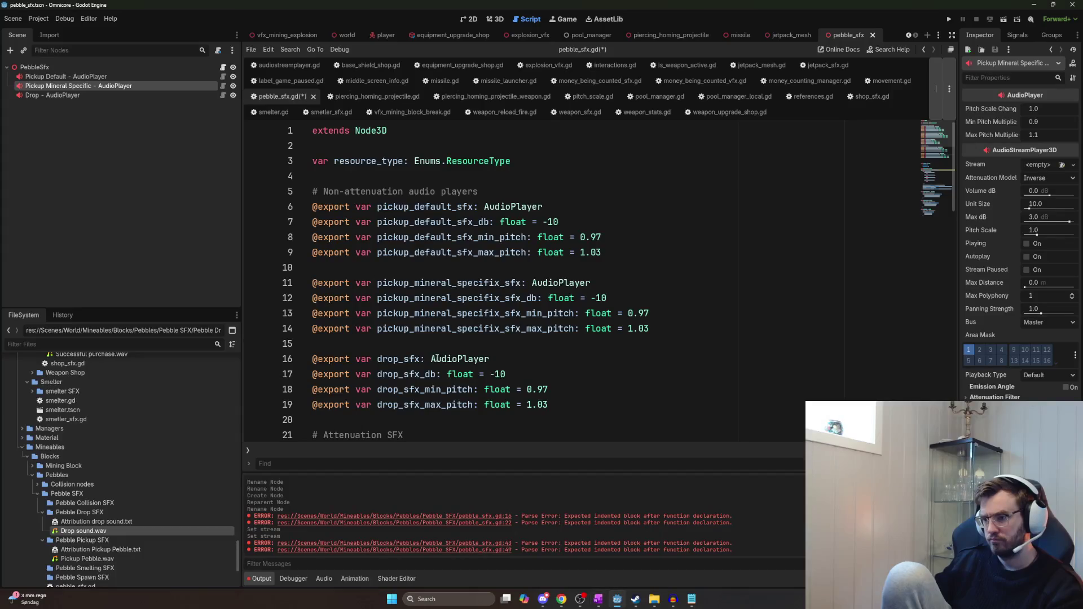
{"action": "scroll", "coordinate": [428, 314], "scroll_direction": "down", "scroll_amount": 4}
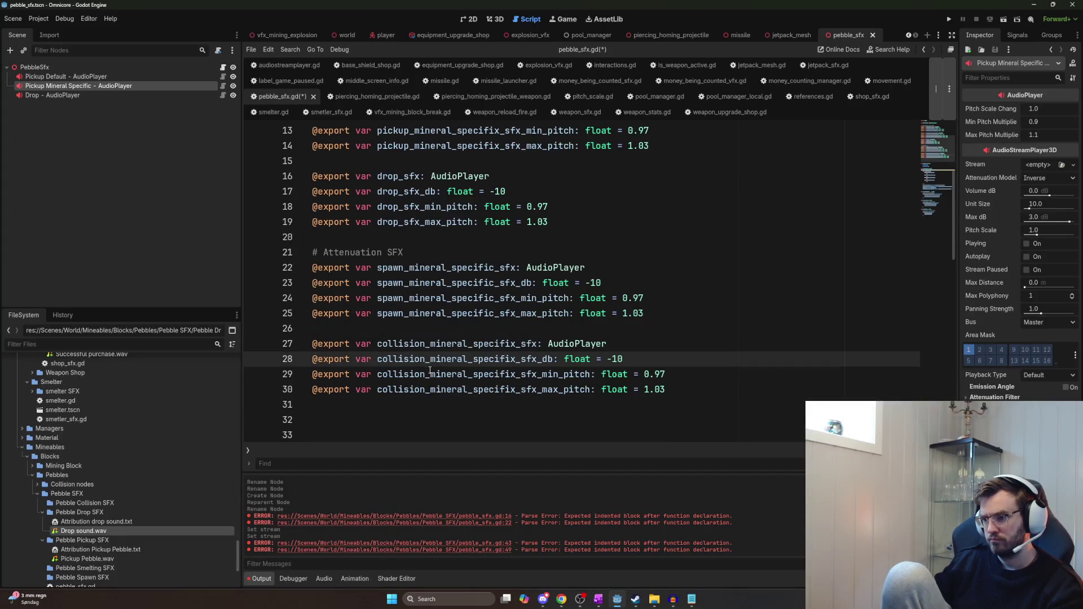
{"action": "key", "text": "alt+Tab"}
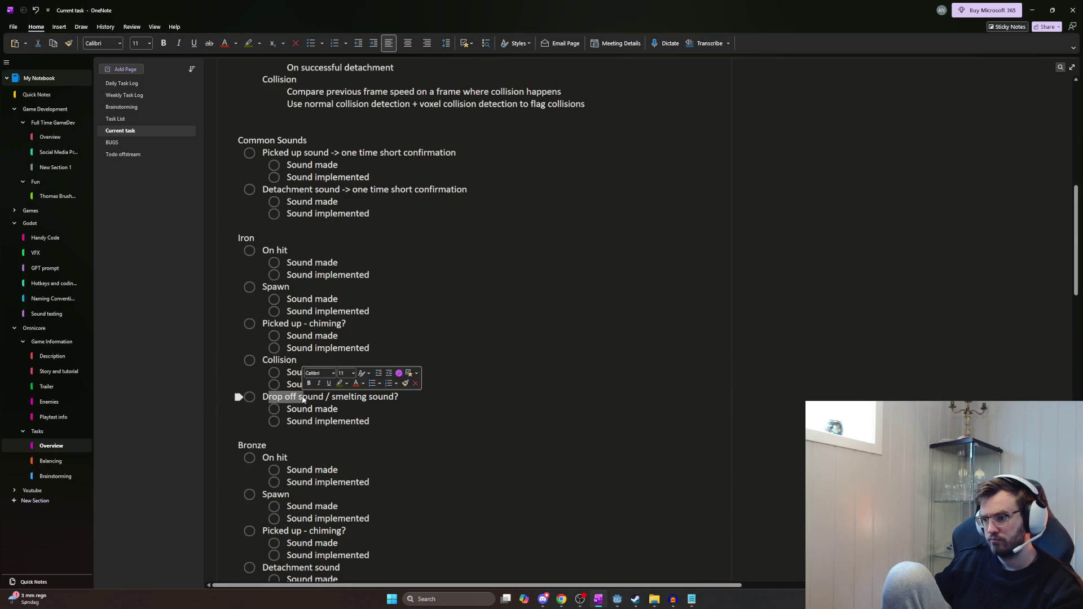
{"action": "key", "text": "alt+Tab"}
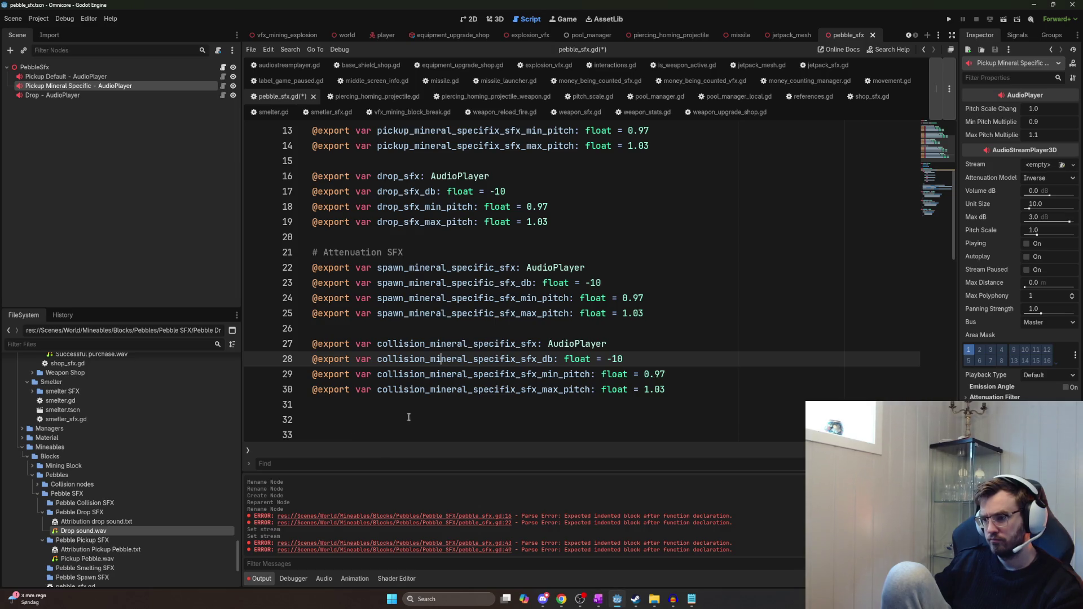
{"action": "scroll", "coordinate": [410, 417], "scroll_direction": "down", "scroll_amount": 1}
{"action": "scroll", "coordinate": [412, 416], "scroll_direction": "up", "scroll_amount": 5}
{"action": "scroll", "coordinate": [415, 415], "scroll_direction": "down", "scroll_amount": 4}
{"action": "left_click", "coordinate": [689, 383]}
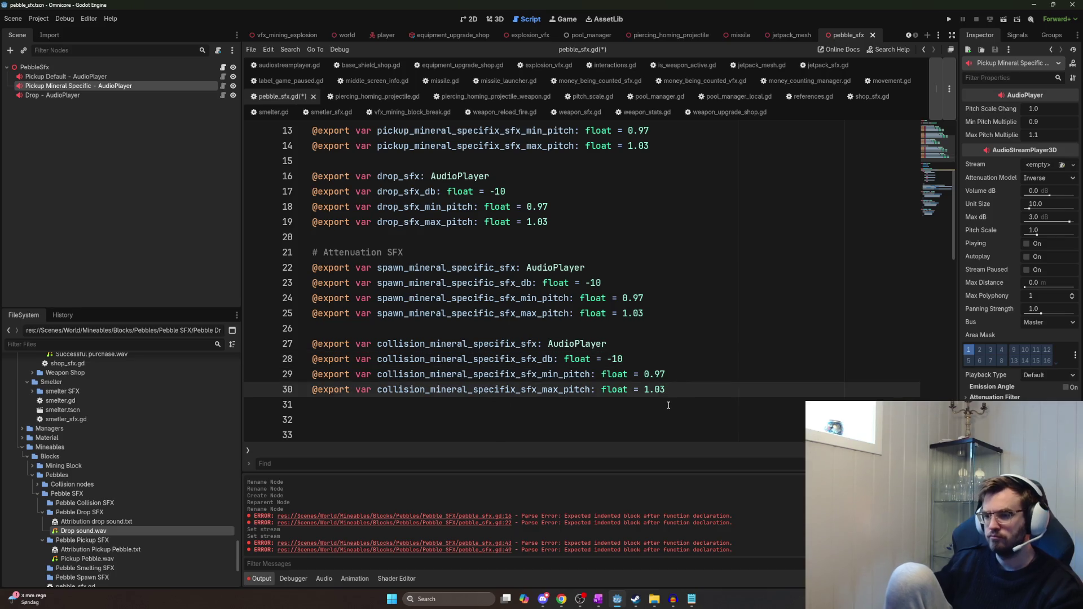
- Declare an exported smelting_mineral_specifix_sfx: AudioPlayer variable on line 32
{"action": "key", "text": "Down"}
{"action": "key", "text": "Down"}
{"action": "type", "text": "@export var "}
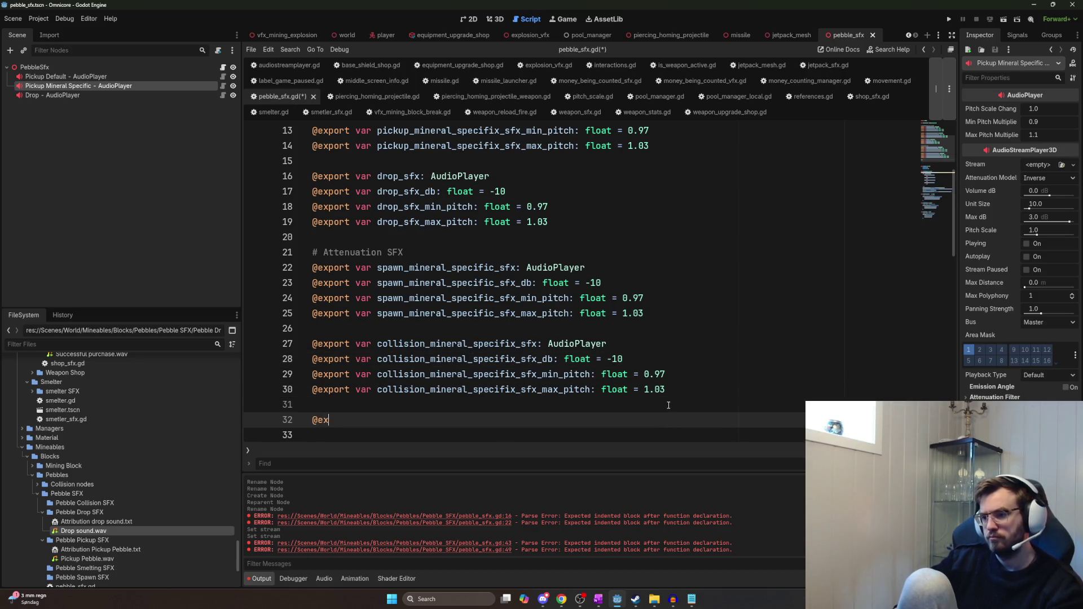
{"action": "type", "text": "smelting_s"}
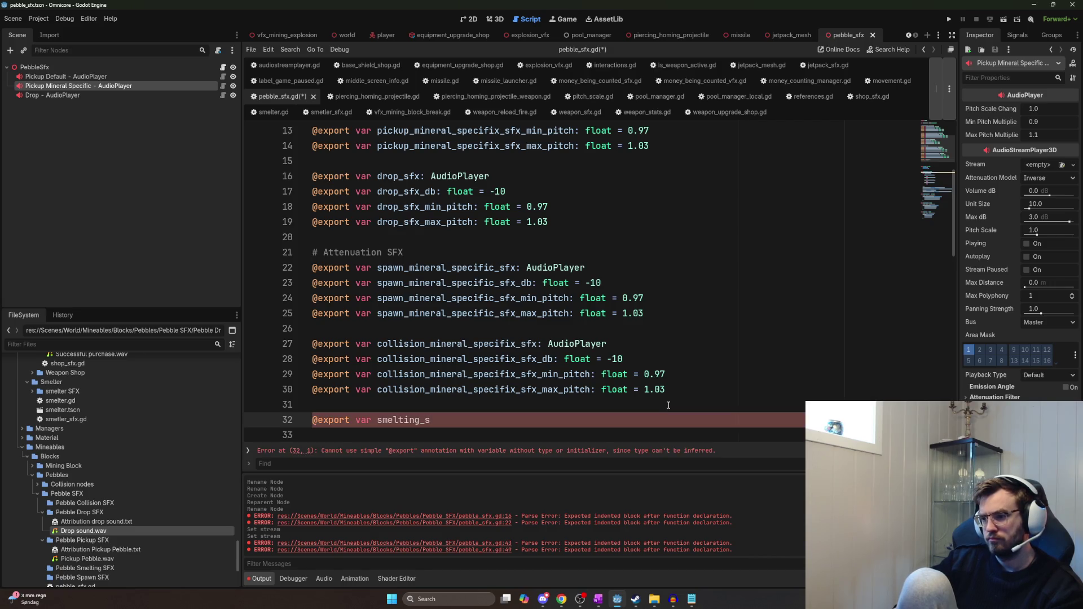
{"action": "type", "text": "mineral_sep"}
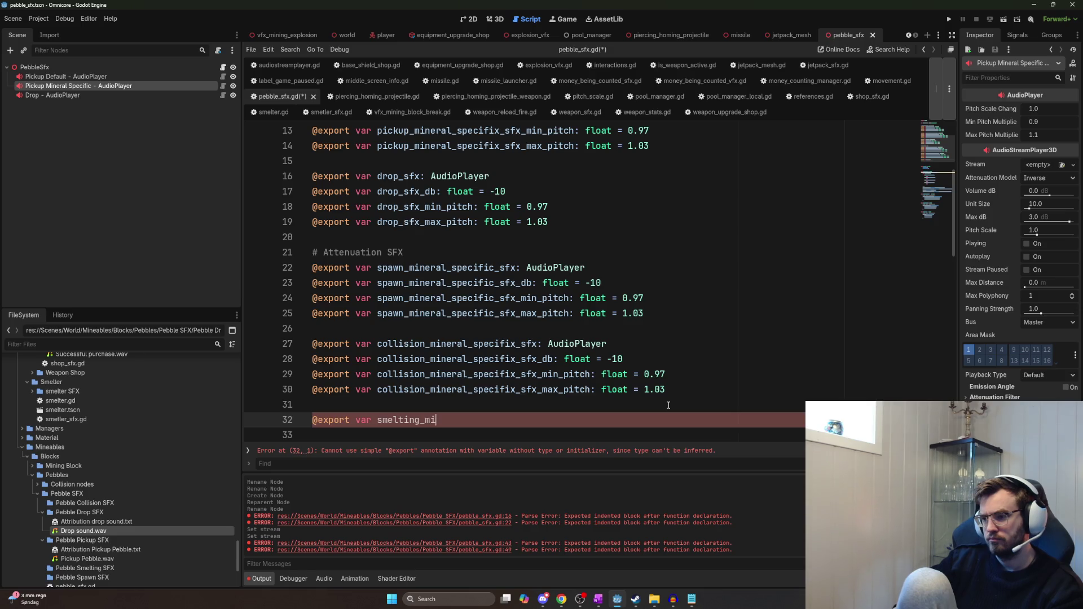
{"action": "key", "text": "BackSpace"}
{"action": "key", "text": "BackSpace"}
{"action": "type", "text": "pecifix_sfx:"}
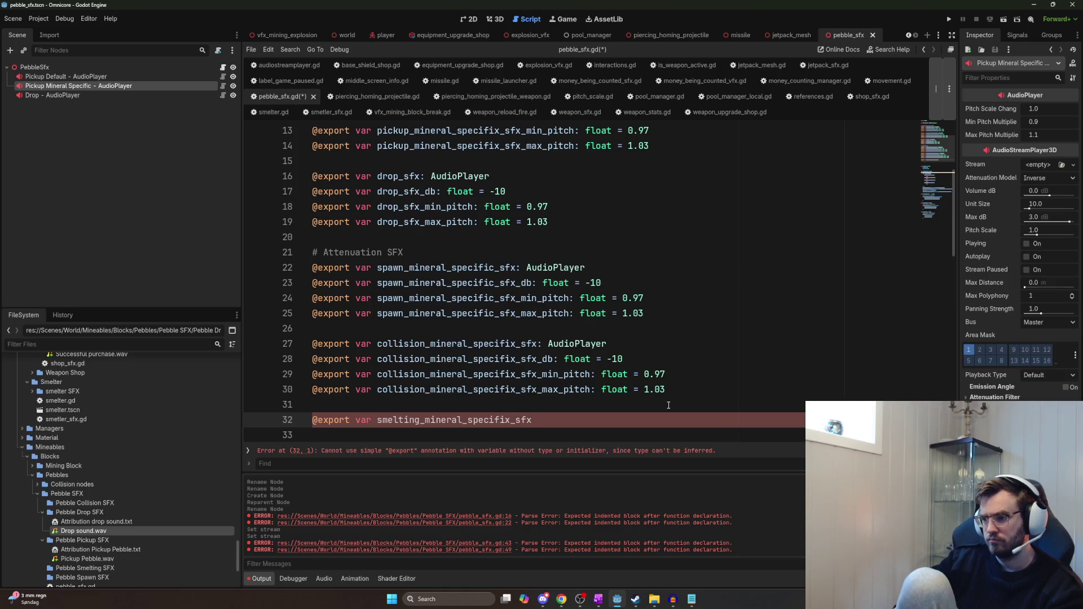
{"action": "type", "text": " AudioPlayer"}
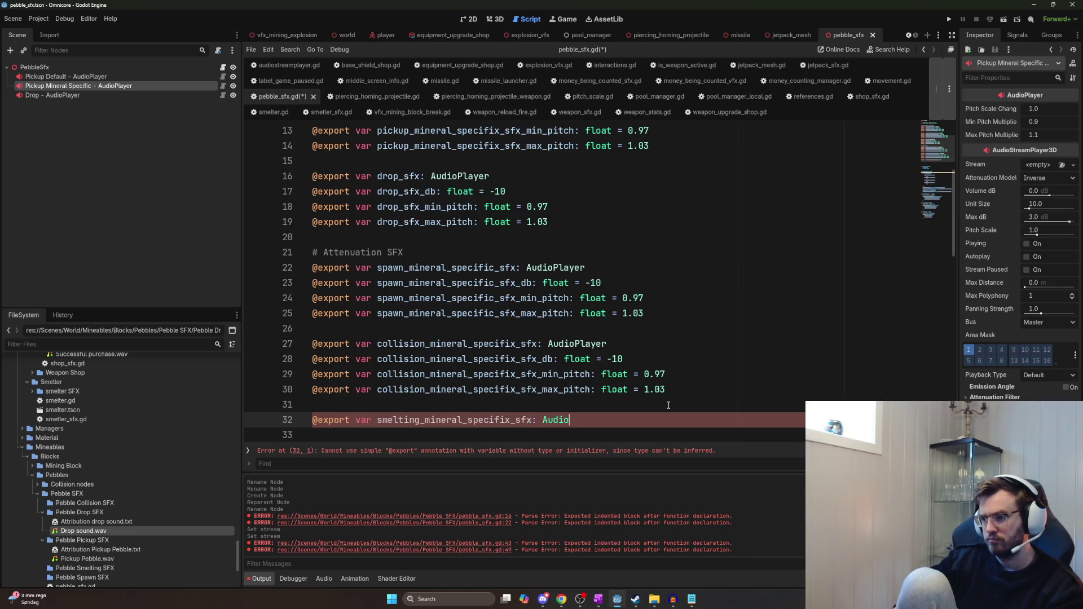
- Copy the collision dB and pitch lines and rename them for smelting (-10 dB, 0.97–1.03 pitch)
{"action": "left_click_drag", "start_coordinate": [668, 390], "coordinate": [293, 360]}
{"action": "key", "text": "ctrl+c"}
{"action": "left_click", "coordinate": [644, 421]}
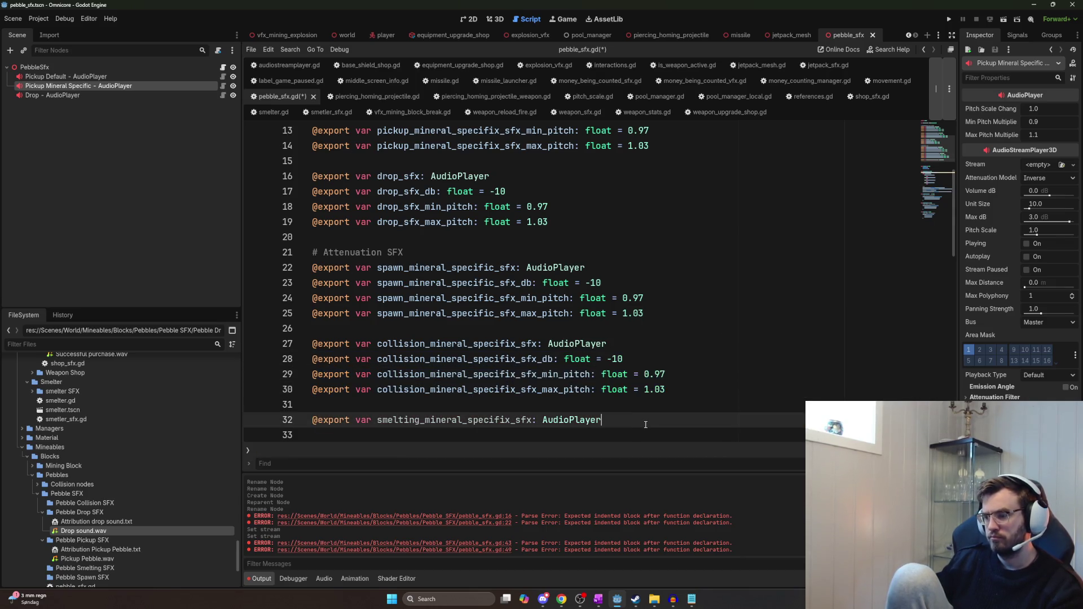
{"action": "key", "text": "Return"}
{"action": "key", "text": "ctrl+v"}
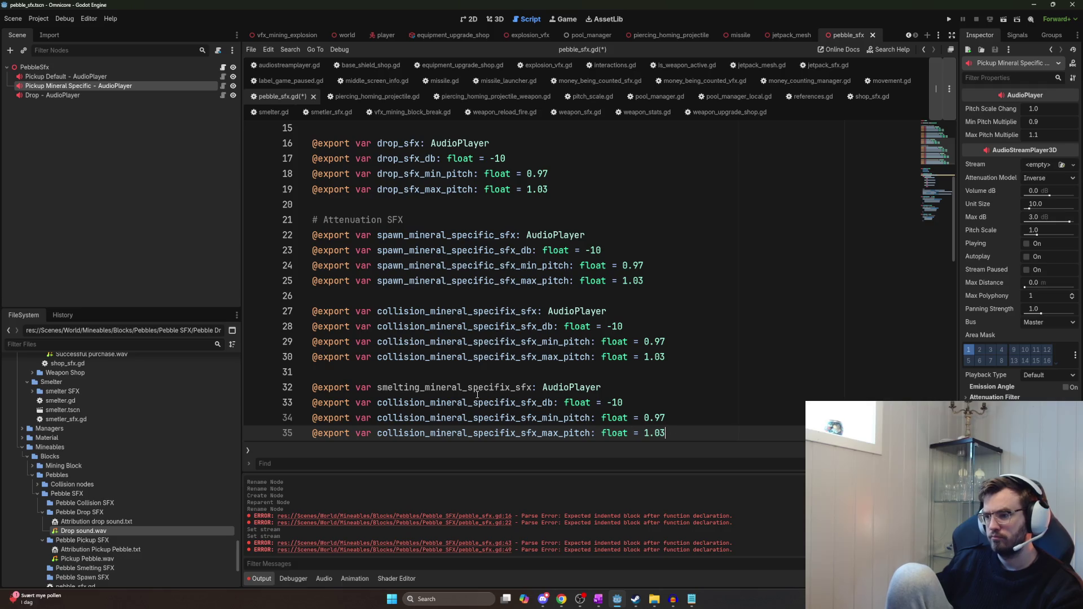
{"action": "double_click", "coordinate": [468, 388]}
{"action": "mouse_move", "coordinate": [533, 402]}
{"action": "left_mouse_down"}
{"action": "mouse_move", "coordinate": [376, 403]}
{"action": "mouse_move", "coordinate": [560, 421]}
{"action": "mouse_move", "coordinate": [382, 434]}
{"action": "left_mouse_up"}
{"action": "key", "text": "ctrl+v"}
{"action": "left_click", "coordinate": [378, 418]}
{"action": "key", "text": "ctrl+v"}
{"action": "key", "text": "ctrl+v"}
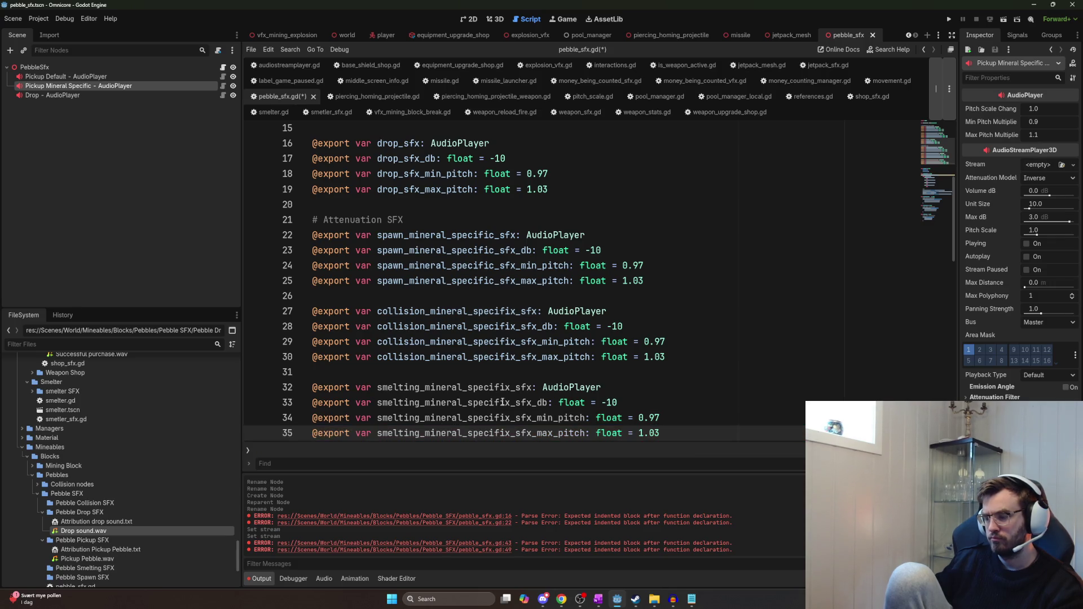
- In _sfx_setup, add smelting_mineral_specifix_sfx.set_volume(smelting_mineral_specifix_sfx_db)
{"action": "double_click", "coordinate": [505, 388]}
{"action": "scroll", "coordinate": [497, 406], "scroll_direction": "down", "scroll_amount": 6}
{"action": "left_click", "coordinate": [516, 295]}
{"action": "scroll", "coordinate": [488, 423], "scroll_direction": "down", "scroll_amount": 5}
{"action": "left_click", "coordinate": [701, 295]}
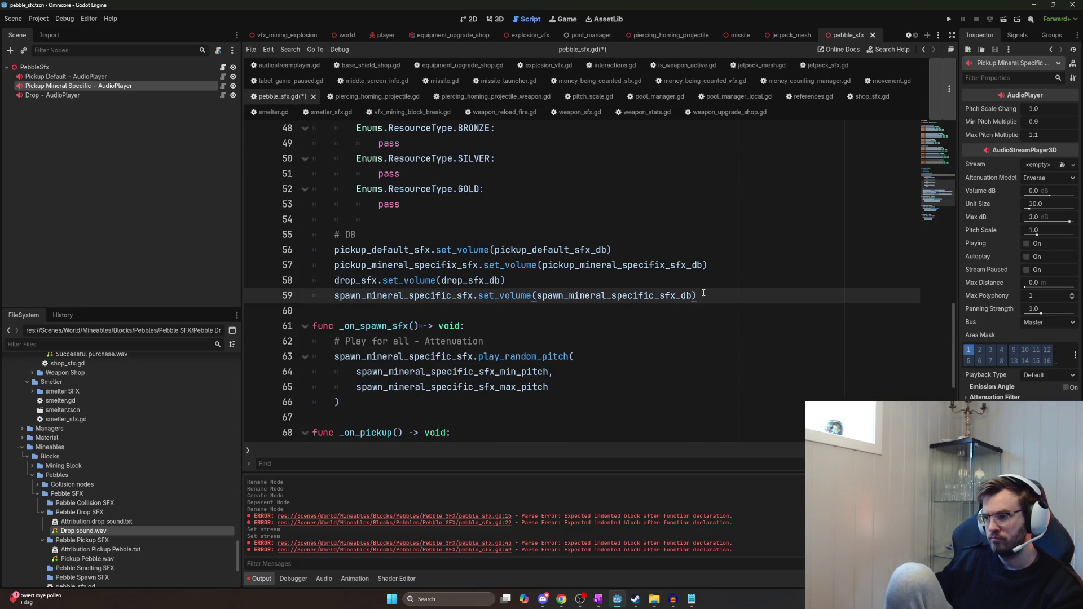
{"action": "key", "text": "Return"}
{"action": "key", "text": "ctrl+v"}
{"action": "type", "text": ".set_volume("}
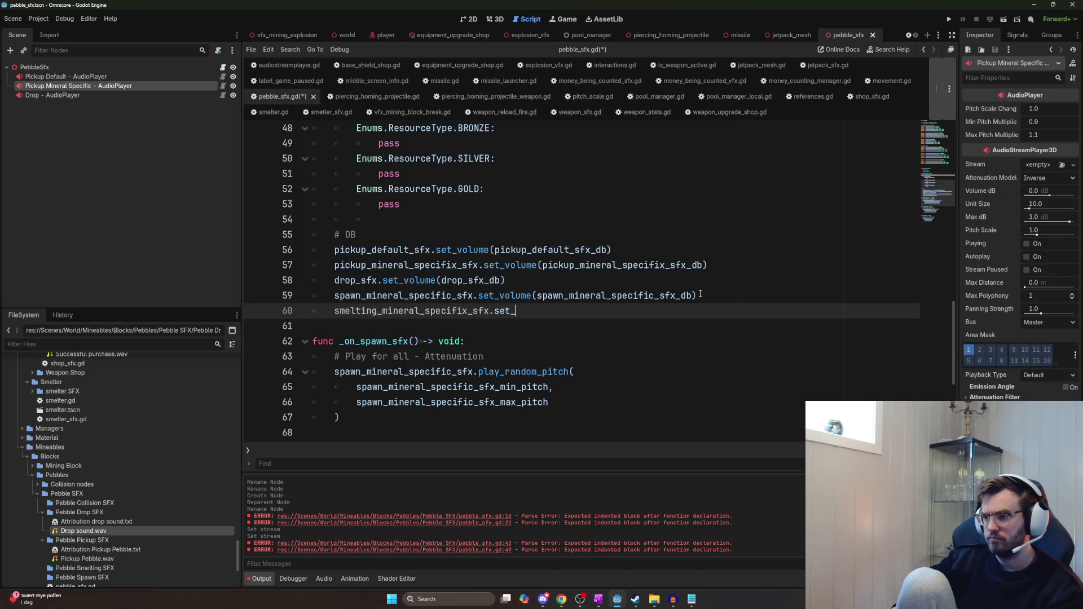
{"action": "key", "text": "ctrl+v"}
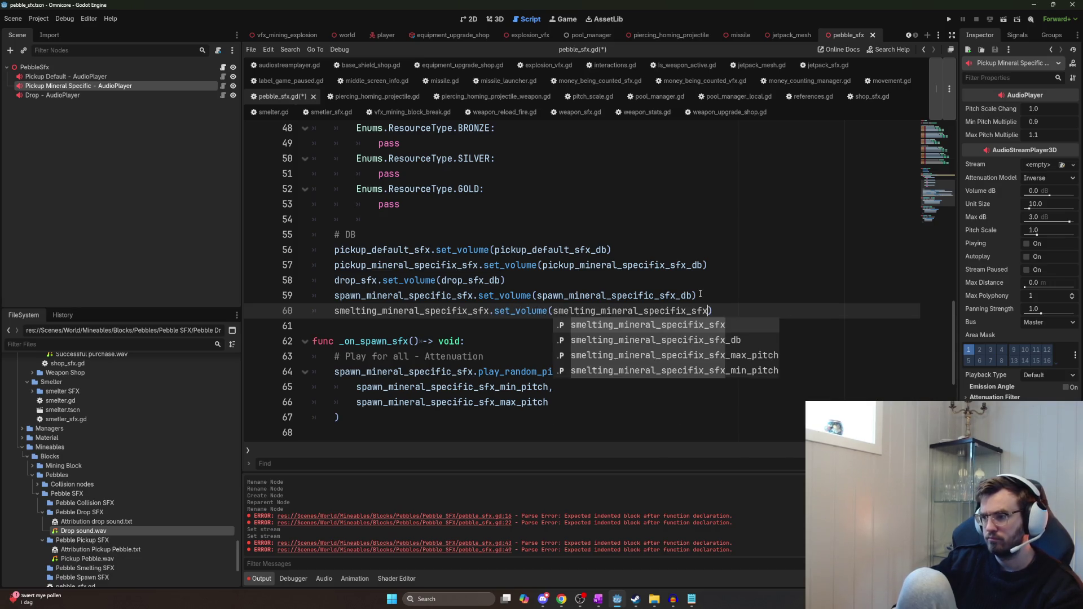
{"action": "type", "text": "_db"}
{"action": "key", "text": "Return"}
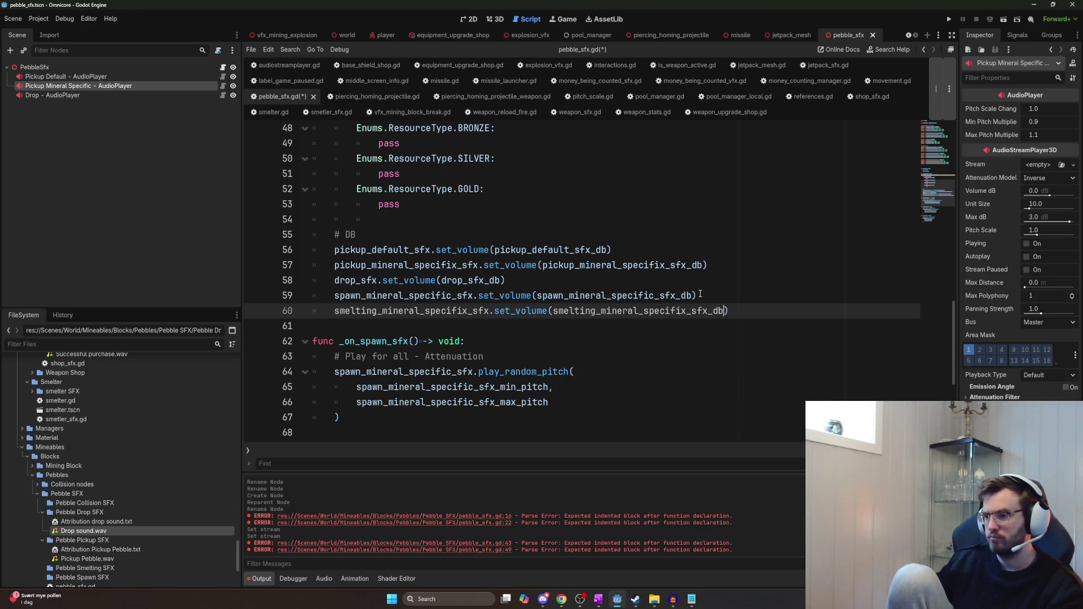
- Add collision_mineral_specifix_sfx.set_volume(collision_mineral_specifix_sfx_db) under the other volume calls
{"action": "scroll", "coordinate": [654, 289], "scroll_direction": "up", "scroll_amount": 9}
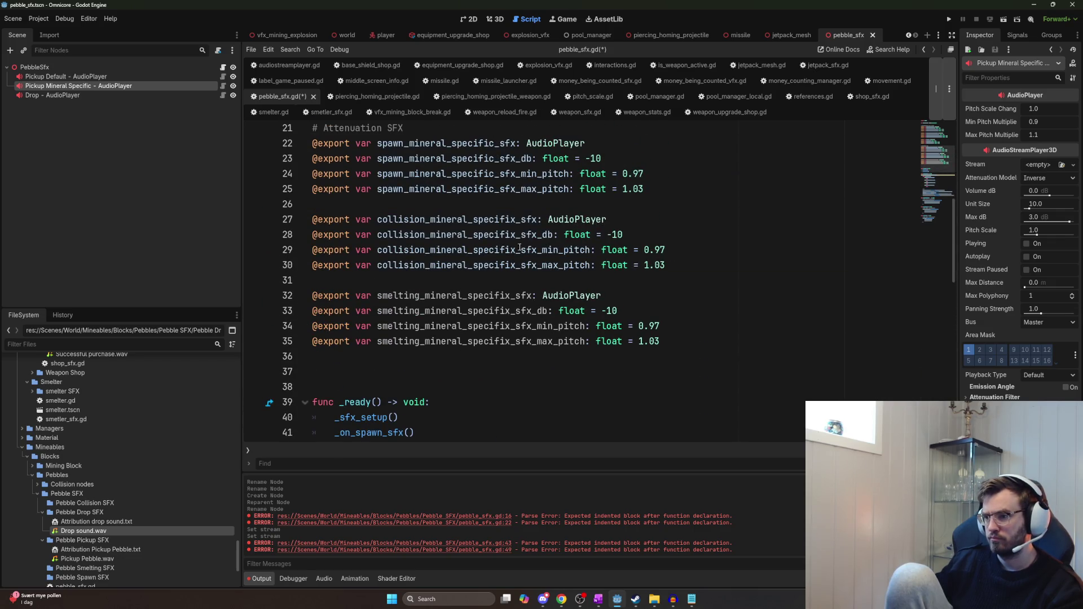
{"action": "scroll", "coordinate": [544, 330], "scroll_direction": "down", "scroll_amount": 7}
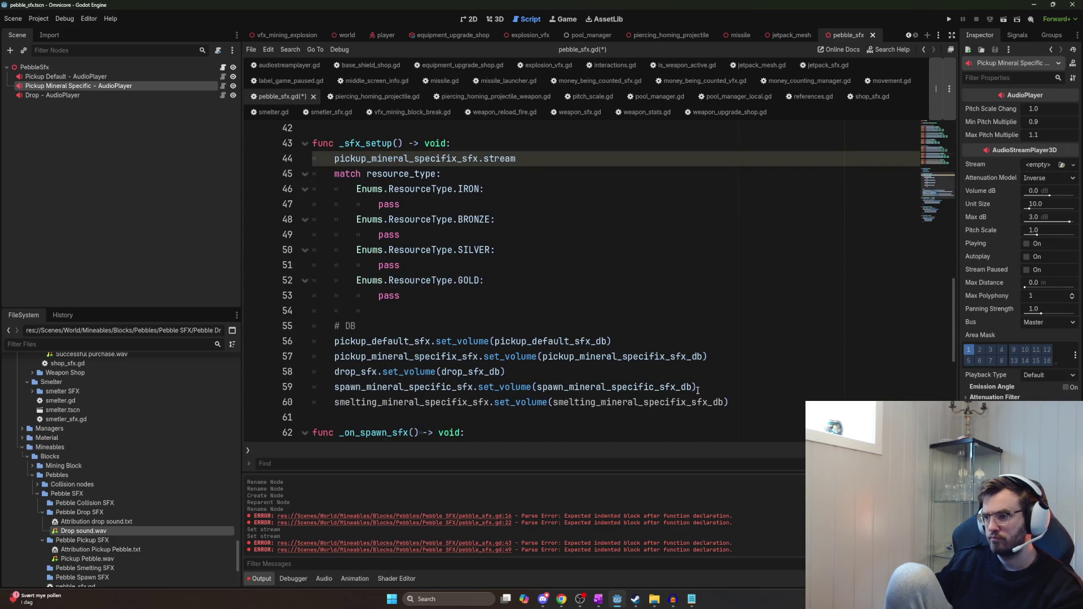
{"action": "left_click", "coordinate": [740, 390]}
{"action": "key", "text": "Return"}
{"action": "type", "text": "collision_mineral_specifix_sfx."}
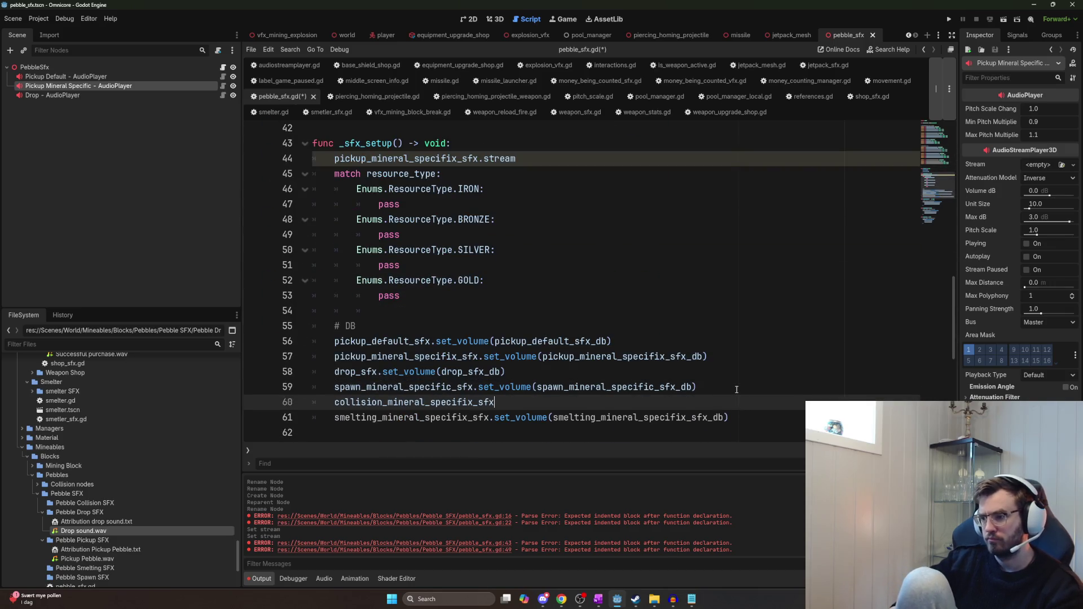
{"action": "type", "text": "set_volu"}
{"action": "type", "text": "me"}
{"action": "key", "text": "Return"}
{"action": "type", "text": "collision_mineral_specifix_sfx_db)"}
{"action": "key", "text": "Return"}
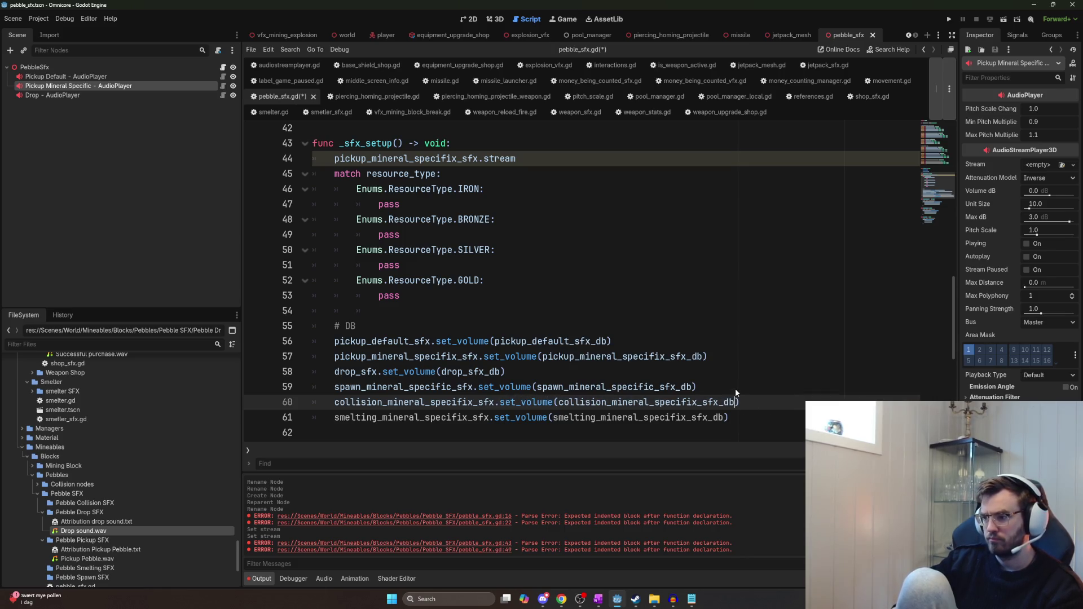
{"action": "left_click", "coordinate": [736, 389]}
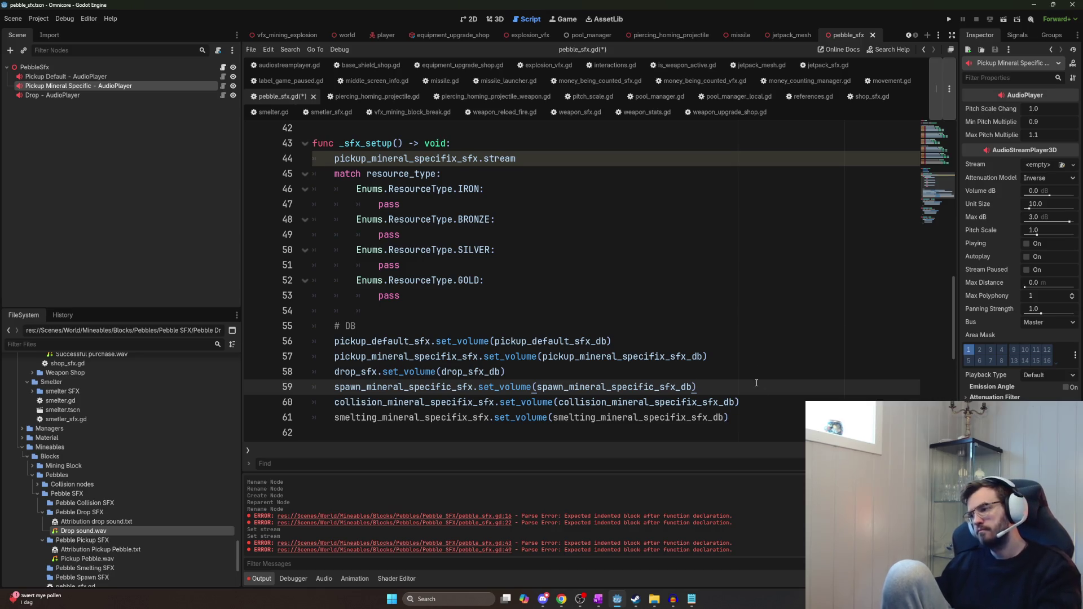
{"action": "scroll", "coordinate": [759, 397], "scroll_direction": "up", "scroll_amount": 3, "text": "ctrl"}
{"action": "scroll", "coordinate": [759, 397], "scroll_direction": "down", "scroll_amount": 2}
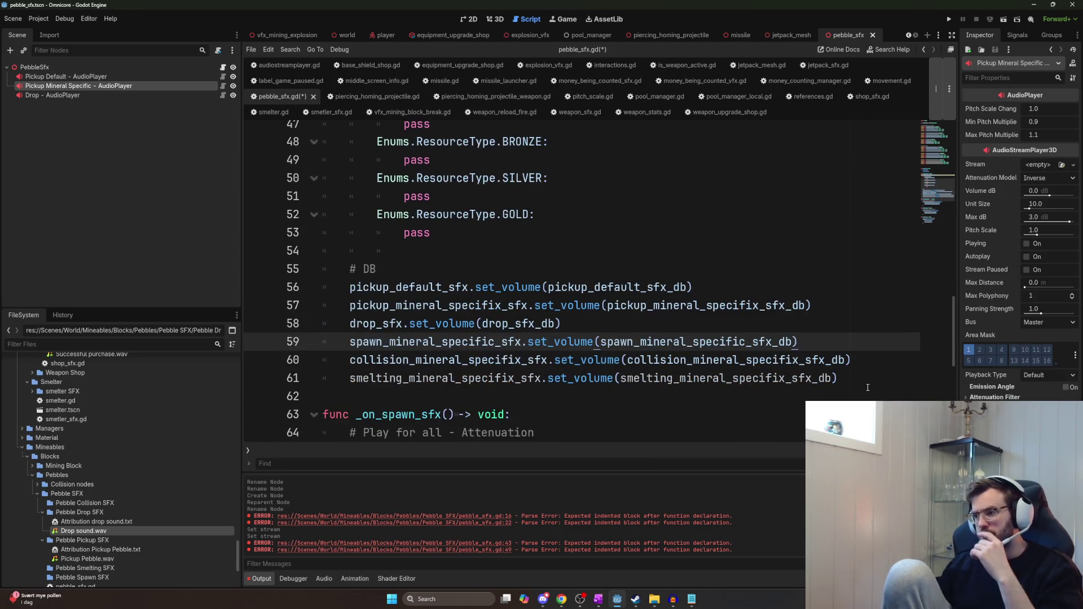
{"action": "key", "text": "Down"}
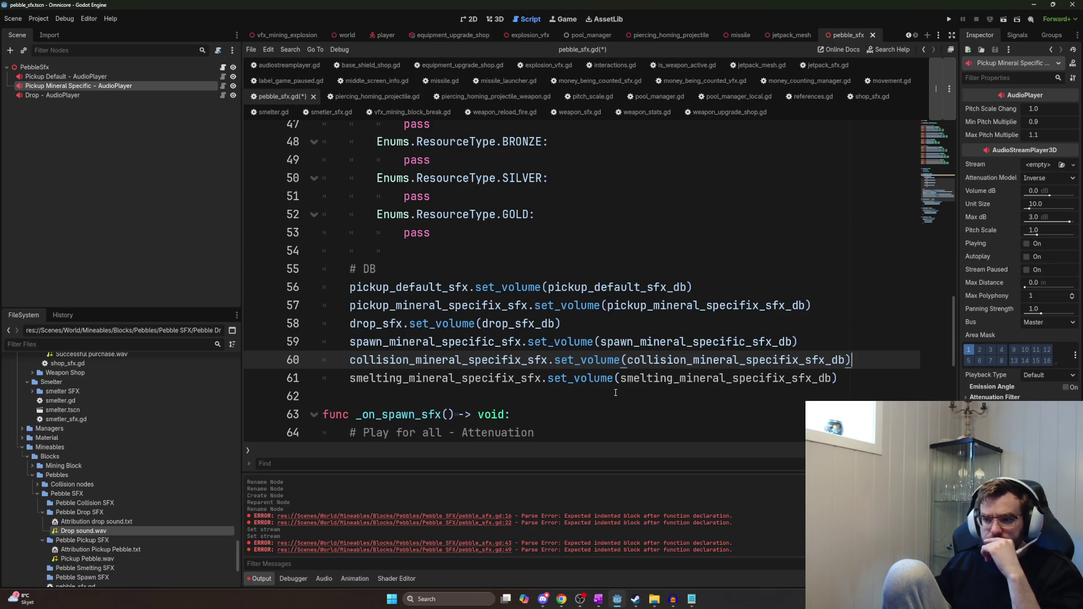
{"action": "left_click", "coordinate": [404, 286]}
{"action": "key", "text": "Down"}
{"action": "key", "text": "Down"}
{"action": "key", "text": "Down"}
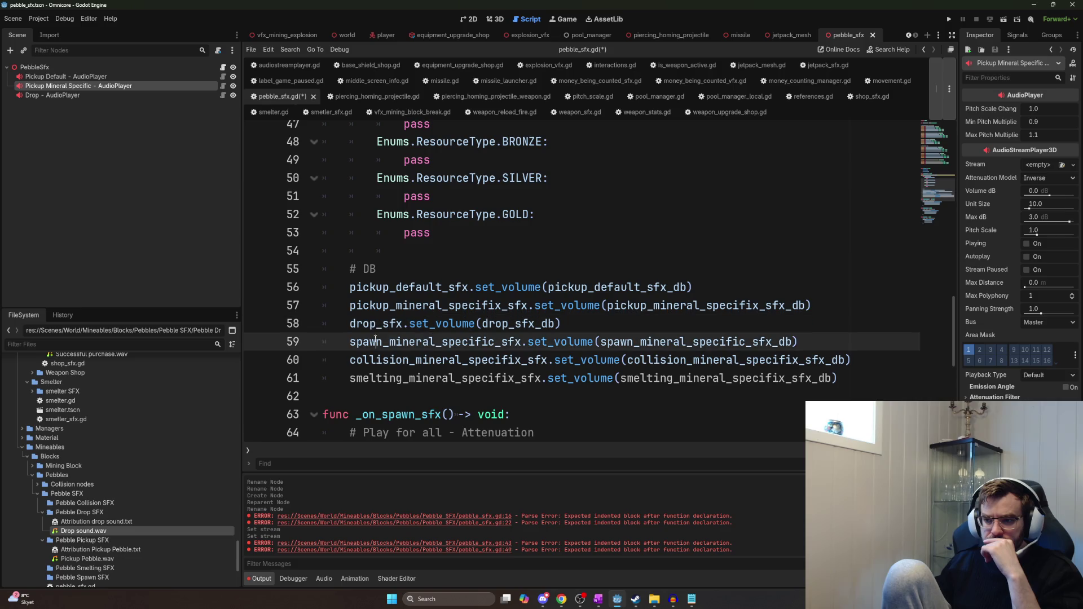
{"action": "scroll", "coordinate": [464, 379], "scroll_direction": "up", "scroll_amount": 12}
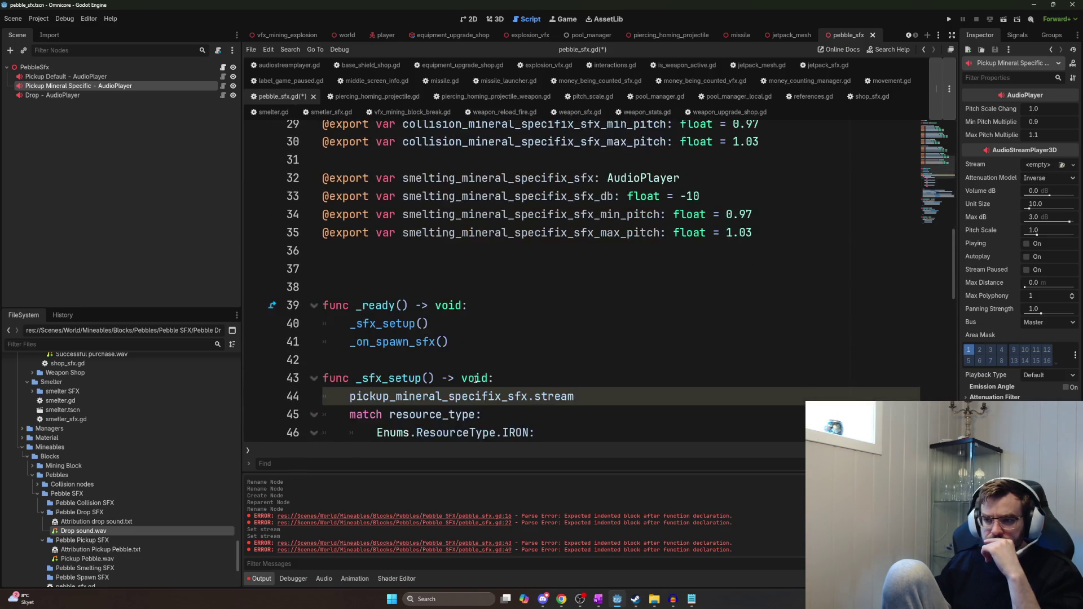
{"action": "scroll", "coordinate": [510, 339], "scroll_direction": "up", "scroll_amount": 3}
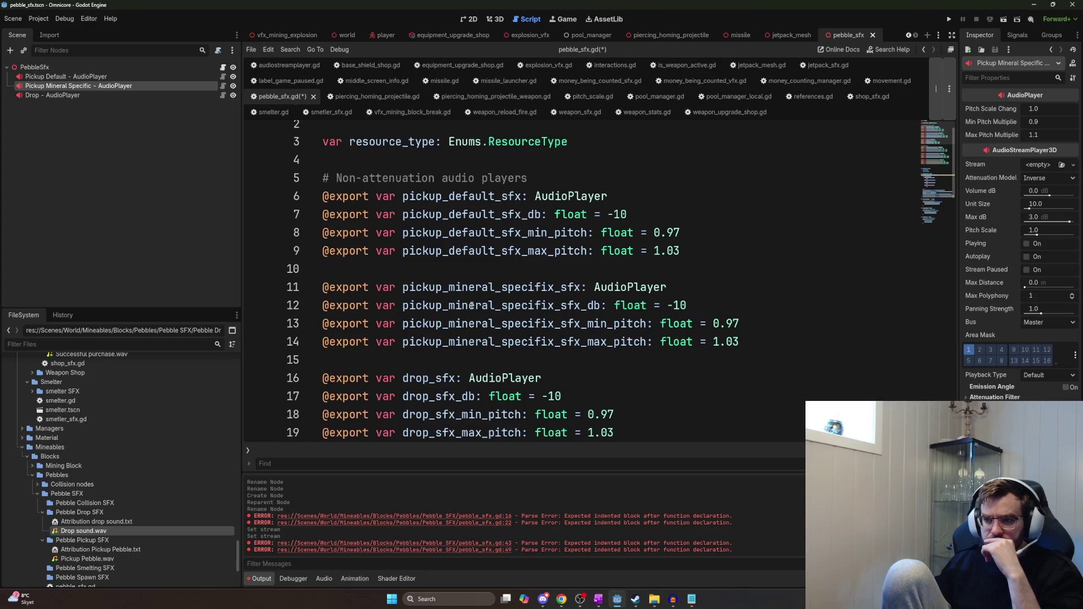
{"action": "scroll", "coordinate": [457, 257], "scroll_direction": "down", "scroll_amount": 18}
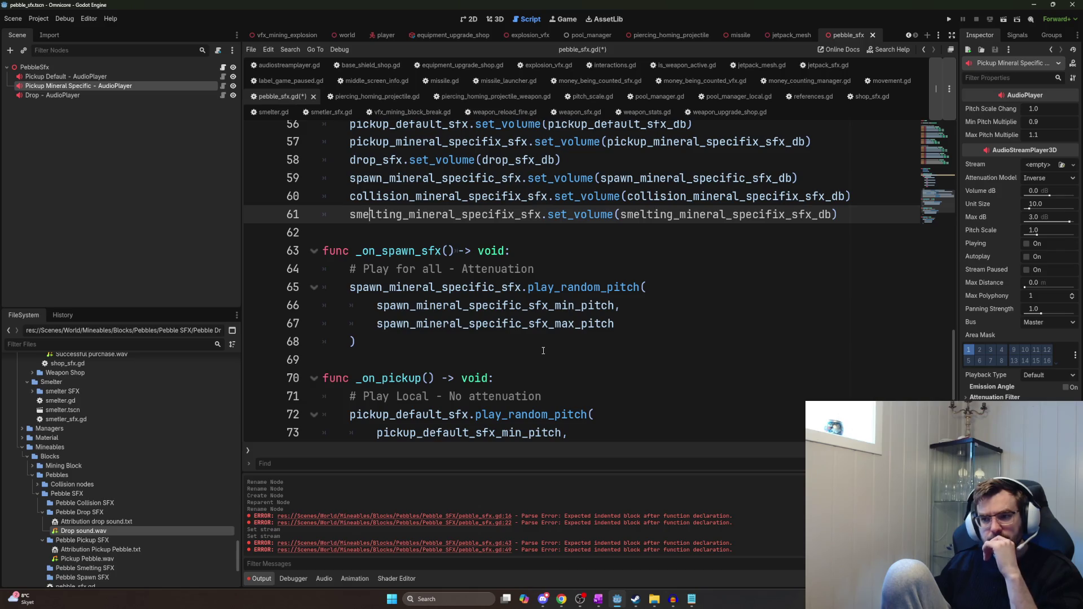
{"action": "scroll", "coordinate": [543, 351], "scroll_direction": "down", "scroll_amount": 3}
{"action": "scroll", "coordinate": [541, 352], "scroll_direction": "down", "scroll_amount": 1}
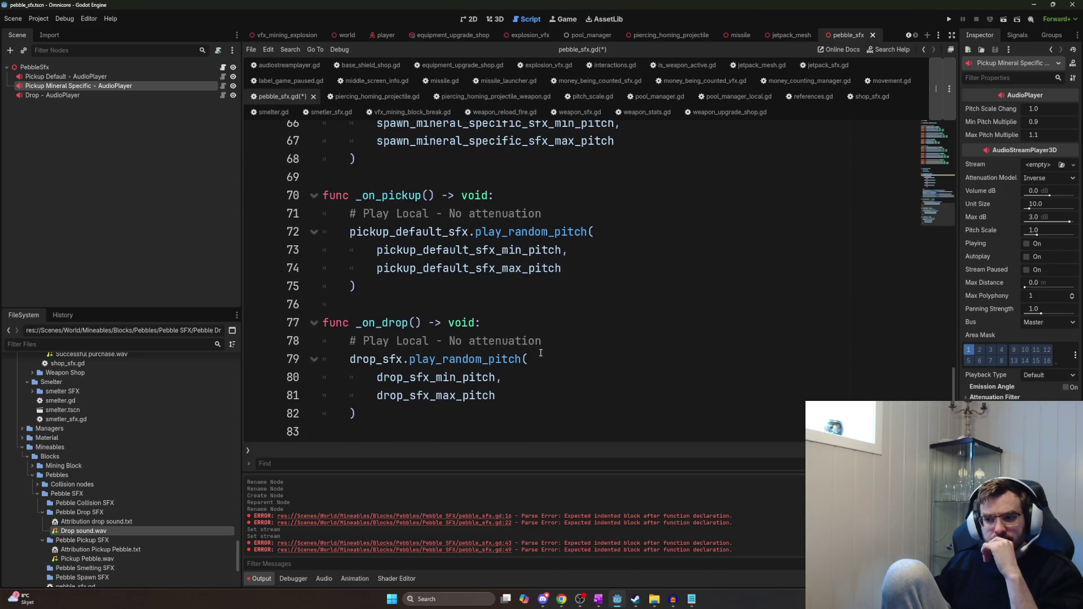
{"action": "scroll", "coordinate": [533, 365], "scroll_direction": "up", "scroll_amount": 1}
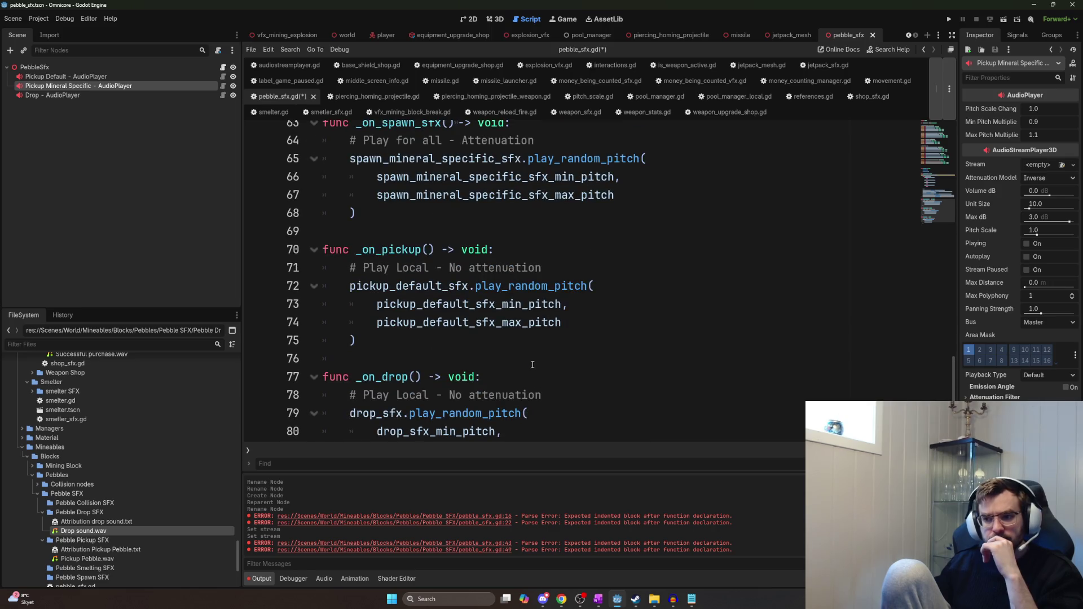
- Add a pickup_mineral_specifix_sfx.play_random_pitch() call at the end of _on_pickup
{"action": "left_click", "coordinate": [478, 337]}
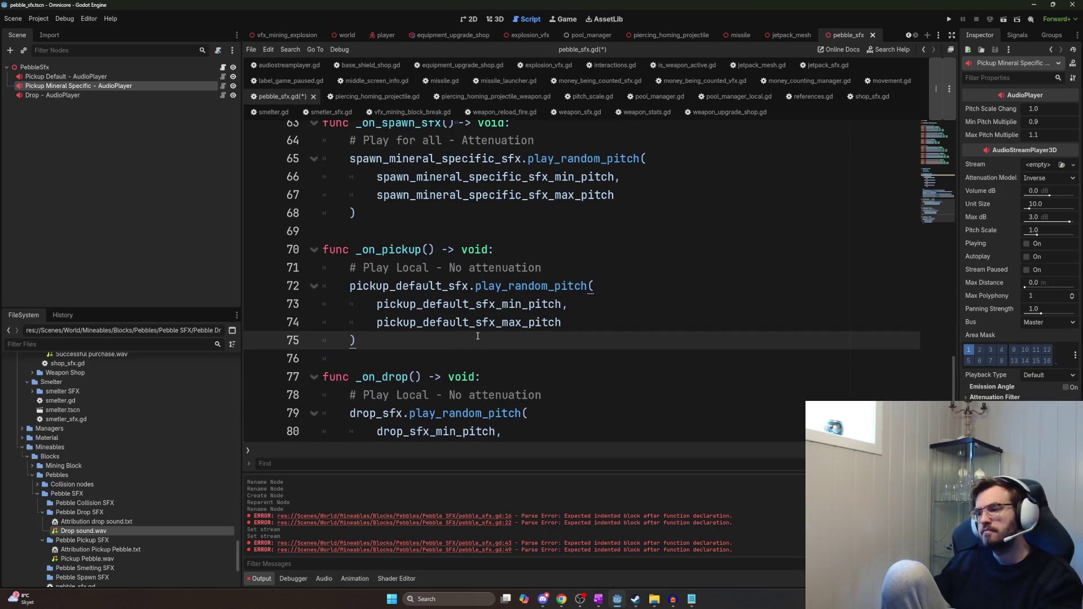
{"action": "key", "text": "Return"}
{"action": "key", "text": "Return"}
{"action": "type", "text": "pick"}
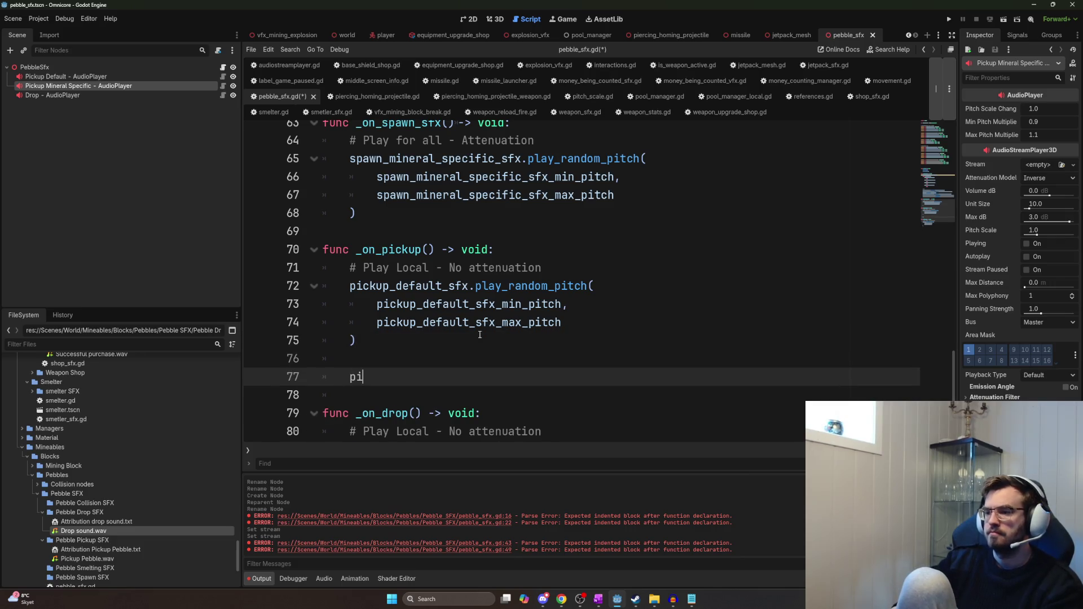
{"action": "type", "text": "up_mn"}
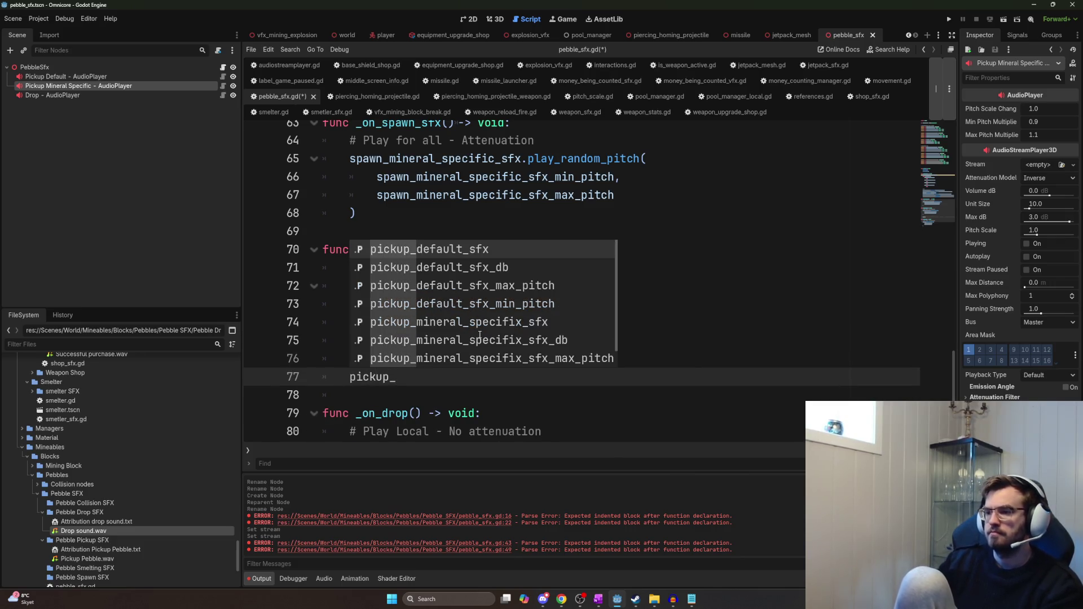
{"action": "key", "text": "BackSpace"}
{"action": "key", "text": "Return"}
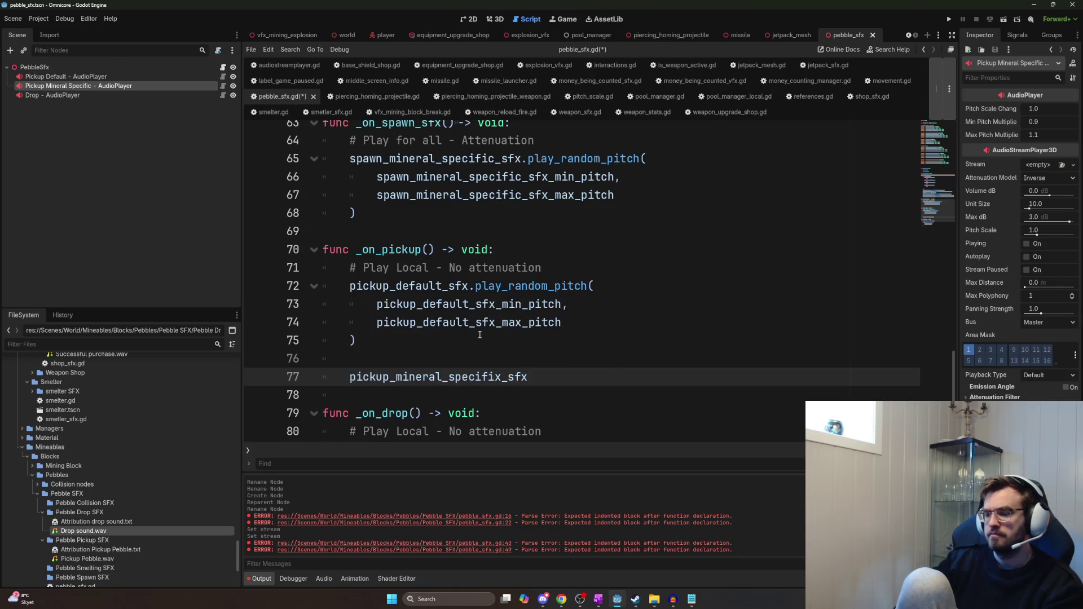
{"action": "type", "text": "play_random"}
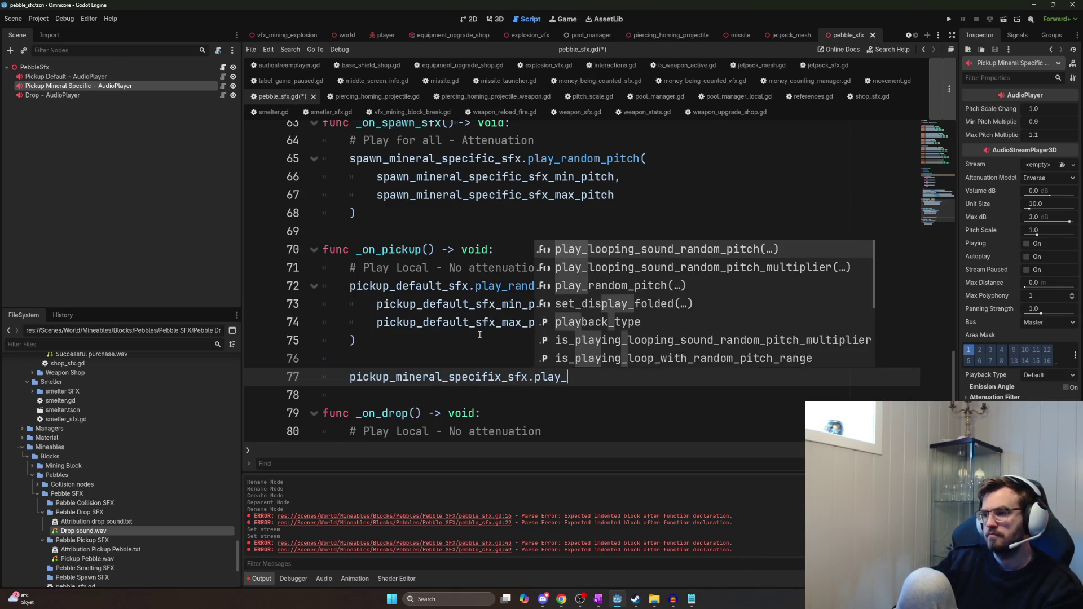
{"action": "type", "text": "_pitch"}
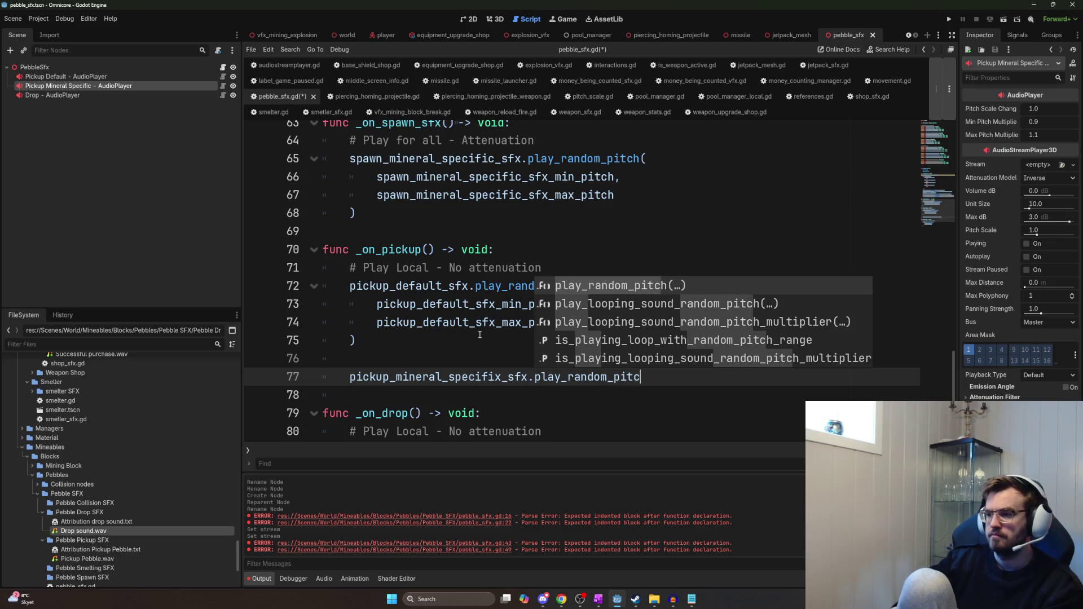
{"action": "type", "text": "()"}
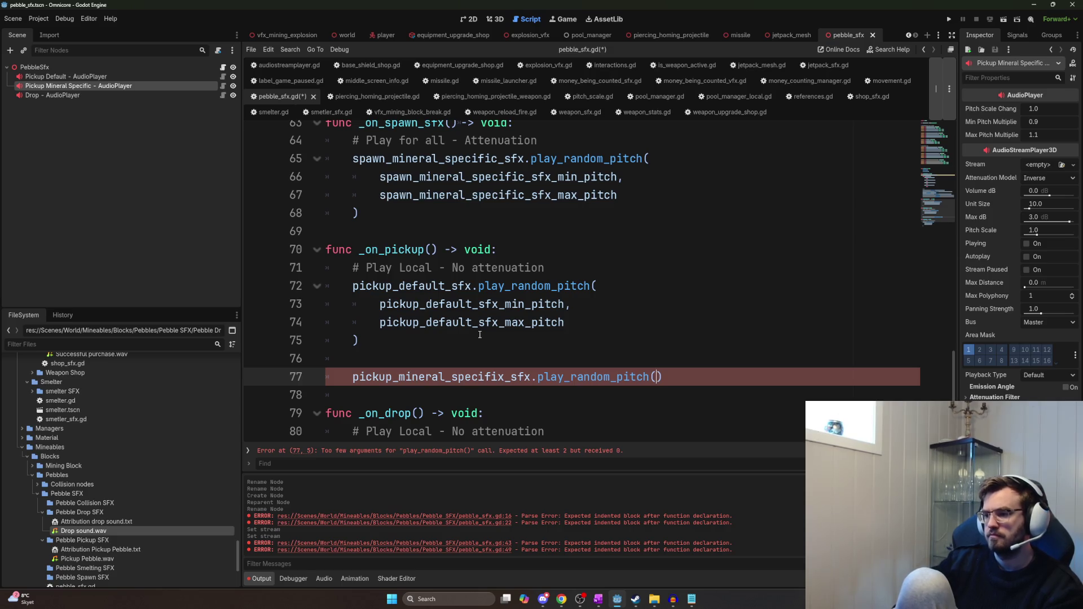
{"action": "key", "text": "Left"}
{"action": "key", "text": "Return"}
- Pass spawn_mineral_specific_sfx_min_pitch and spawn_mineral_specific_sfx_max_pitch as the call's arguments
{"action": "type", "text": "pick"}
{"action": "key", "text": "BackSpace"}
{"action": "key", "text": "BackSpace"}
{"action": "key", "text": "BackSpace"}
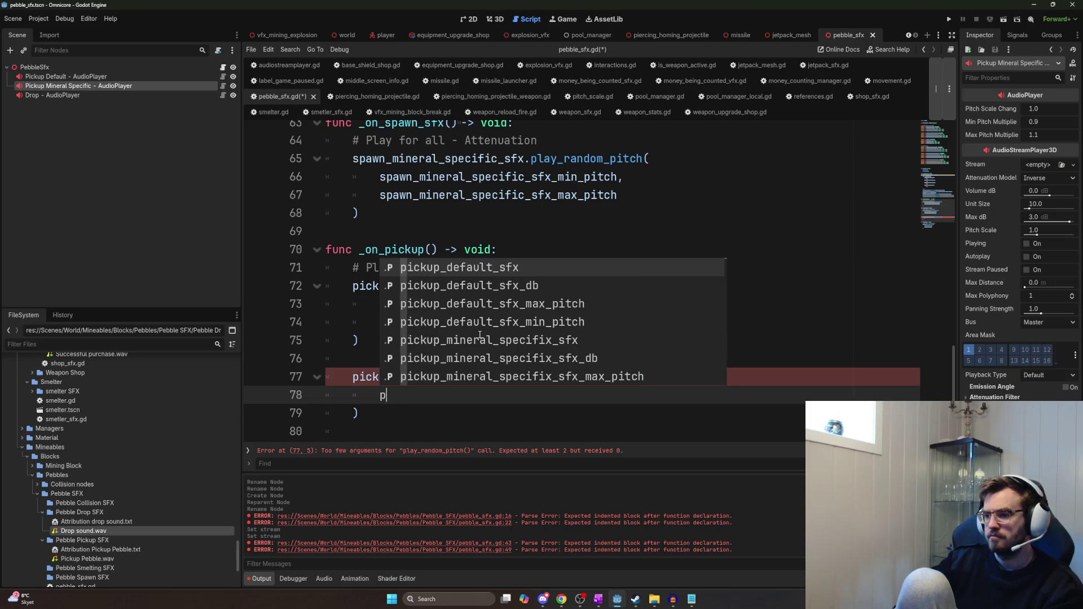
{"action": "type", "text": "mineral"}
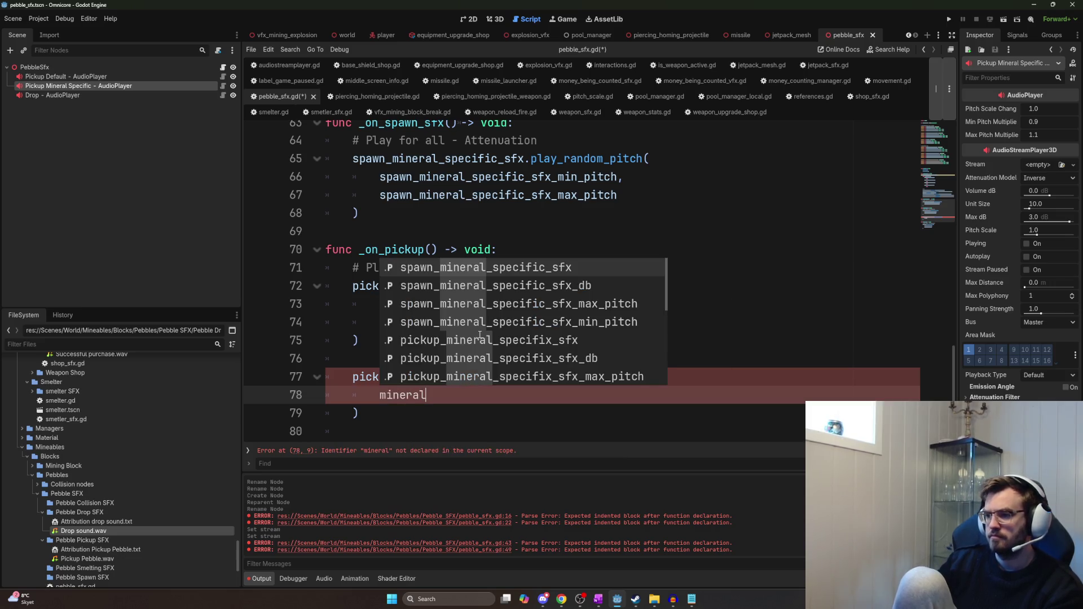
{"action": "key", "text": "Down"}
{"action": "key", "text": "Down"}
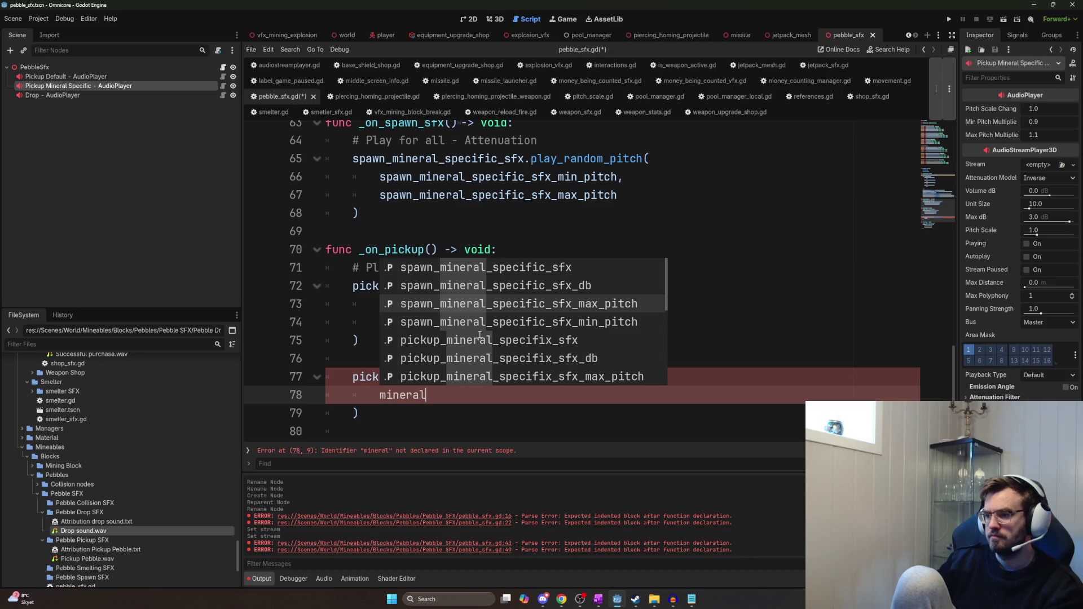
{"action": "key", "text": "Down"}
{"action": "key", "text": "Return"}
{"action": "type", "text": ","}
{"action": "key", "text": "Return"}
{"action": "type", "text": "mineralspecific"}
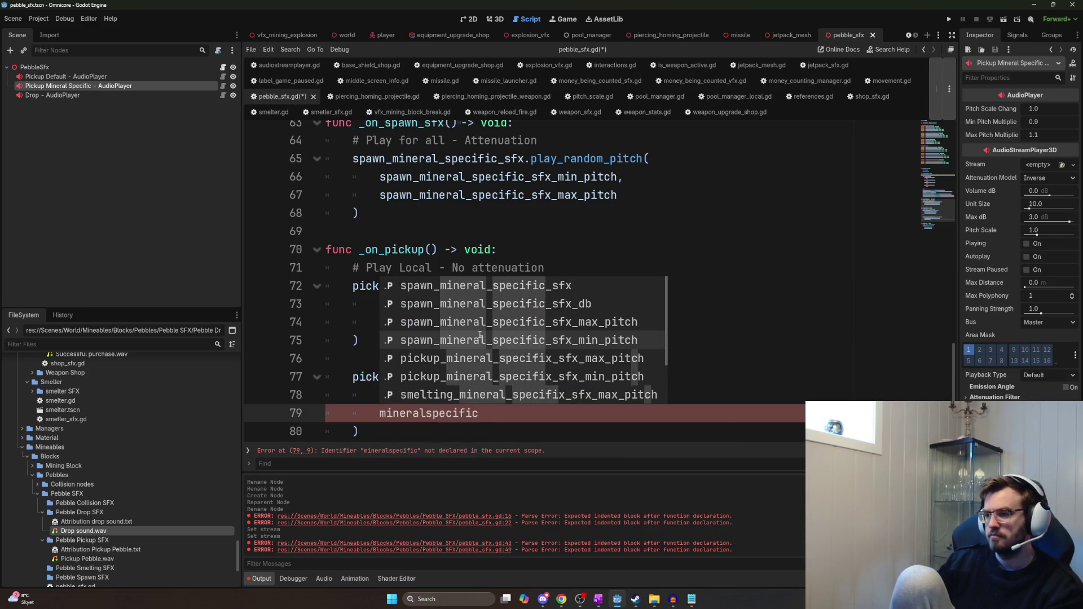
{"action": "type", "text": "max"}
{"action": "key", "text": "Return"}
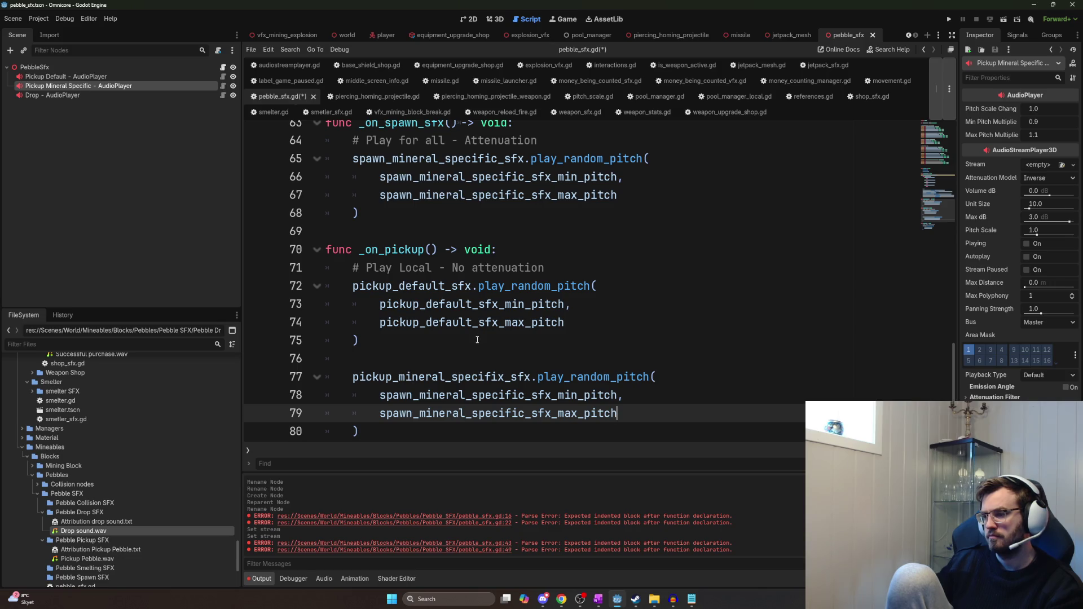
- Compare the new call with the spawn and drop sound calls in the script
{"action": "scroll", "coordinate": [474, 340], "scroll_direction": "up", "scroll_amount": 3}
{"action": "left_click", "coordinate": [475, 341]}
{"action": "scroll", "coordinate": [477, 342], "scroll_direction": "up", "scroll_amount": 2}
{"action": "scroll", "coordinate": [481, 344], "scroll_direction": "down", "scroll_amount": 4}
{"action": "scroll", "coordinate": [482, 346], "scroll_direction": "down", "scroll_amount": 4}
{"action": "left_click", "coordinate": [453, 364]}
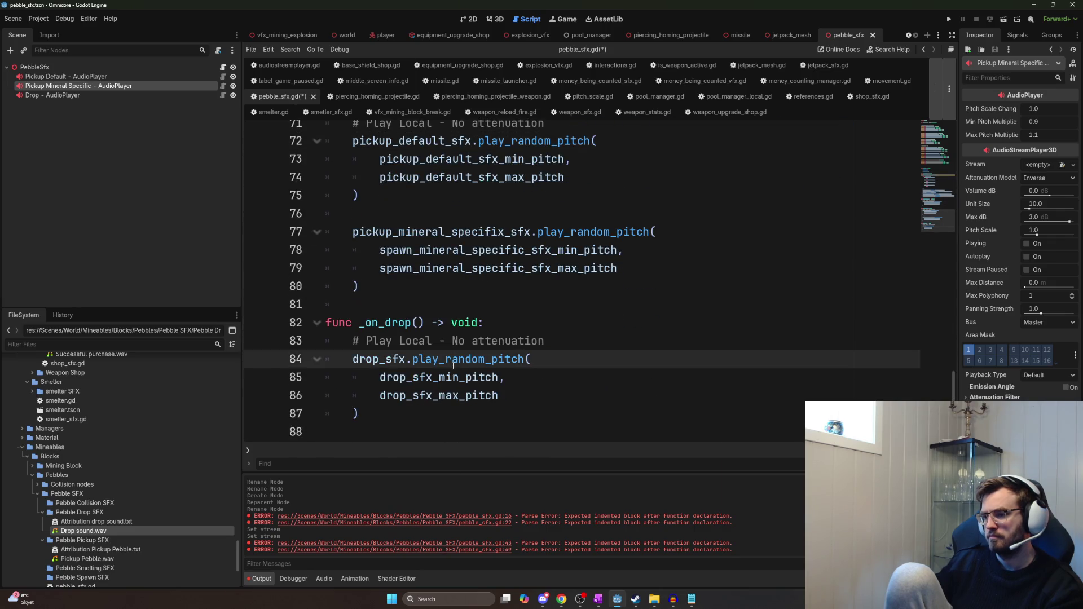
{"action": "scroll", "coordinate": [513, 366], "scroll_direction": "up", "scroll_amount": 2}
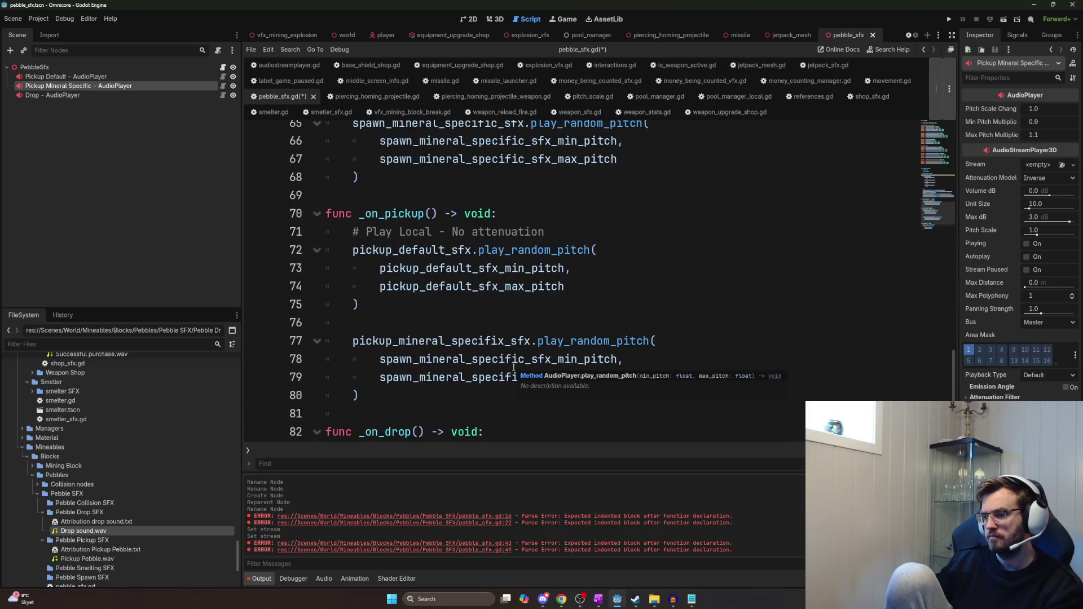
{"action": "left_click", "coordinate": [381, 179]}
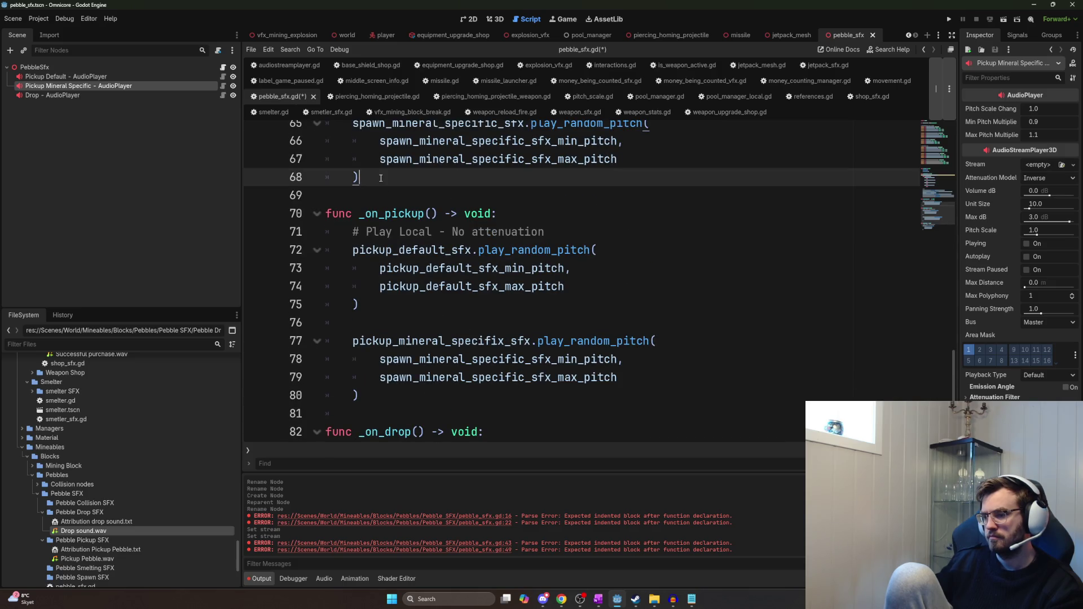
{"action": "scroll", "coordinate": [447, 240], "scroll_direction": "down", "scroll_amount": 2}
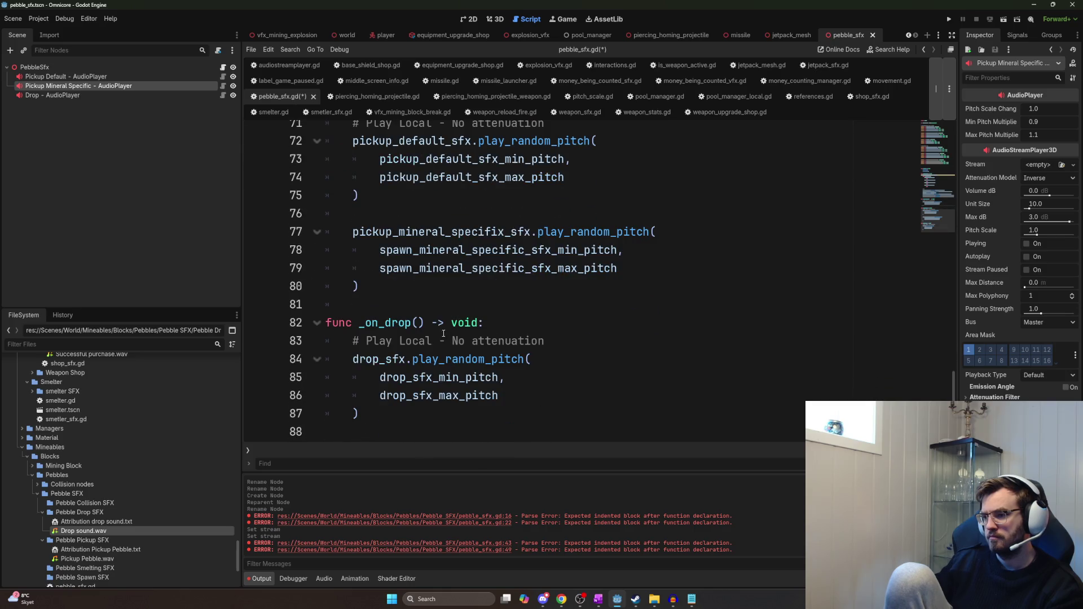
{"action": "scroll", "coordinate": [444, 333], "scroll_direction": "up", "scroll_amount": 5}
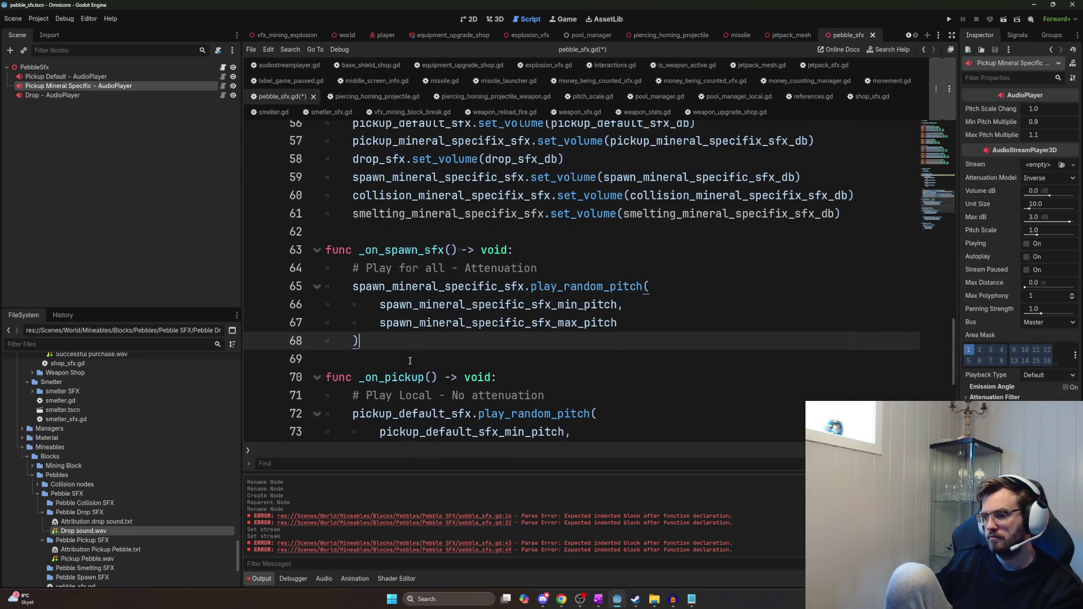
- Add func _on_collision_sfx() -> void with a '# Play for all - attenuation' comment
{"action": "key", "text": "Return"}
{"action": "key", "text": "Return"}
{"action": "type", "text": "func _"}
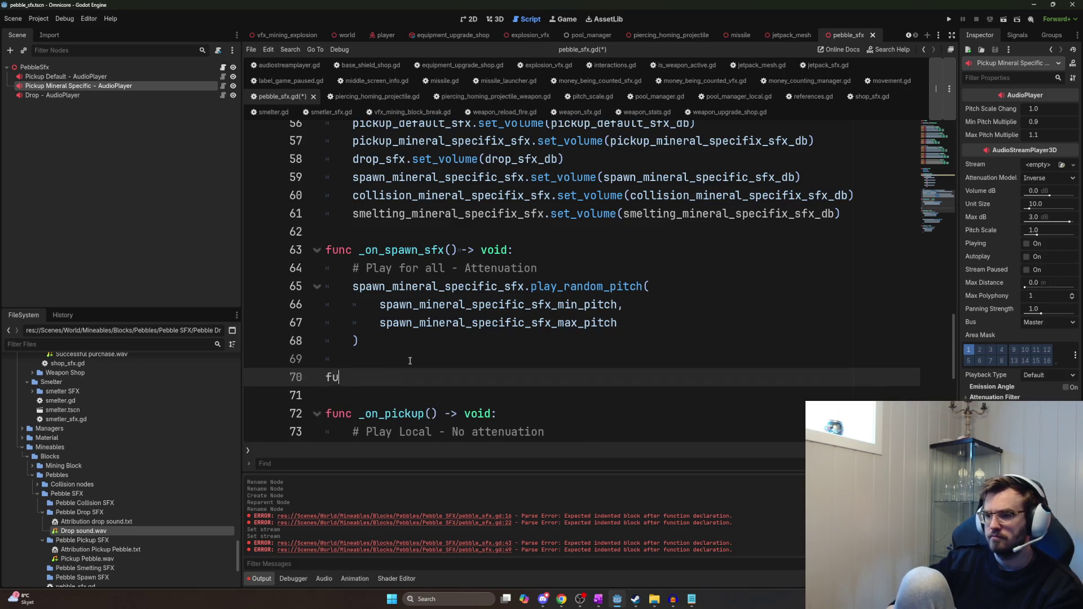
{"action": "type", "text": "on"}
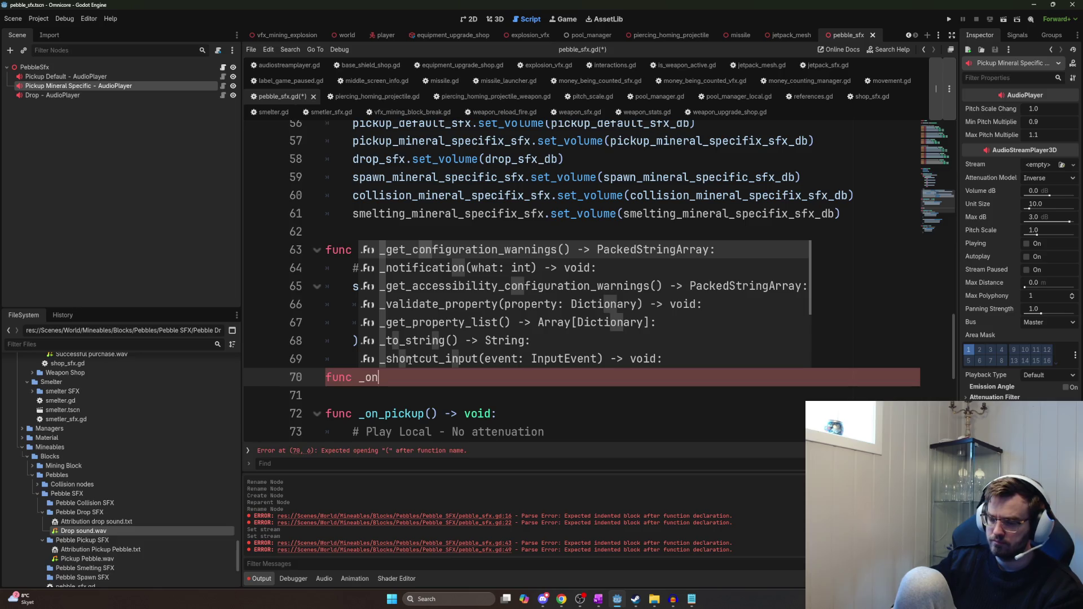
{"action": "type", "text": "collision"}
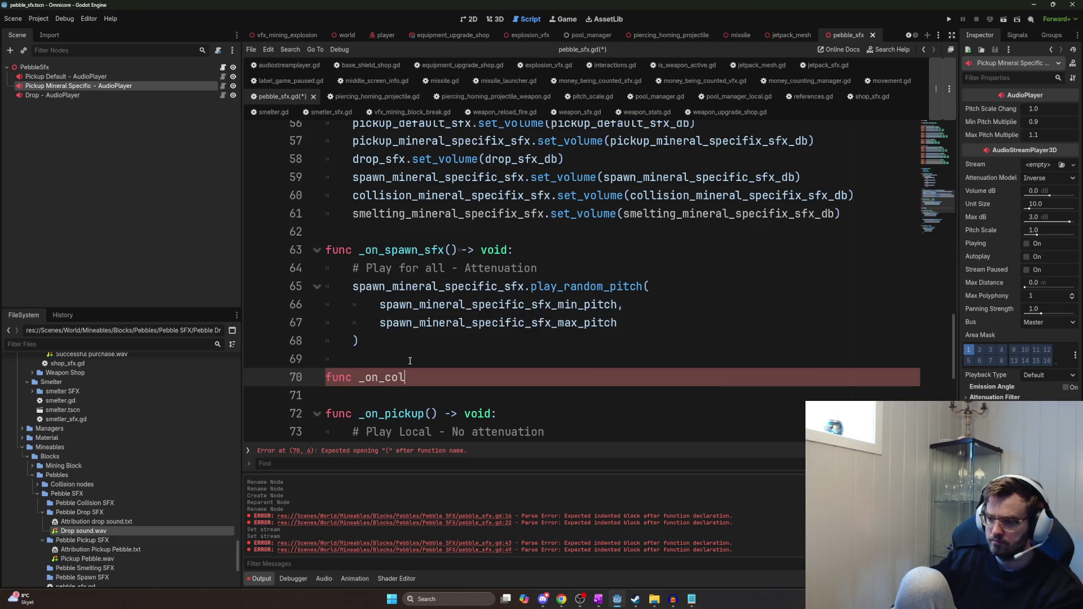
{"action": "type", "text": "_sfx() -> "}
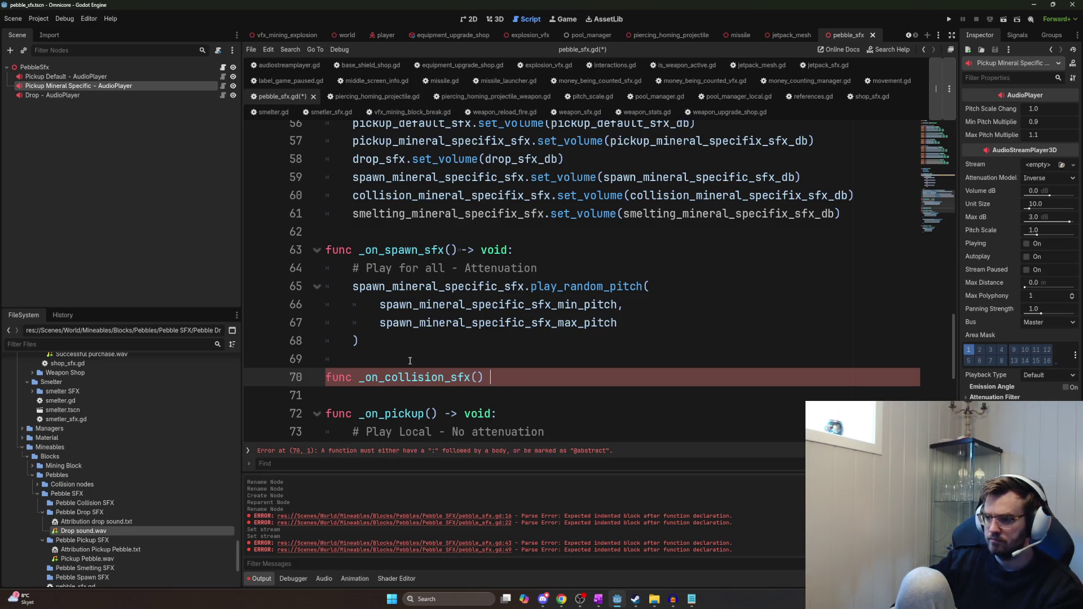
{"action": "type", "text": "void:"}
{"action": "key", "text": "Return"}
{"action": "type", "text": "# Play for all - "}
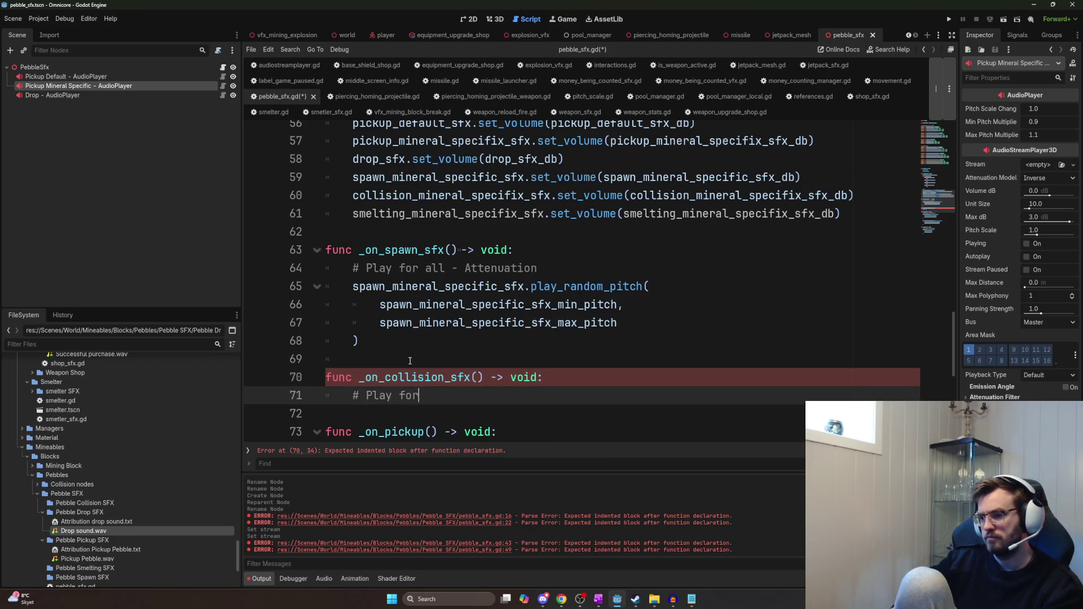
{"action": "type", "text": "attenuation"}
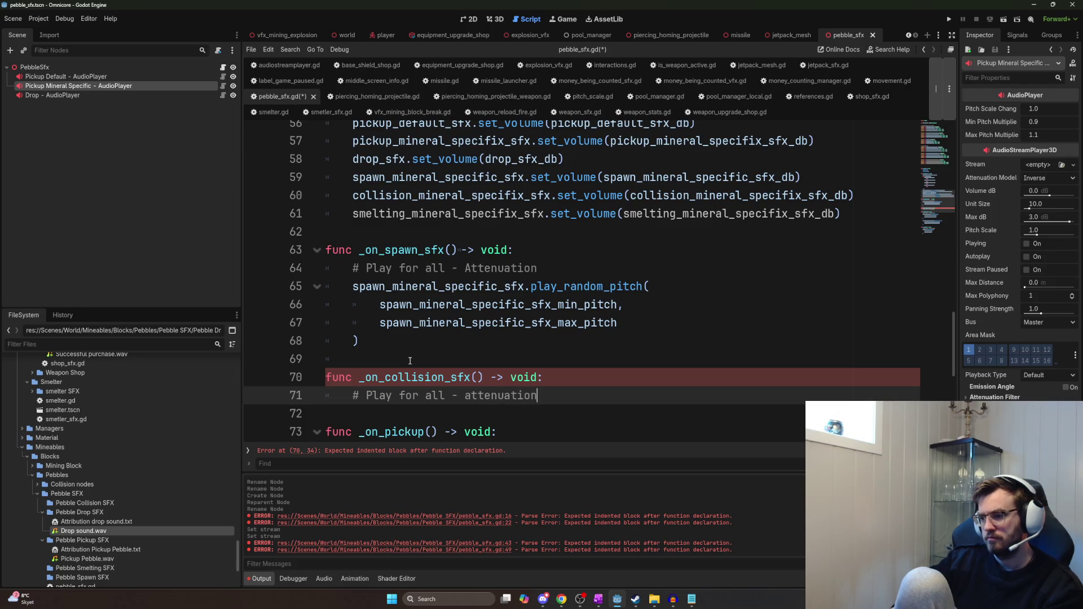
{"action": "key", "text": "Return"}
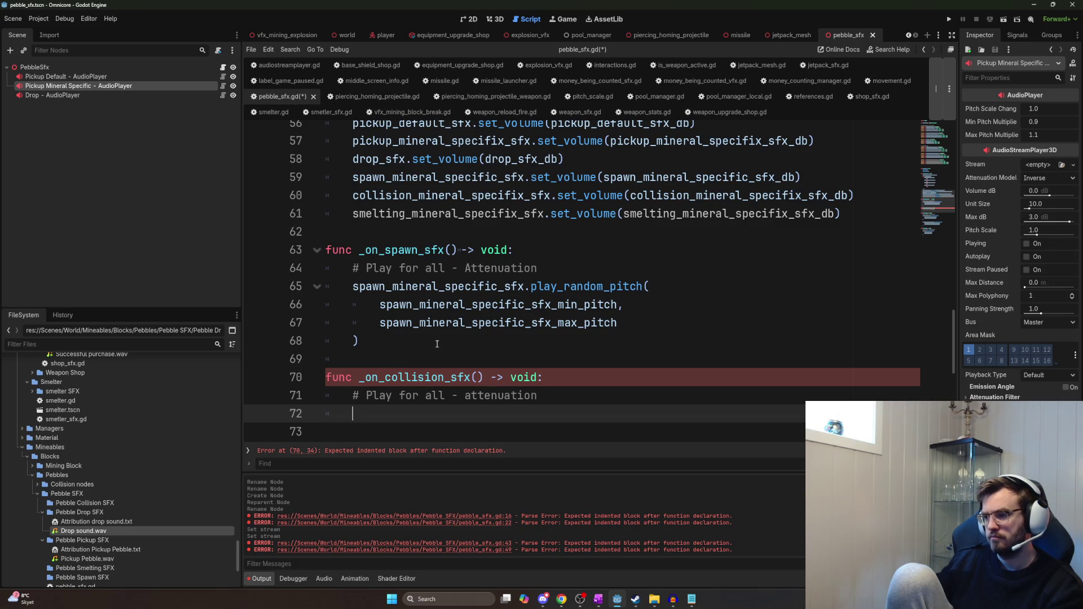
- Call collision_mineral_specifix_sfx.play_random_pitch() in the new function's body
{"action": "scroll", "coordinate": [437, 344], "scroll_direction": "up", "scroll_amount": 8}
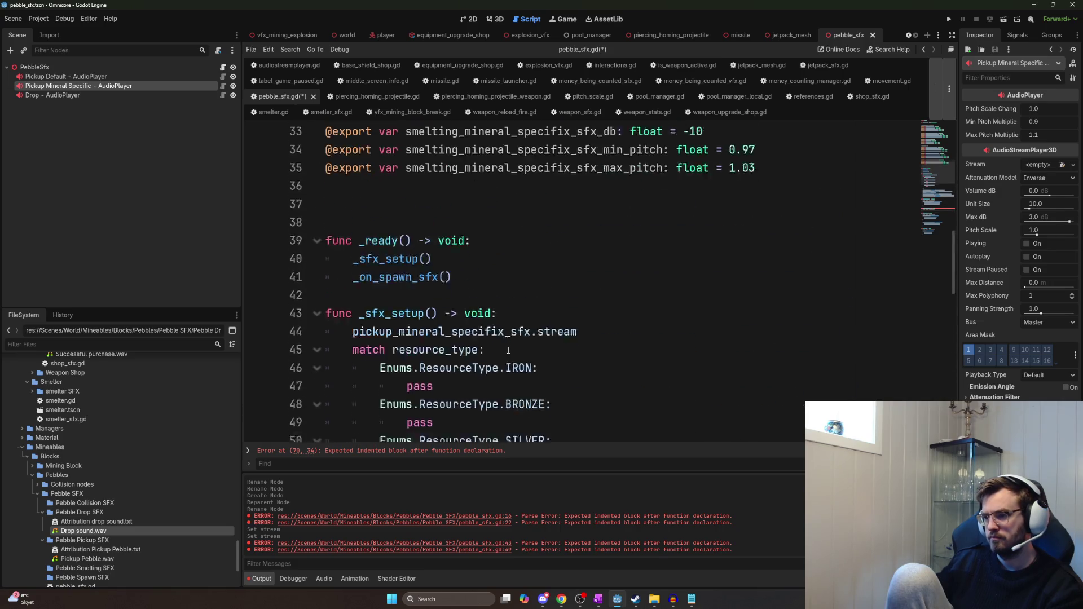
{"action": "scroll", "coordinate": [508, 351], "scroll_direction": "up", "scroll_amount": 5}
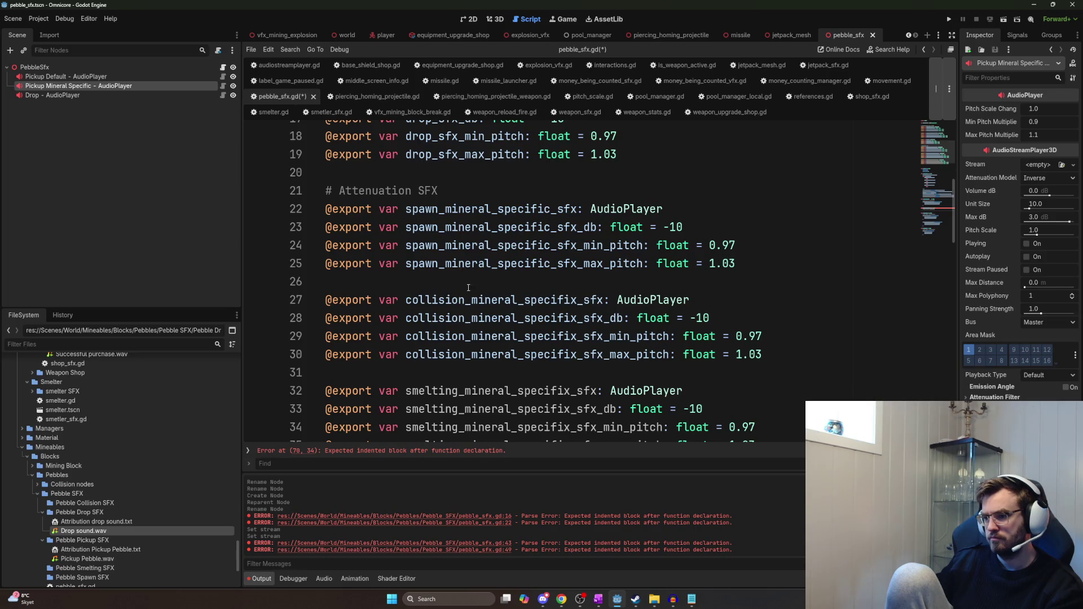
{"action": "scroll", "coordinate": [505, 375], "scroll_direction": "down", "scroll_amount": 2}
{"action": "scroll", "coordinate": [491, 355], "scroll_direction": "up", "scroll_amount": 6}
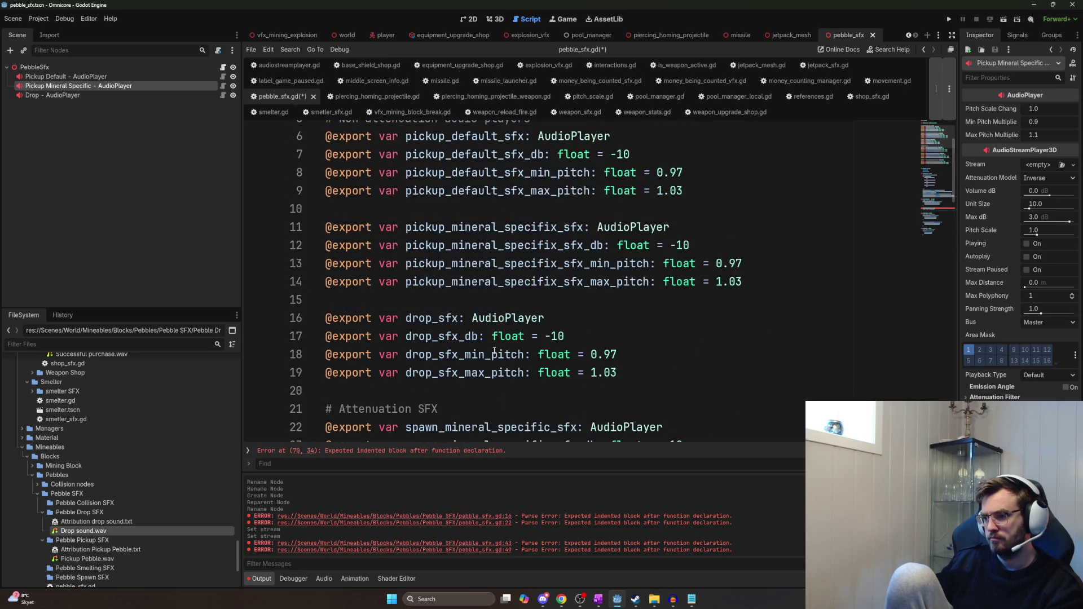
{"action": "scroll", "coordinate": [479, 333], "scroll_direction": "down", "scroll_amount": 11}
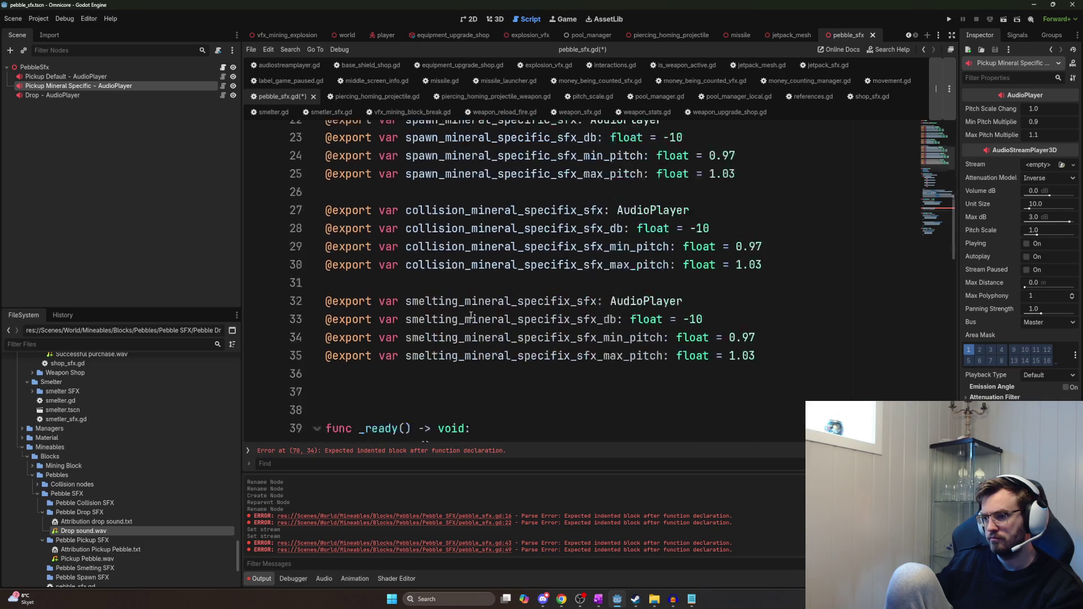
{"action": "scroll", "coordinate": [476, 321], "scroll_direction": "down", "scroll_amount": 8}
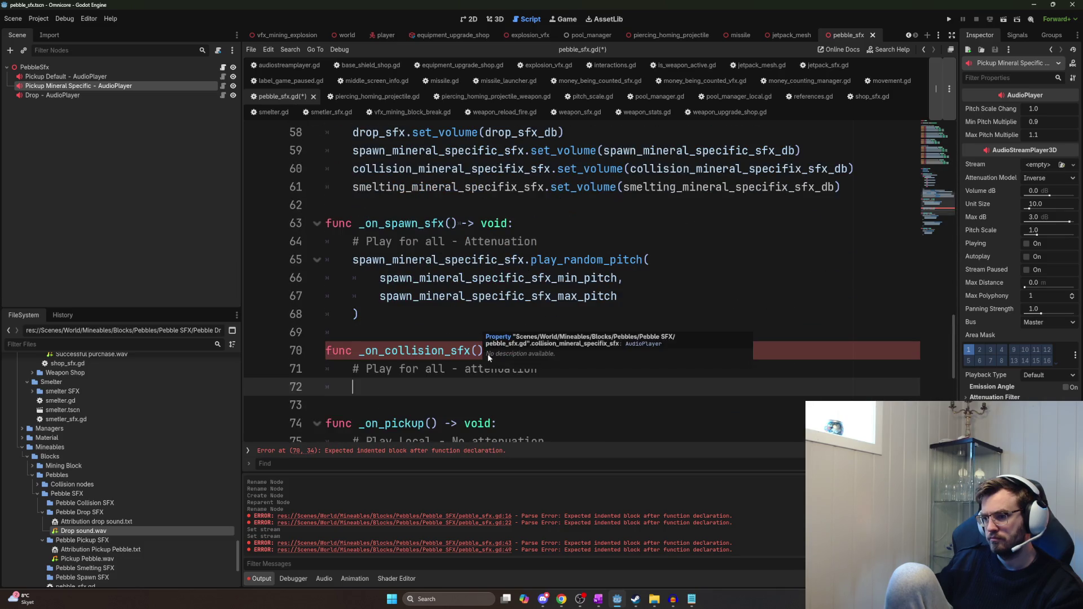
{"action": "scroll", "coordinate": [454, 370], "scroll_direction": "down", "scroll_amount": 1}
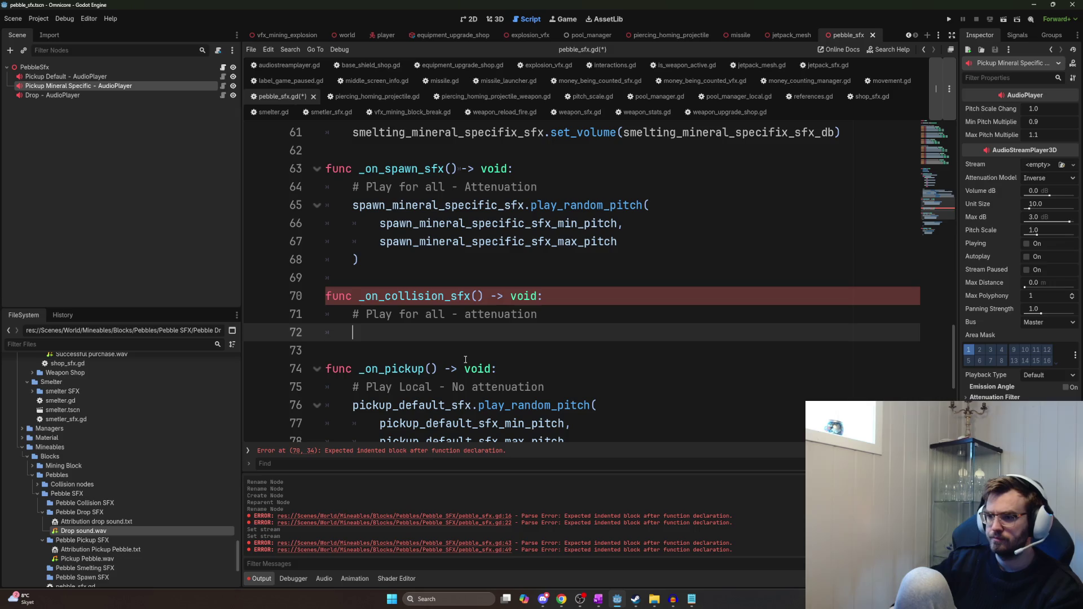
{"action": "key", "text": "Up"}
{"action": "key", "text": "Up"}
{"action": "key", "text": "Up"}
{"action": "key", "text": "End"}
{"action": "key", "text": "shift+Up"}
{"action": "left_click", "coordinate": [389, 332]}
{"action": "type", "text": "colli"}
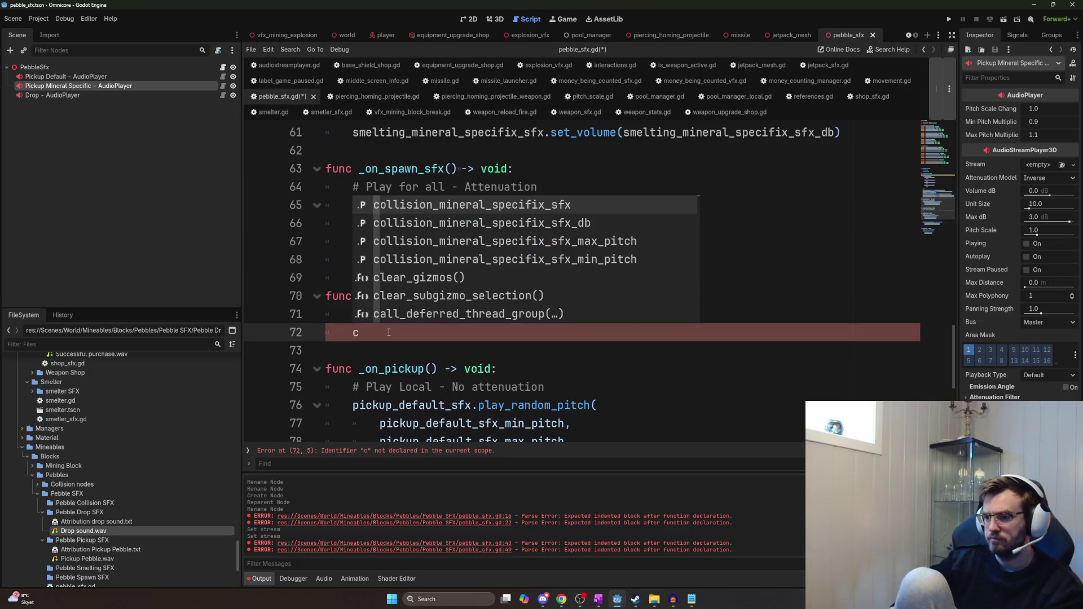
{"action": "key", "text": "Return"}
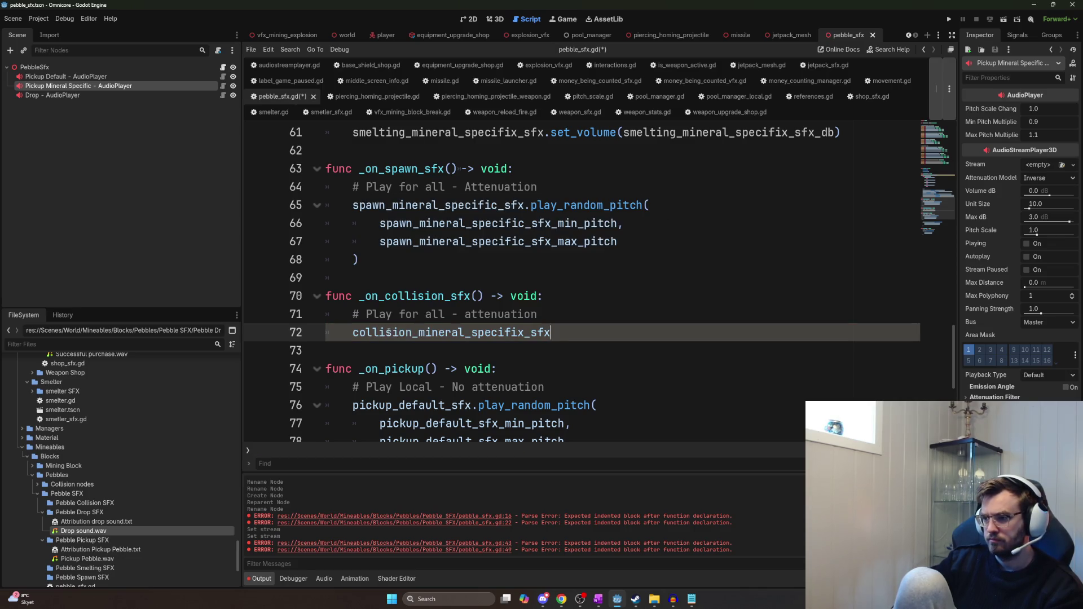
{"action": "type", "text": ".play_rando"}
{"action": "key", "text": "Return"}
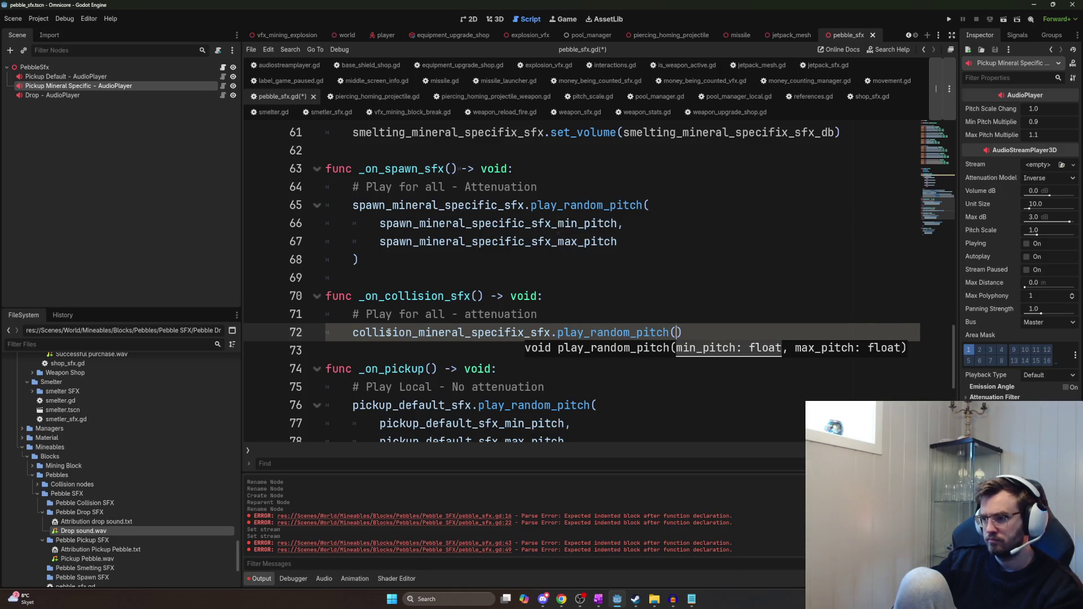
{"action": "key", "text": "Return"}
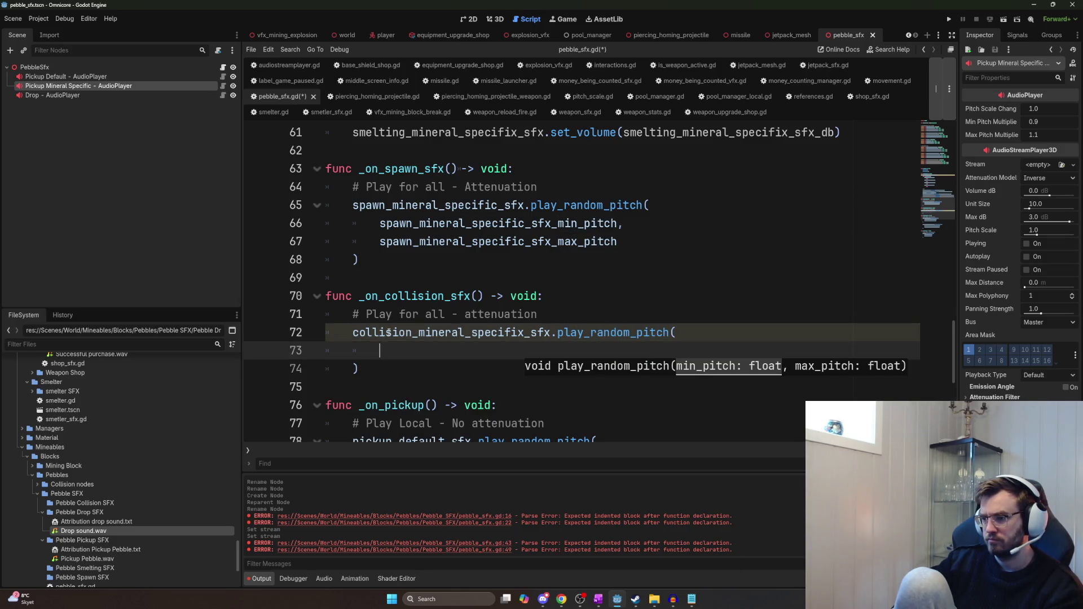
- Pass the collision sound's min pitch and max pitch variables as the call's two arguments
{"action": "type", "text": "coll"}
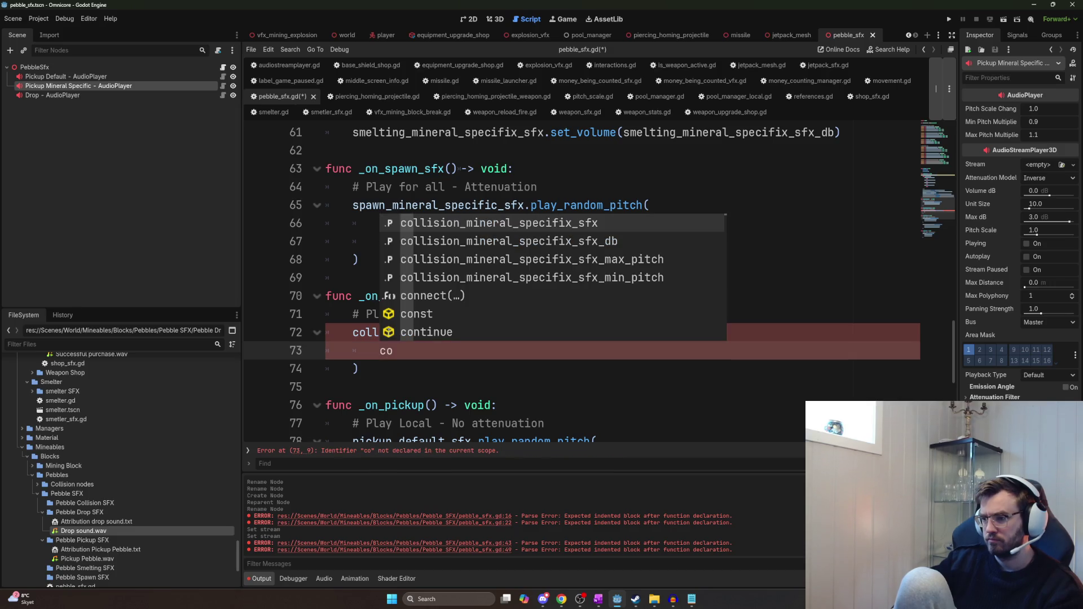
{"action": "type", "text": "max"}
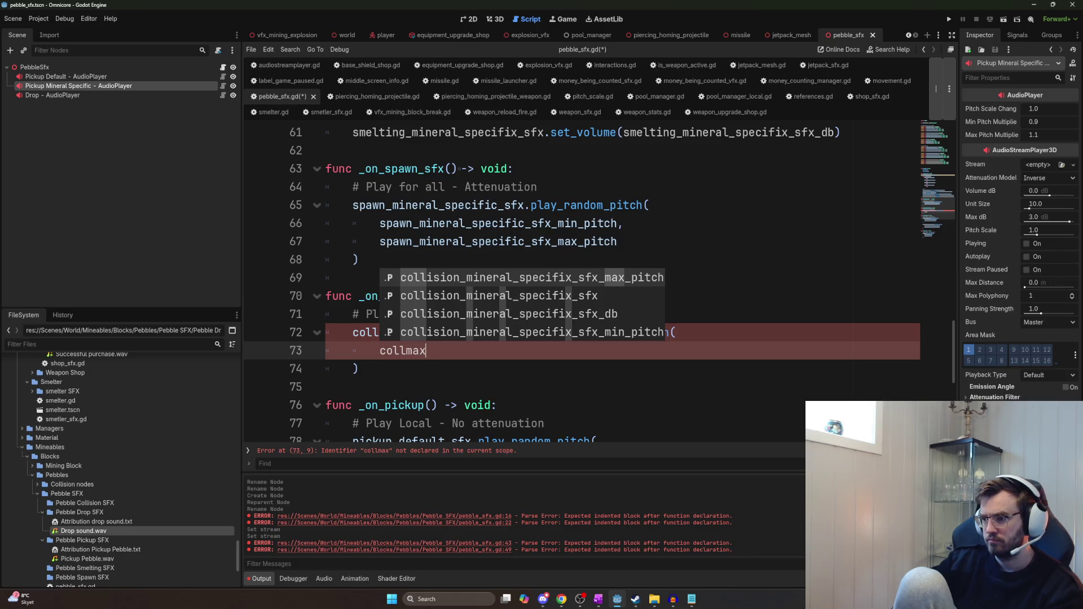
{"action": "key", "text": "BackSpace"}
{"action": "key", "text": "BackSpace"}
{"action": "key", "text": "BackSpace"}
{"action": "type", "text": "min"}
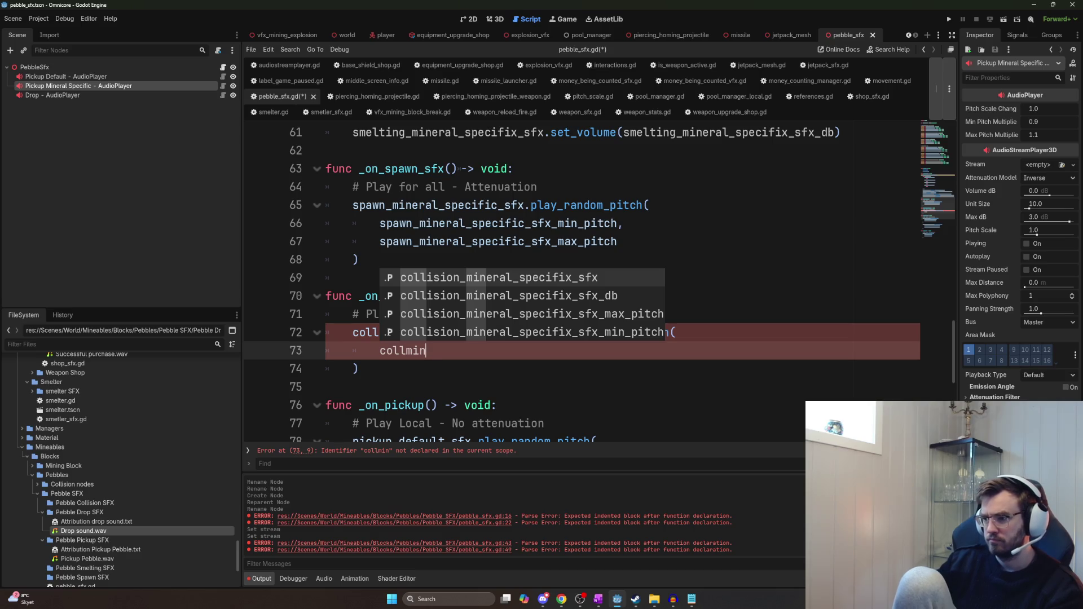
{"action": "key", "text": "Down"}
{"action": "key", "text": "Down"}
{"action": "key", "text": "Down"}
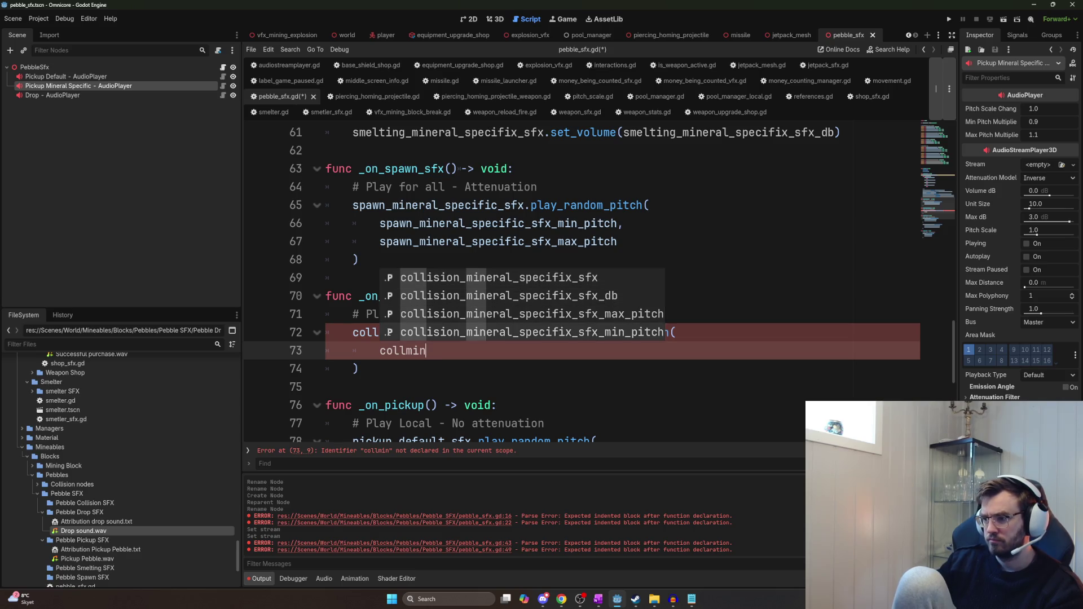
{"action": "key", "text": "Return"}
{"action": "type", "text": ","}
{"action": "key", "text": "Return"}
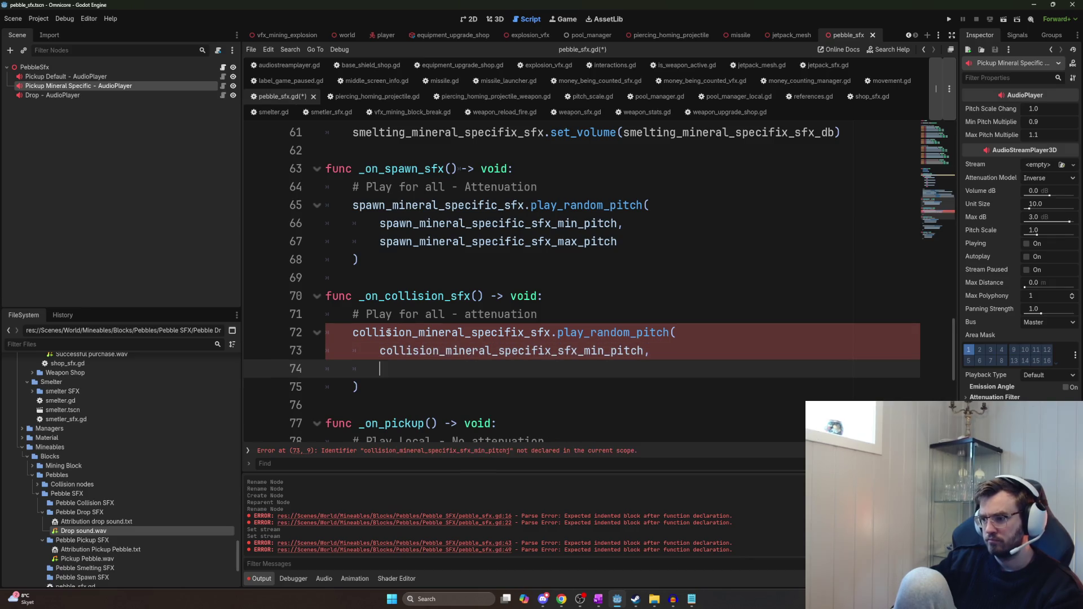
{"action": "type", "text": "collmax"}
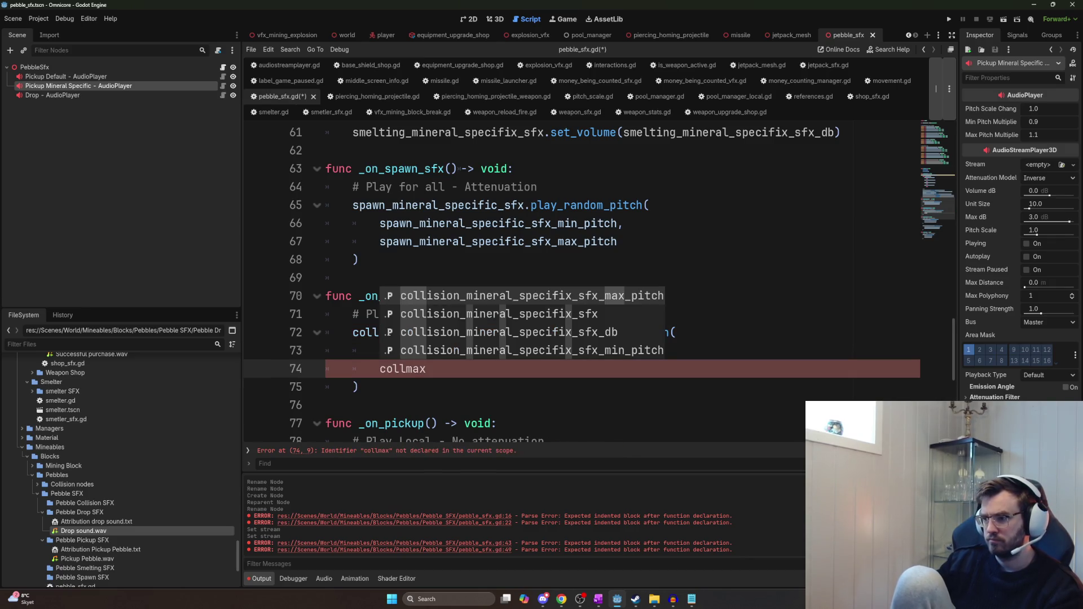
{"action": "key", "text": "Return"}
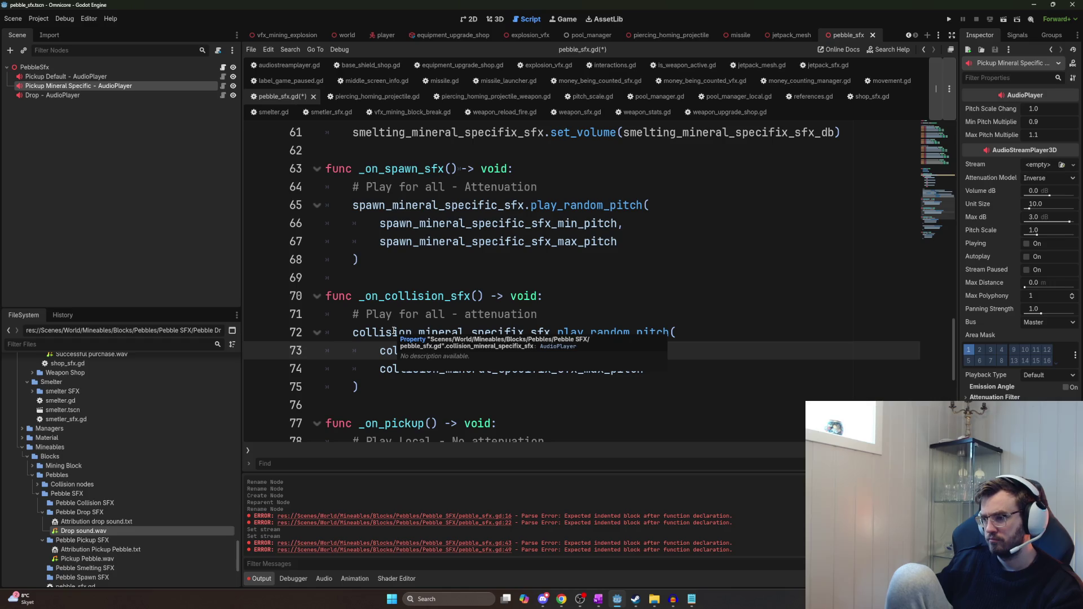
{"action": "scroll", "coordinate": [394, 332], "scroll_direction": "down", "scroll_amount": 4}
{"action": "scroll", "coordinate": [394, 332], "scroll_direction": "up", "scroll_amount": 4}
{"action": "scroll", "coordinate": [398, 332], "scroll_direction": "down", "scroll_amount": 3}
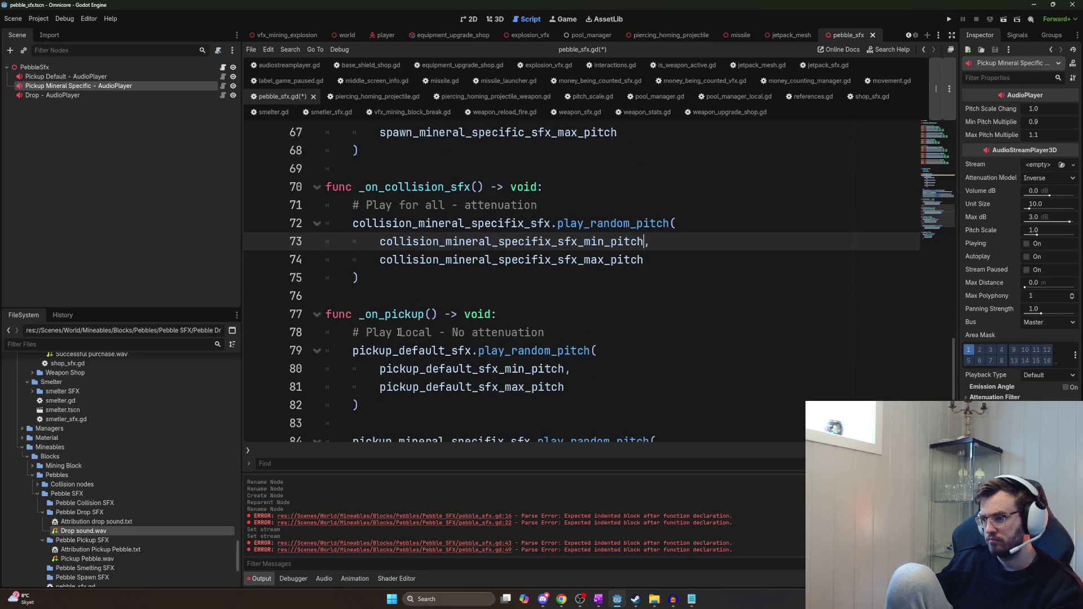
{"action": "scroll", "coordinate": [399, 332], "scroll_direction": "down", "scroll_amount": 4}
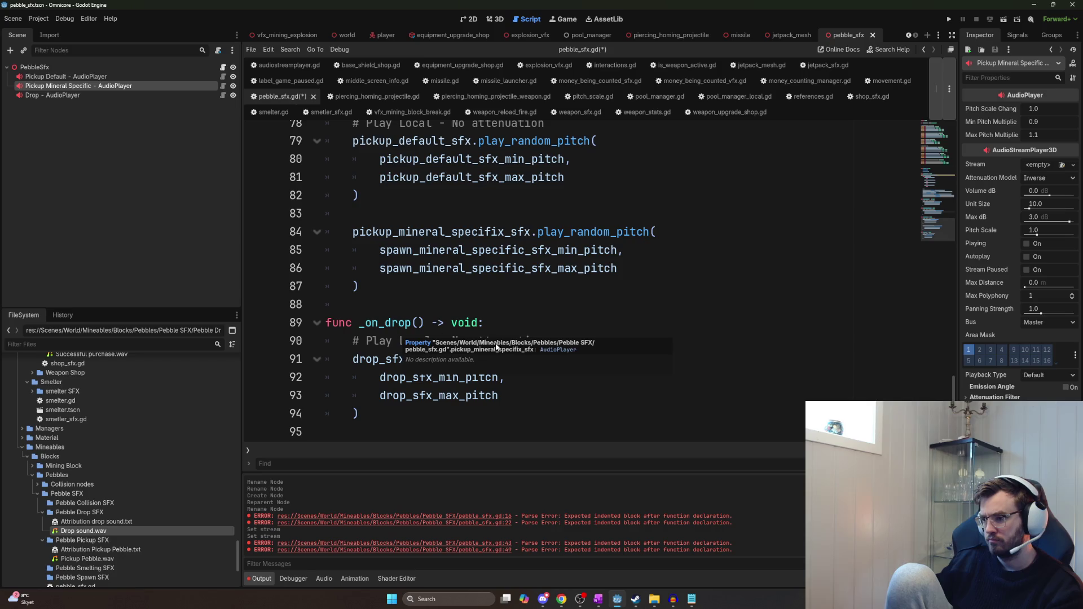
{"action": "scroll", "coordinate": [464, 335], "scroll_direction": "up", "scroll_amount": 4}
{"action": "left_click", "coordinate": [370, 307]}
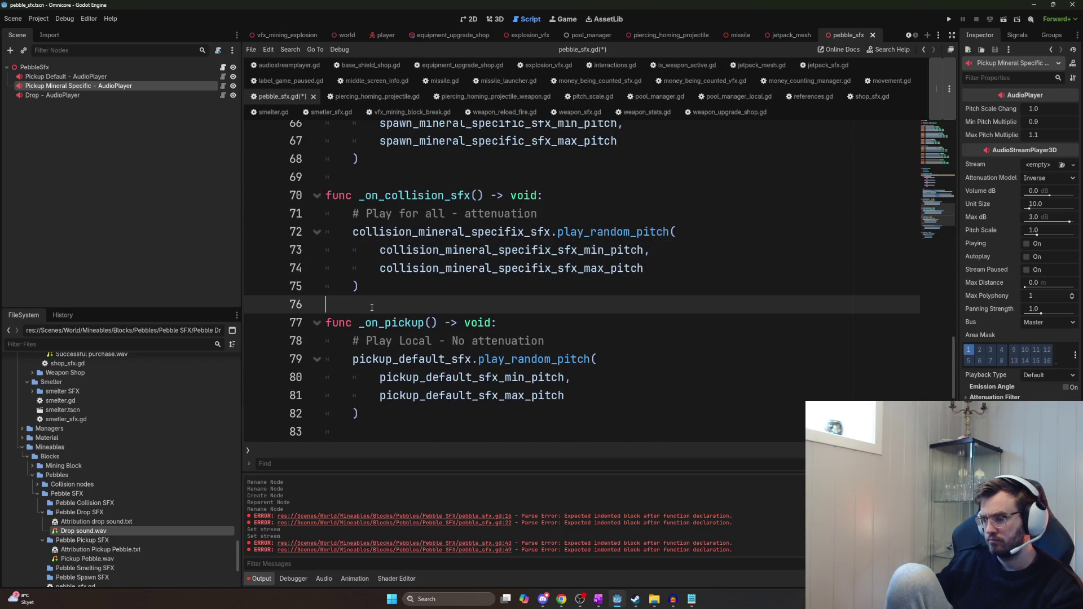
- Start a #-- banner above _on_pickup and run gdscript_coding.ahk with AutoHotkey 2.0.21 64-bit
{"action": "key", "text": "Return"}
{"action": "type", "text": "#--"}
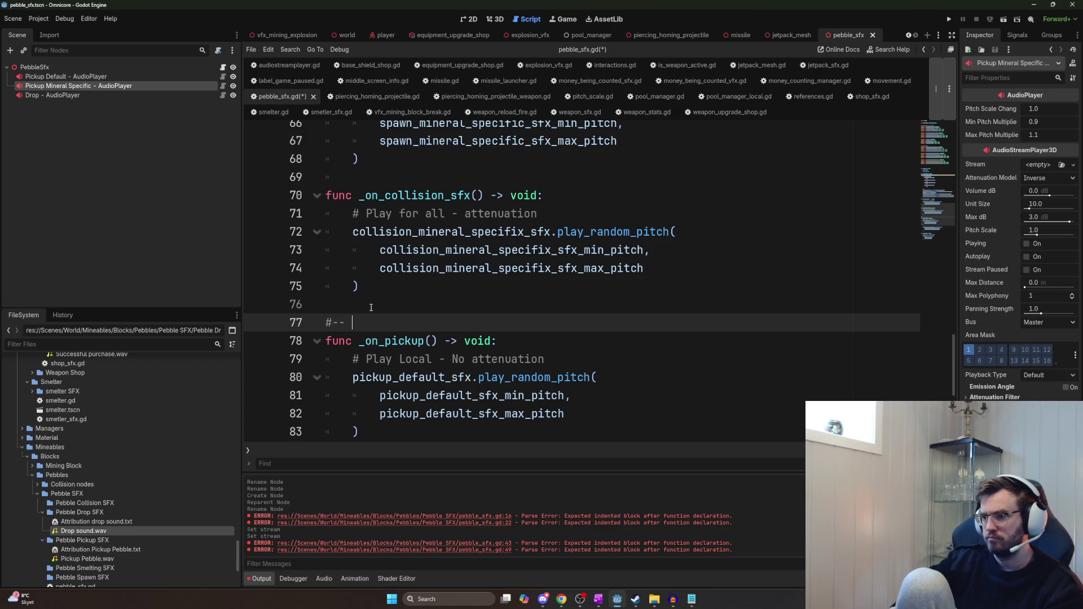
{"action": "key", "text": "super"}
{"action": "type", "text": "scripts"}
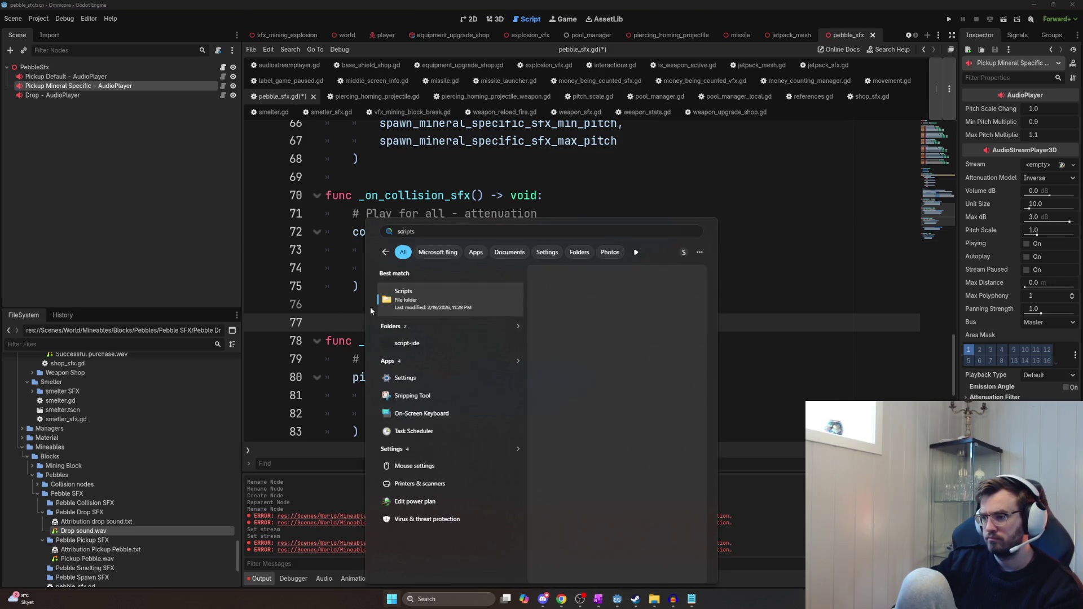
{"action": "key", "text": "Return"}
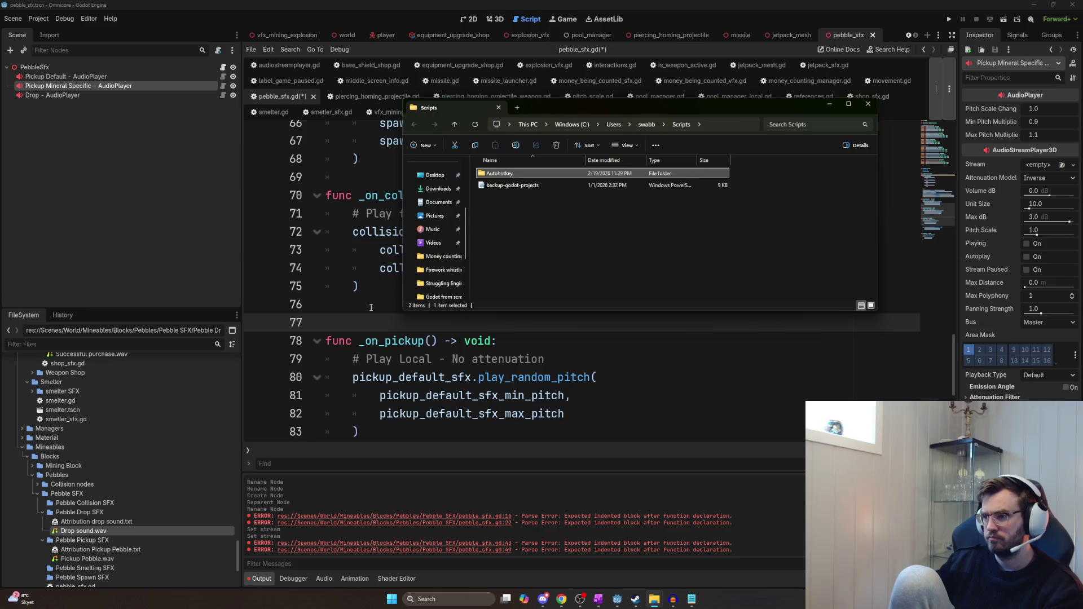
{"action": "key", "text": "Return"}
{"action": "key", "text": "Down"}
{"action": "key", "text": "Return"}
{"action": "key", "text": "Down"}
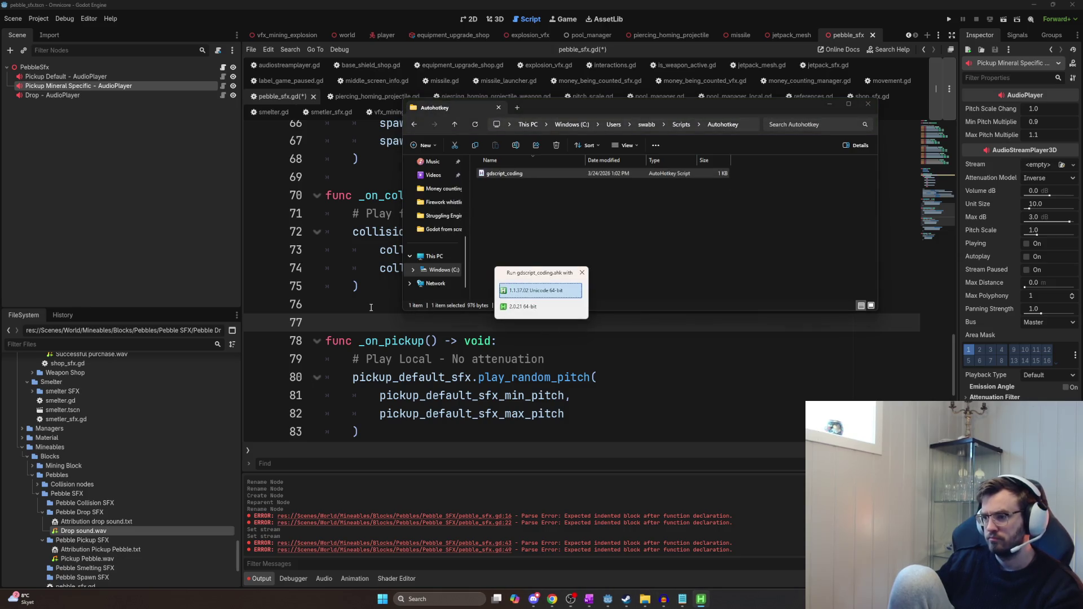
{"action": "key", "text": "Return"}
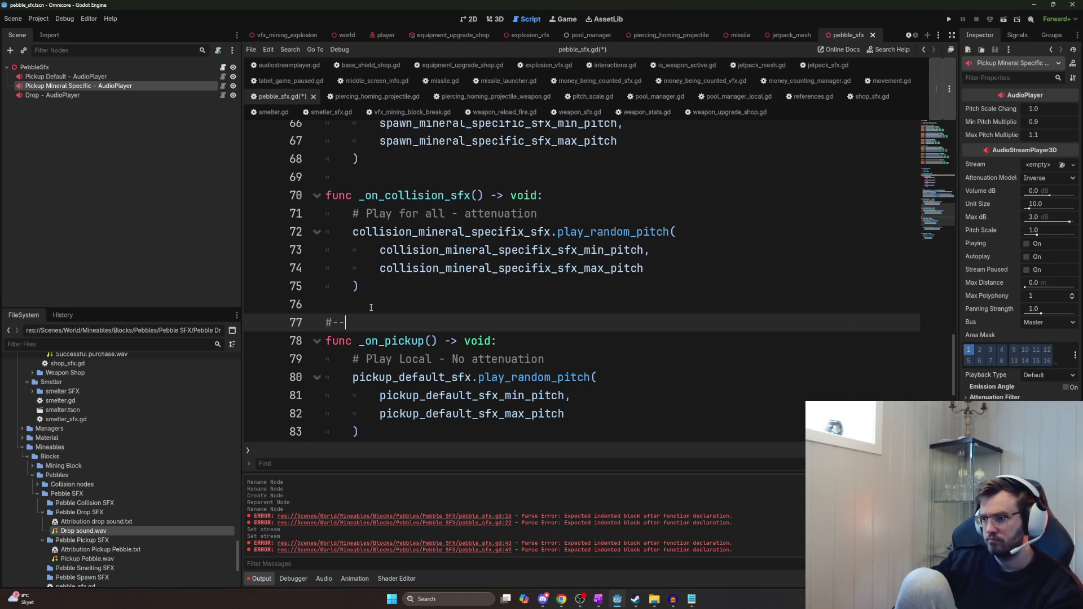
- Fill the banner above _on_pickup with LOCAL - NO ATTENUATION
{"action": "type", "text": "-"}
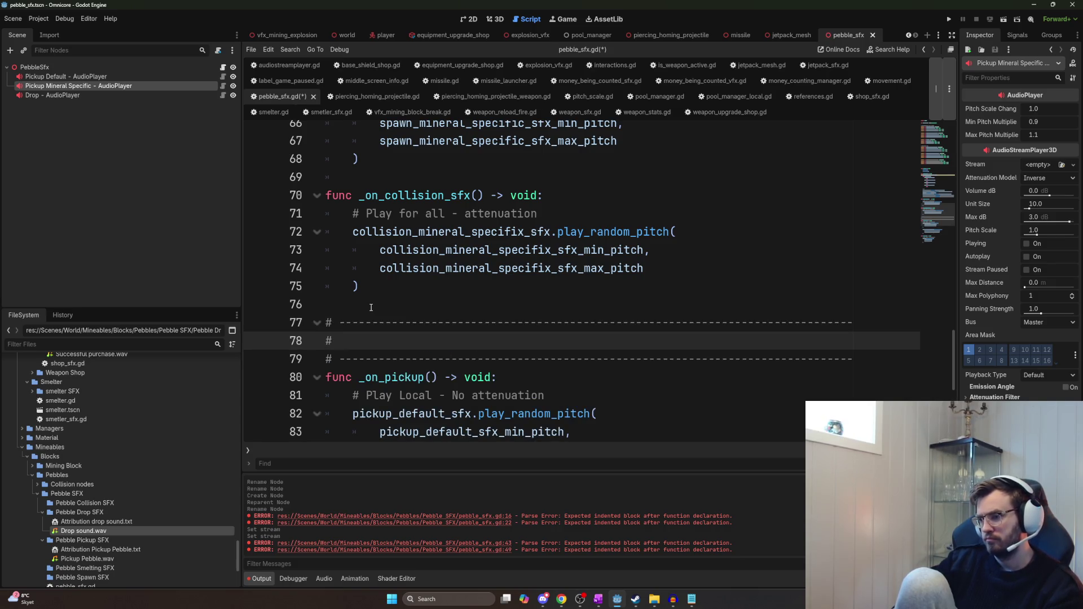
{"action": "type", "text": "OCAL "}
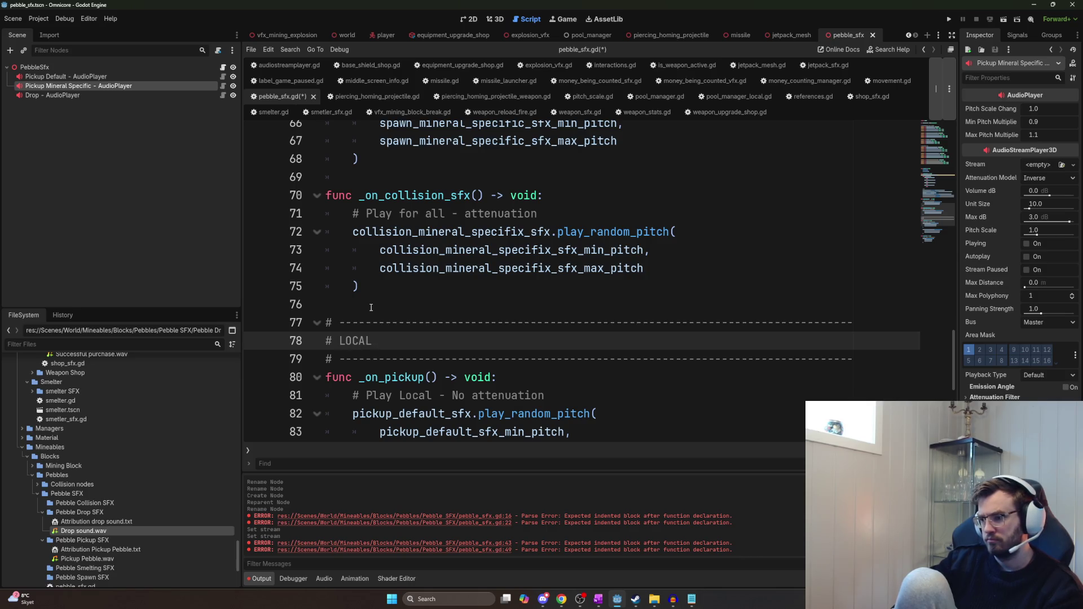
{"action": "type", "text": "O ATTENUATION"}
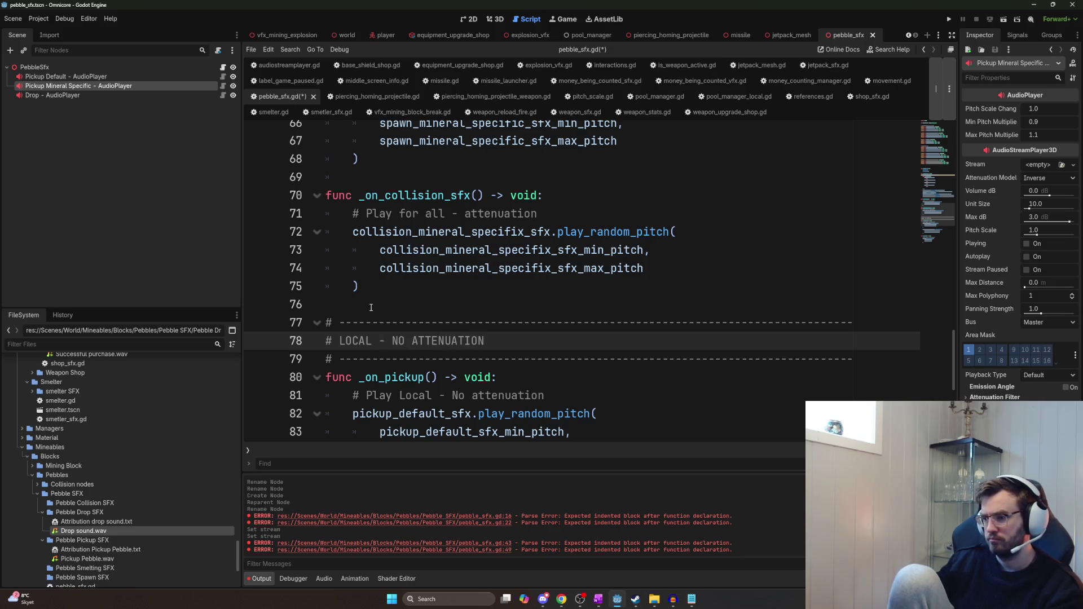
{"action": "left_click", "coordinate": [371, 307]}
{"action": "scroll", "coordinate": [361, 304], "scroll_direction": "up", "scroll_amount": 9}
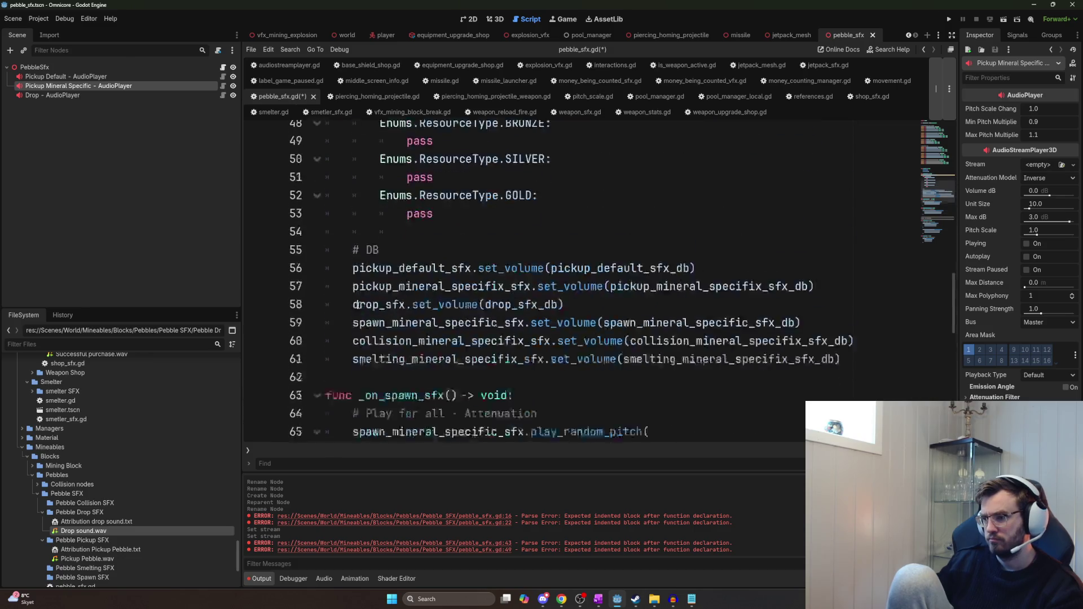
{"action": "scroll", "coordinate": [323, 260], "scroll_direction": "down", "scroll_amount": 1}
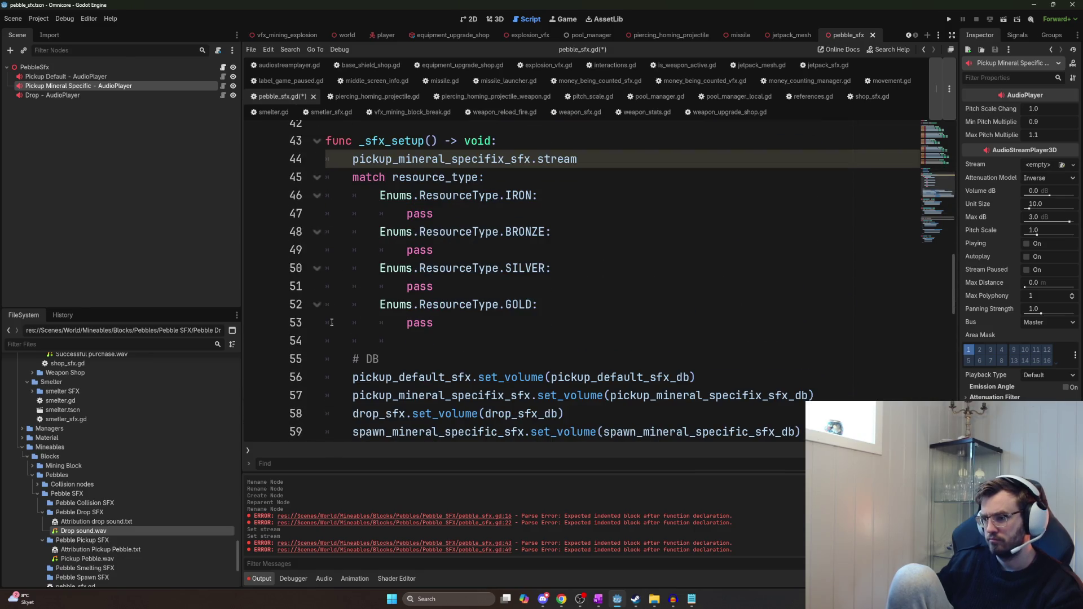
{"action": "scroll", "coordinate": [332, 322], "scroll_direction": "down", "scroll_amount": 4}
- Add a GLOBAL - ATTENUATION banner above _on_spawn_sfx
{"action": "left_click", "coordinate": [328, 268]}
{"action": "key", "text": "Down"}
{"action": "type", "text": "#"}
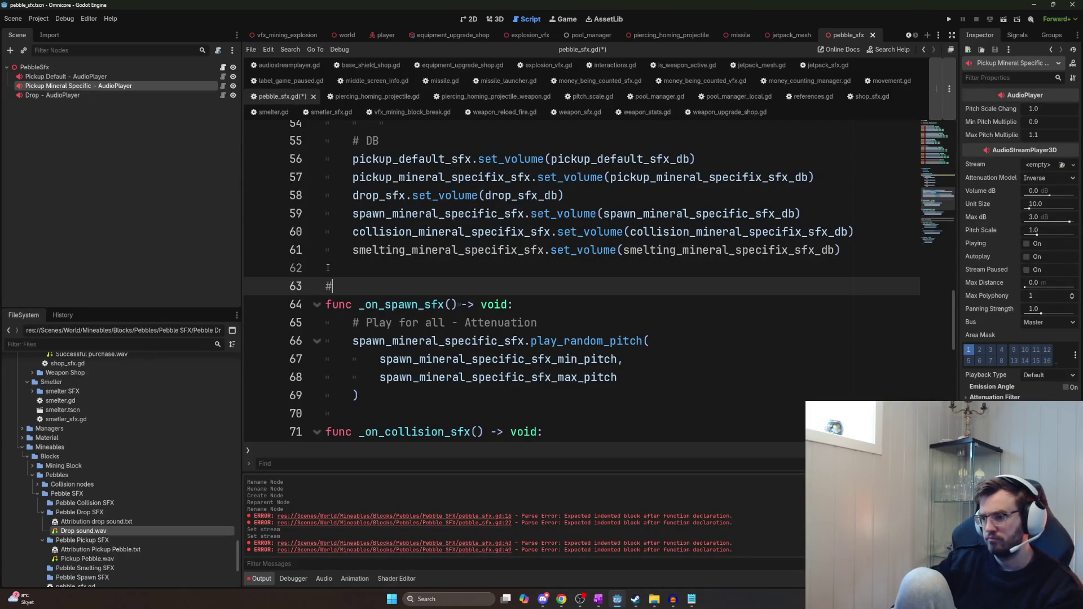
{"action": "type", "text": "-"}
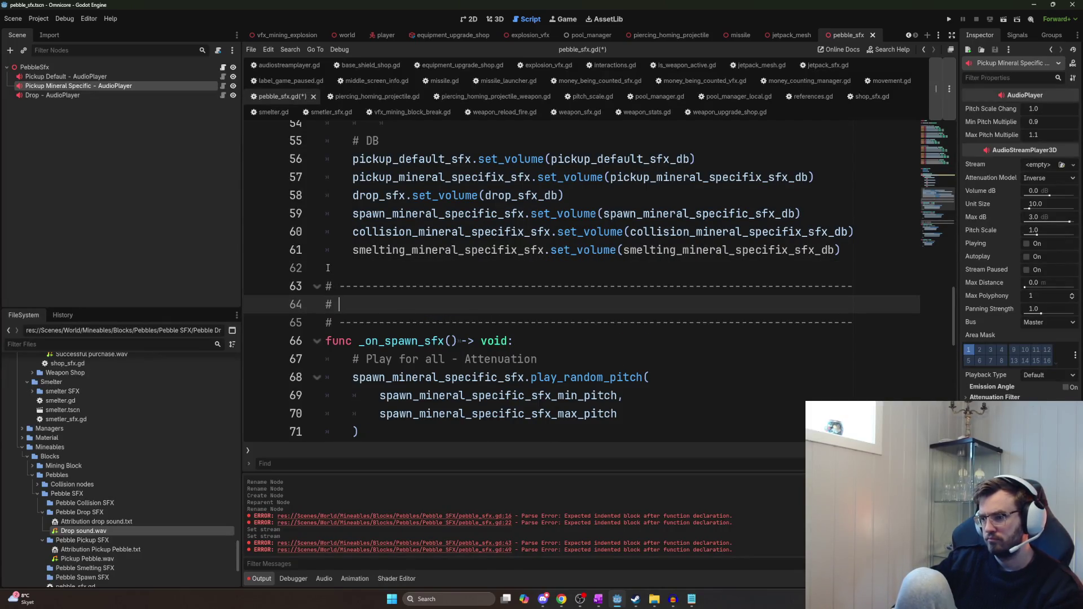
{"action": "type", "text": "GLOBAL - AT"}
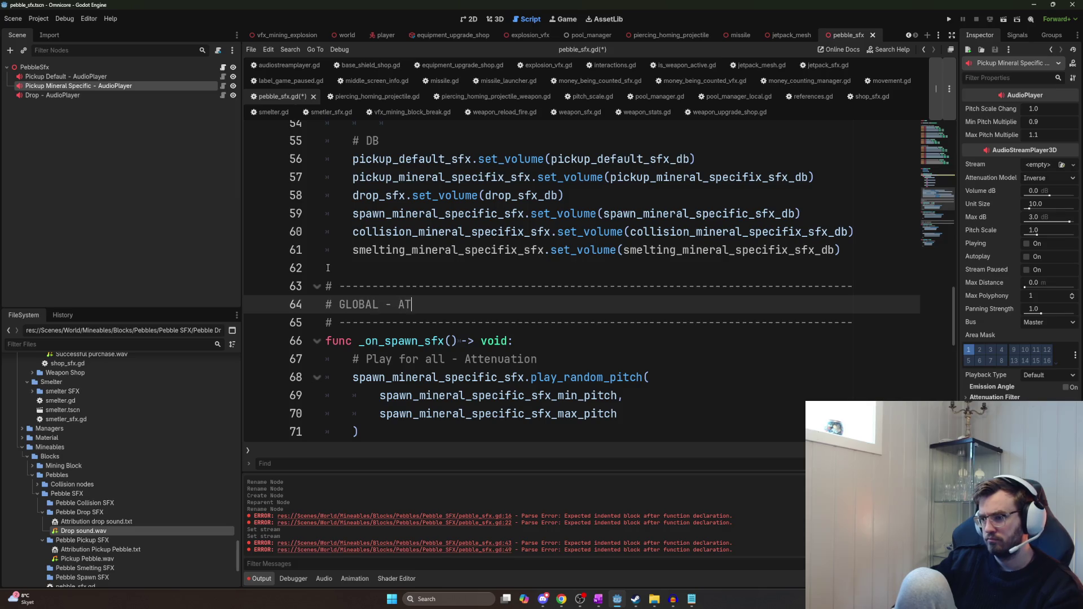
{"action": "type", "text": "TENUATION"}
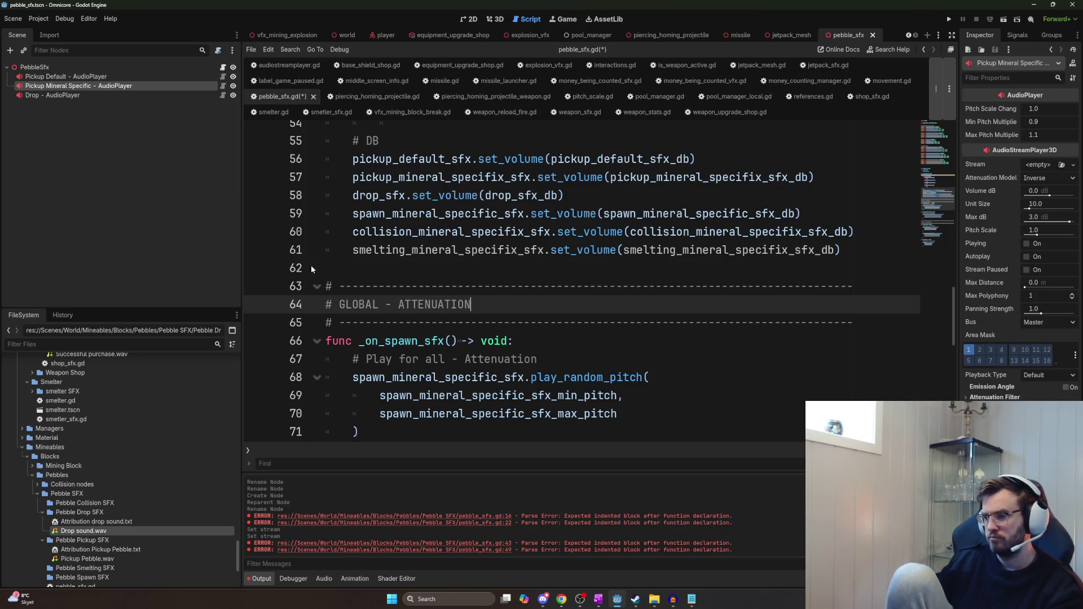
{"action": "scroll", "coordinate": [528, 366], "scroll_direction": "down", "scroll_amount": 7}
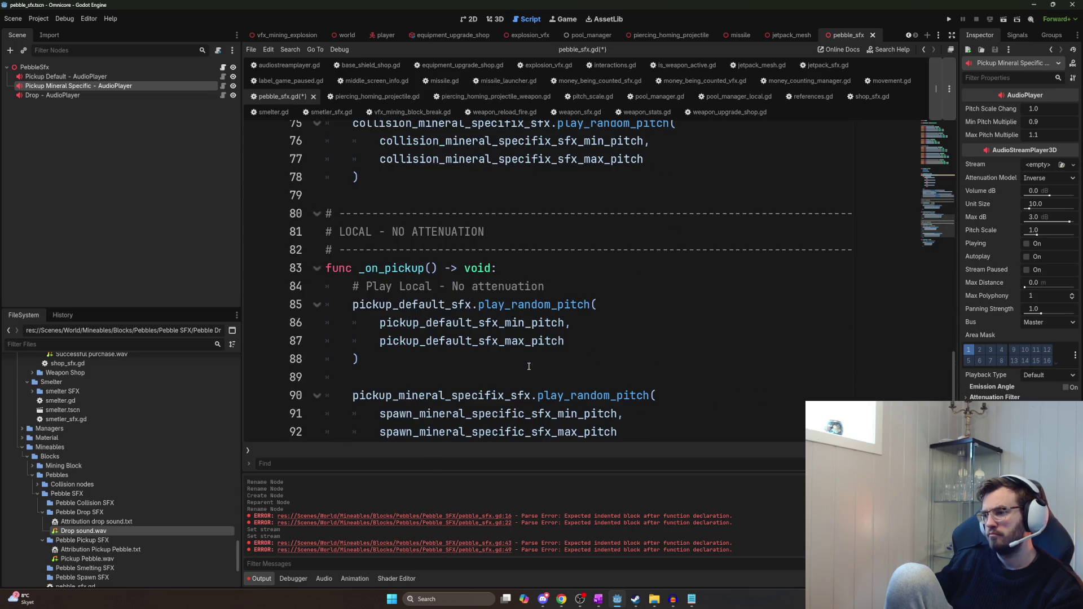
{"action": "scroll", "coordinate": [529, 367], "scroll_direction": "up", "scroll_amount": 5}
{"action": "scroll", "coordinate": [529, 366], "scroll_direction": "down", "scroll_amount": 2}
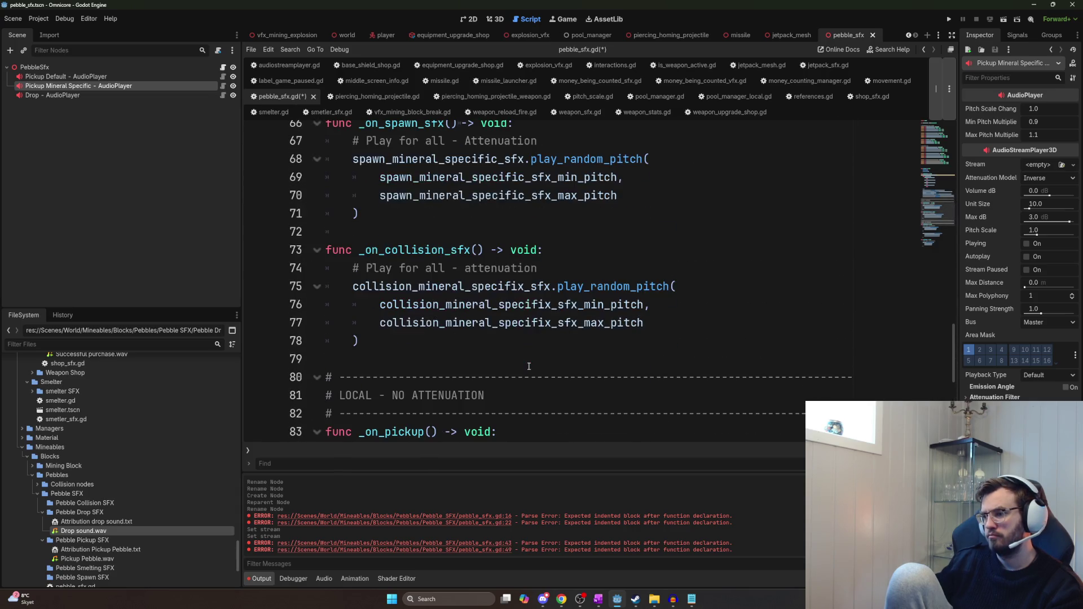
{"action": "scroll", "coordinate": [528, 367], "scroll_direction": "up", "scroll_amount": 1}
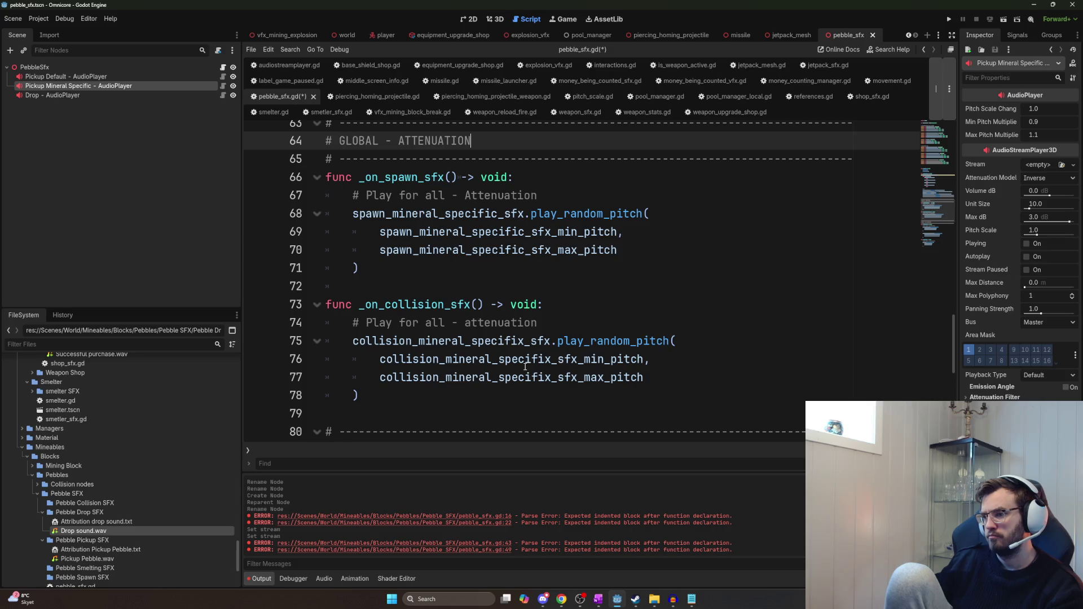
{"action": "scroll", "coordinate": [525, 367], "scroll_direction": "down", "scroll_amount": 5}
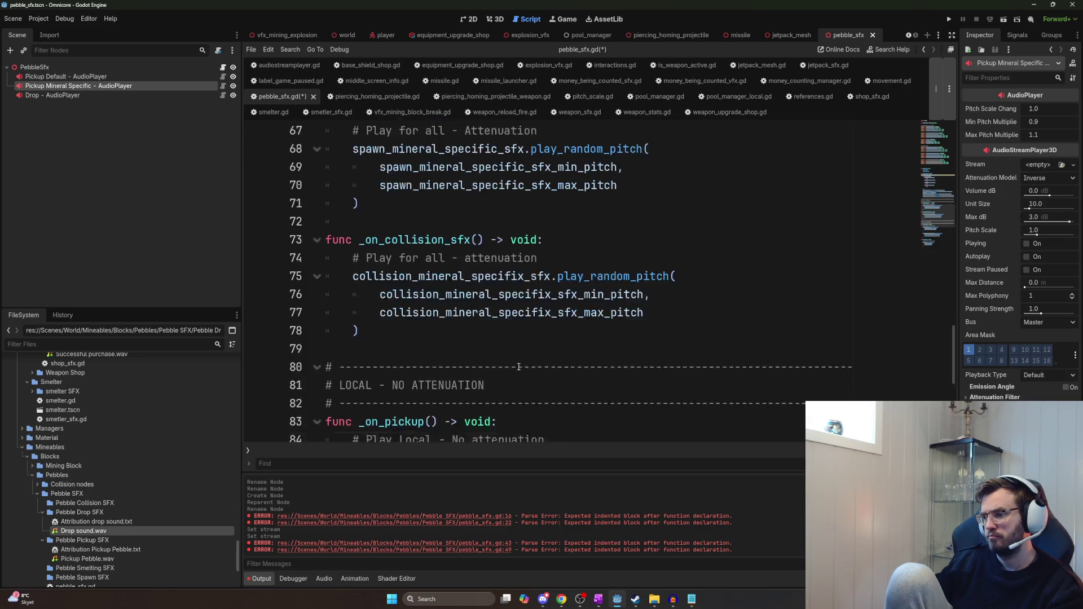
{"action": "scroll", "coordinate": [516, 367], "scroll_direction": "down", "scroll_amount": 2}
{"action": "scroll", "coordinate": [515, 367], "scroll_direction": "up", "scroll_amount": 2}
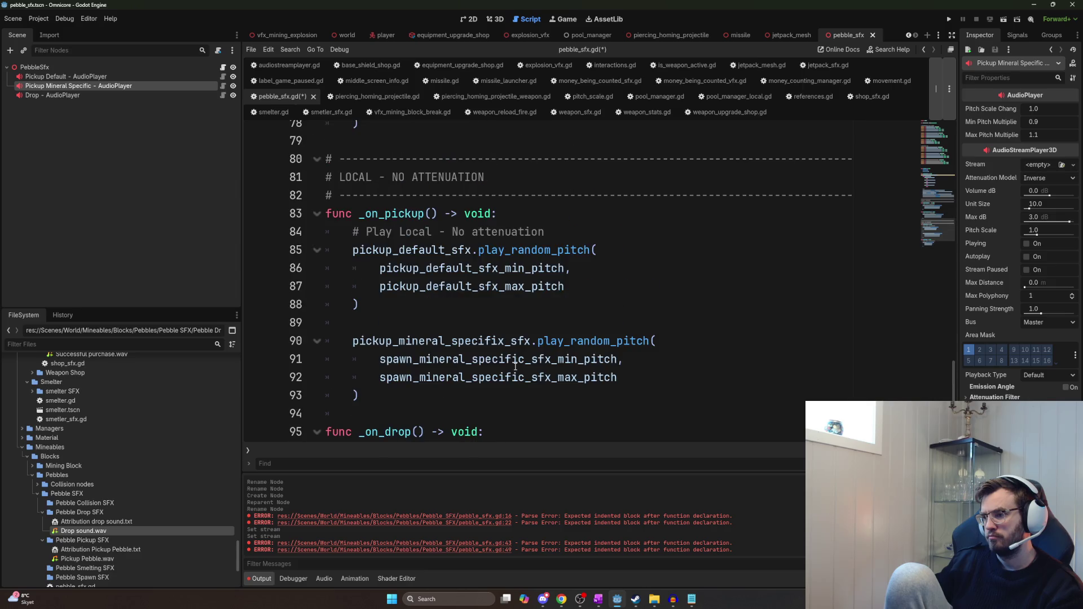
{"action": "scroll", "coordinate": [514, 367], "scroll_direction": "up", "scroll_amount": 4}
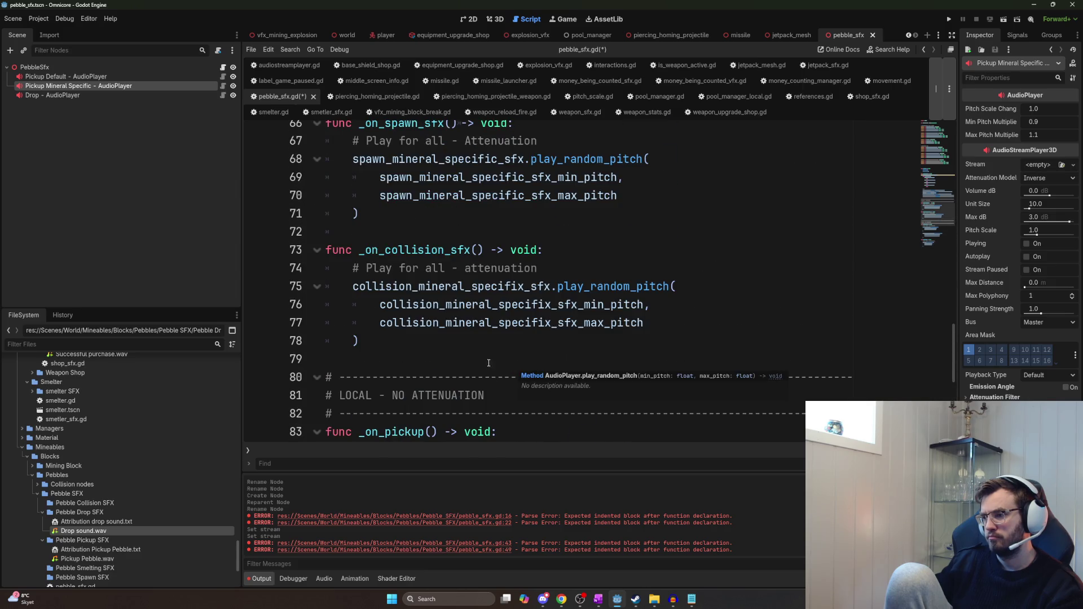
- Add func _on_smelting_sfx() -> void: calling smelting_mineral_specifix_sfx.play_random_pitch()
{"action": "left_click", "coordinate": [434, 343]}
{"action": "key", "text": "Return"}
{"action": "key", "text": "Return"}
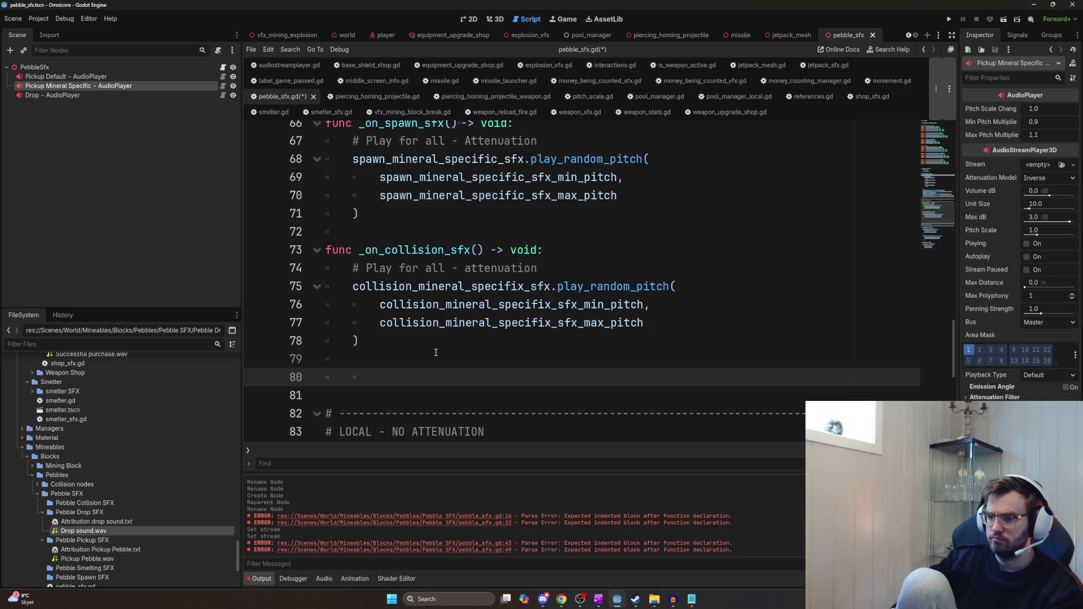
{"action": "type", "text": "func _"}
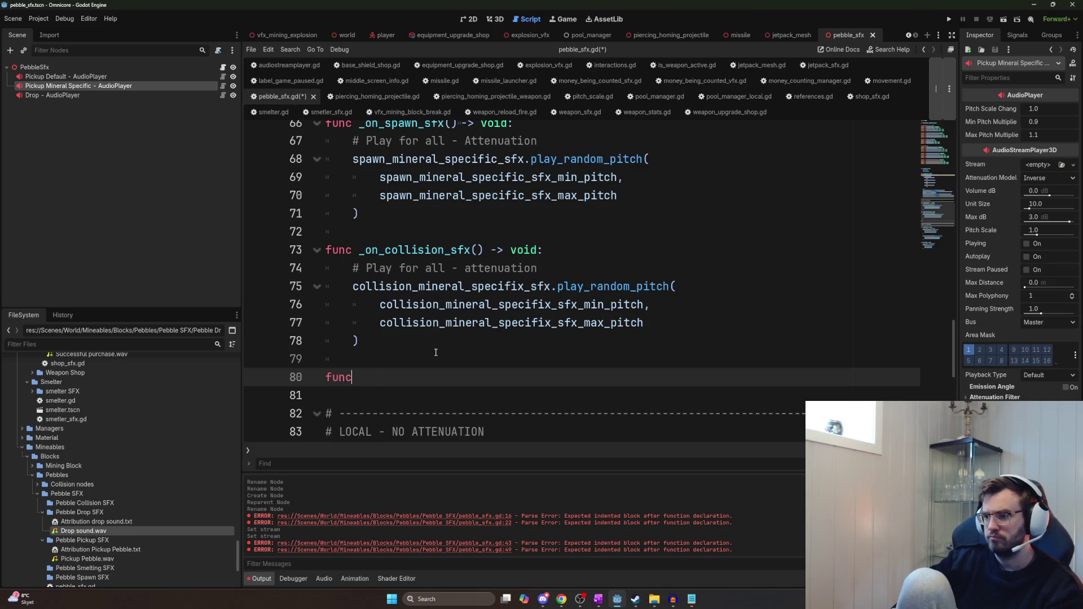
{"action": "type", "text": "on_sm"}
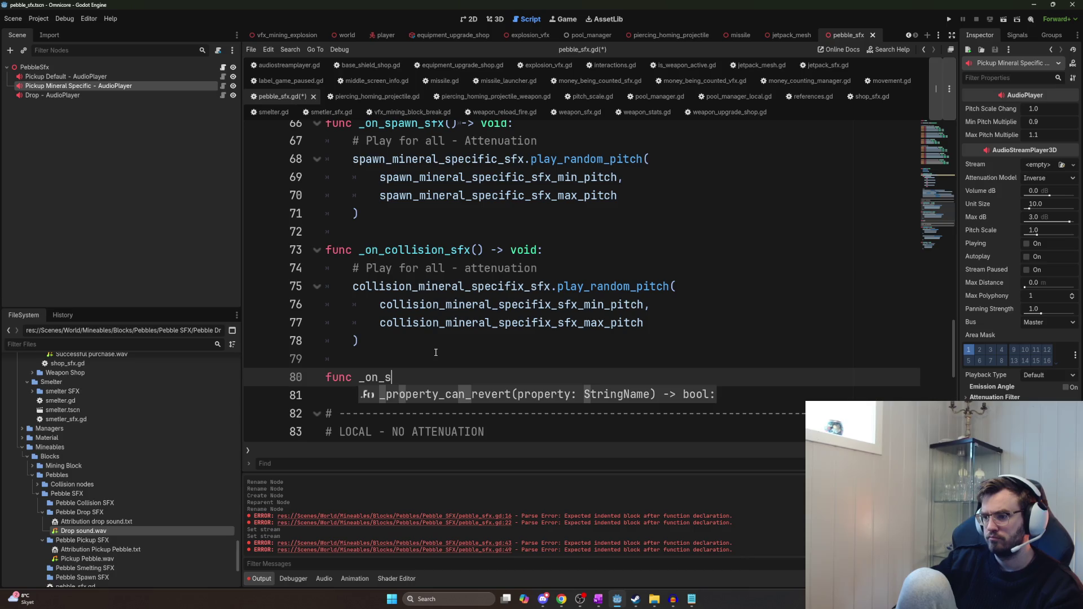
{"action": "type", "text": "elting_"}
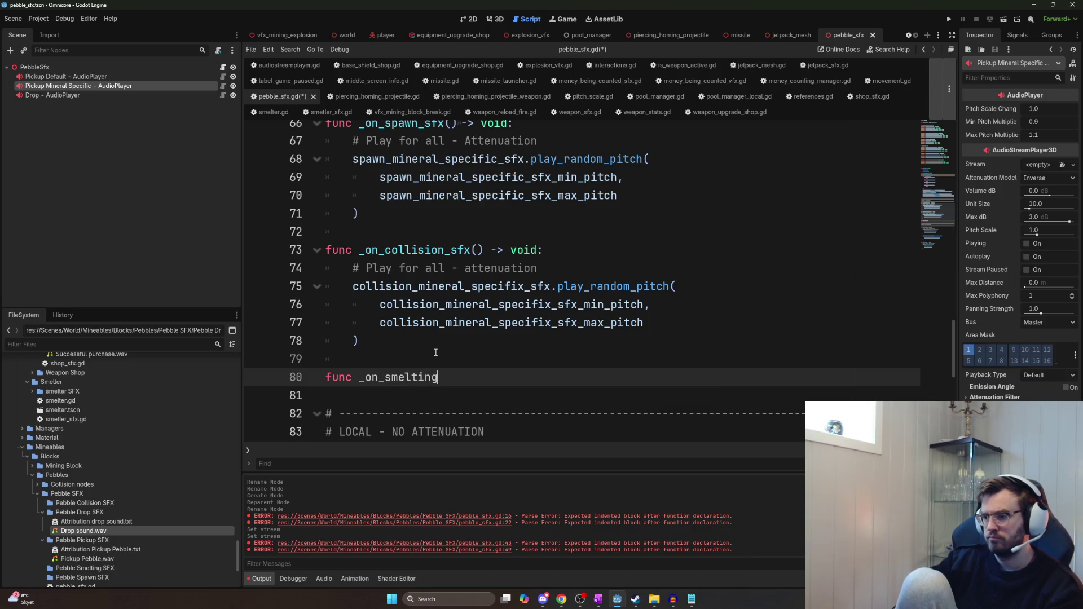
{"action": "type", "text": "sfx() -> "}
{"action": "type", "text": "void:"}
{"action": "key", "text": "Return"}
{"action": "type", "text": "smelt"}
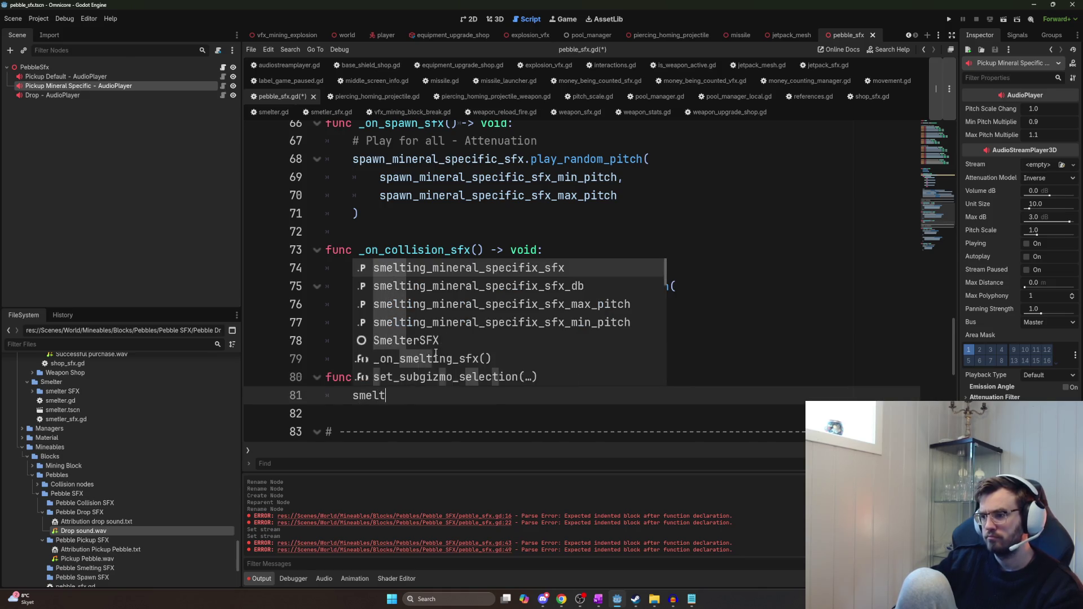
{"action": "type", "text": "ing"}
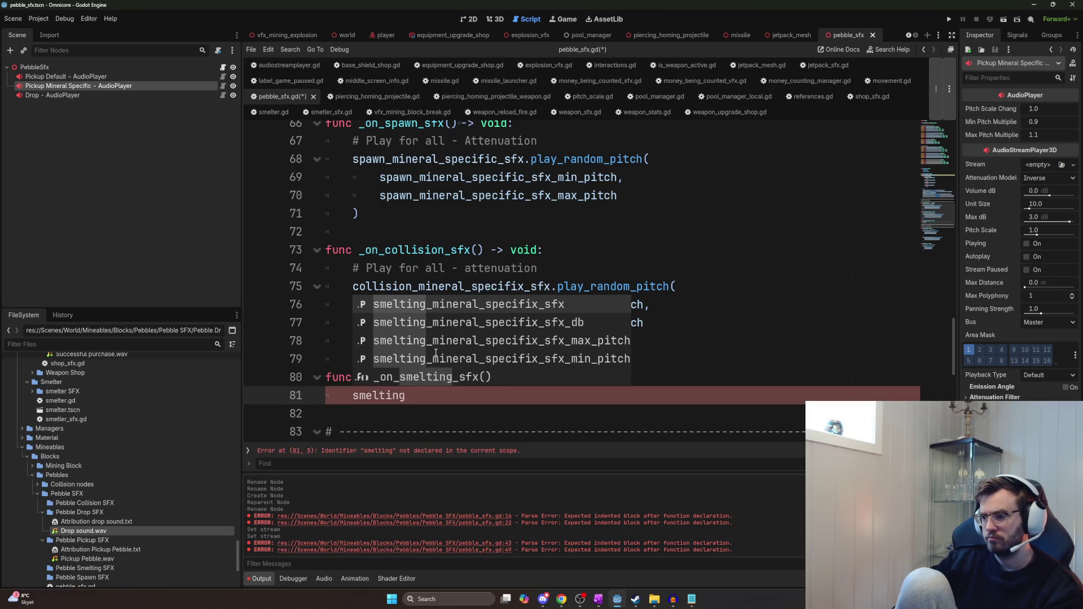
{"action": "key", "text": "Return"}
{"action": "type", "text": ".pla"}
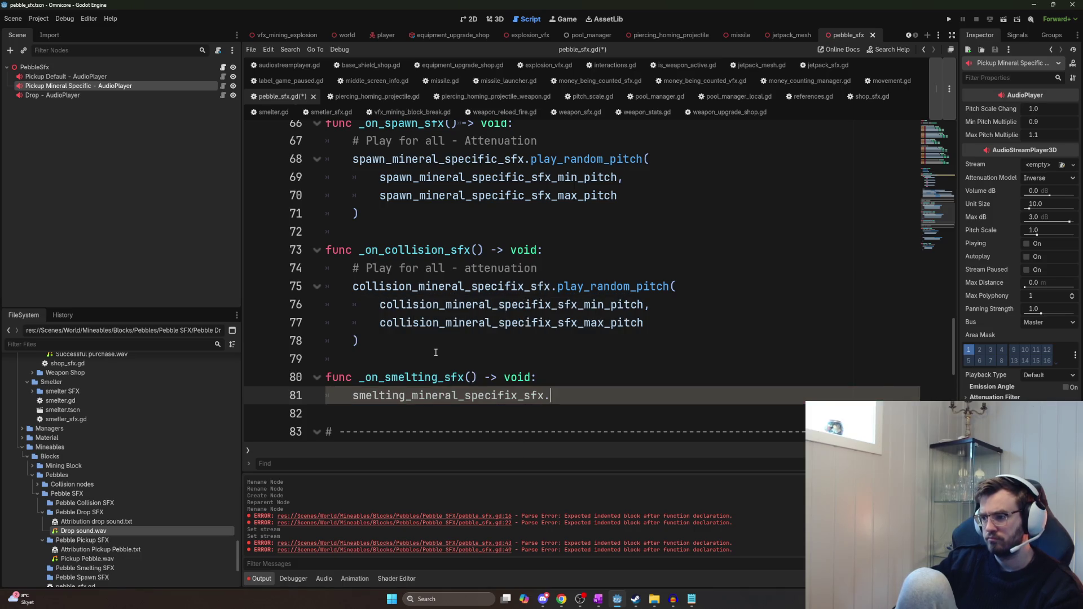
{"action": "type", "text": "y_random_pitch("}
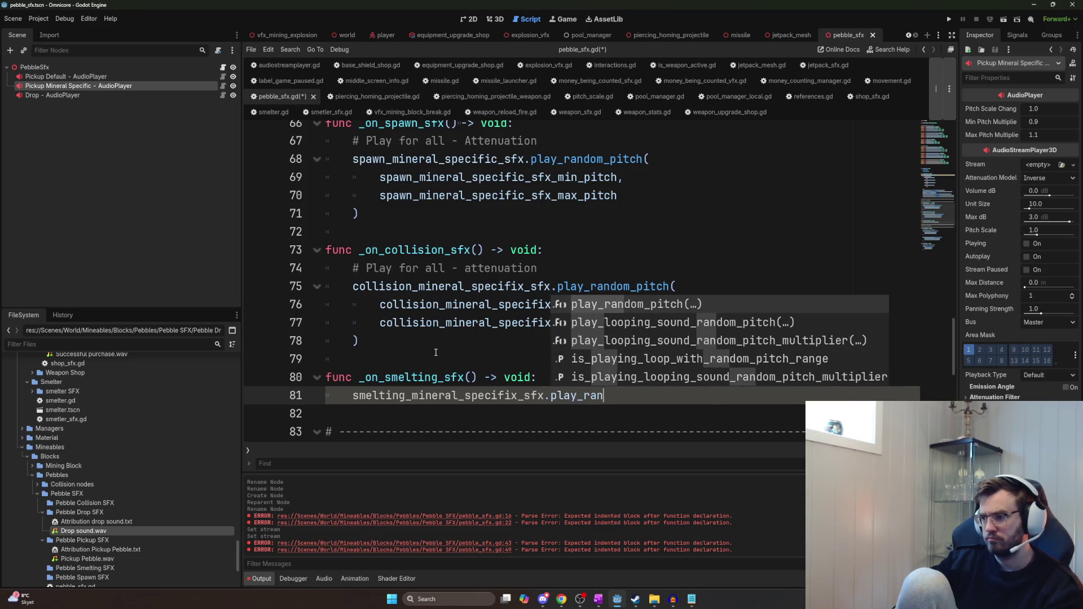
{"action": "key", "text": "Return"}
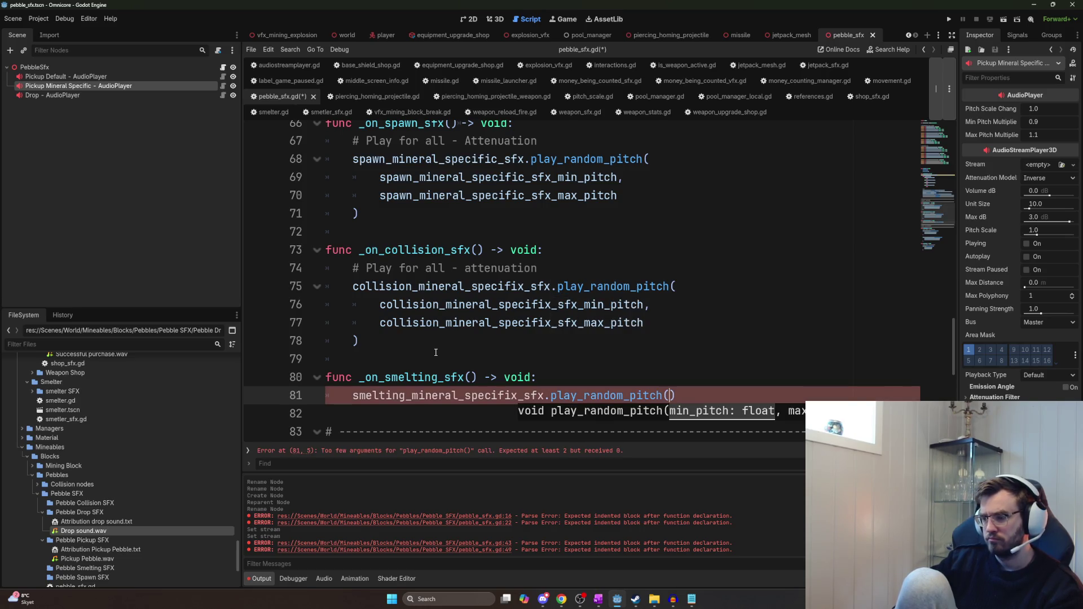
- Pass the smelting min pitch and max pitch variables as the call's arguments
{"action": "key", "text": "Return"}
{"action": "type", "text": "smelting"}
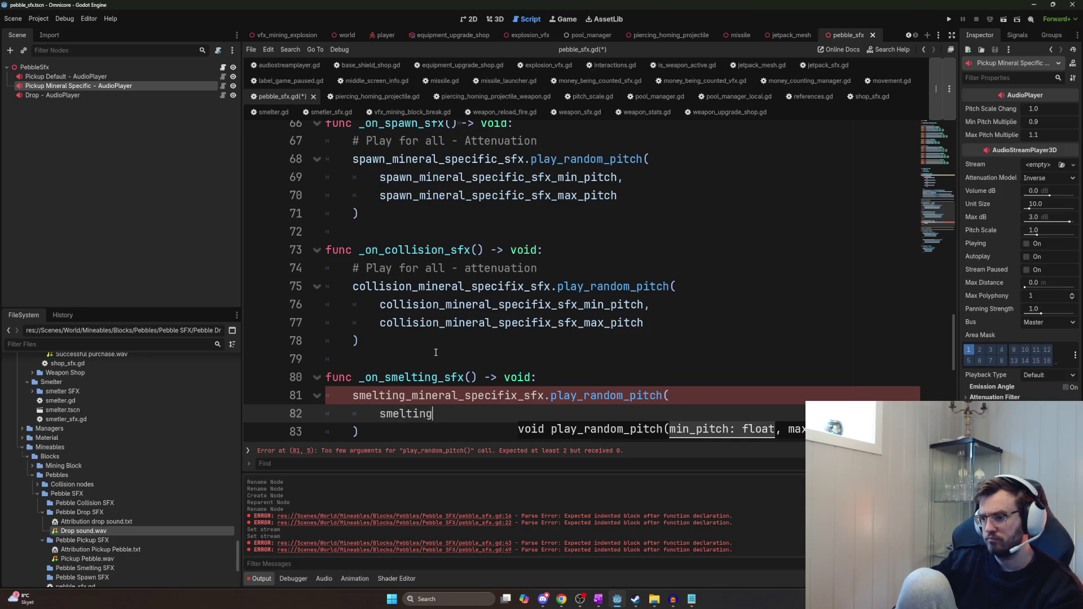
{"action": "type", "text": "max"}
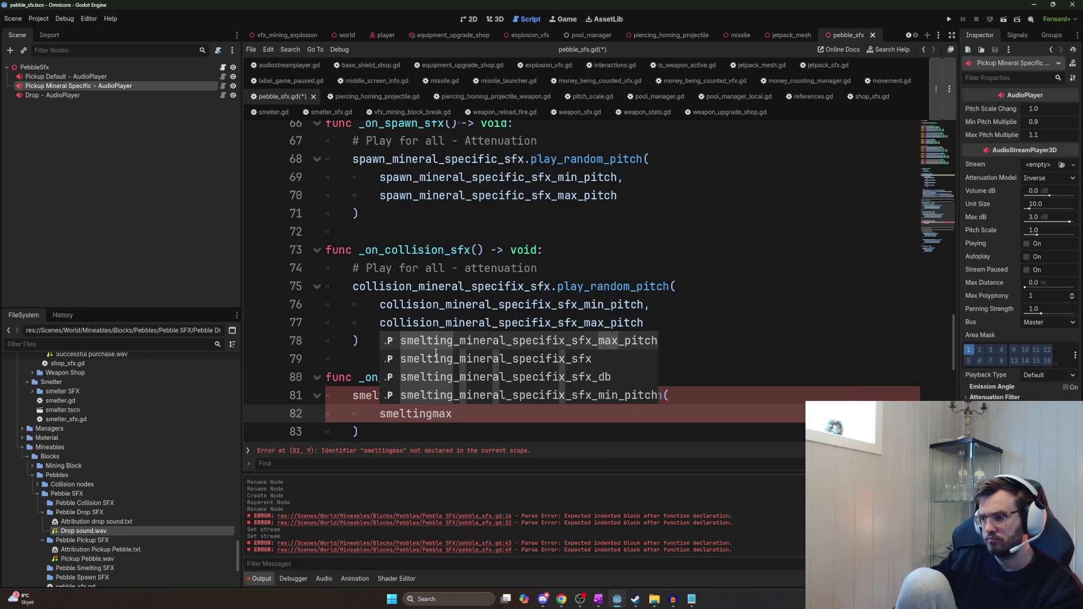
{"action": "key", "text": "BackSpace"}
{"action": "key", "text": "BackSpace"}
{"action": "key", "text": "BackSpace"}
{"action": "type", "text": "min"}
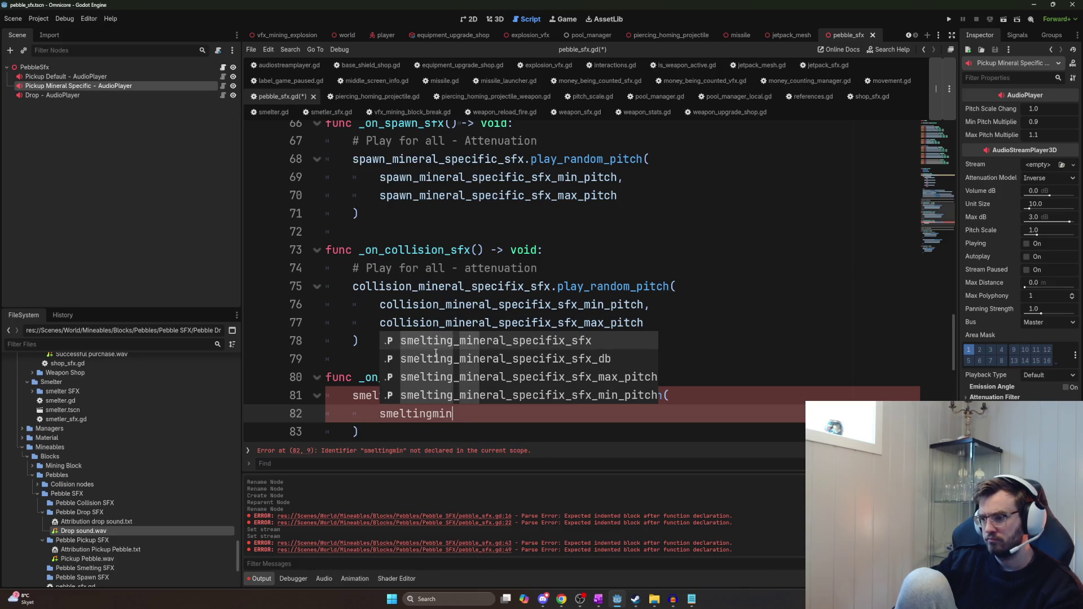
{"action": "key", "text": "Return"}
{"action": "type", "text": ","}
{"action": "key", "text": "Return"}
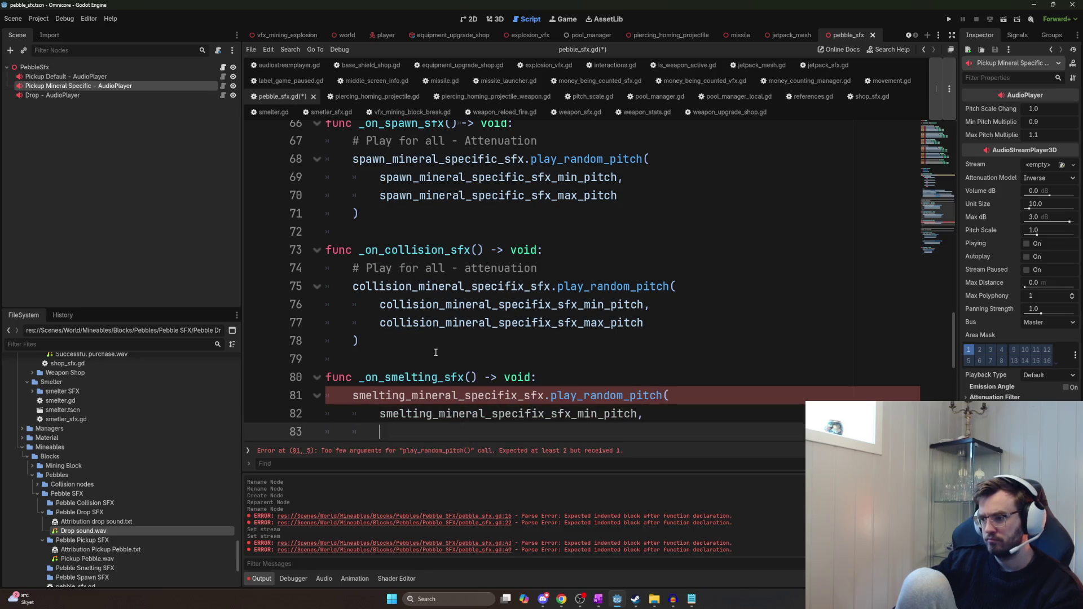
{"action": "type", "text": "meltingmax"}
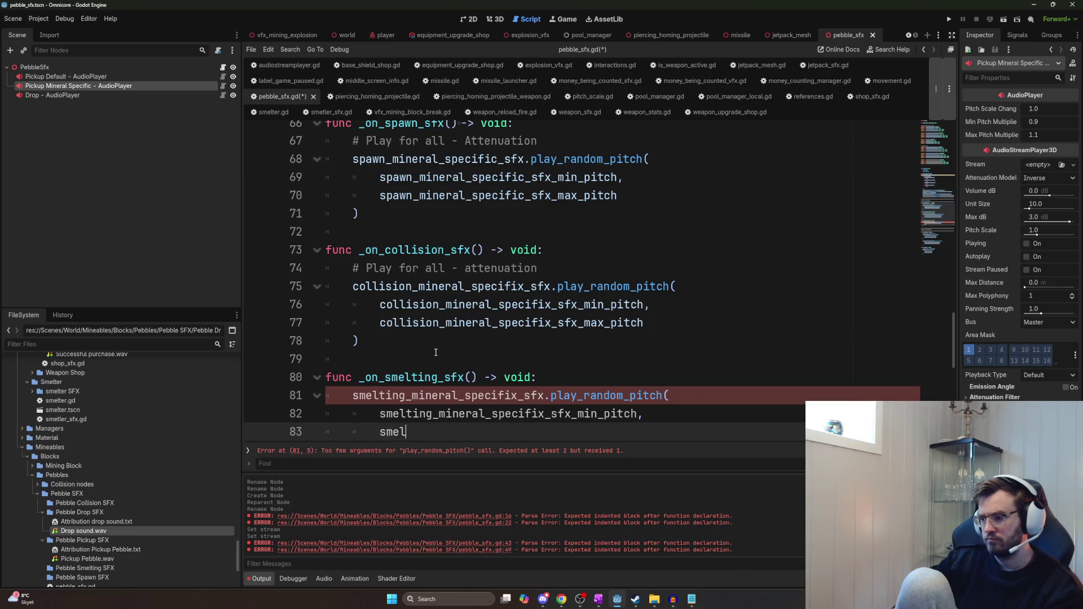
{"action": "key", "text": "Return"}
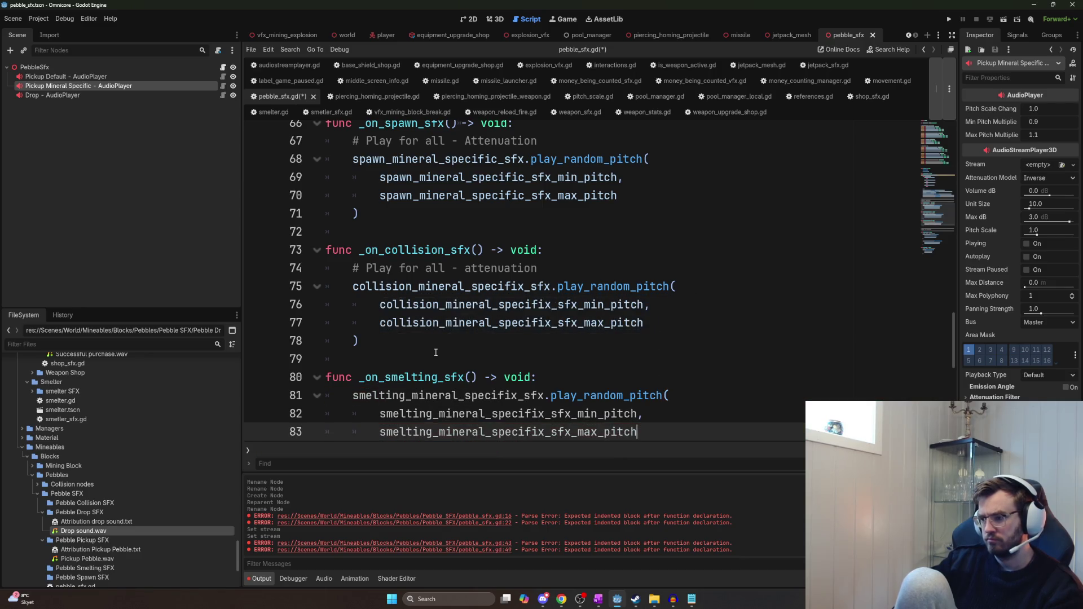
- Copy the '# Play for all - attenuation' comment into _on_smelting_sfx and save pebble_sfx.gd
{"action": "scroll", "coordinate": [455, 366], "scroll_direction": "down", "scroll_amount": 1}
{"action": "scroll", "coordinate": [455, 366], "scroll_direction": "down", "scroll_amount": 1}
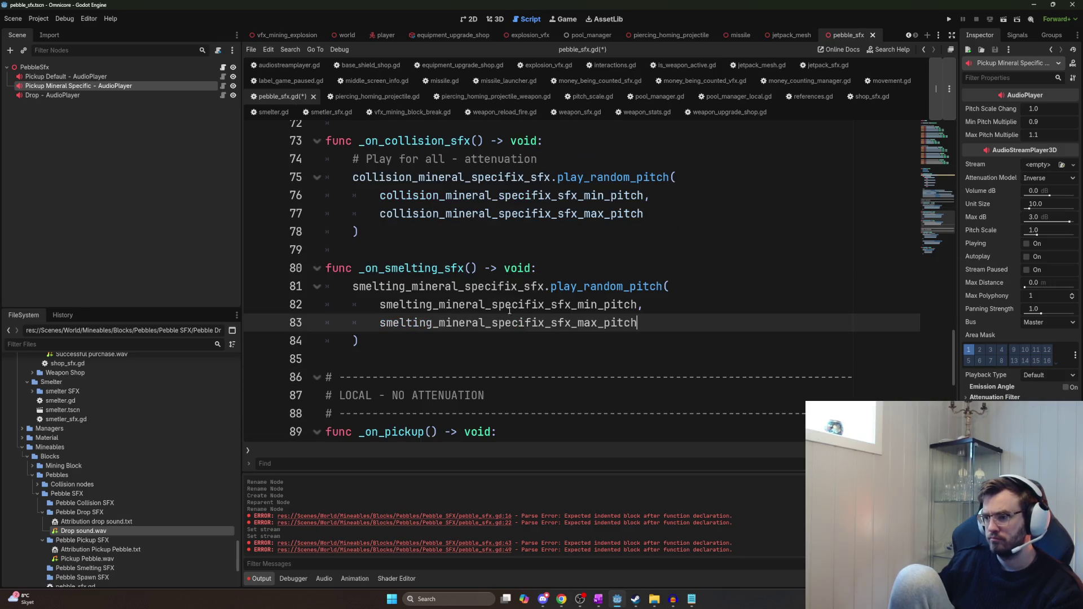
{"action": "left_click", "coordinate": [558, 266]}
{"action": "left_click", "coordinate": [553, 157]}
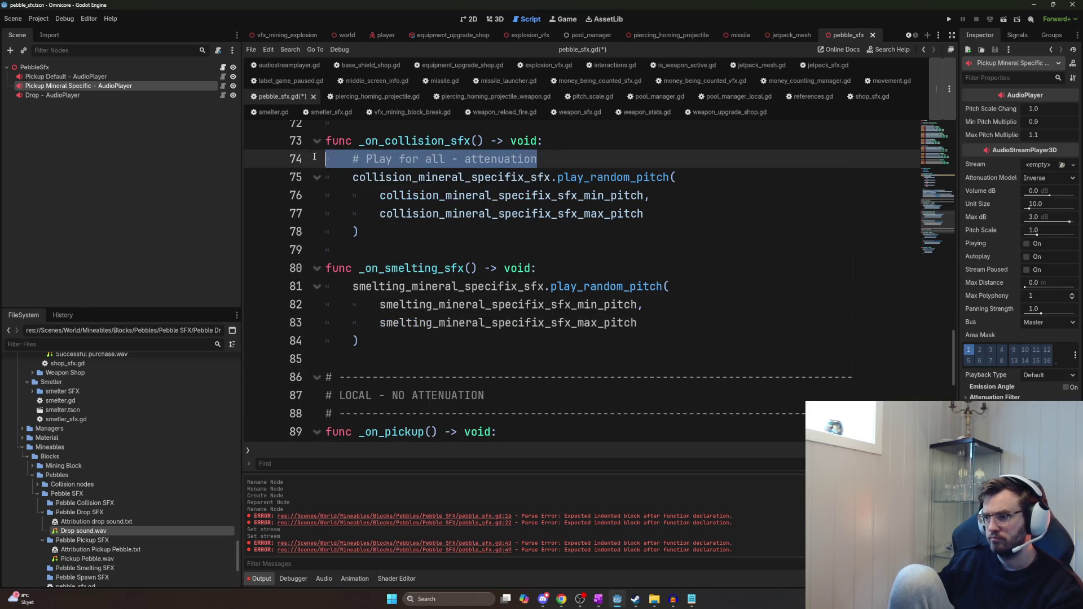
{"action": "left_click", "coordinate": [555, 265]}
{"action": "key", "text": "Return"}
{"action": "type", "text": "# Play for all - attenuation"}
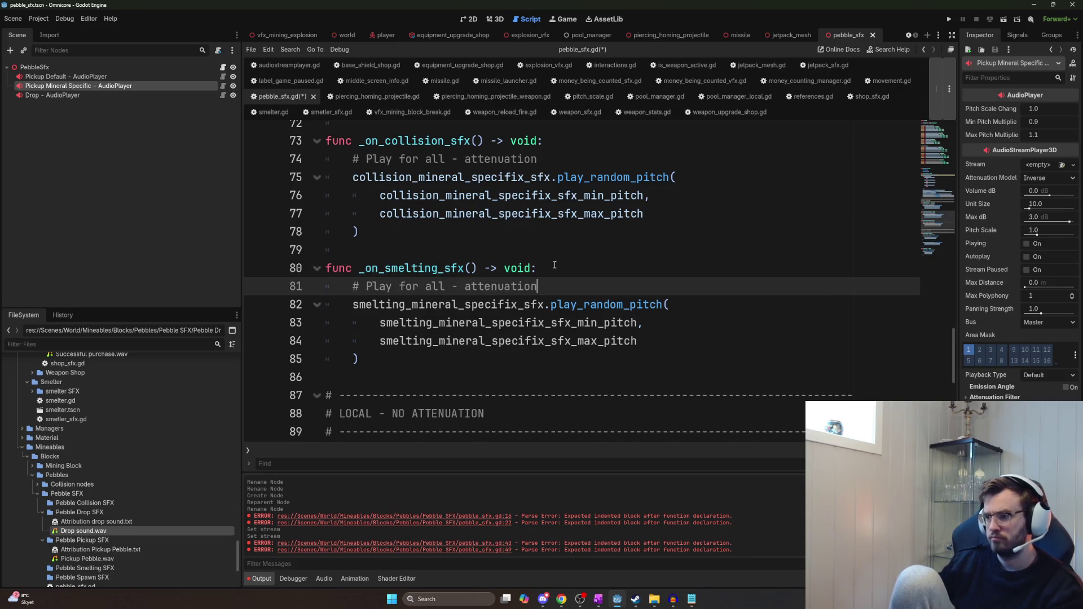
{"action": "scroll", "coordinate": [621, 311], "scroll_direction": "up", "scroll_amount": 4}
{"action": "scroll", "coordinate": [664, 345], "scroll_direction": "down", "scroll_amount": 4}
{"action": "scroll", "coordinate": [665, 355], "scroll_direction": "down", "scroll_amount": 1}
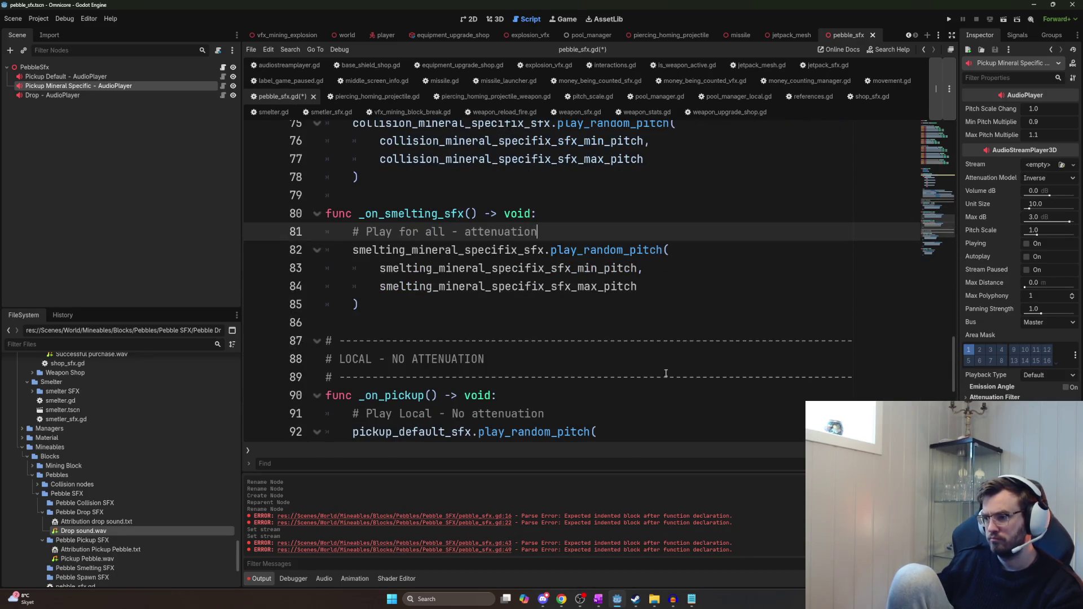
{"action": "key", "text": "ctrl+s"}
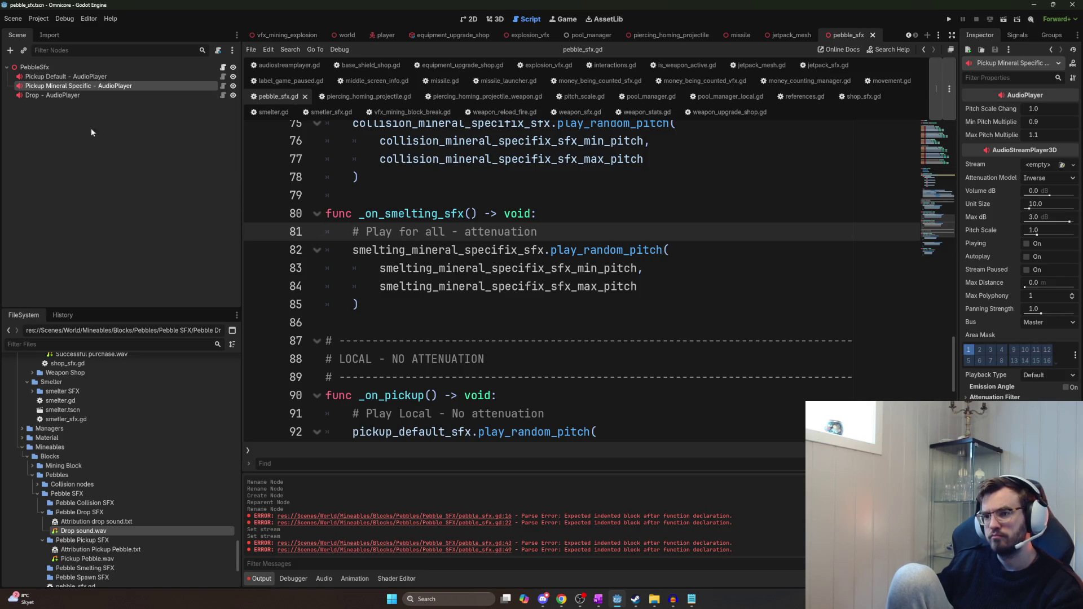
{"action": "left_click", "coordinate": [34, 67]}
- Add a 'Smelting - AudioPlayer' child to PebbleSfx and move it to the top
{"action": "key", "text": "ctrl+a"}
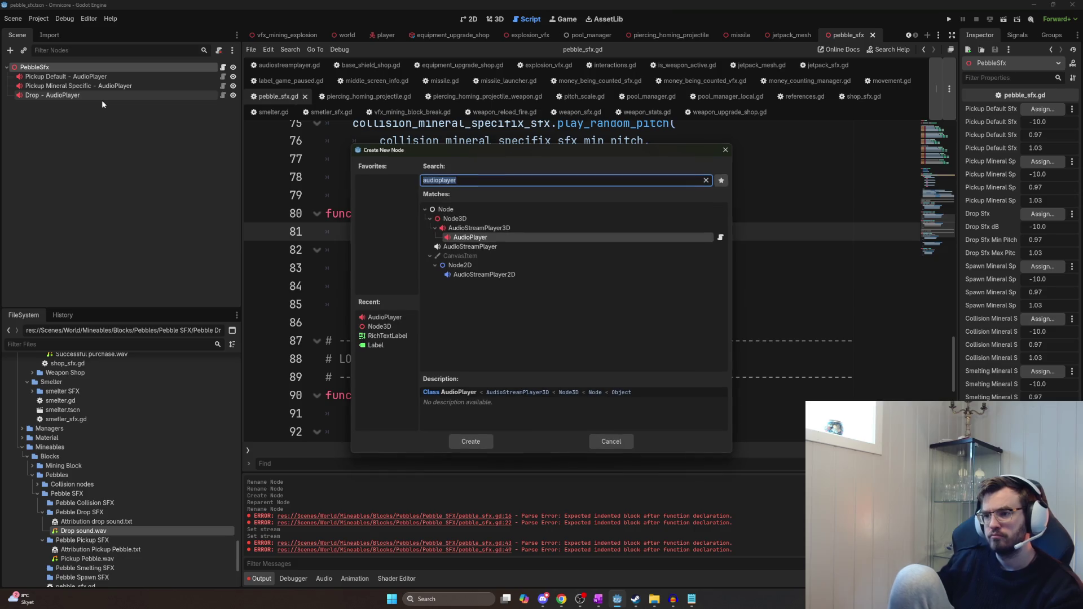
{"action": "key", "text": "Return"}
{"action": "key", "text": "F2"}
{"action": "type", "text": "S"}
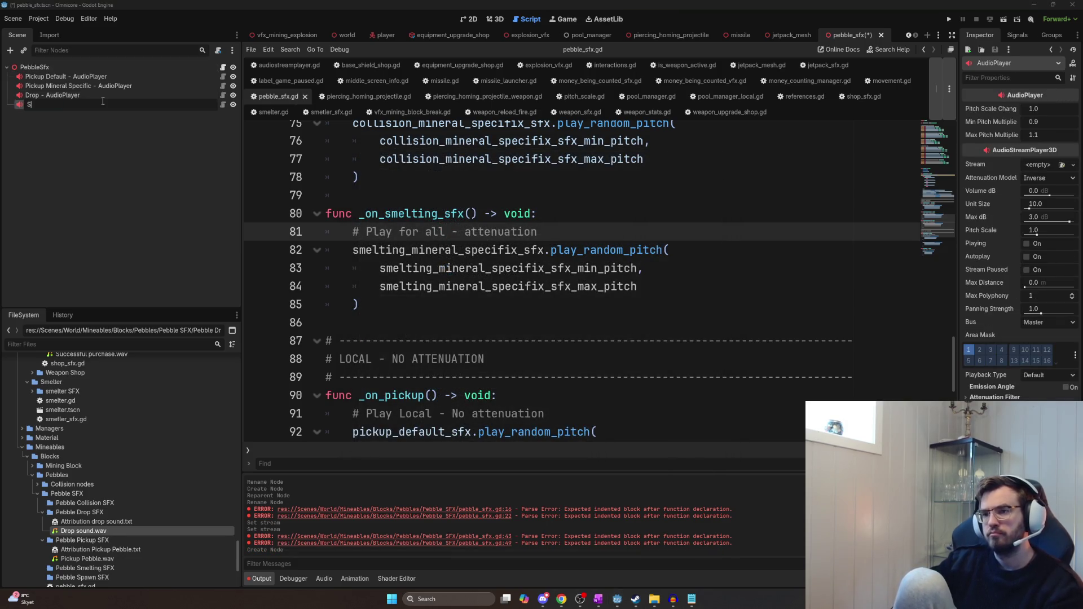
{"action": "type", "text": "Player"}
{"action": "key", "text": "Return"}
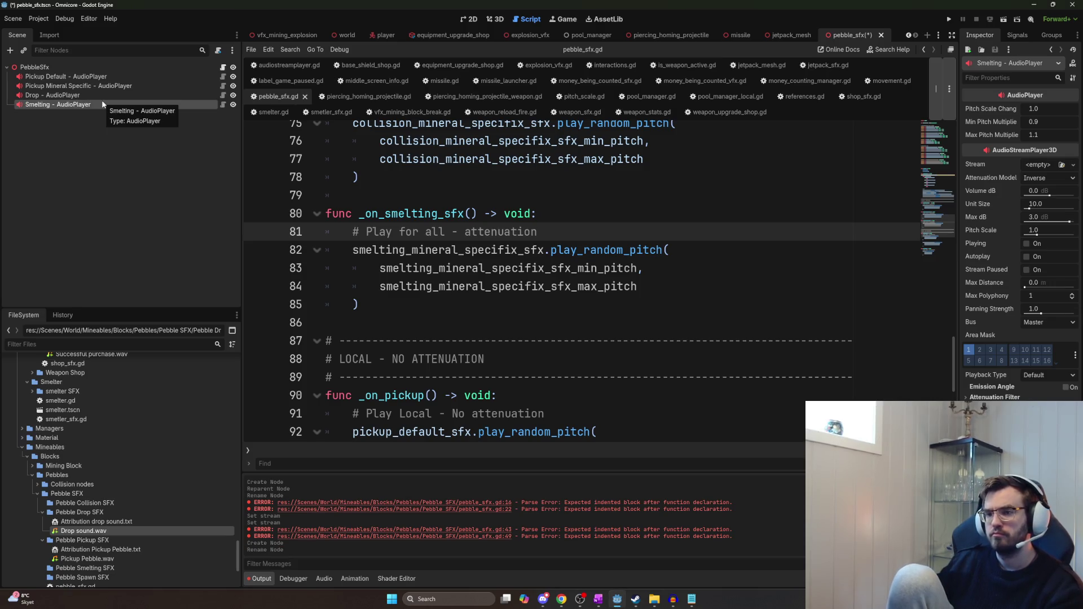
{"action": "scroll", "coordinate": [438, 250], "scroll_direction": "up", "scroll_amount": 2}
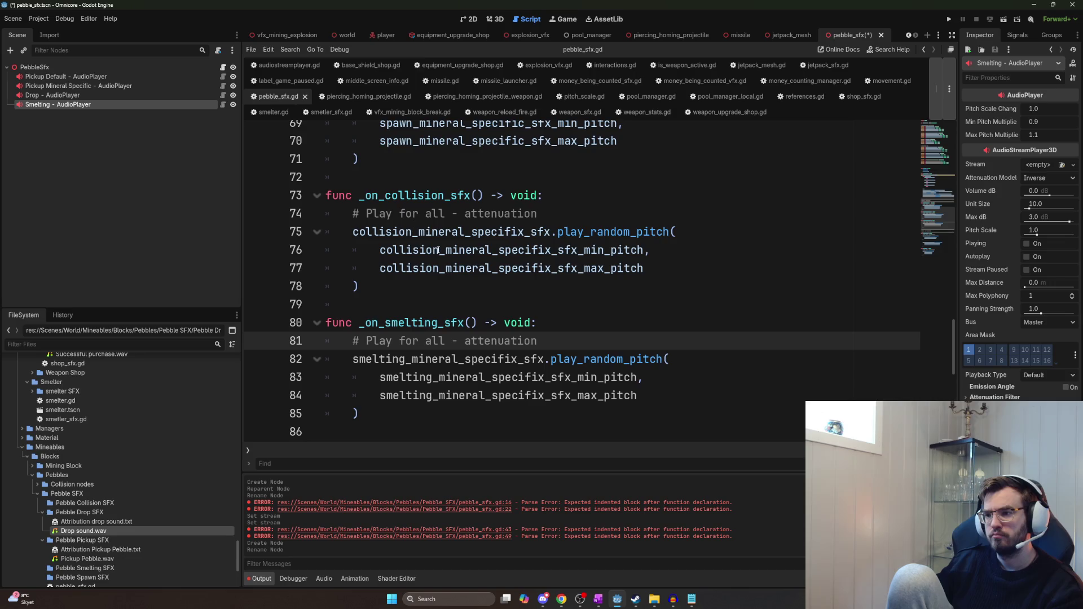
{"action": "scroll", "coordinate": [439, 186], "scroll_direction": "up", "scroll_amount": 1}
{"action": "left_click_drag", "start_coordinate": [61, 105], "coordinate": [67, 85]}
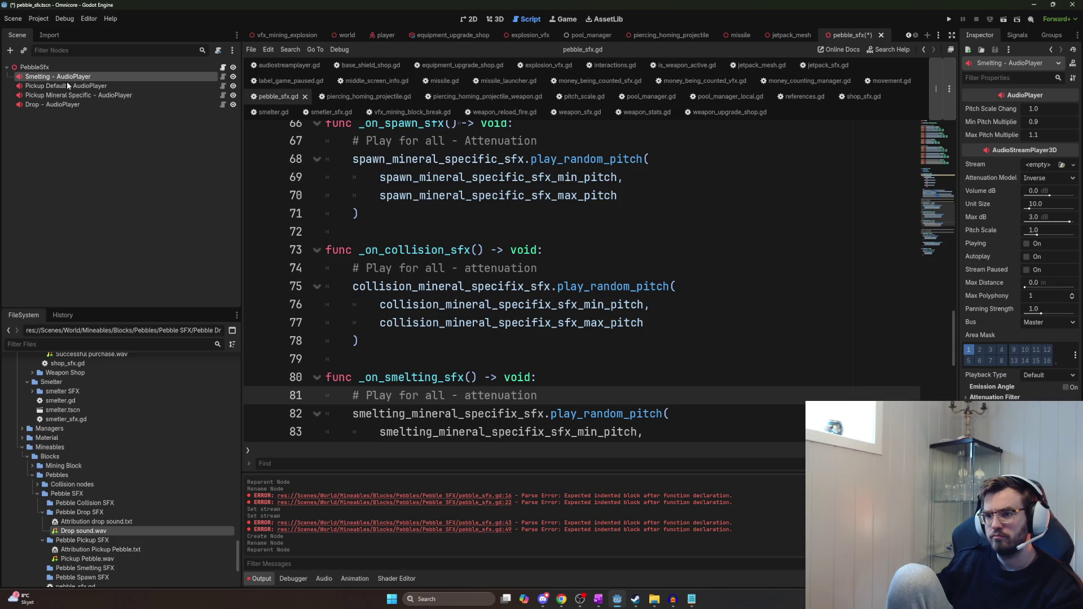
- Add two more AudioPlayer nodes and rename one 'Collision - AudioPlayer'
{"action": "left_click", "coordinate": [65, 68]}
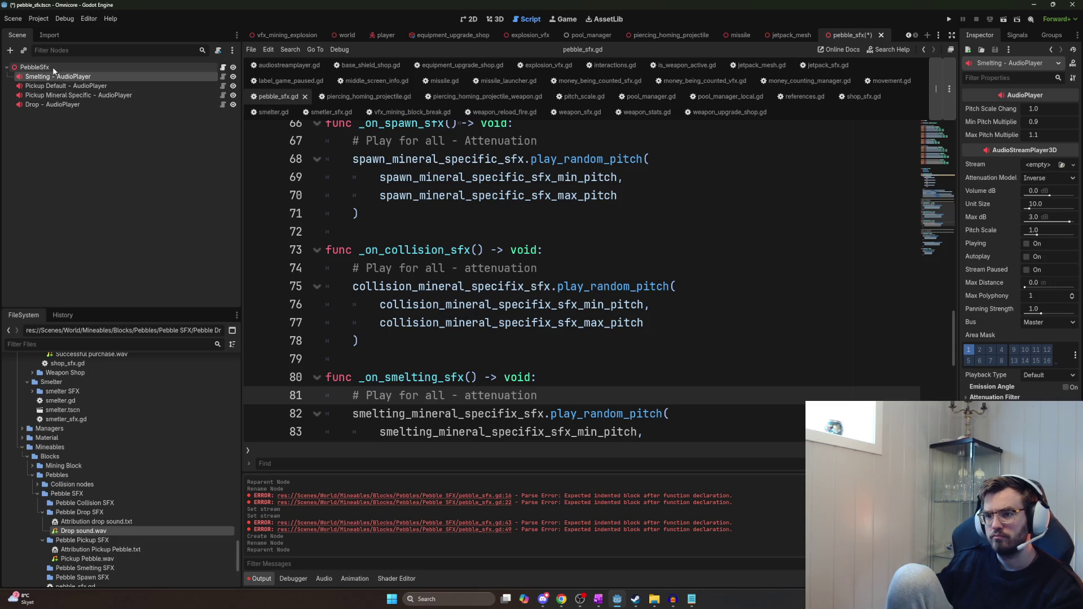
{"action": "key", "text": "ctrl+a"}
{"action": "key", "text": "Return"}
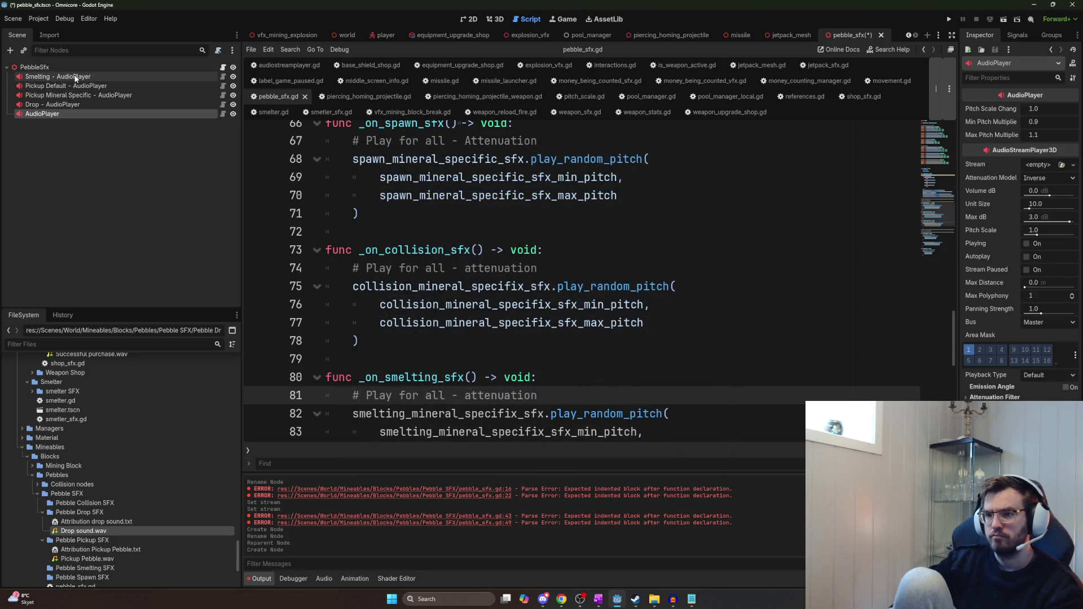
{"action": "key", "text": "ctrl+c"}
{"action": "key", "text": "ctrl+v"}
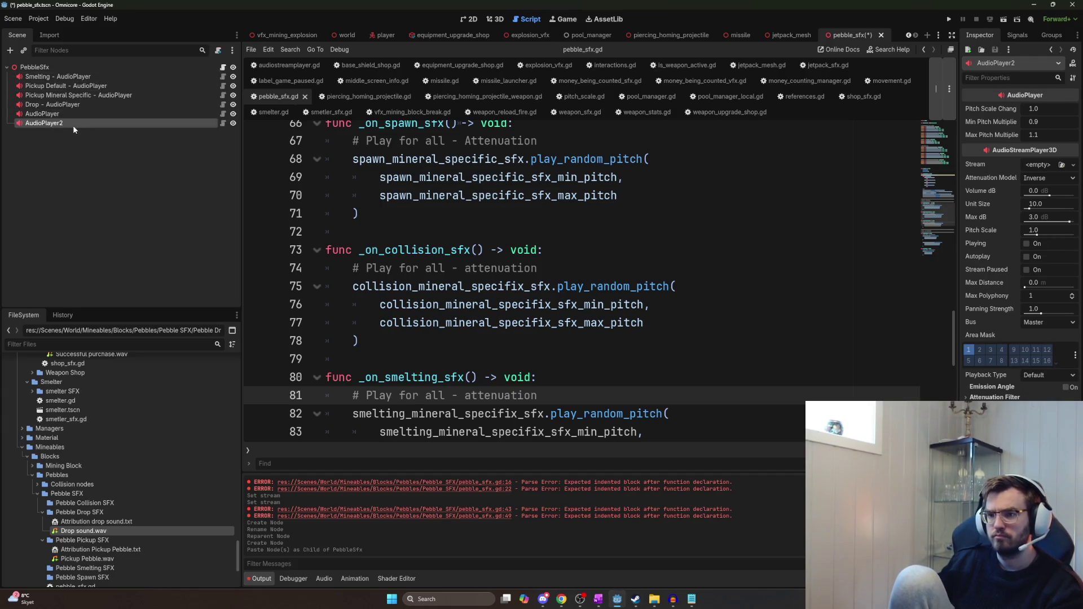
{"action": "double_click", "coordinate": [79, 126]}
{"action": "key", "text": "BackSpace"}
{"action": "key", "text": "Home"}
{"action": "type", "text": "Collision -"}
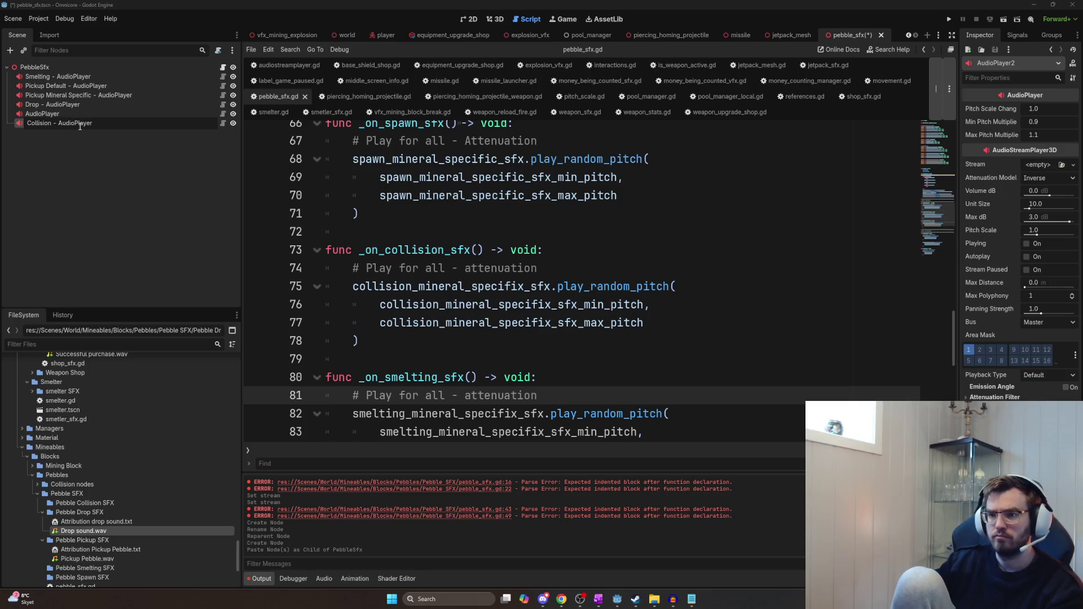
{"action": "key", "text": "Return"}
- Rename the other 'Spawn - AudioPlayer' and move Spawn and Collision above Smelting
{"action": "double_click", "coordinate": [77, 115]}
{"action": "key", "text": "Home"}
{"action": "type", "text": "Spawn -"}
{"action": "key", "text": "Return"}
{"action": "left_click", "coordinate": [56, 124], "text": "shift"}
{"action": "left_click_drag", "start_coordinate": [55, 124], "coordinate": [59, 77]}
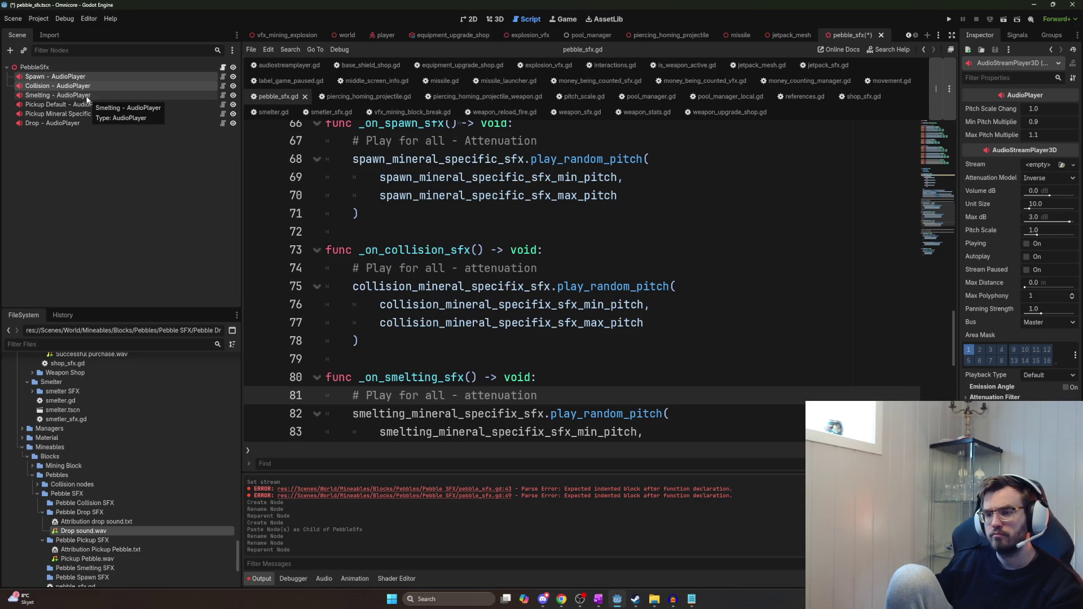
{"action": "left_click", "coordinate": [82, 68]}
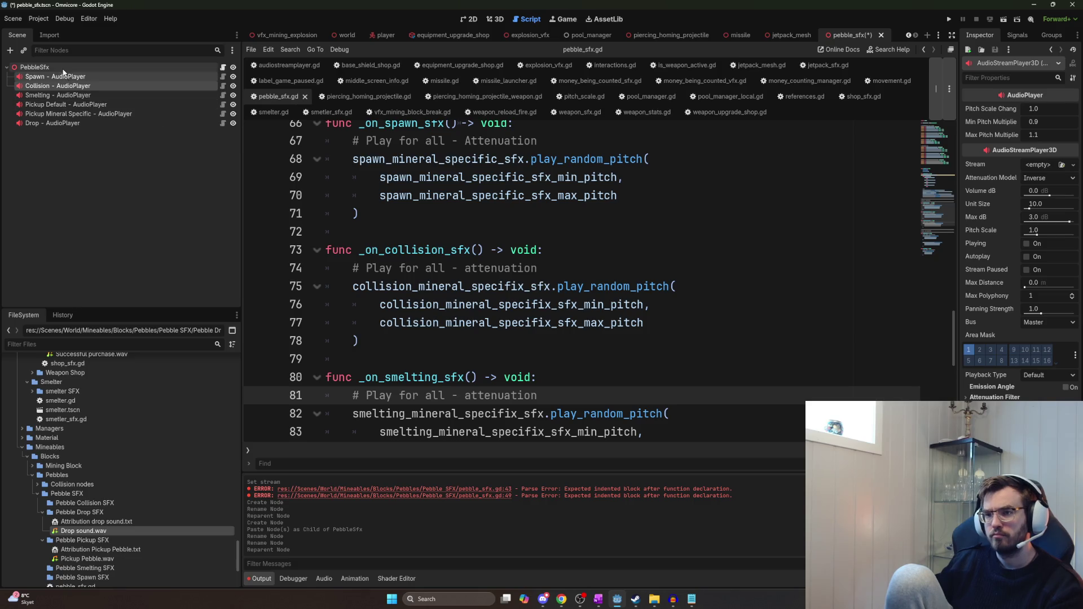
- Add a Node3D named Attenuation and nest the Spawn, Collision and Smelting players under it
{"action": "key", "text": "ctrl+a"}
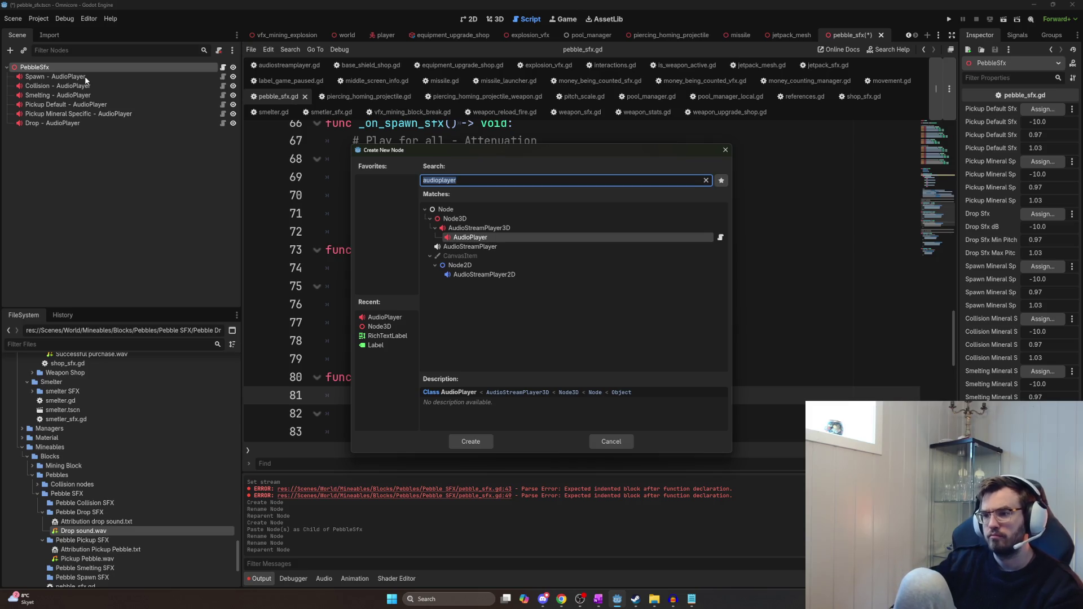
{"action": "type", "text": "node3d"}
{"action": "key", "text": "Return"}
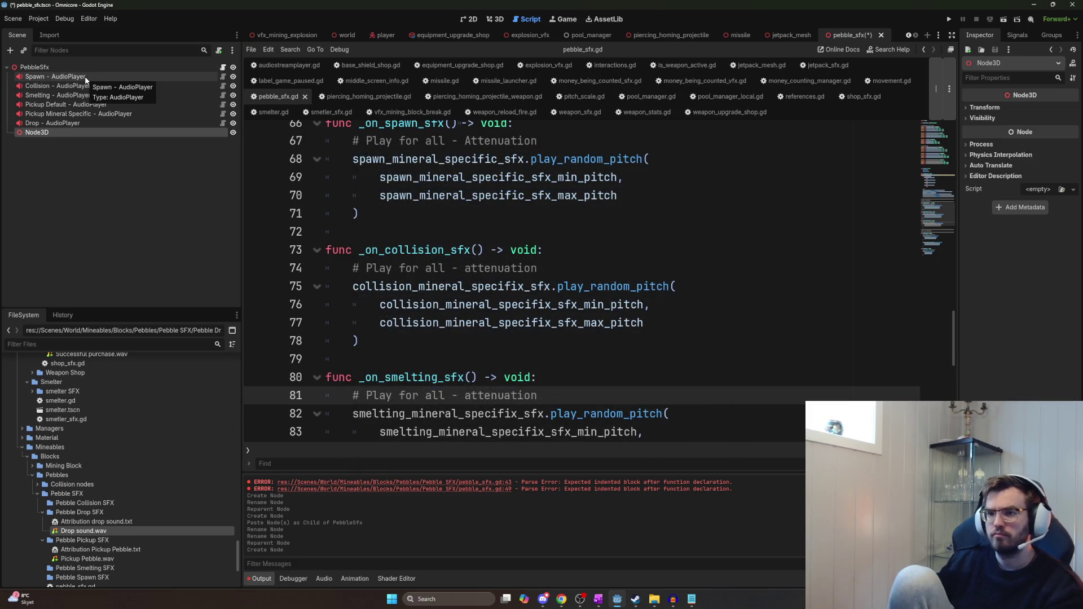
{"action": "key", "text": "F2"}
{"action": "type", "text": "A"}
{"action": "type", "text": "ttenuation -"}
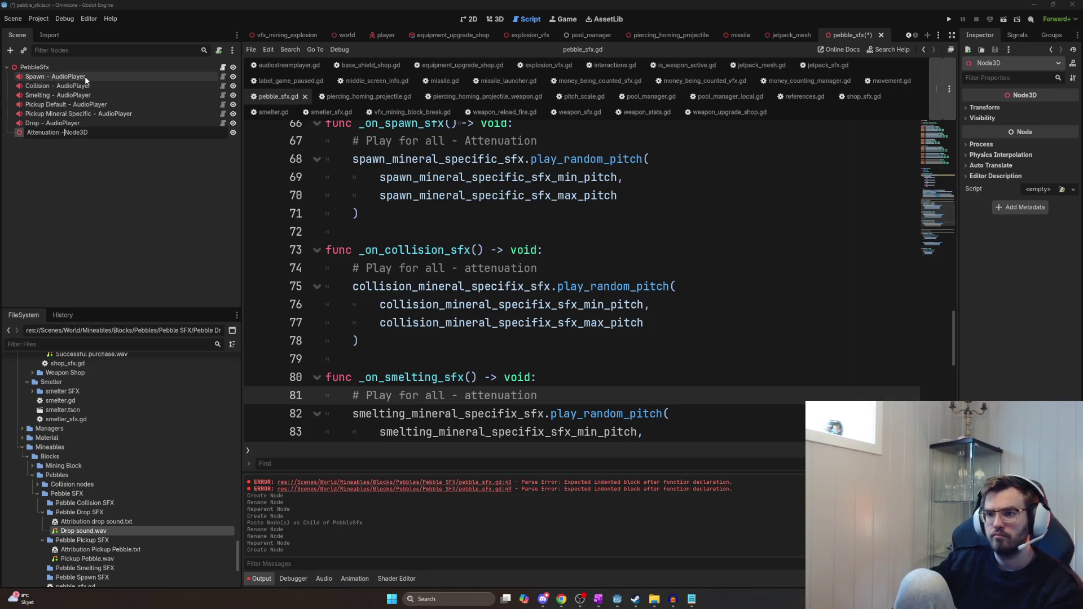
{"action": "key", "text": "Return"}
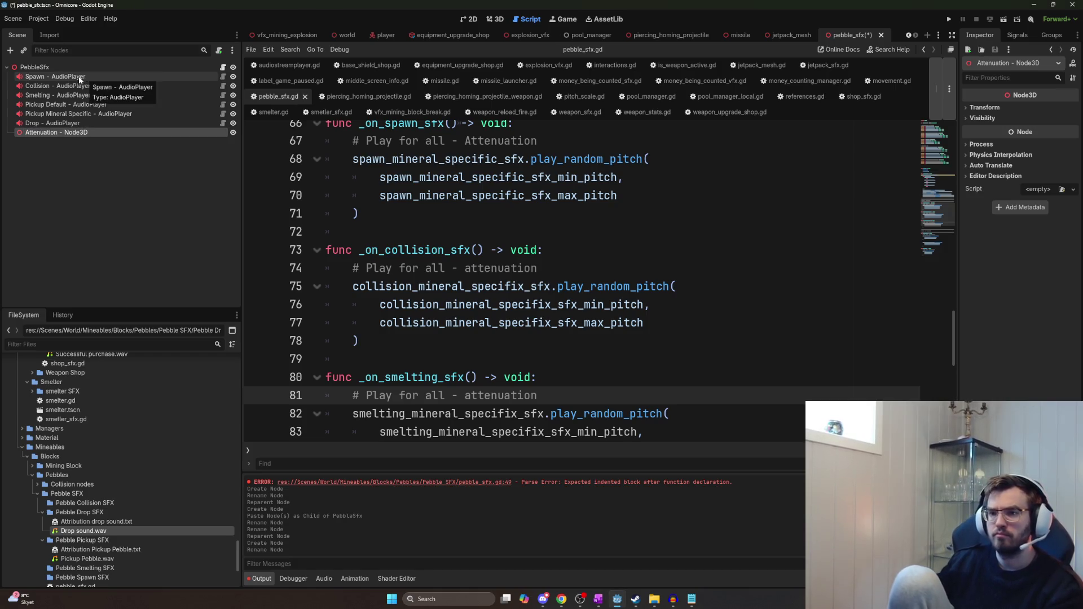
{"action": "left_click_drag", "start_coordinate": [56, 132], "coordinate": [43, 77]}
{"action": "left_click", "coordinate": [44, 86]}
{"action": "left_click", "coordinate": [44, 105], "text": "shift"}
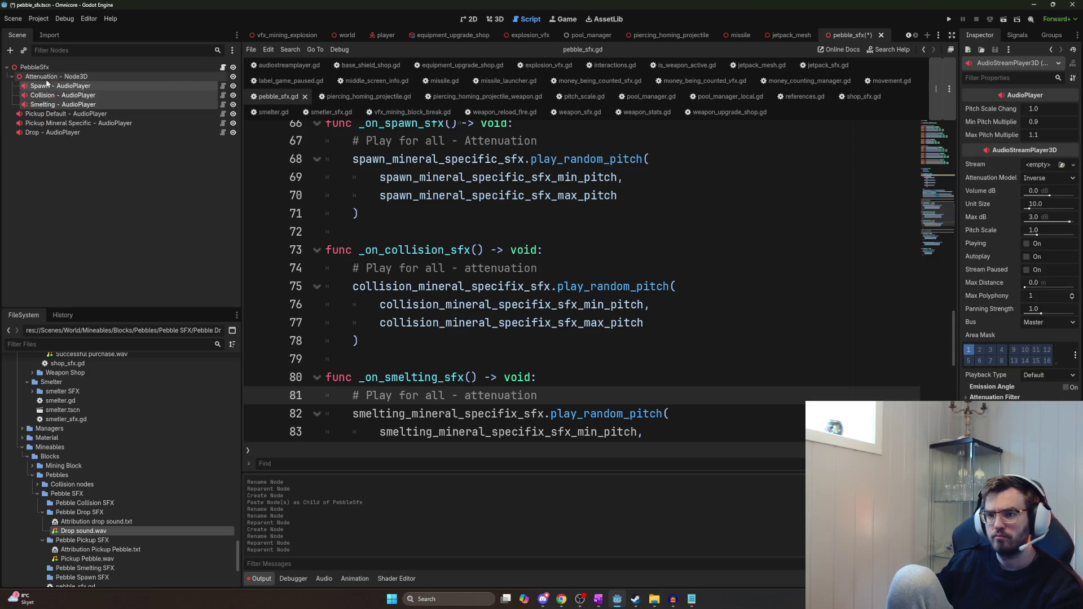
- Add a second Node3D child to PebbleSfx, naming it 'Local No Attenuation'
{"action": "left_click", "coordinate": [35, 67]}
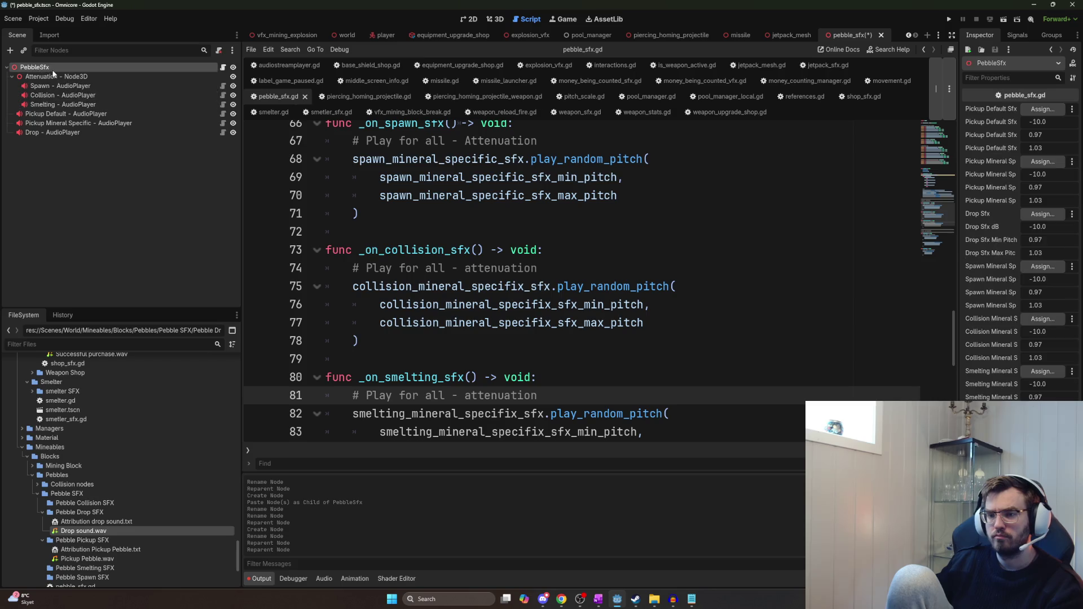
{"action": "key", "text": "ctrl+a"}
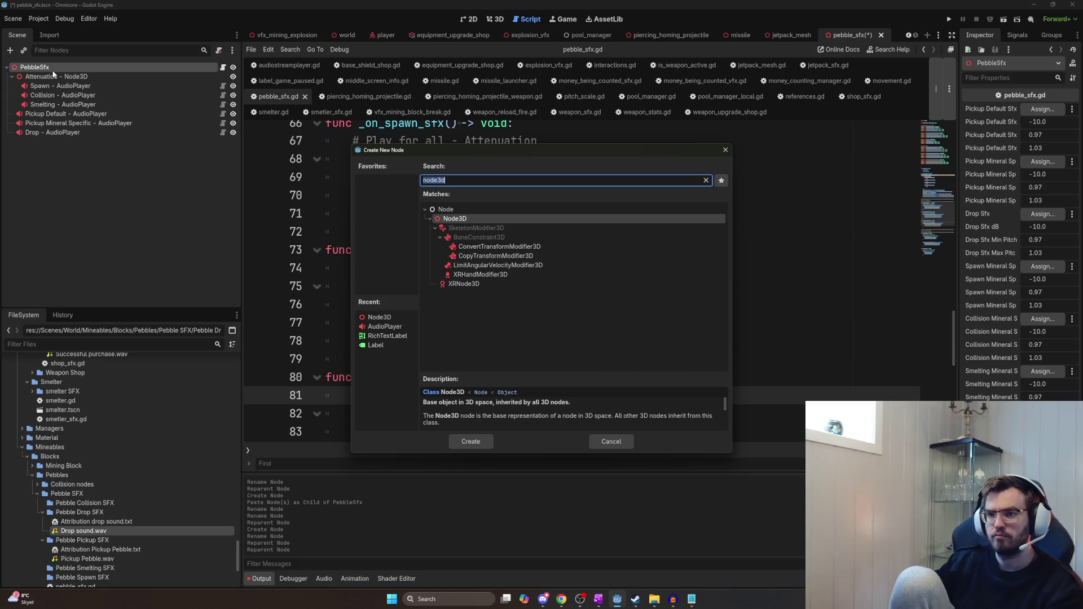
{"action": "key", "text": "Return"}
{"action": "key", "text": "F2"}
{"action": "key", "text": "Home"}
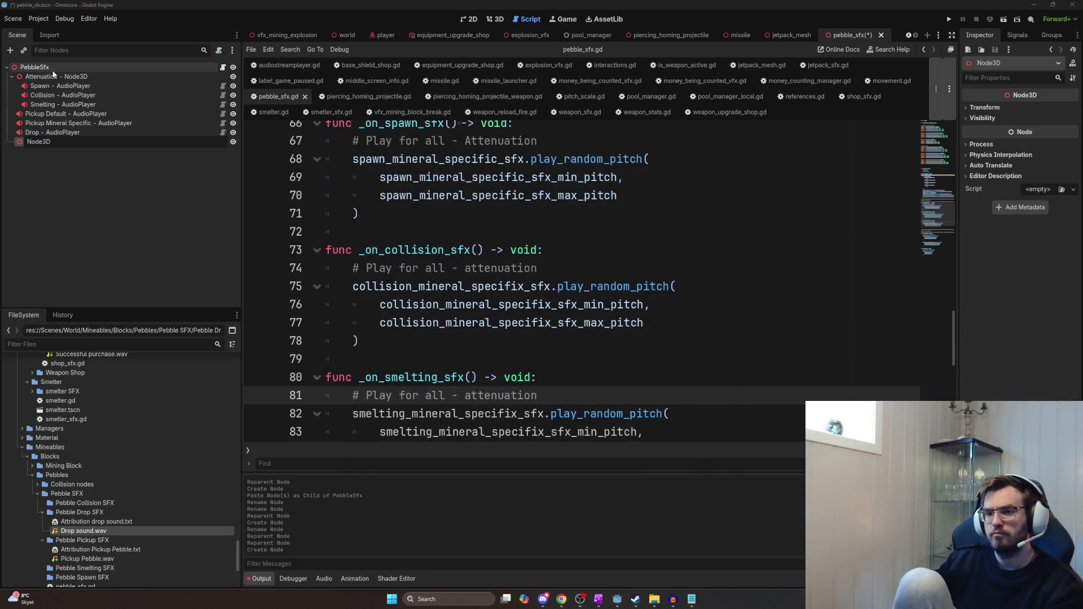
{"action": "type", "text": "Local "}
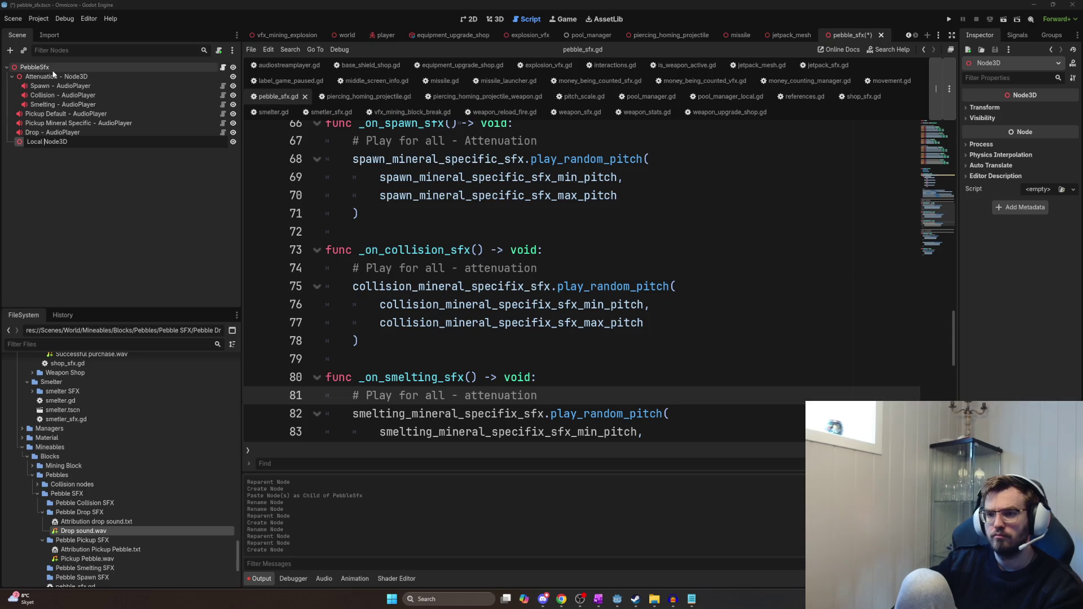
{"action": "type", "text": "No Attenuation"}
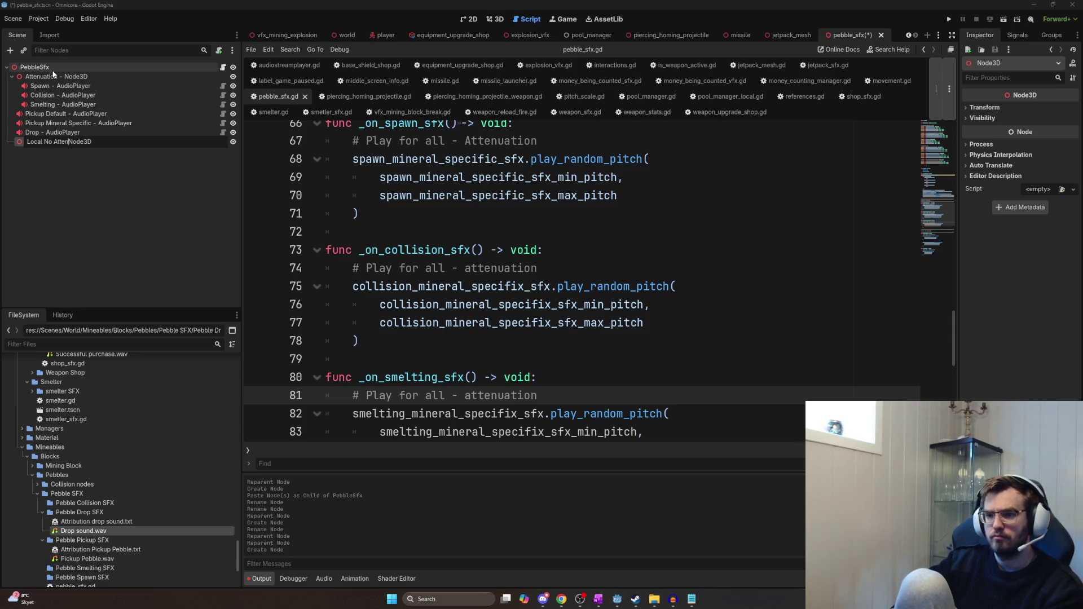
{"action": "type", "text": " -"}
{"action": "key", "text": "Return"}
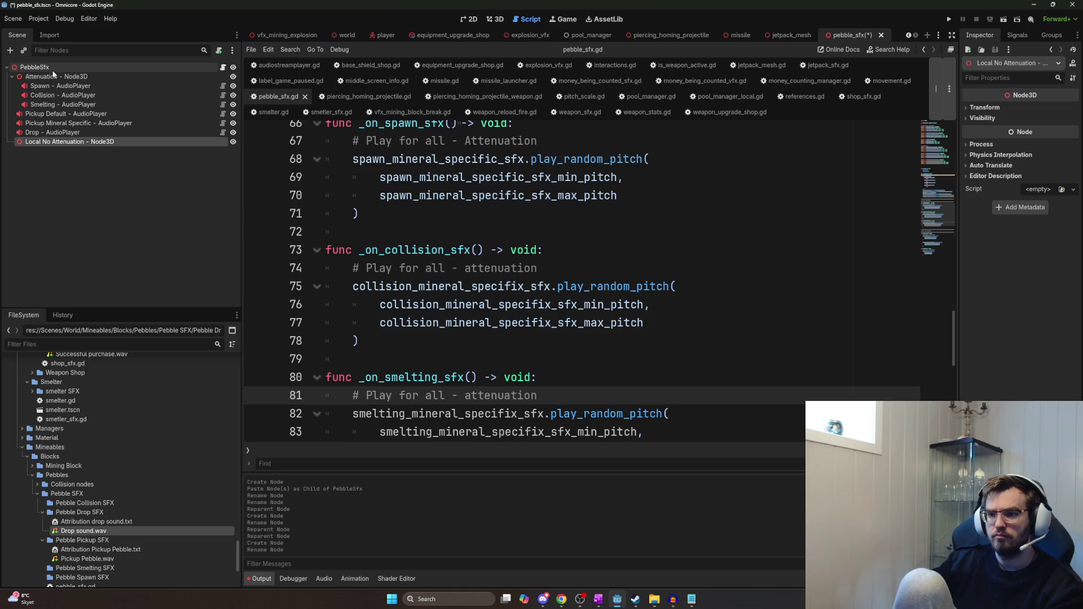
- Rename the Attenuation node to 'Attenuation Global'
{"action": "left_click", "coordinate": [68, 78]}
{"action": "key", "text": "F2"}
{"action": "key", "text": "Left"}
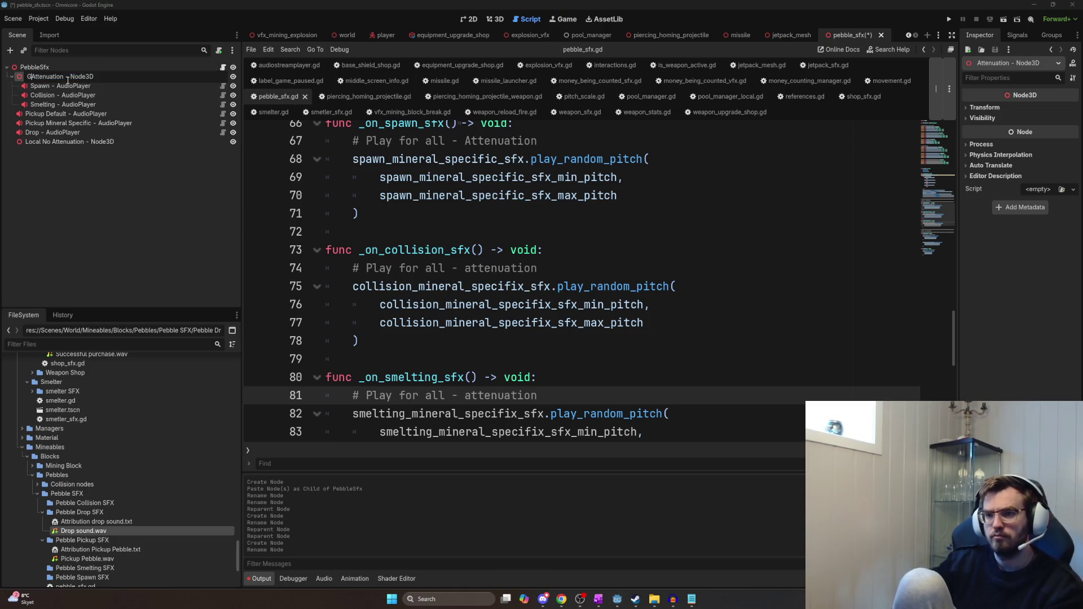
{"action": "type", "text": "Global"}
{"action": "key", "text": "Return"}
- Rename the second node from 'Local No Attenuation' to 'No Attenuation Local'
{"action": "left_click", "coordinate": [60, 142]}
{"action": "left_click", "coordinate": [60, 143]}
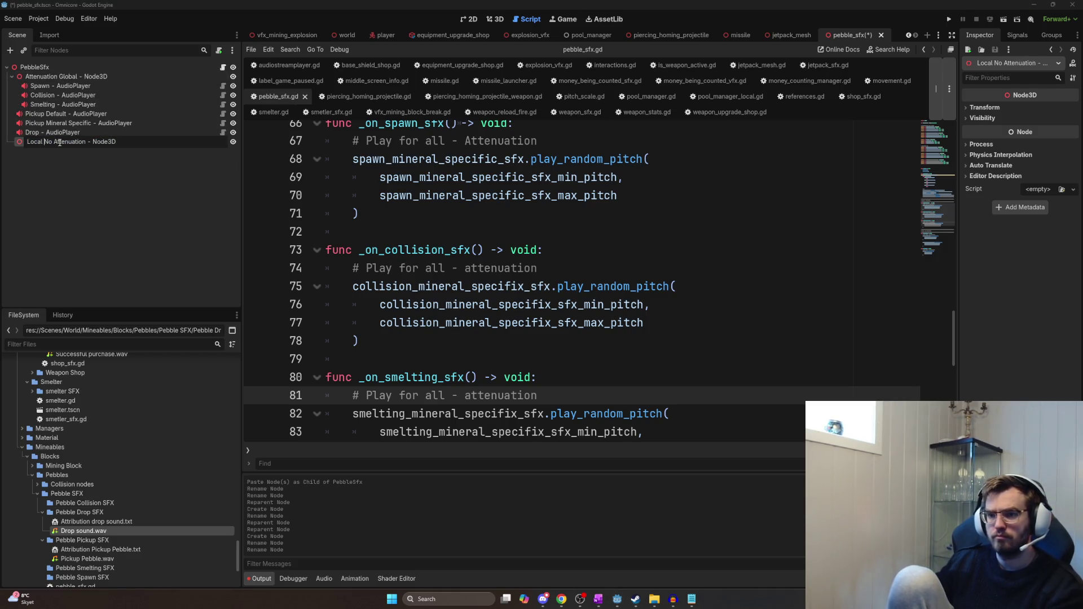
{"action": "key", "text": "ctrl+shift+Left"}
{"action": "key", "text": "BackSpace"}
{"action": "type", "text": "Local"}
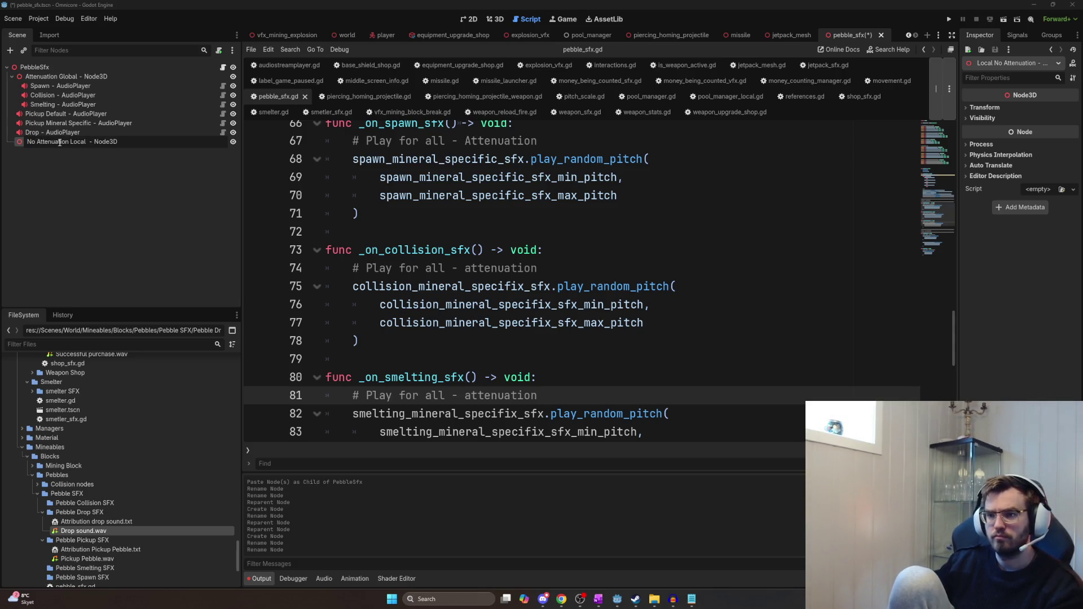
{"action": "key", "text": "Return"}
{"action": "left_click", "coordinate": [57, 132]}
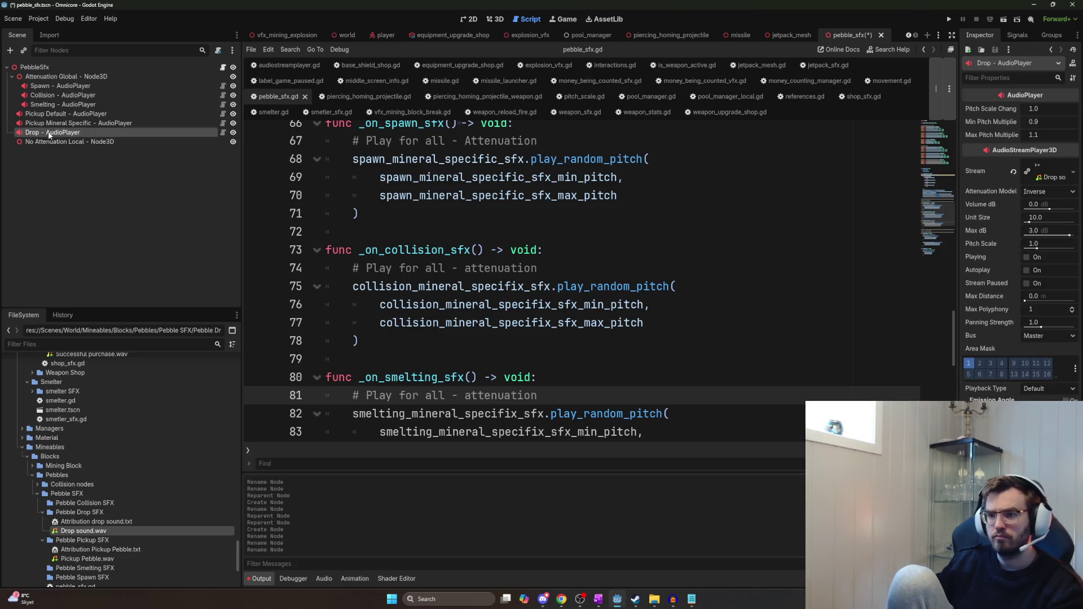
- Move Drop, Pickup Default and Pickup Mineral Specific under No Attenuation Local, disable attenuation, and save
{"action": "left_click", "coordinate": [57, 115], "text": "shift"}
{"action": "left_click_drag", "start_coordinate": [56, 123], "coordinate": [69, 143]}
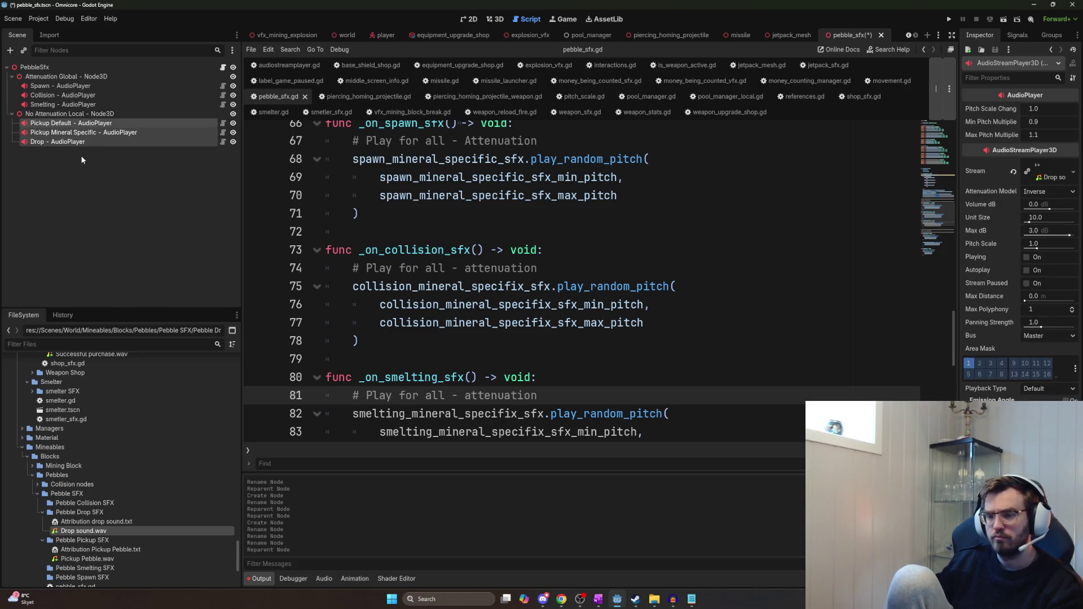
{"action": "left_click", "coordinate": [1060, 192]}
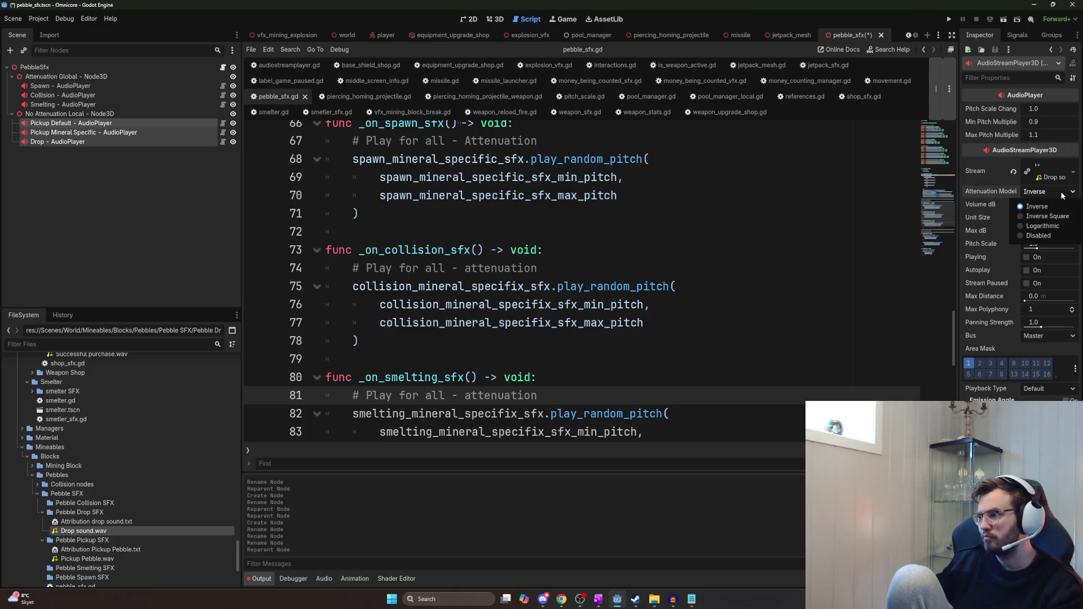
{"action": "left_click", "coordinate": [1041, 236]}
{"action": "key", "text": "ctrl+s"}
- Select the Collision, Spawn and Smelting players together
{"action": "left_click", "coordinate": [70, 102]}
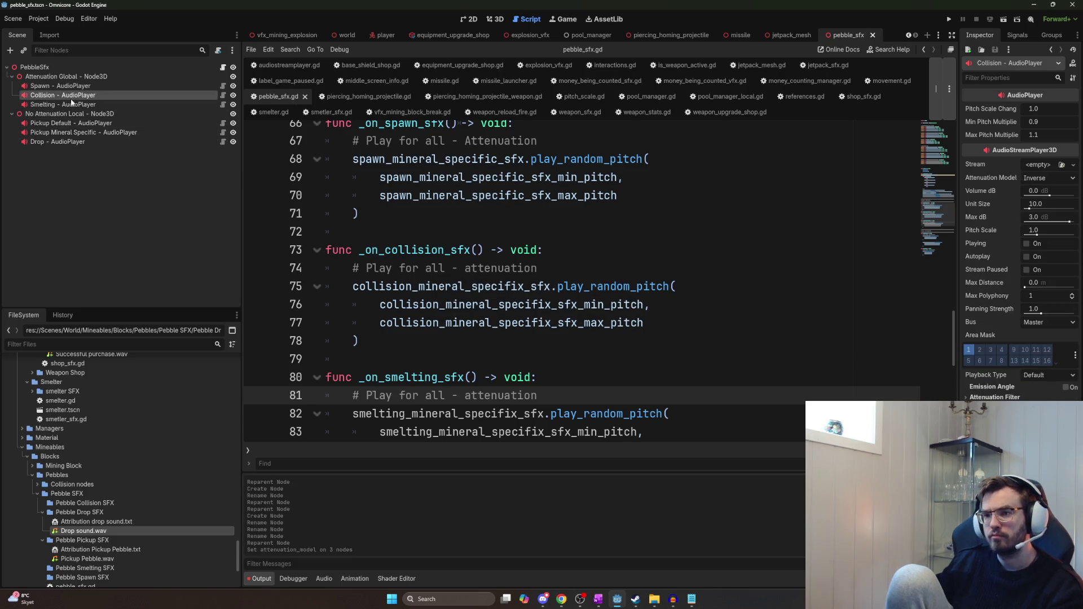
{"action": "left_click", "coordinate": [70, 88], "text": "shift"}
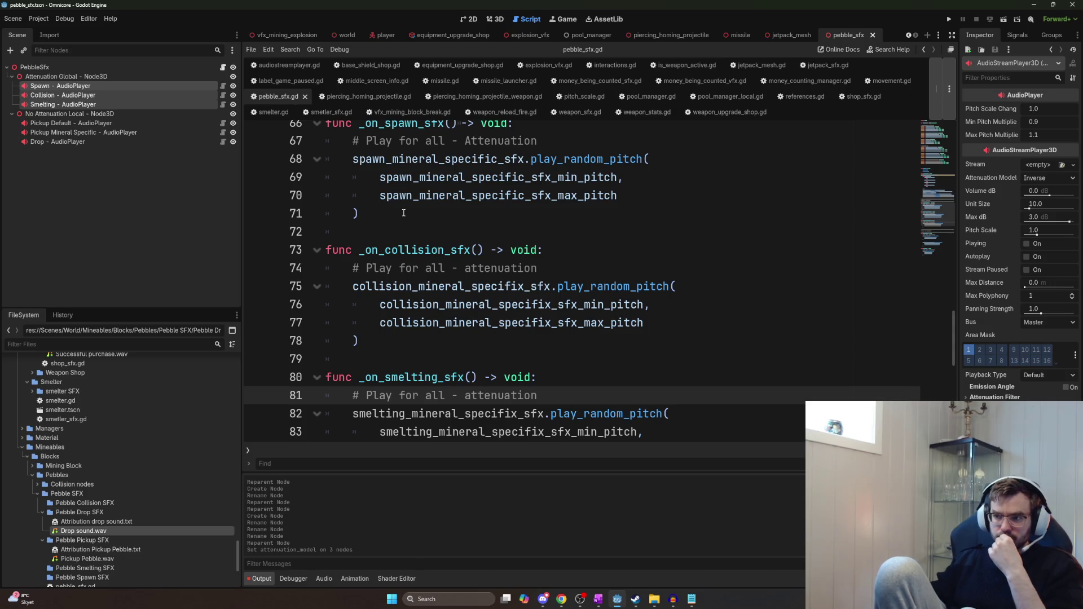
{"action": "scroll", "coordinate": [403, 212], "scroll_direction": "up", "scroll_amount": 1}
- Insert 'if not spawn_mineral_specific_sfx:' with an indented 'return' as the first lines of _on_spawn_sfx
{"action": "left_click", "coordinate": [531, 195]}
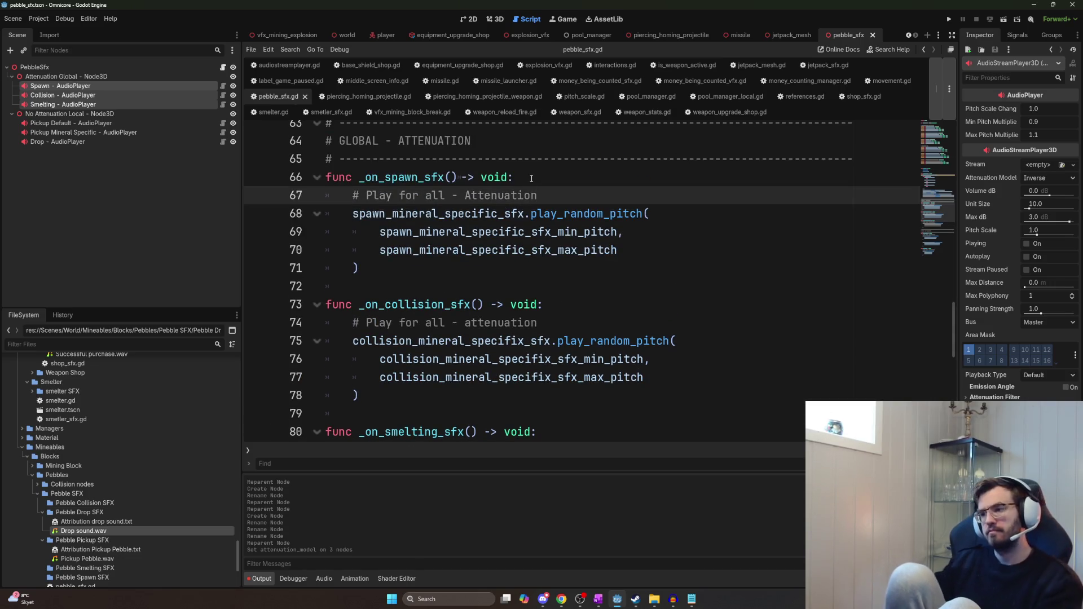
{"action": "left_click", "coordinate": [531, 178]}
{"action": "key", "text": "Return"}
{"action": "key", "text": "Return"}
{"action": "key", "text": "Up"}
{"action": "type", "text": "if not"}
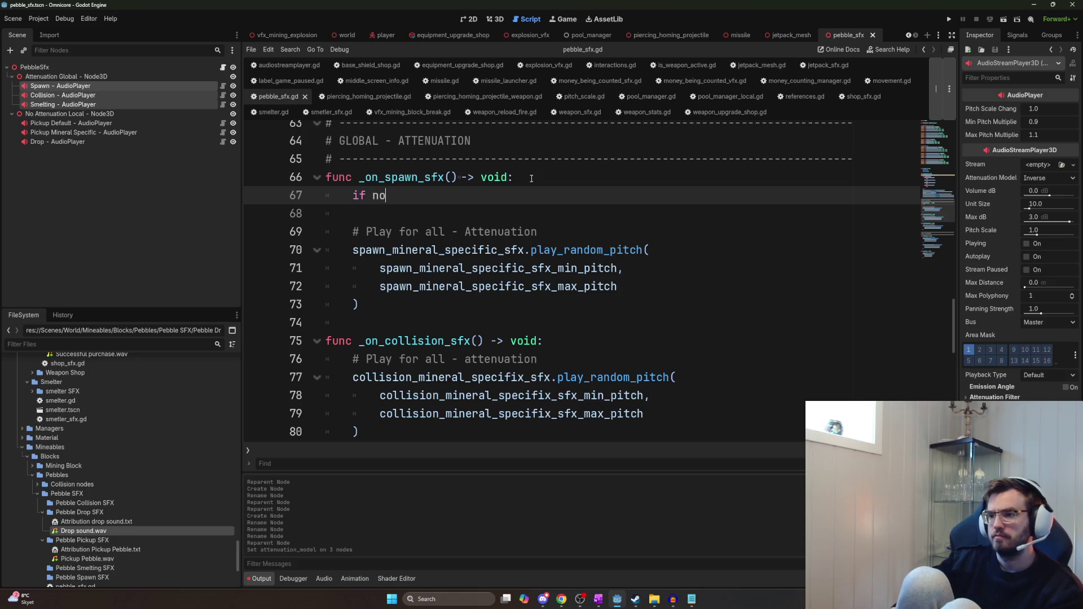
{"action": "double_click", "coordinate": [471, 250]}
{"action": "key", "text": "ctrl+c"}
{"action": "left_click", "coordinate": [464, 214]}
{"action": "left_click", "coordinate": [472, 197]}
{"action": "key", "text": "ctrl+v"}
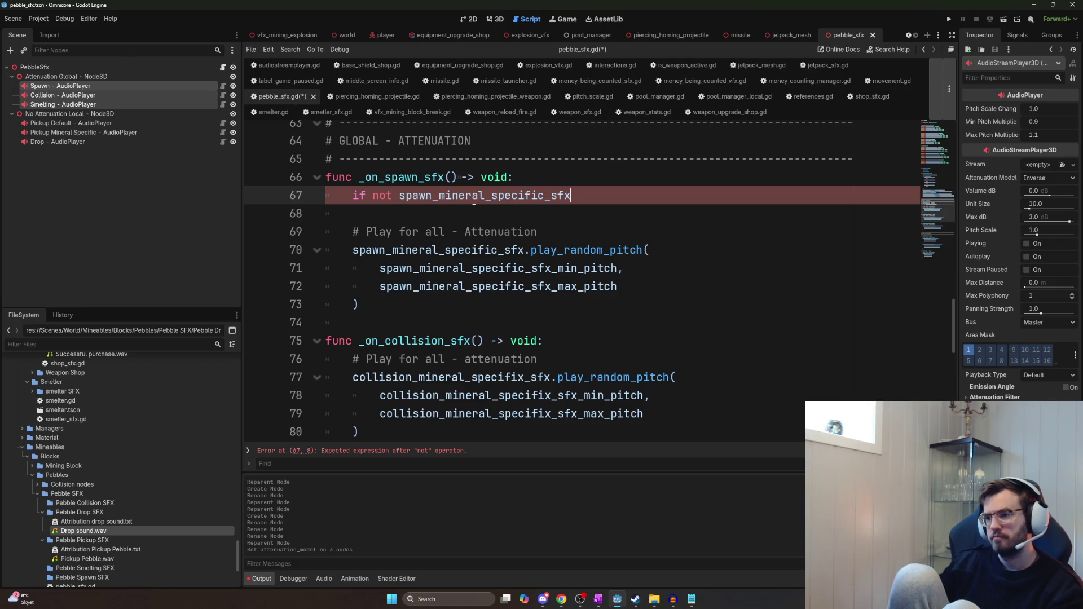
{"action": "type", "text": ":"}
{"action": "key", "text": "Return"}
{"action": "type", "text": "return"}
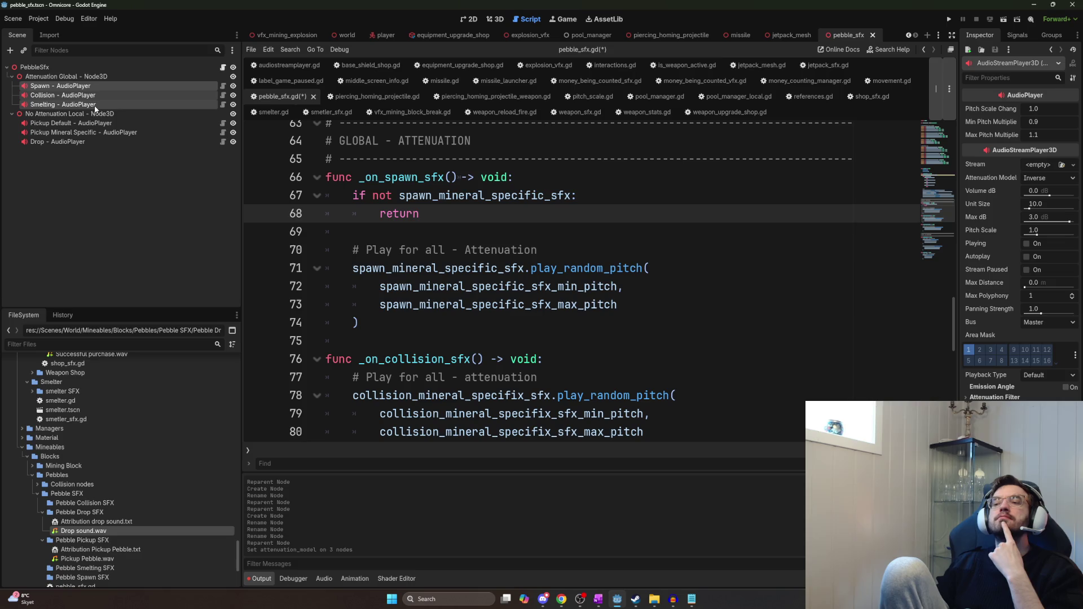
- Review the _sfx_setup code around the pickup_mineral_specifix_sfx.stream expression
{"action": "scroll", "coordinate": [558, 277], "scroll_direction": "up", "scroll_amount": 1}
{"action": "scroll", "coordinate": [559, 277], "scroll_direction": "up", "scroll_amount": 7}
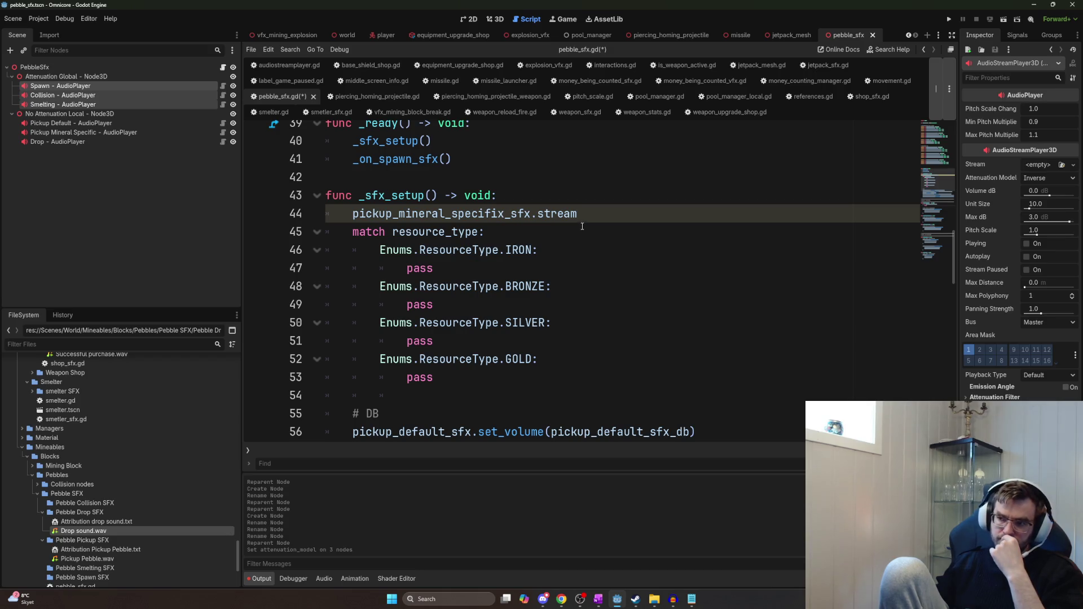
{"action": "left_click_drag", "start_coordinate": [578, 214], "coordinate": [355, 216]}
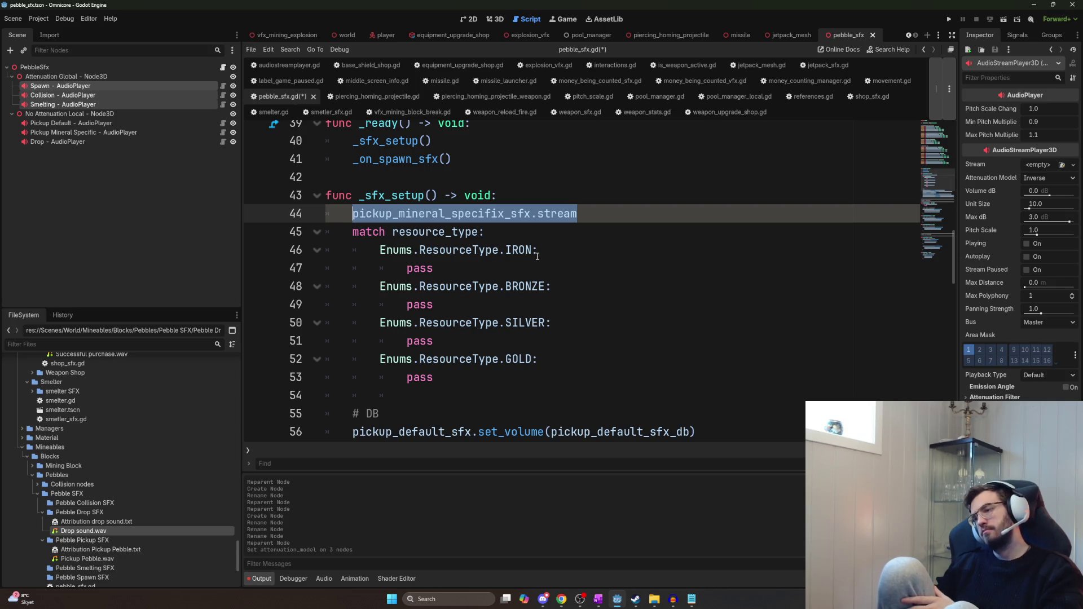
{"action": "scroll", "coordinate": [545, 277], "scroll_direction": "up", "scroll_amount": 4}
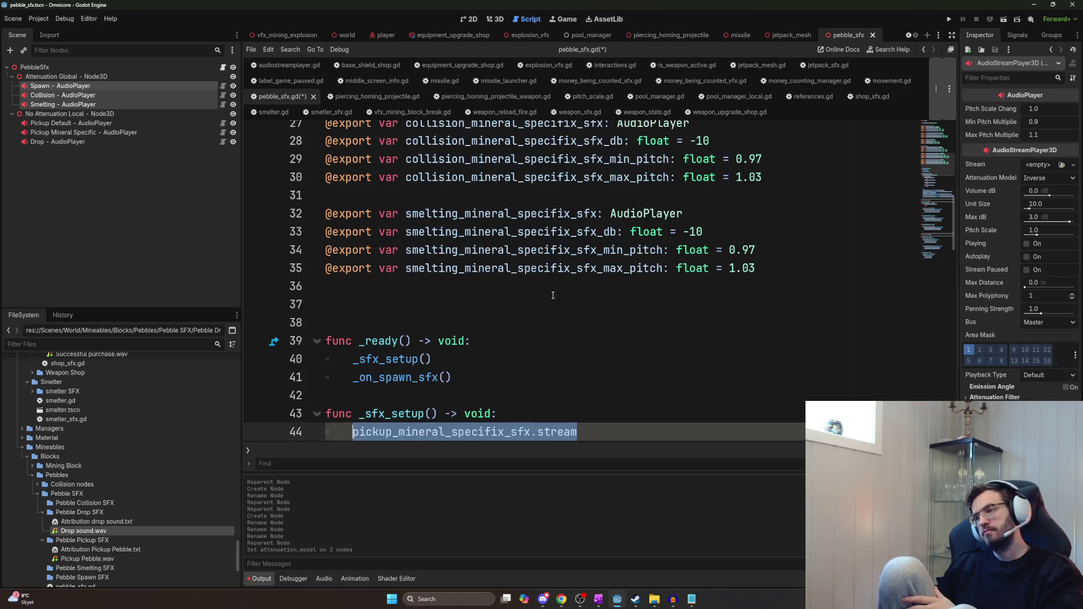
{"action": "scroll", "coordinate": [553, 295], "scroll_direction": "up", "scroll_amount": 3}
{"action": "scroll", "coordinate": [553, 295], "scroll_direction": "down", "scroll_amount": 6}
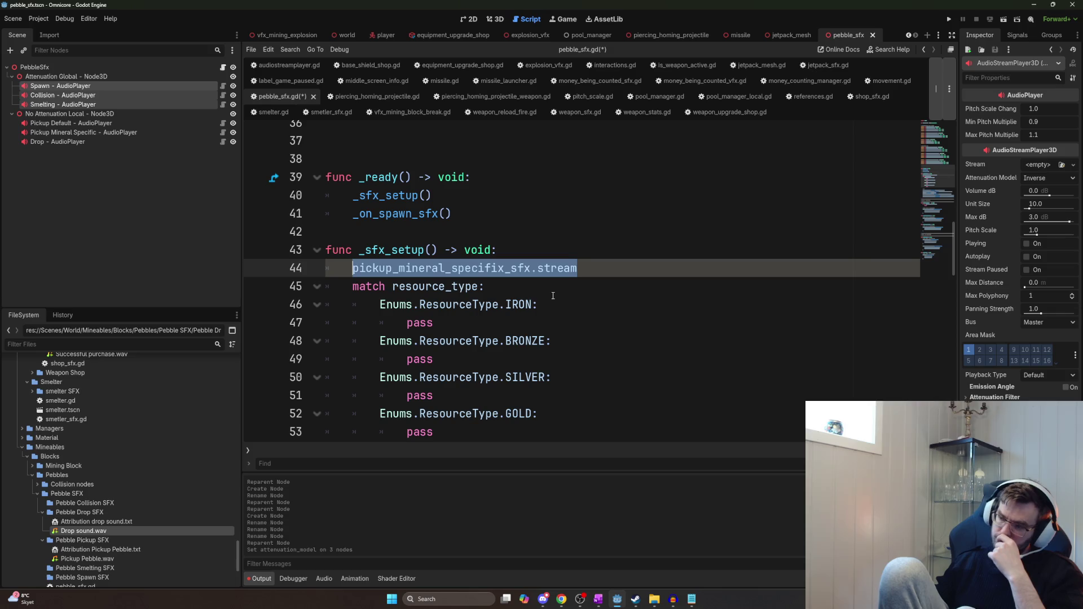
{"action": "scroll", "coordinate": [553, 296], "scroll_direction": "down", "scroll_amount": 8}
{"action": "scroll", "coordinate": [536, 328], "scroll_direction": "down", "scroll_amount": 11}
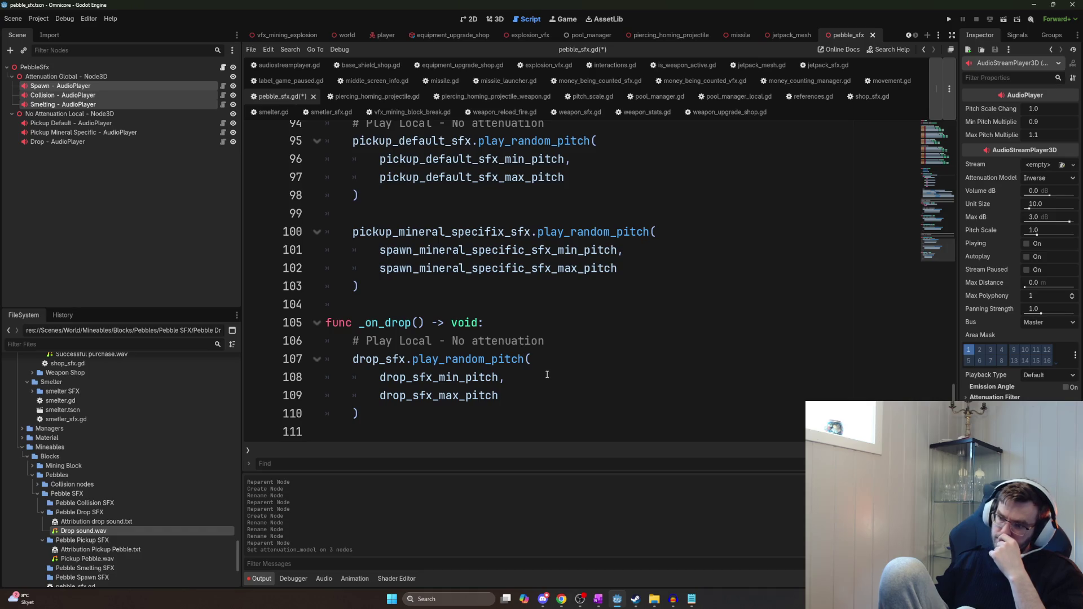
{"action": "scroll", "coordinate": [544, 376], "scroll_direction": "up", "scroll_amount": 9}
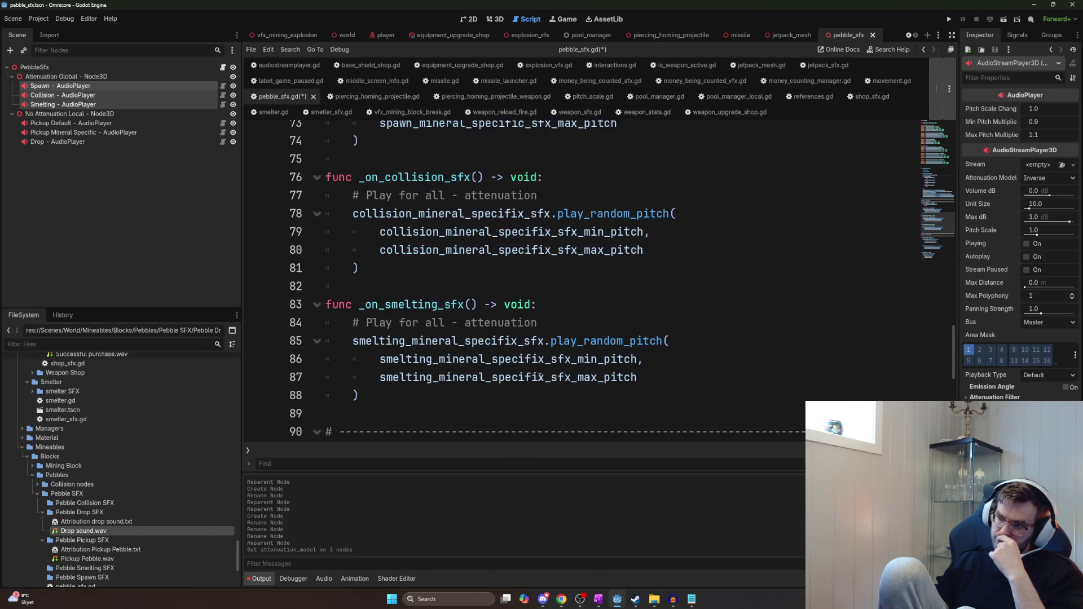
{"action": "scroll", "coordinate": [540, 376], "scroll_direction": "up", "scroll_amount": 11}
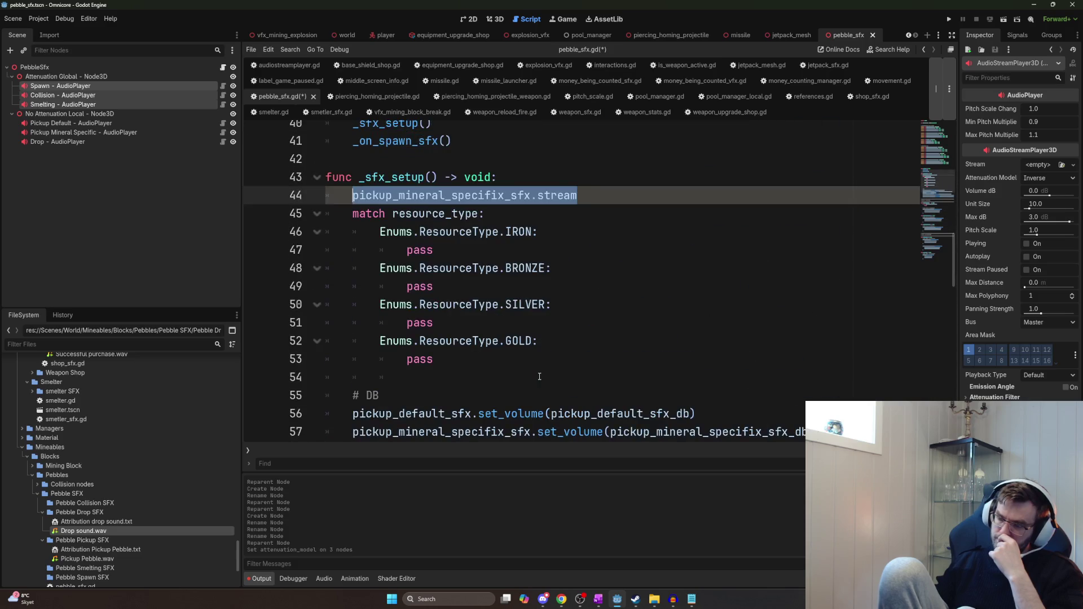
- Above the stream line, start the comment '# Make a pebble SFX holder with audiostreams c'
{"action": "left_click", "coordinate": [602, 305]}
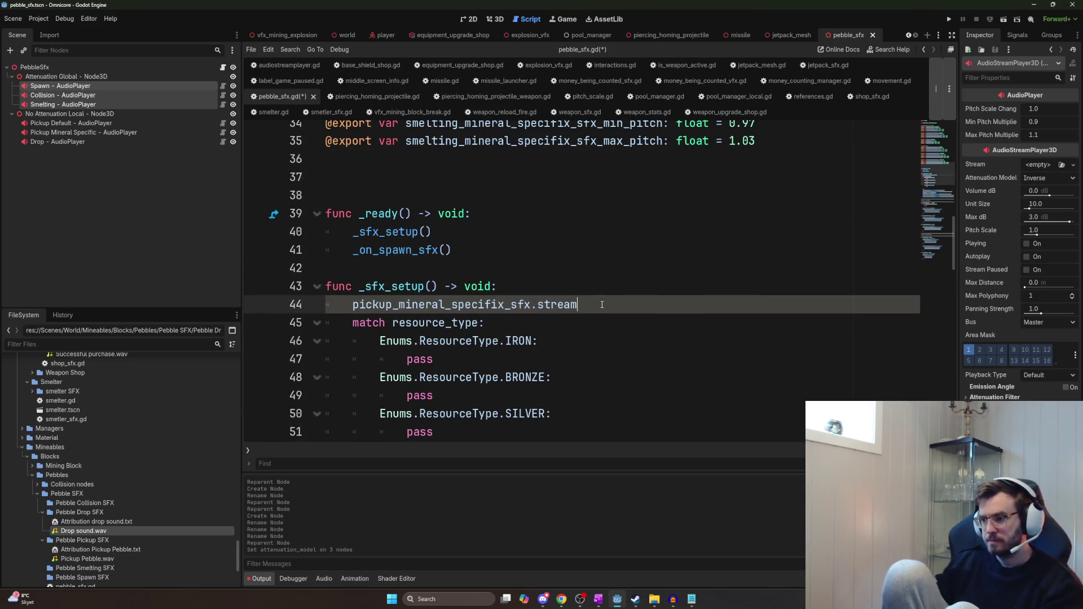
{"action": "key", "text": "Return"}
{"action": "key", "text": "Up"}
{"action": "key", "text": "ctrl+shift+Return"}
{"action": "type", "text": "# Make a pebble "}
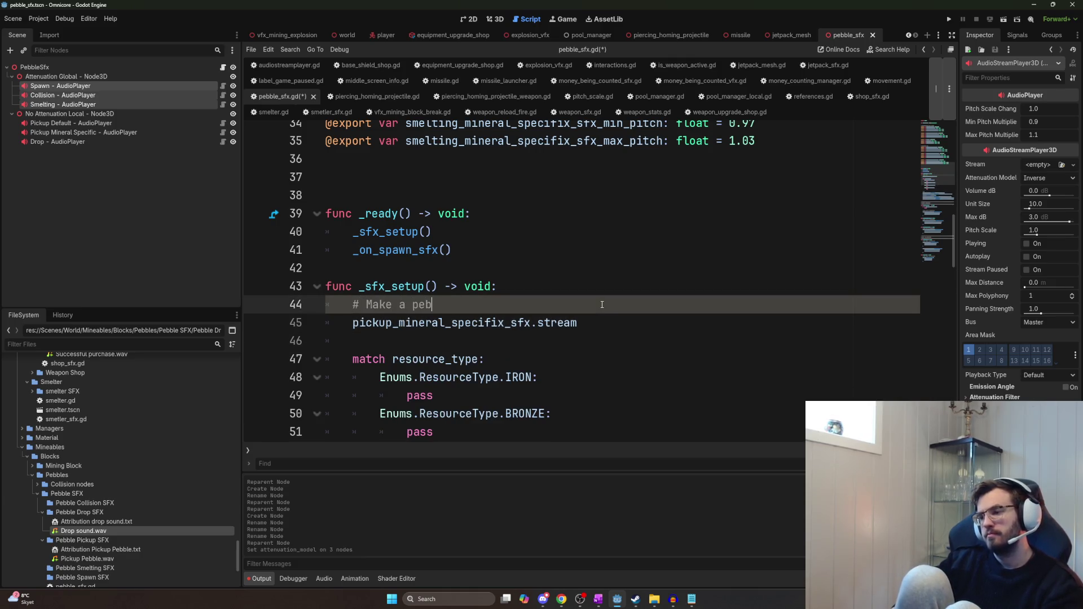
{"action": "type", "text": "SFX holder"}
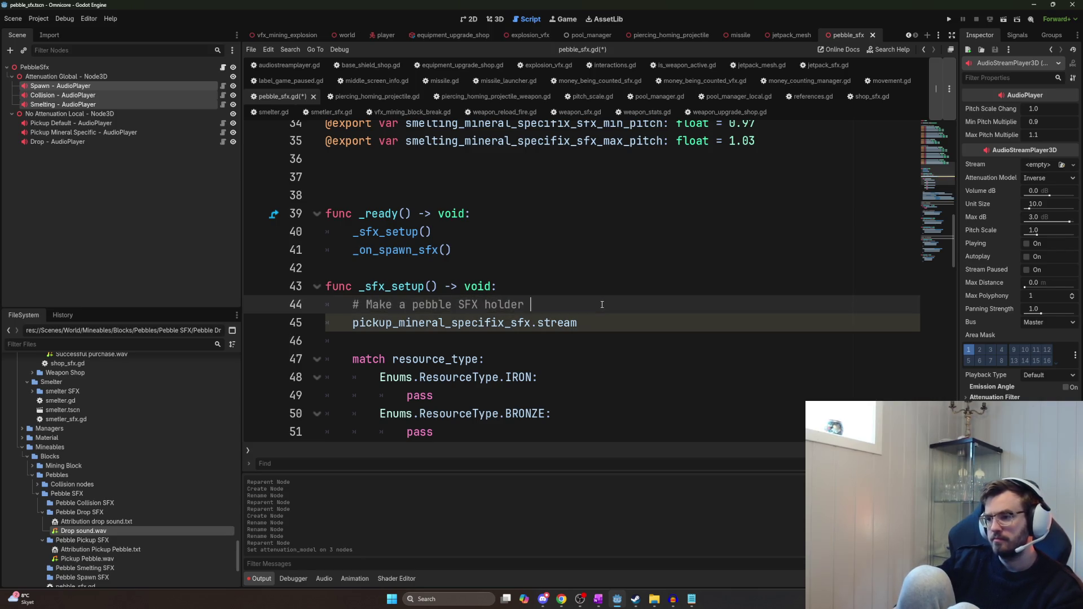
{"action": "type", "text": " with audiostreams"}
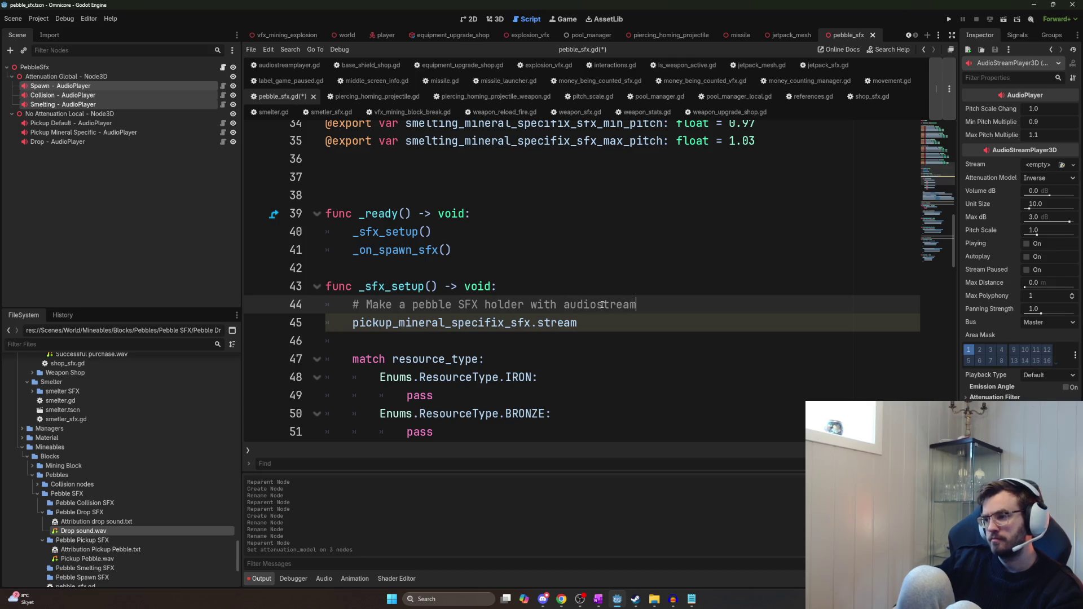